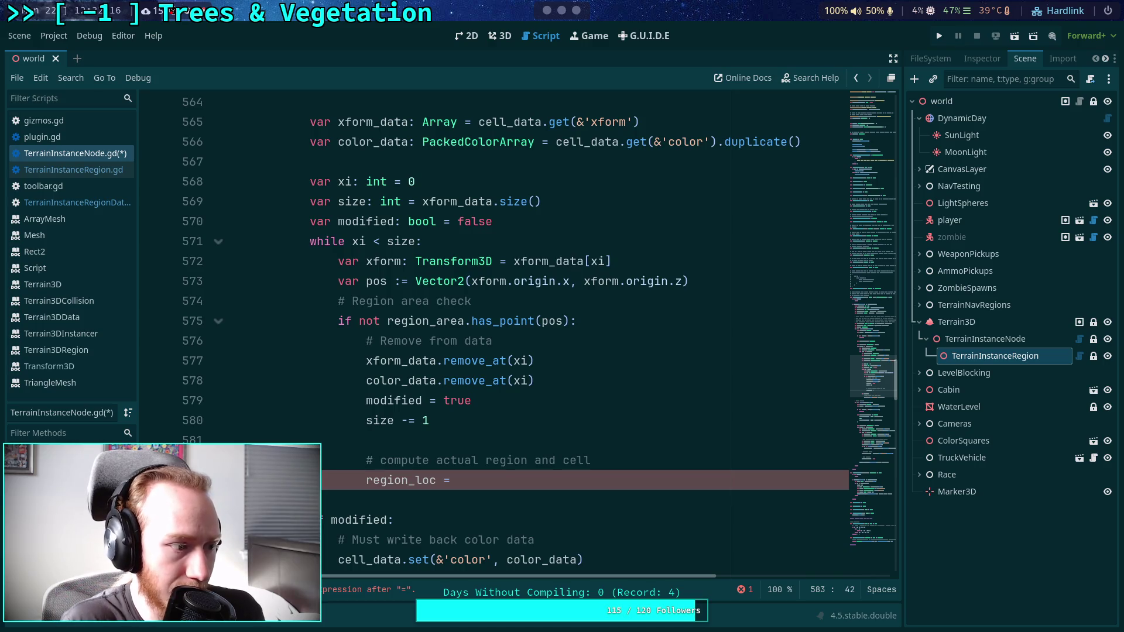
# Switch from Godot to the '4: python' workspace with the Python REPL.
pyautogui.press('super+5')
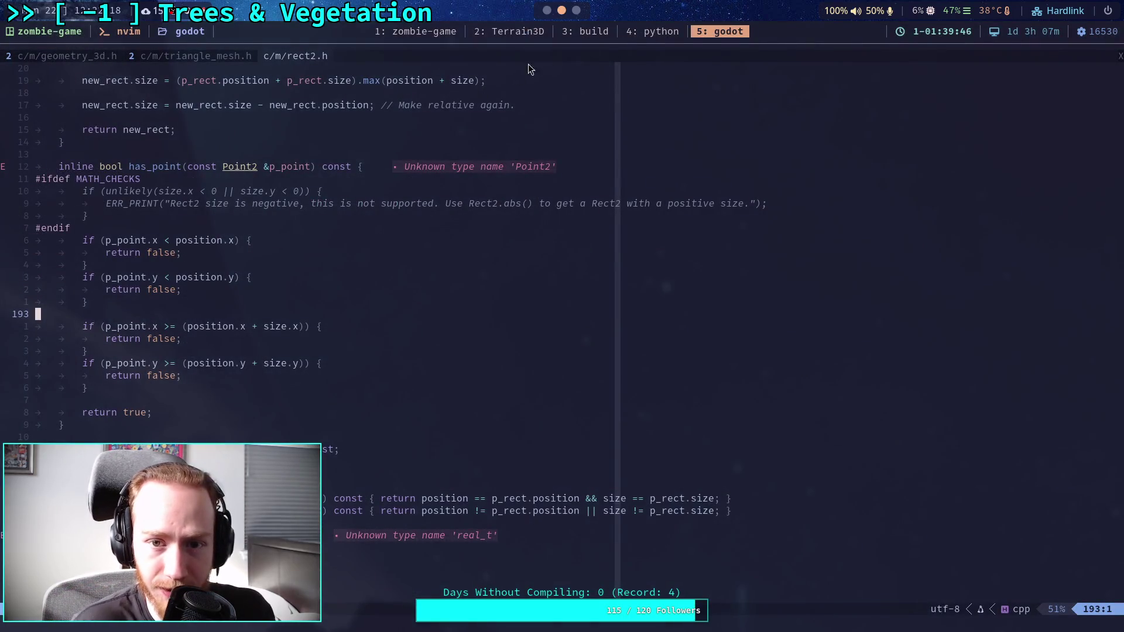
pyautogui.click(646, 34)
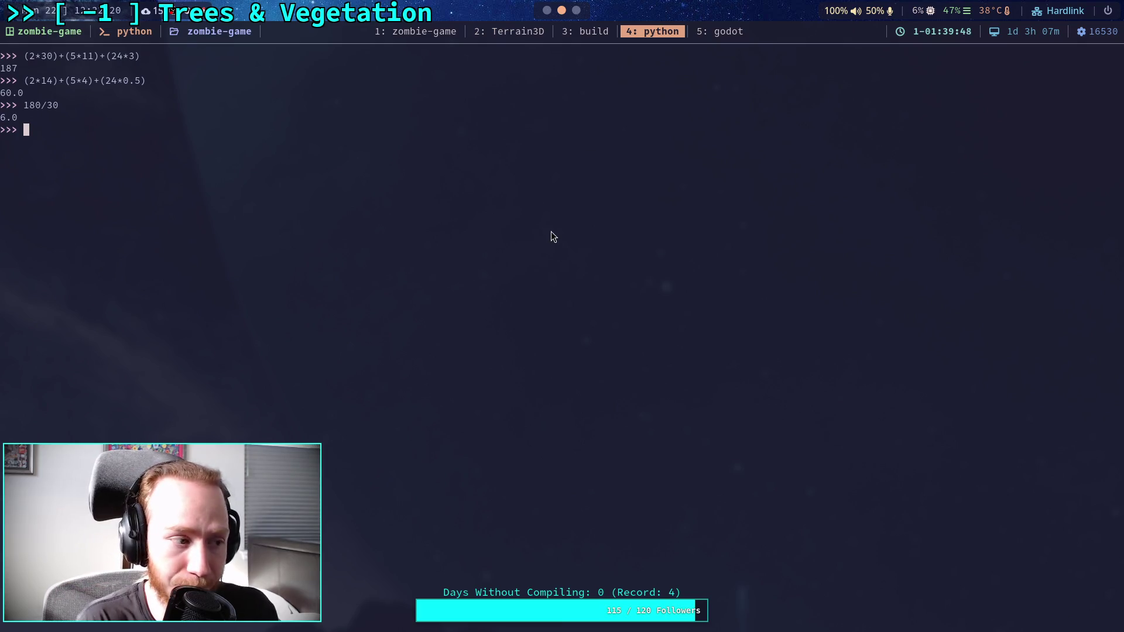
# Evaluate 1920-544 in the Python REPL, getting 1376, then glance at Godot and return.
pyautogui.write('1920-544')
pyautogui.press('Return')
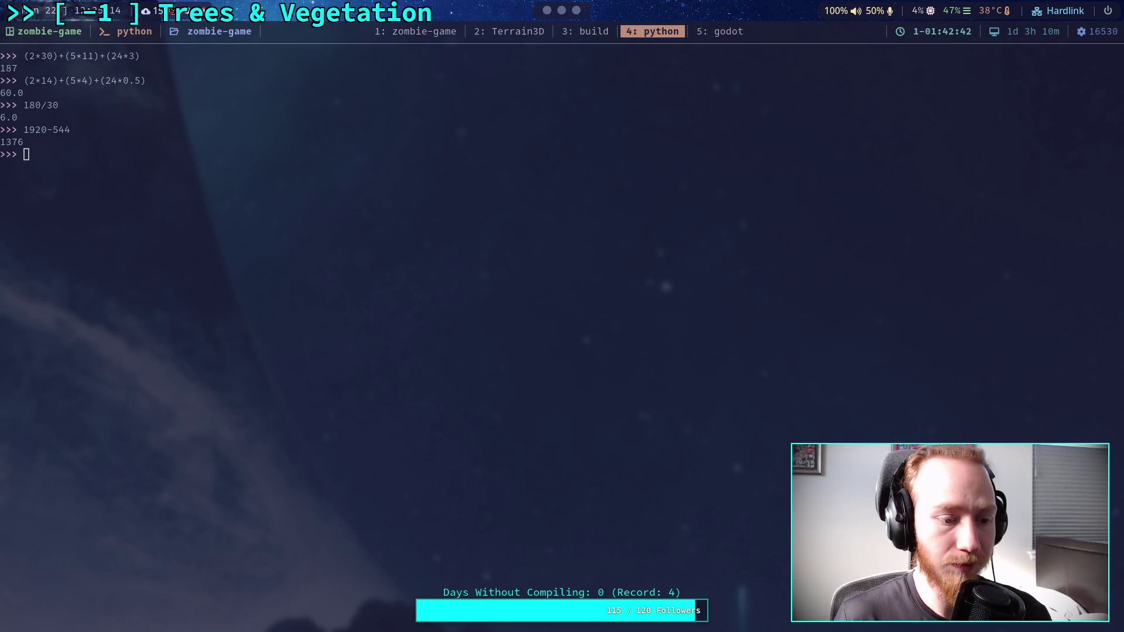
pyautogui.click(272, 232)
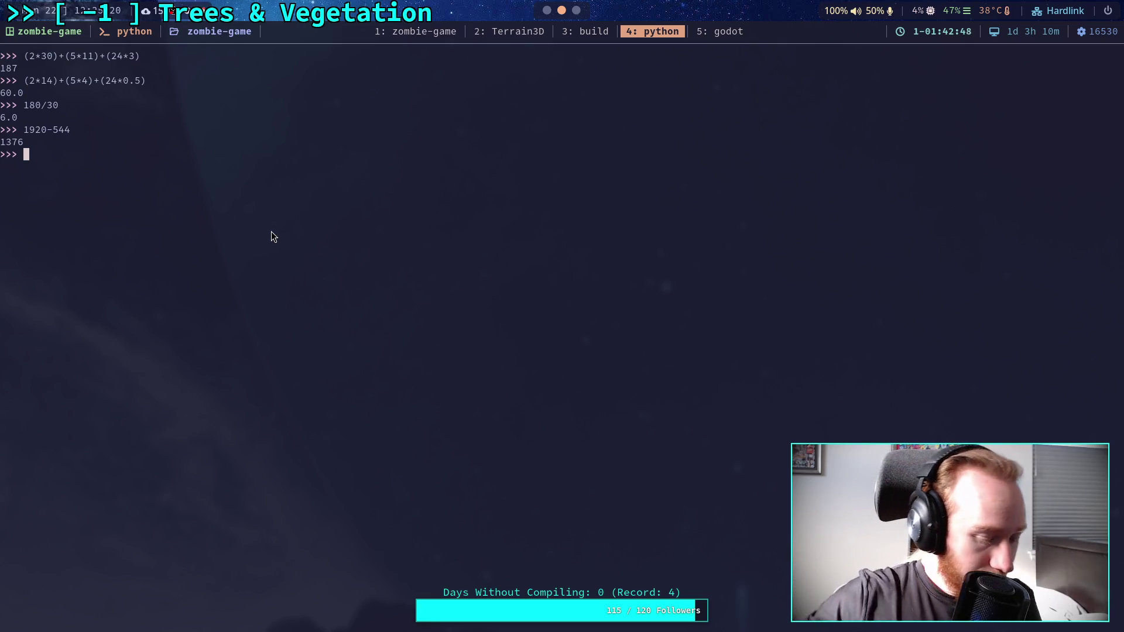
pyautogui.press('super+1')
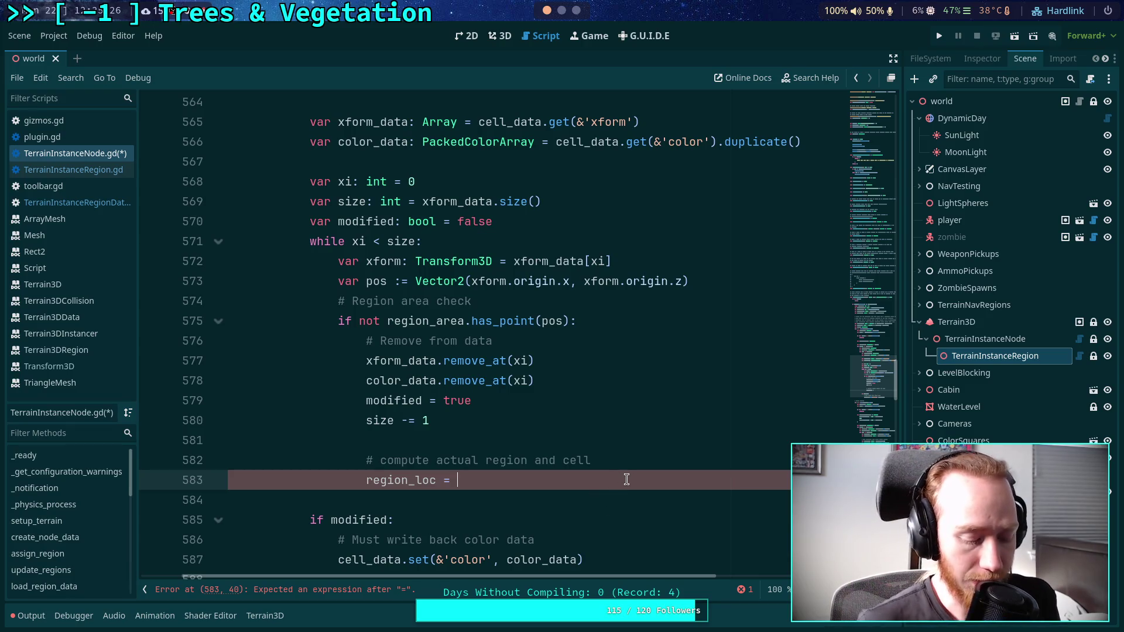
pyautogui.press('super+4')
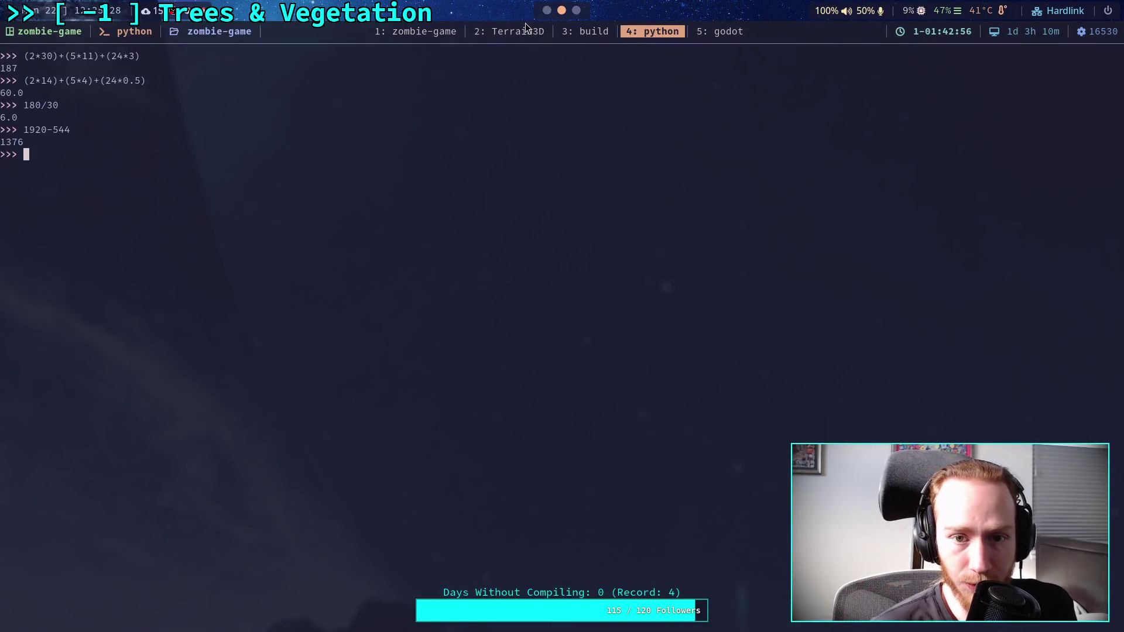
# Open terrain_3d_collision.cpp in nvim and locate the region_loc and local_cell calculations.
pyautogui.click(526, 27)
pyautogui.scroll(2, 474, 307)
pyautogui.hotkey('shift', 'l')
pyautogui.scroll(3, 386, 157)
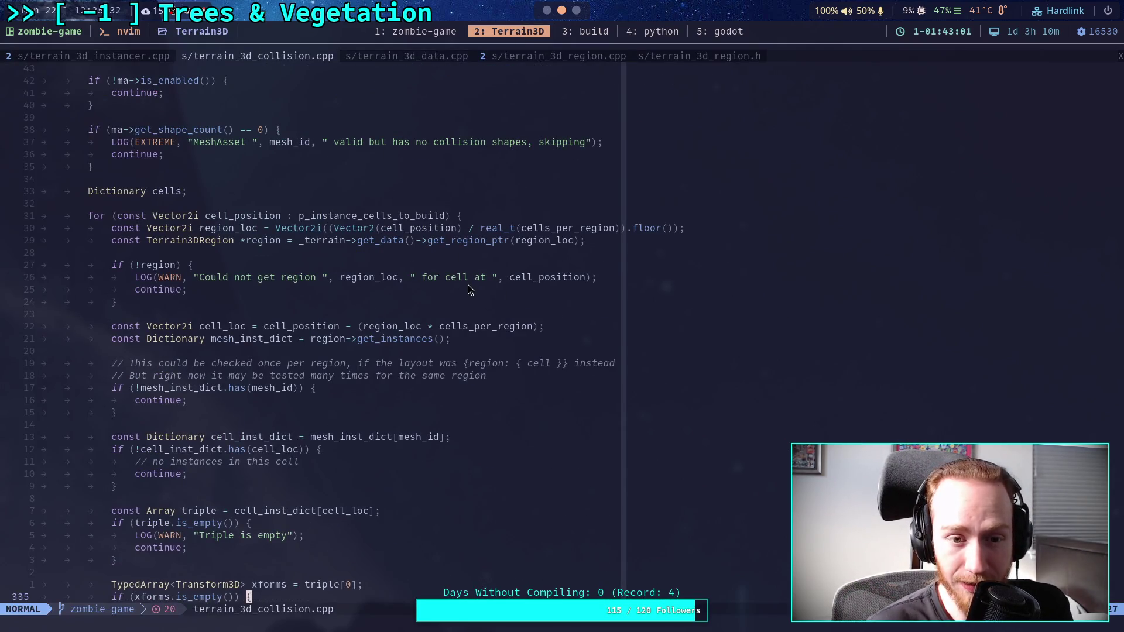
pyautogui.scroll(15, 468, 285)
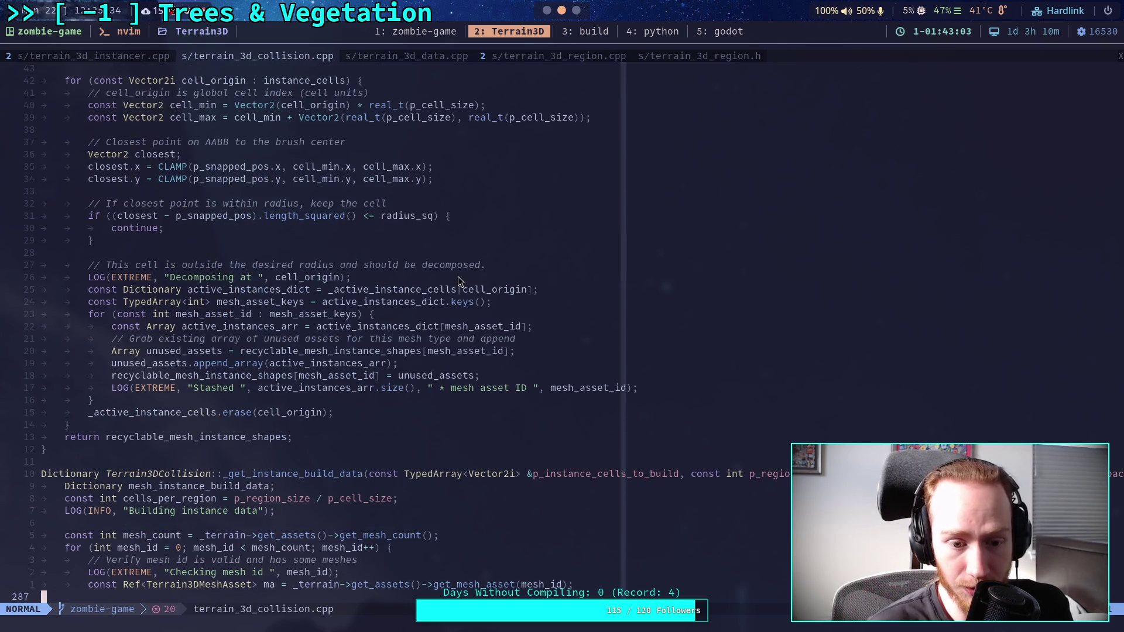
pyautogui.scroll(7, 450, 272)
pyautogui.scroll(16, 440, 265)
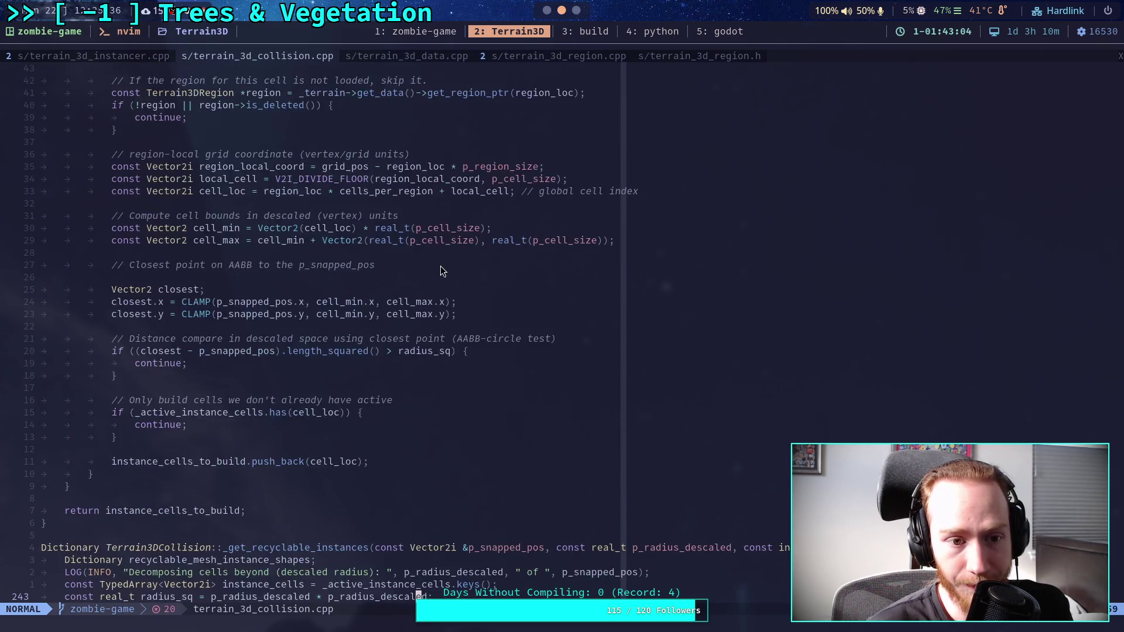
pyautogui.scroll(-3, 440, 266)
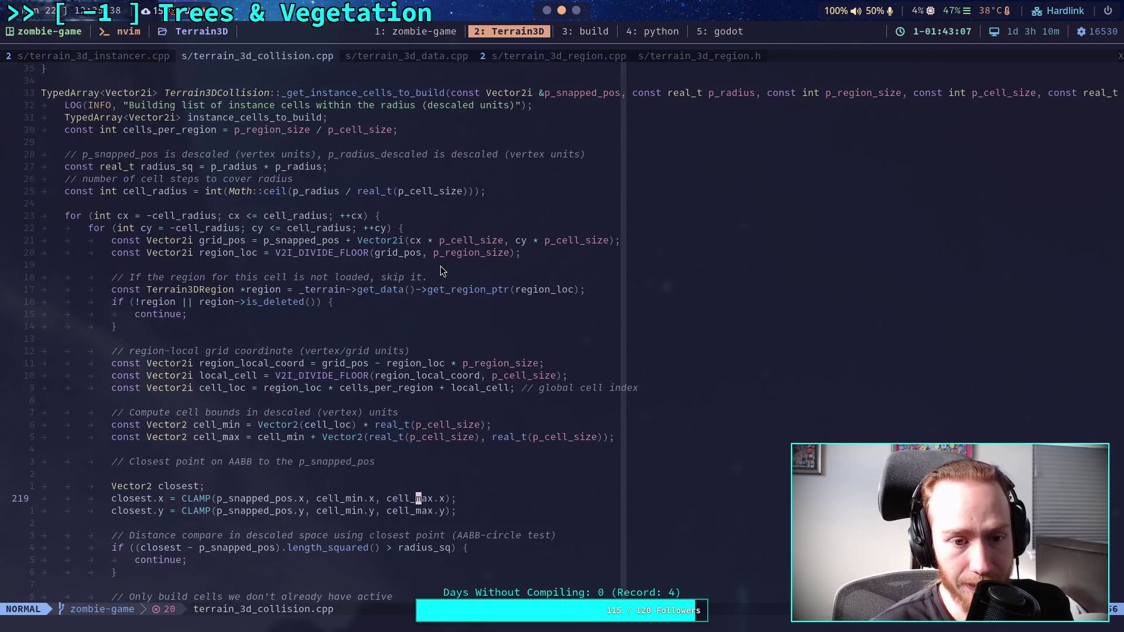
pyautogui.scroll(1, 303, 281)
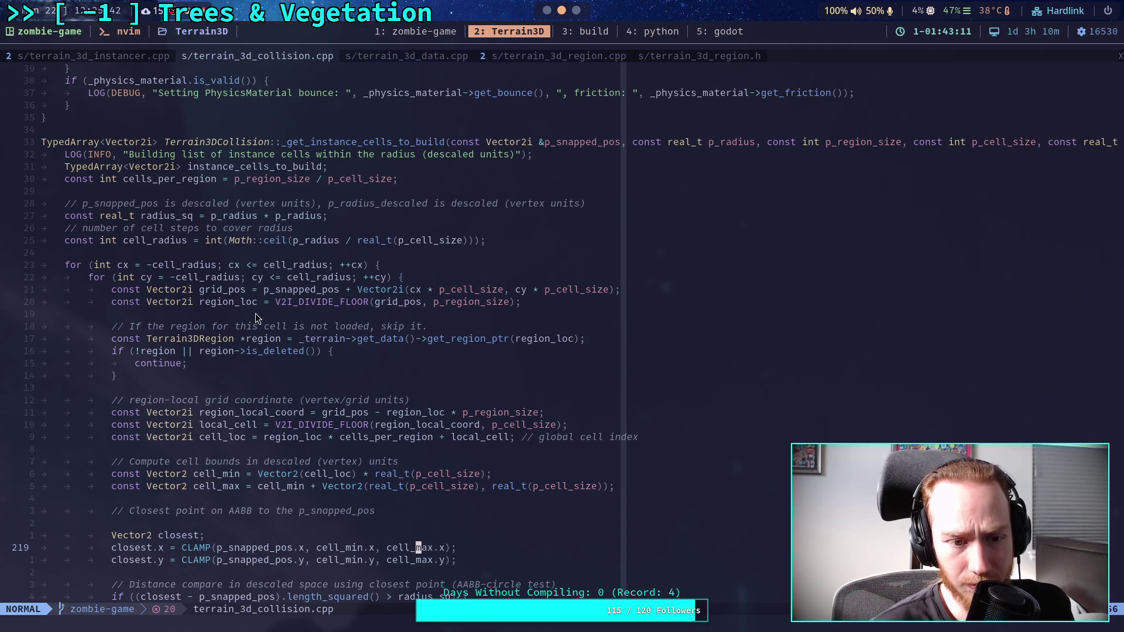
pyautogui.scroll(-1, 248, 318)
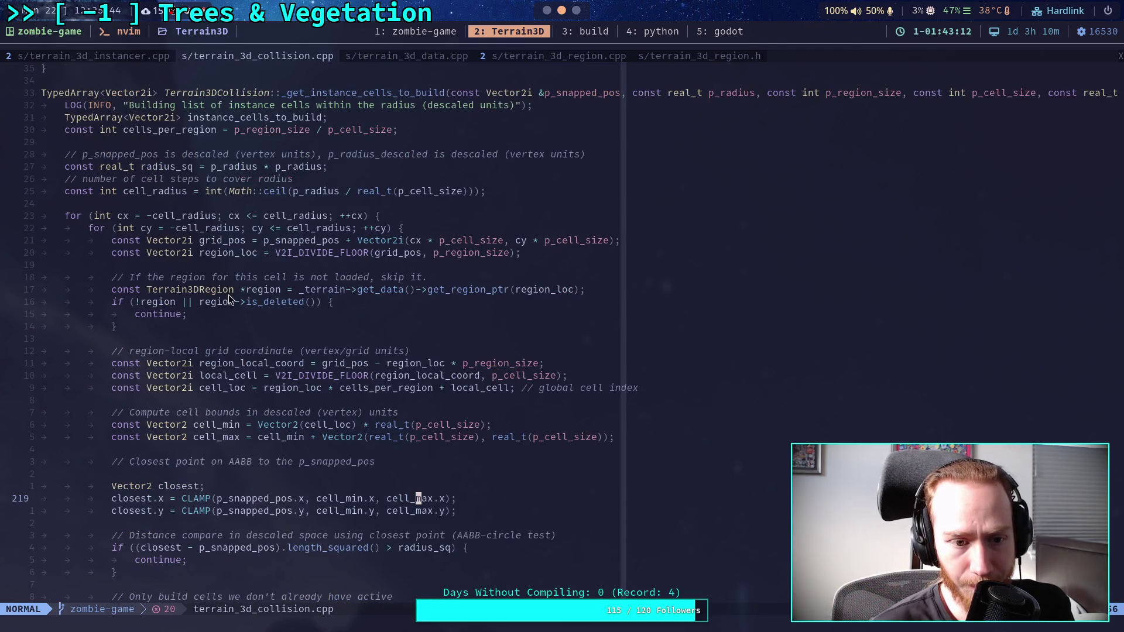
pyautogui.doubleClick(231, 257)
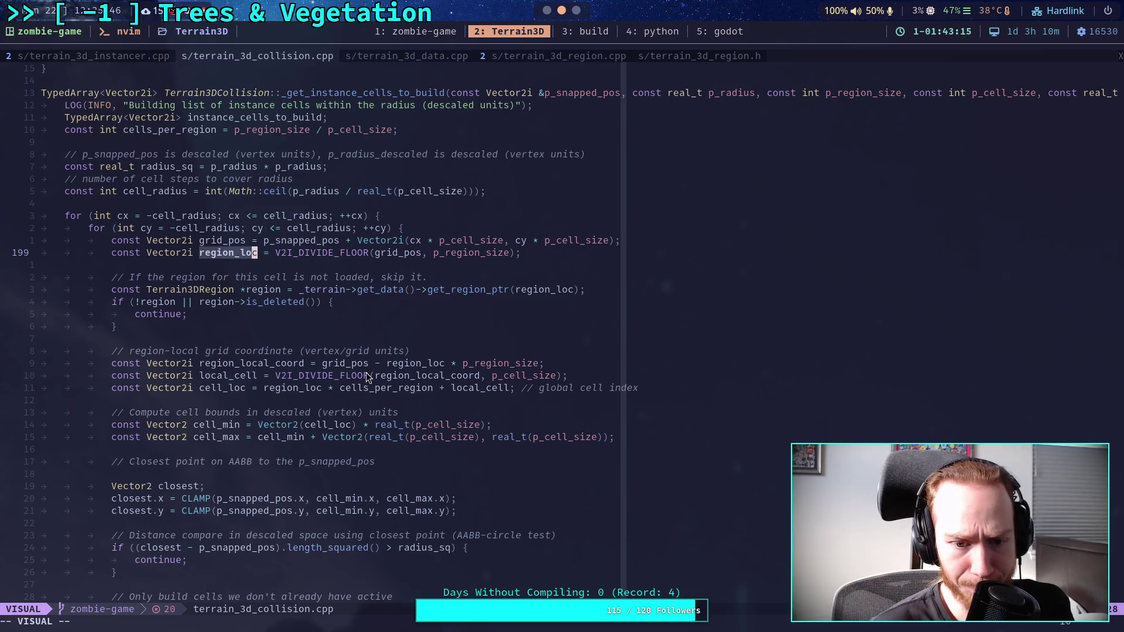
pyautogui.doubleClick(475, 390)
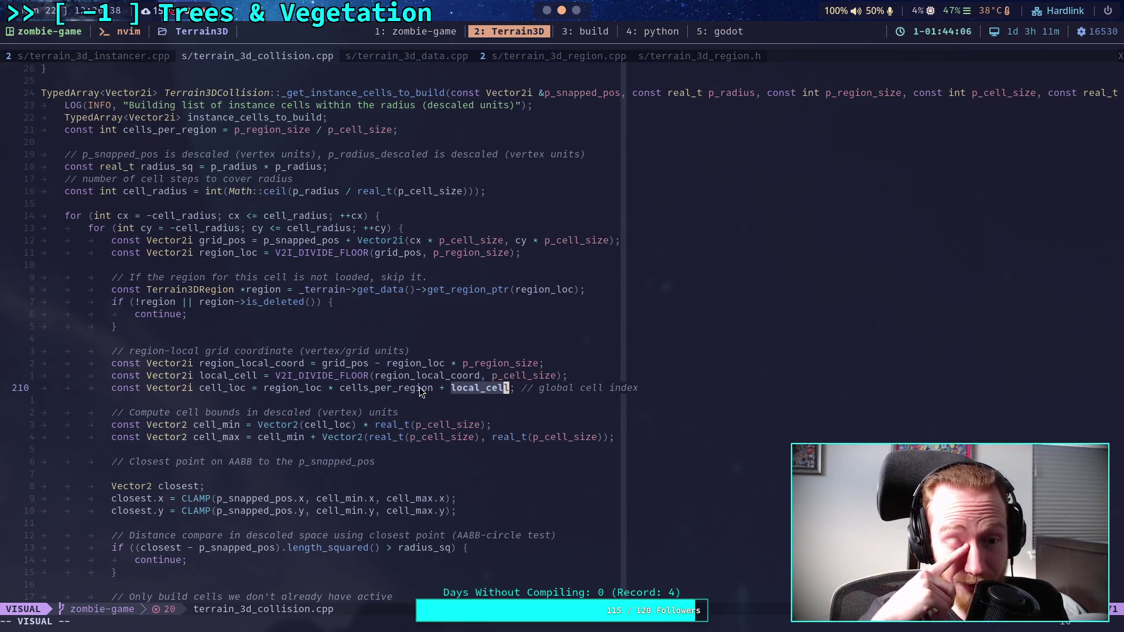
# Yank lines 198–210 (grid_pos through cell_loc) to the clipboard with "+y and return to Godot.
pyautogui.click(437, 240)
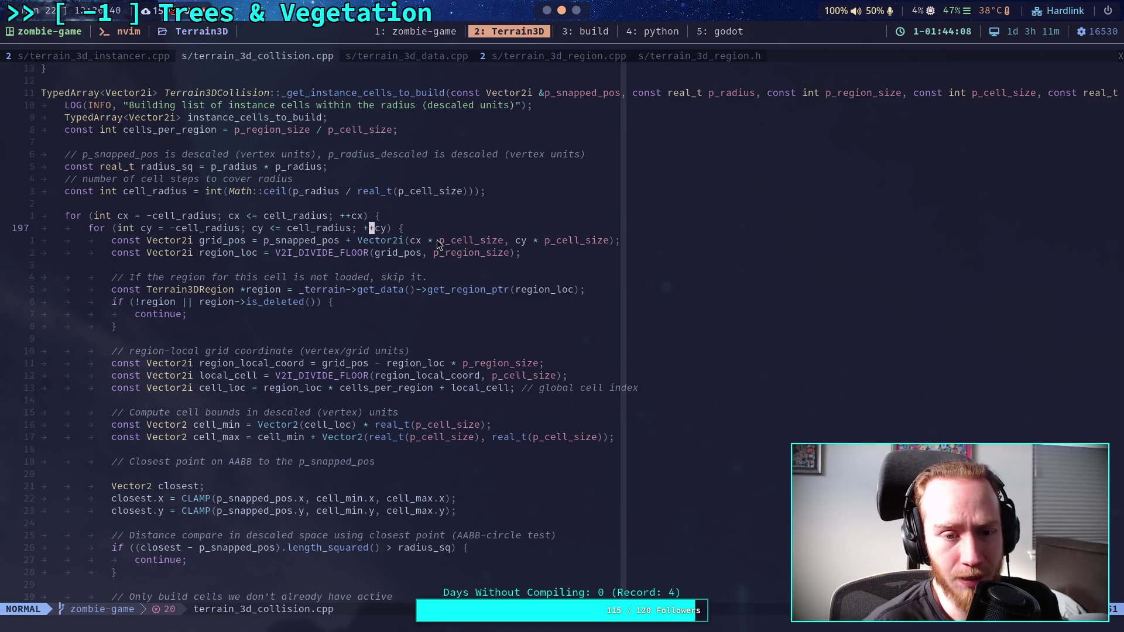
pyautogui.hotkey('shift', 'v')
pyautogui.press('j')
pyautogui.press('j')
pyautogui.press('j')
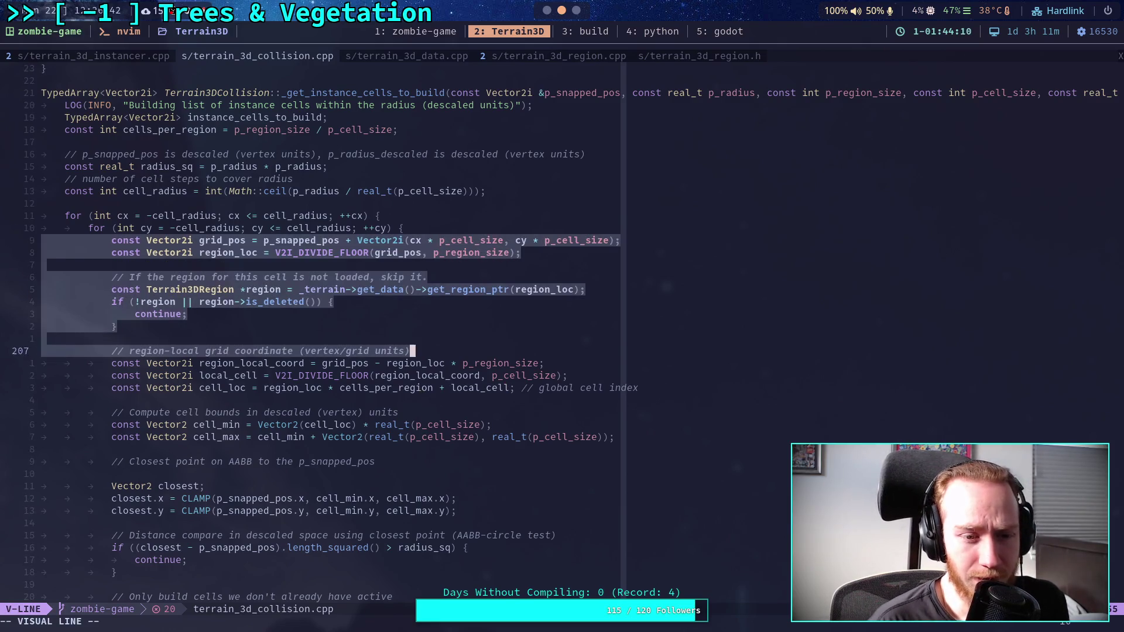
pyautogui.press('j')
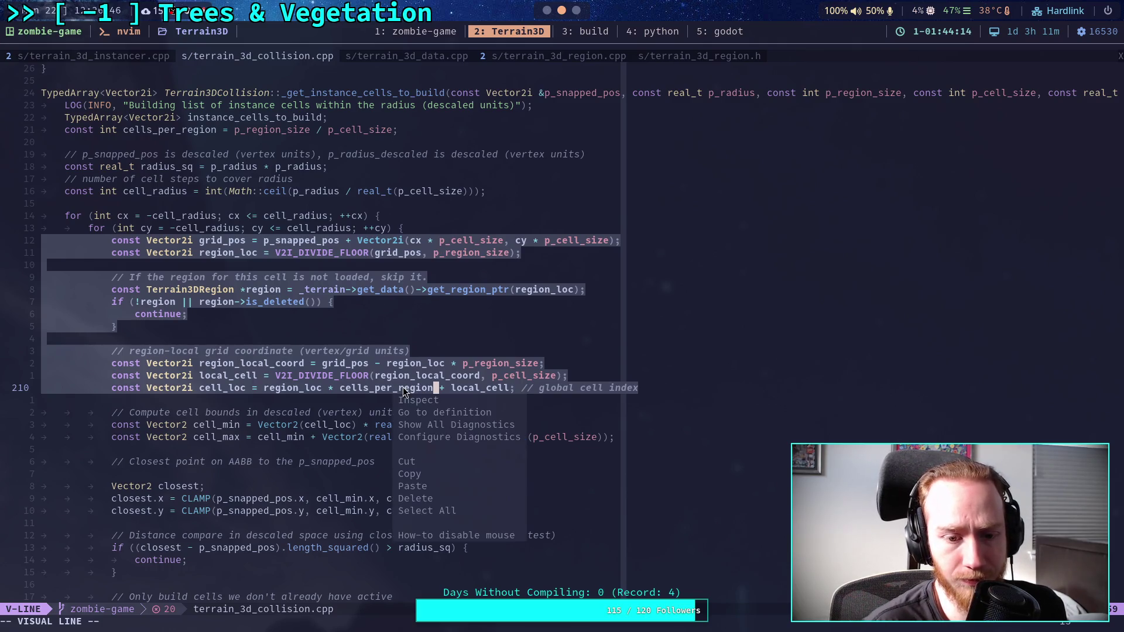
pyautogui.press('"')
pyautogui.press('+')
pyautogui.press('y')
pyautogui.press('super+5')
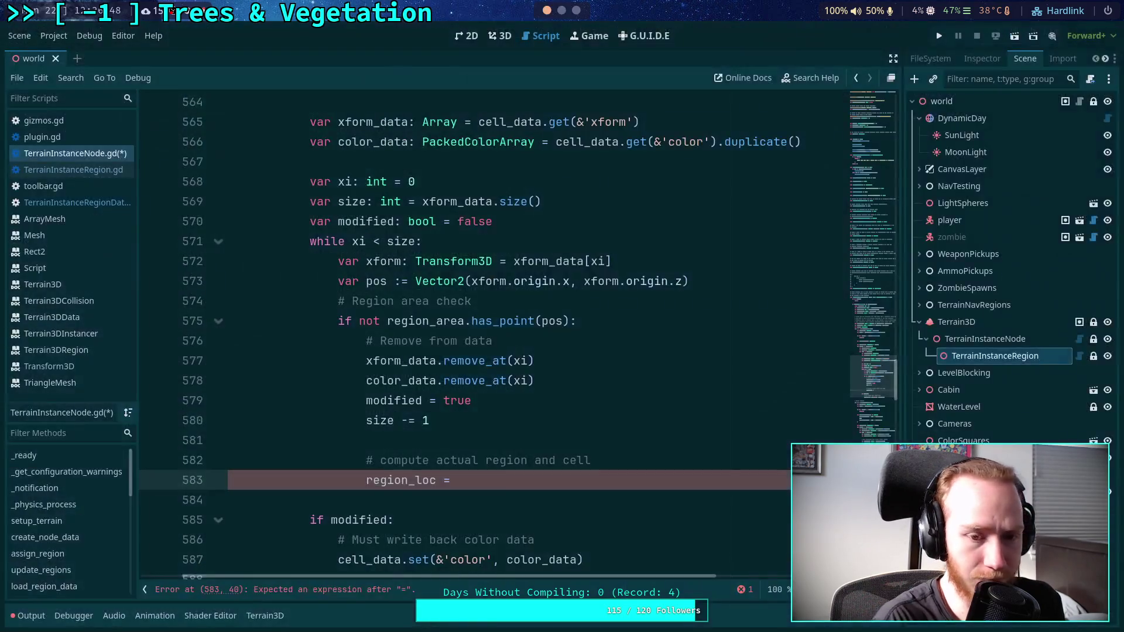
# Replace the unfinished 'region_loc =' line 583 with the pasted C++ code and unindent it.
pyautogui.hotkey('shift', 'Home')
pyautogui.press('BackSpace')
pyautogui.write('V')
pyautogui.press('BackSpace')
pyautogui.hotkey('ctrl', 'v')
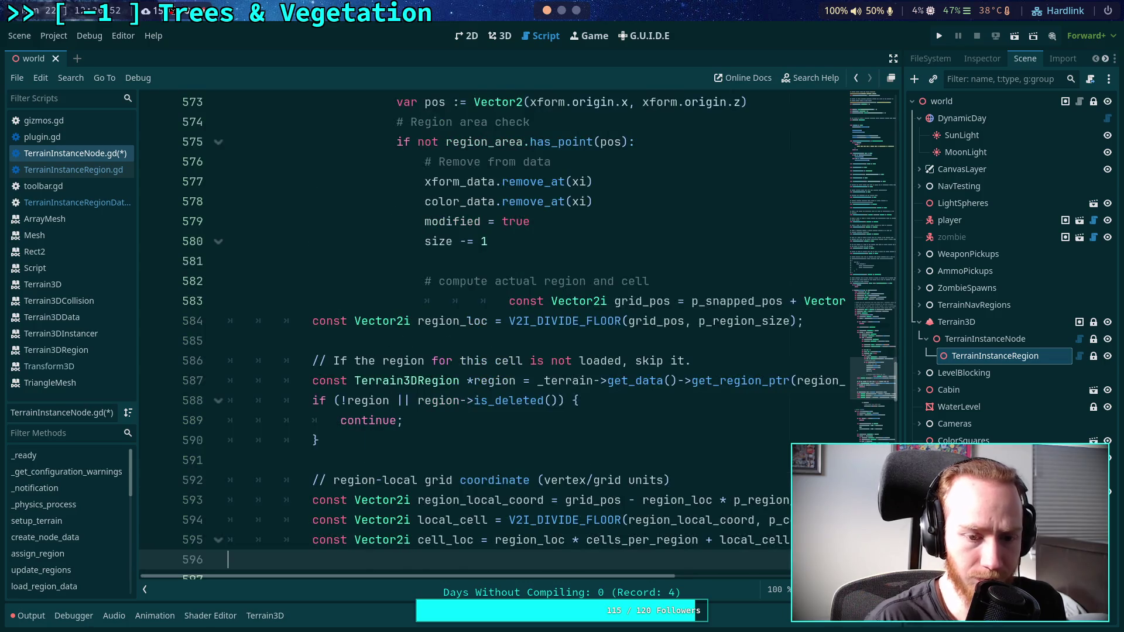
pyautogui.scroll(-2, 405, 222)
pyautogui.click(509, 181)
pyautogui.hotkey('shift', 'Tab')
pyautogui.hotkey('shift', 'Tab')
pyautogui.hotkey('shift', 'Tab')
pyautogui.hotkey('shift', 'Tab')
pyautogui.hotkey('shift', 'Tab')
pyautogui.hotkey('shift', 'Tab')
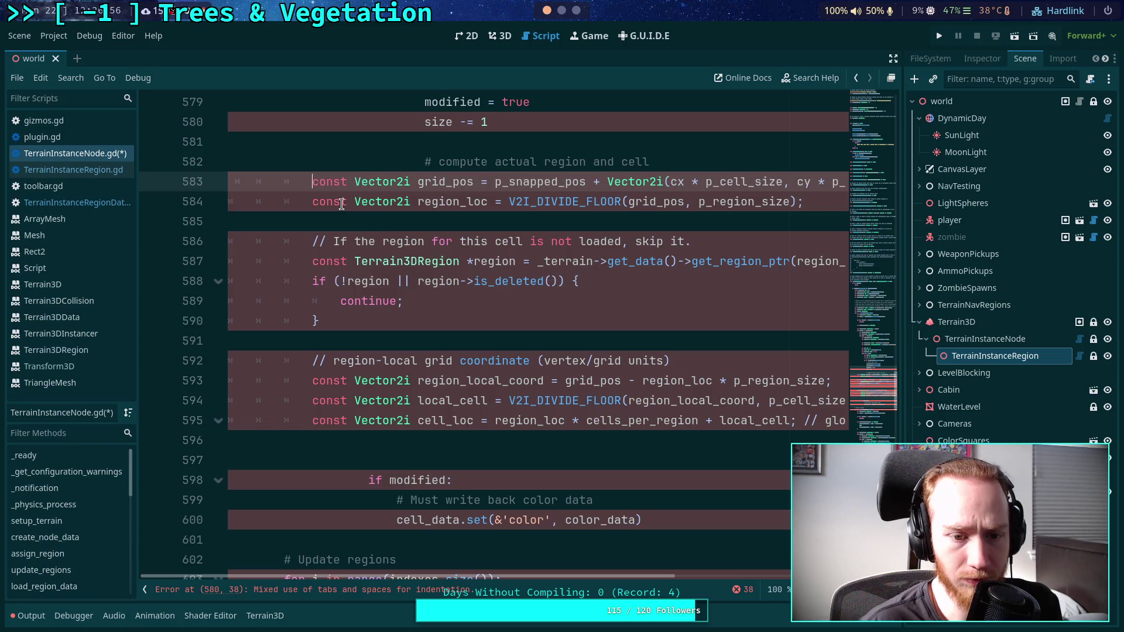
pyautogui.hotkey('ctrl', 's')
# Align line 583 with the block and indent the commented-out lines under the compute comment.
pyautogui.moveTo(359, 420)
pyautogui.mouseDown()
pyautogui.moveTo(326, 282)
pyautogui.moveTo(321, 192)
pyautogui.moveTo(409, 305)
pyautogui.moveTo(372, 414)
pyautogui.mouseUp()
pyautogui.click(321, 191)
pyautogui.press('BackSpace')
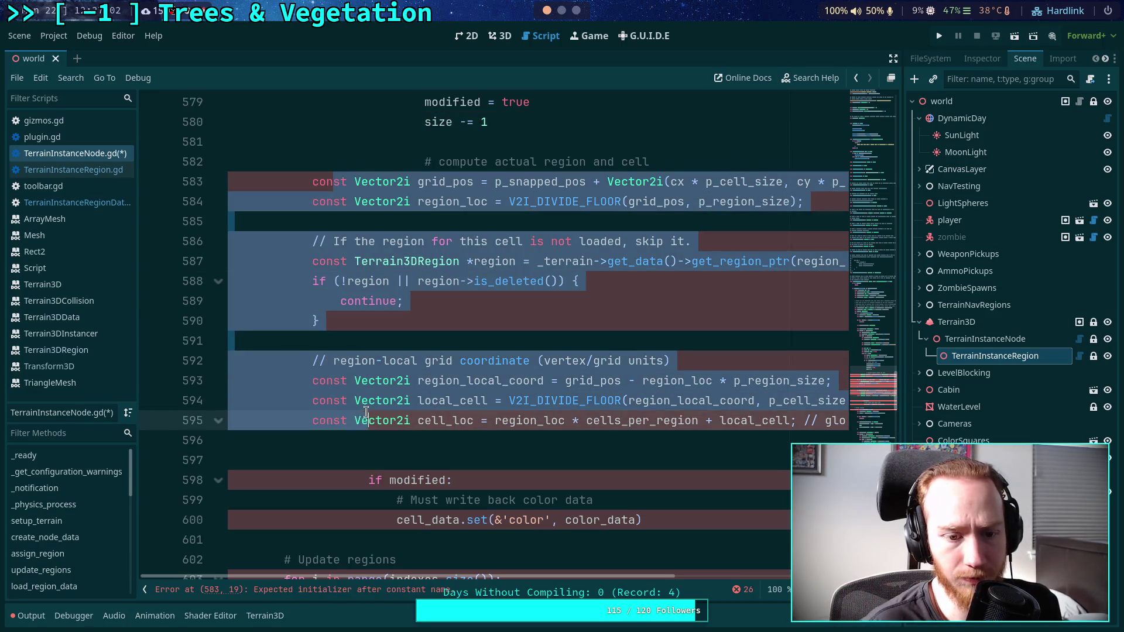
pyautogui.write('?')
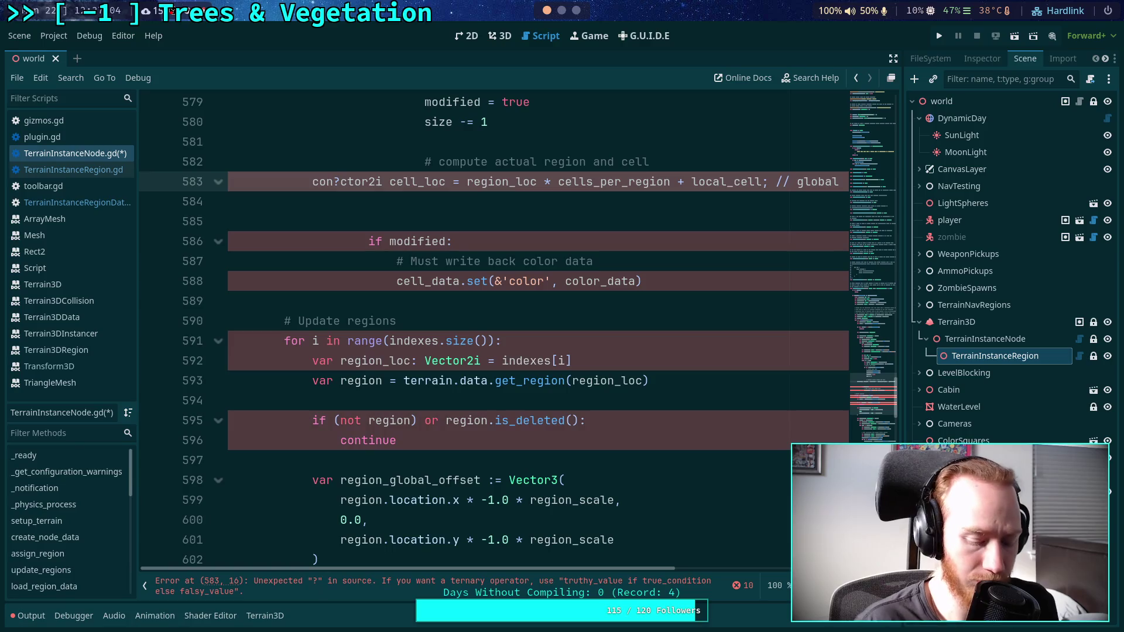
pyautogui.hotkey('ctrl', 'z')
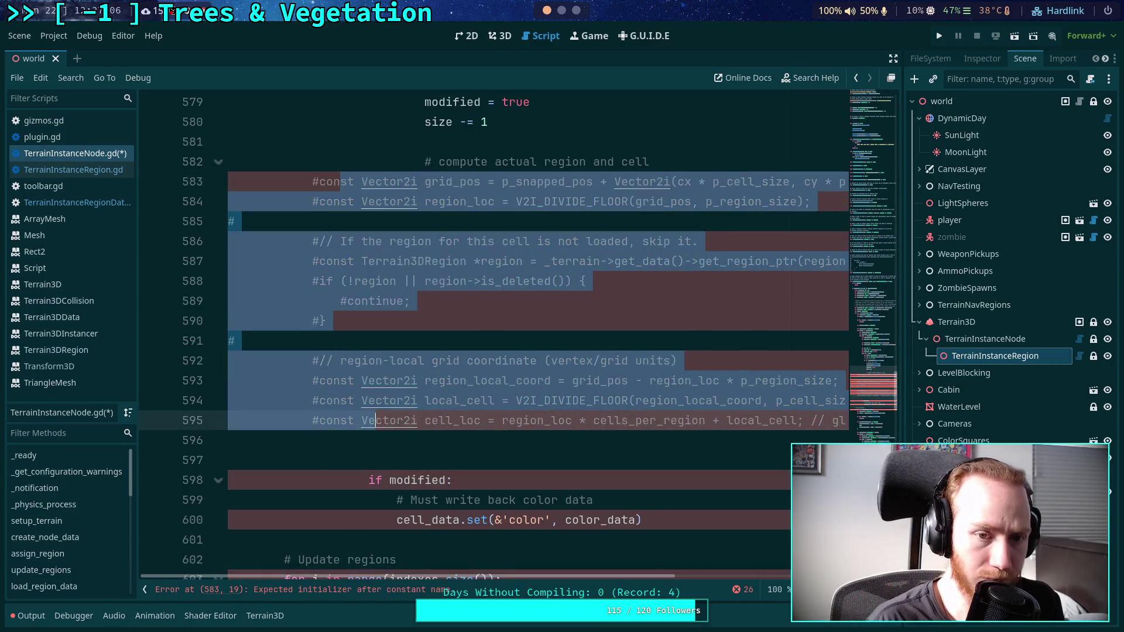
pyautogui.press('Tab')
pyautogui.press('Tab')
pyautogui.press('Tab')
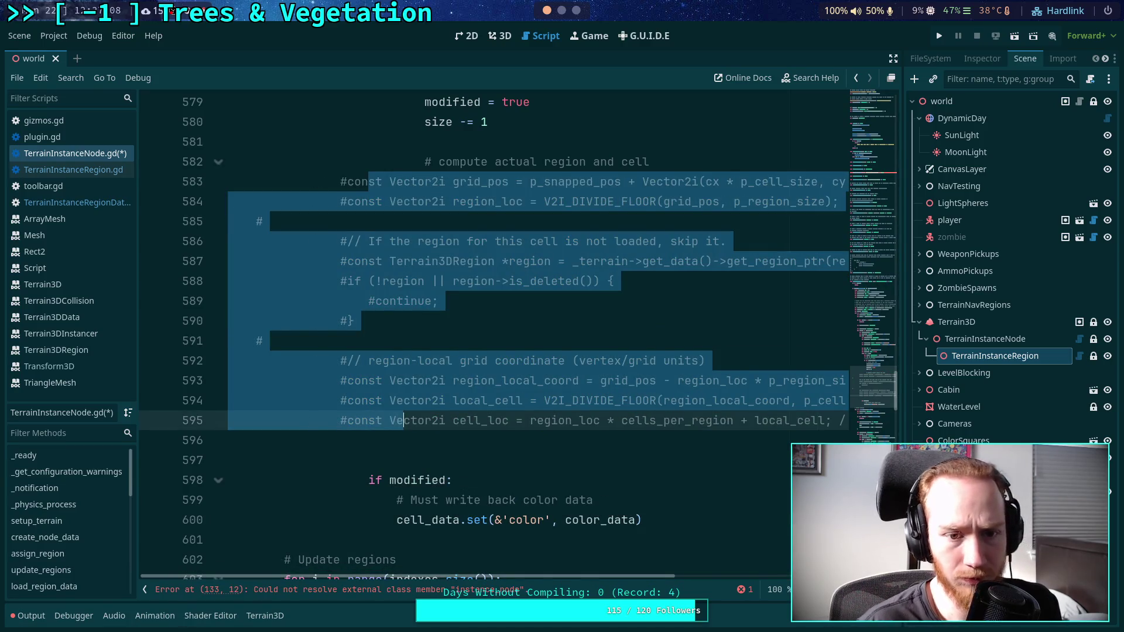
pyautogui.click(639, 181)
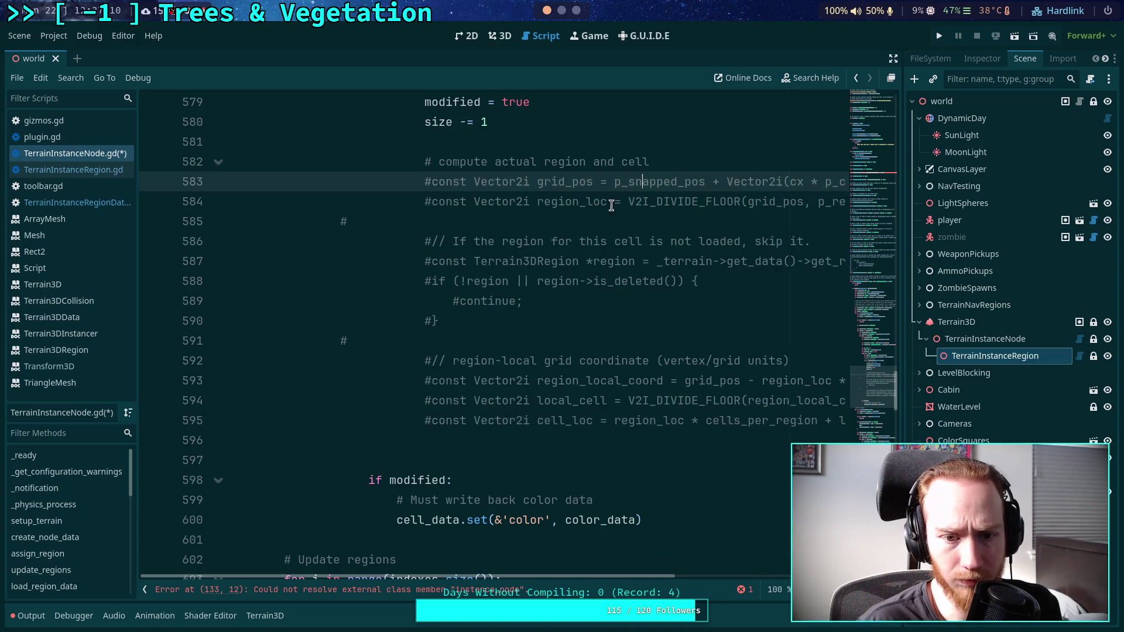
# Delete 'not' from line 575 so it reads 'if region_area.has_point(pos):'.
pyautogui.click(144, 589)
pyautogui.scroll(3, 444, 331)
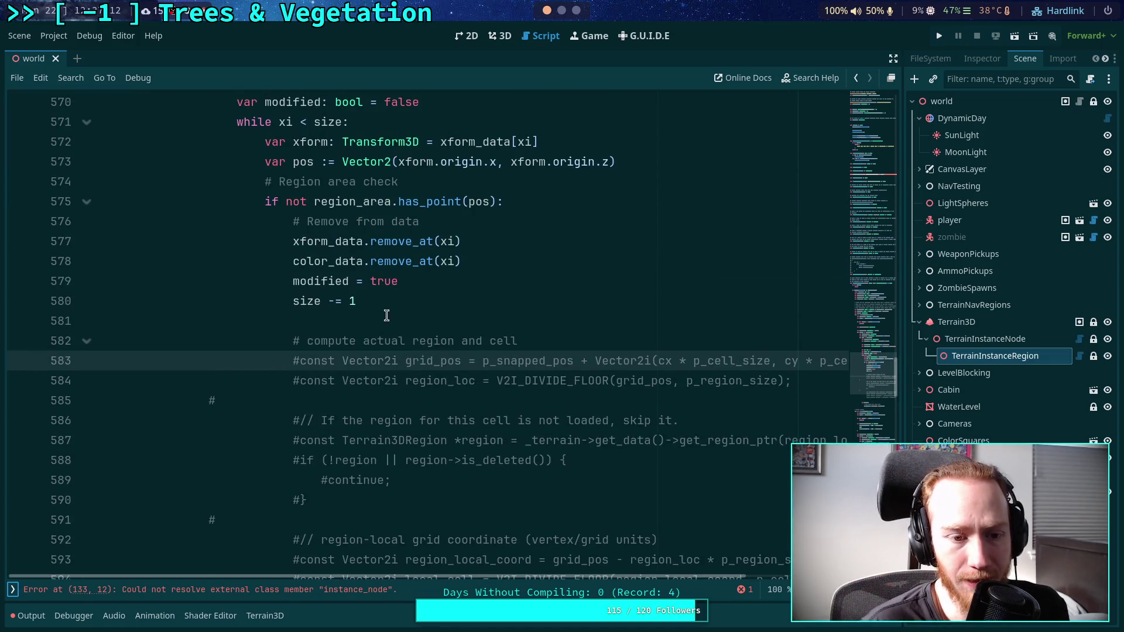
pyautogui.scroll(12, 351, 312)
pyautogui.scroll(4, 335, 310)
pyautogui.scroll(-7, 291, 316)
pyautogui.scroll(-5, 291, 316)
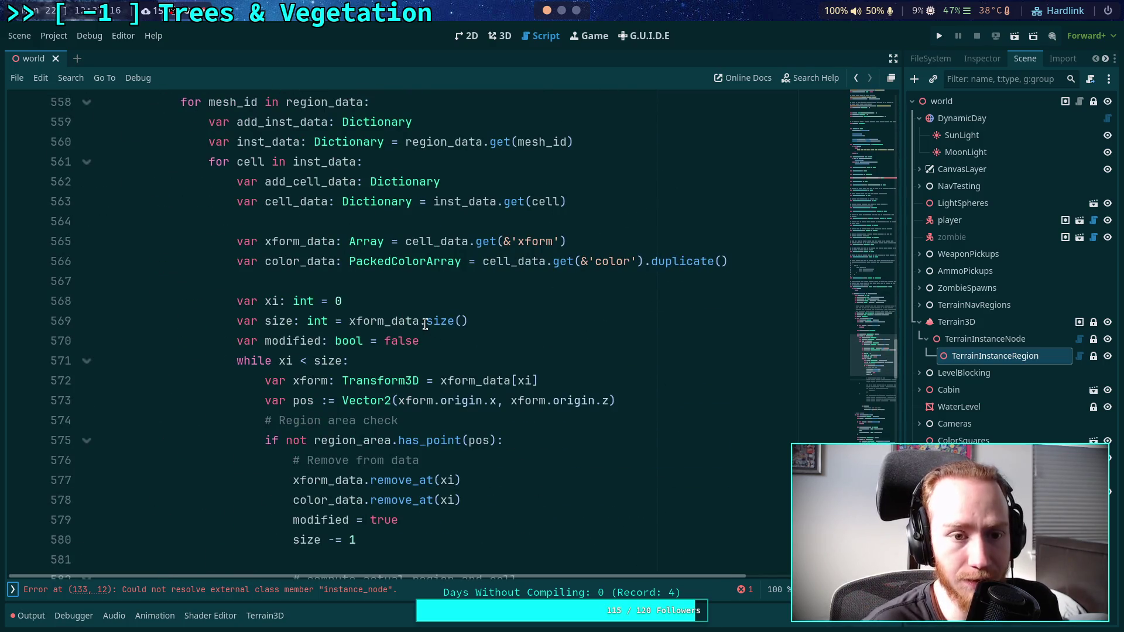
pyautogui.scroll(-4, 421, 315)
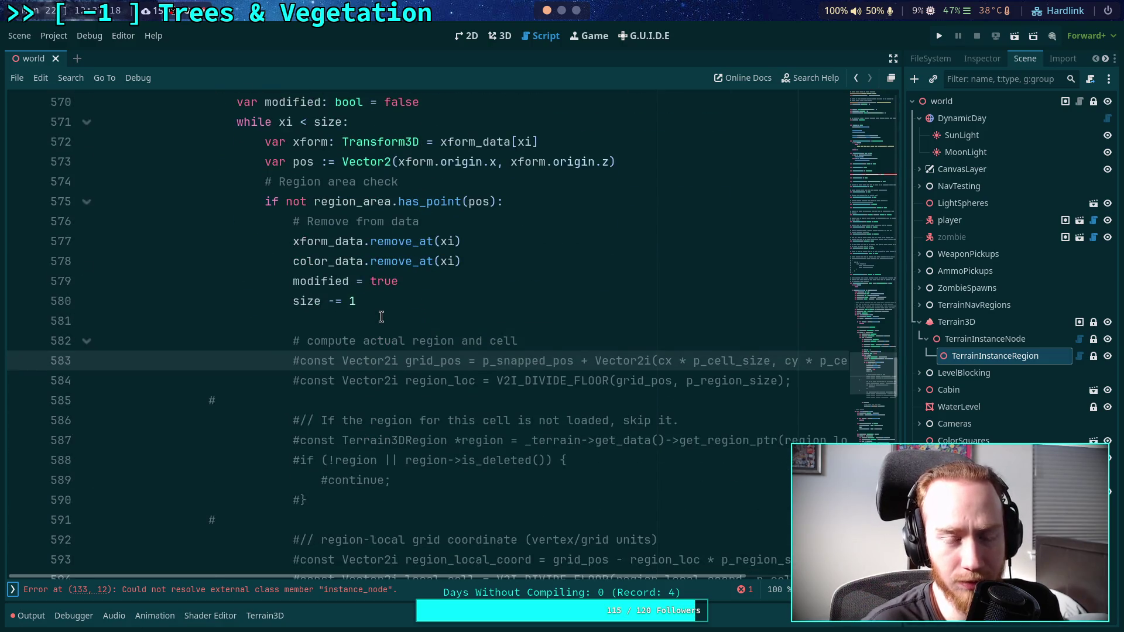
pyautogui.scroll(1, 382, 314)
pyautogui.scroll(1, 340, 281)
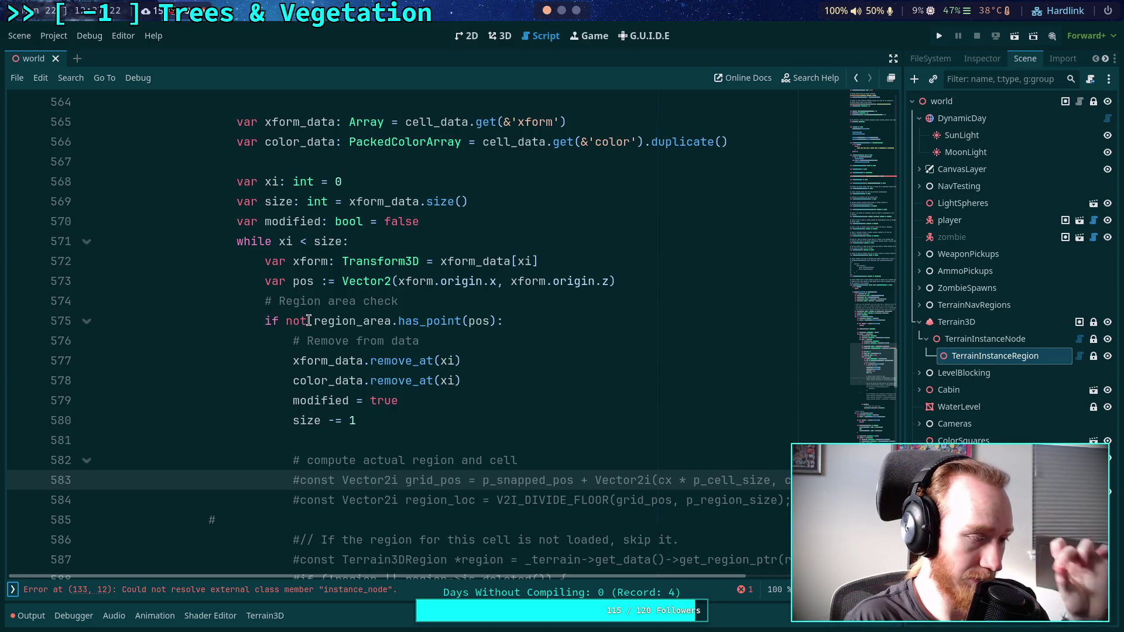
pyautogui.click(312, 322)
pyautogui.moveTo(312, 322); pyautogui.dragTo(288, 322)
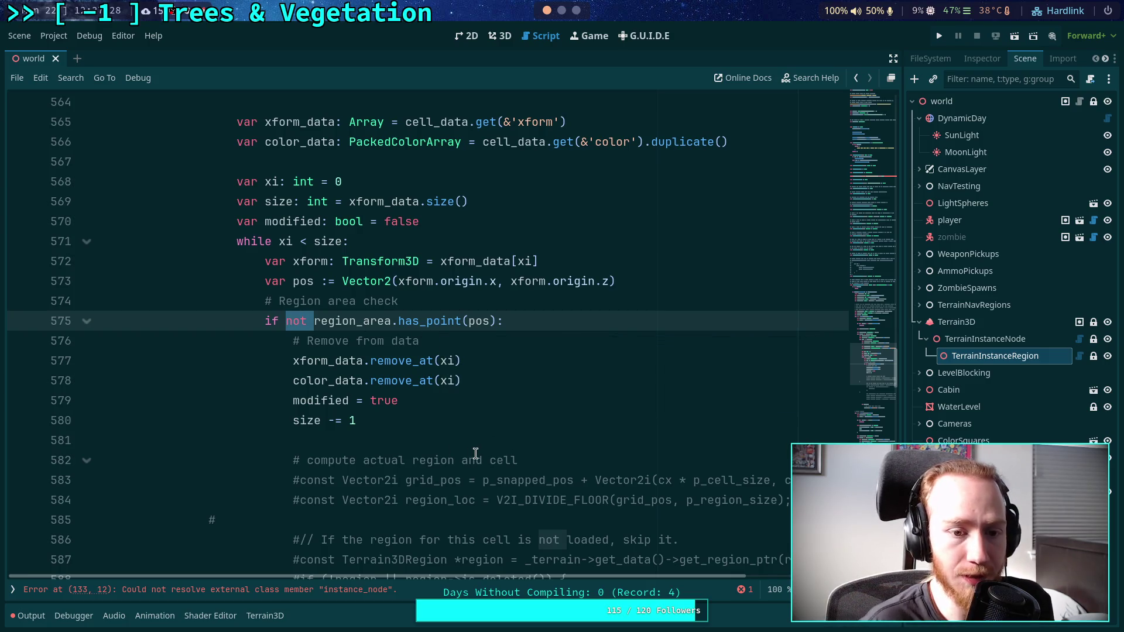
pyautogui.press('BackSpace')
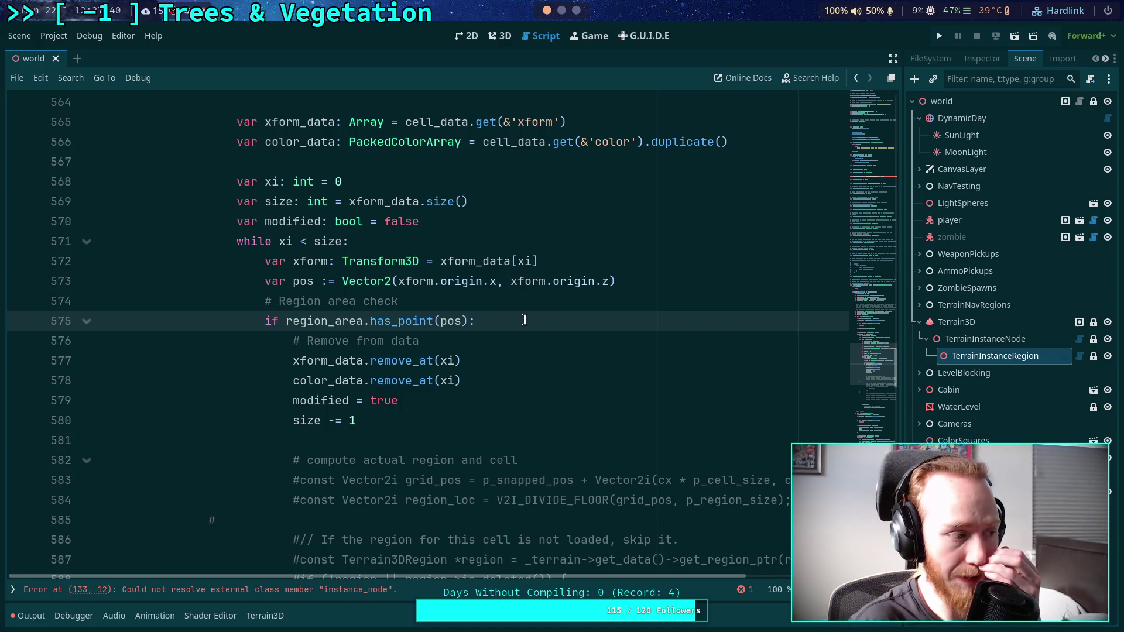
# Check the cell_area declaration and move to the end of the 'var add_cell_data: Dictionary' line.
pyautogui.scroll(2, 456, 372)
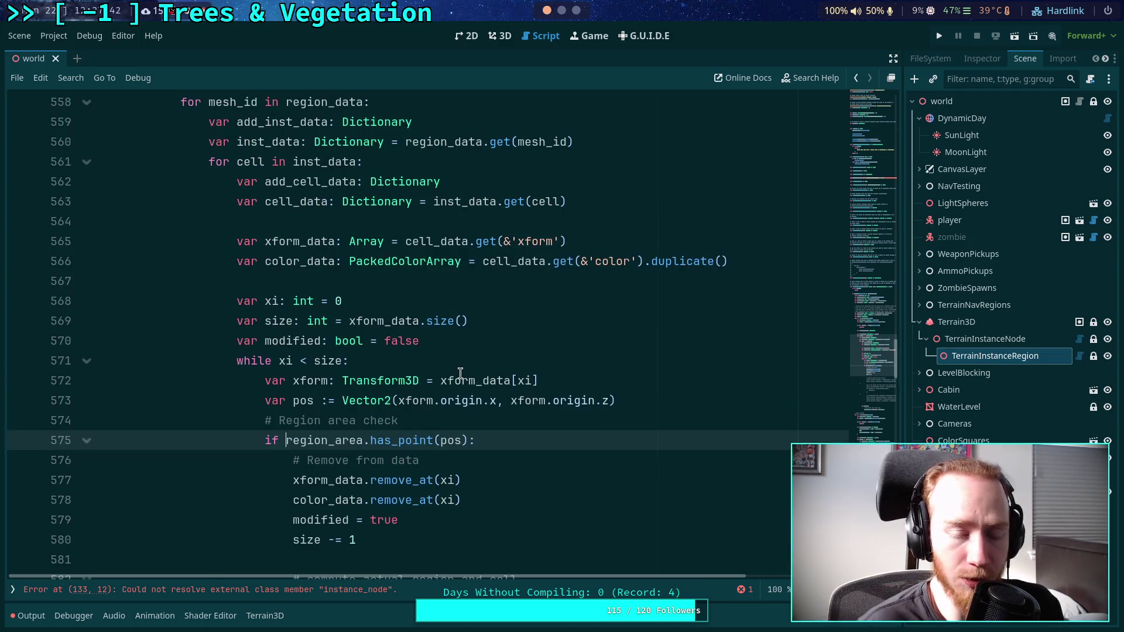
pyautogui.scroll(1, 462, 377)
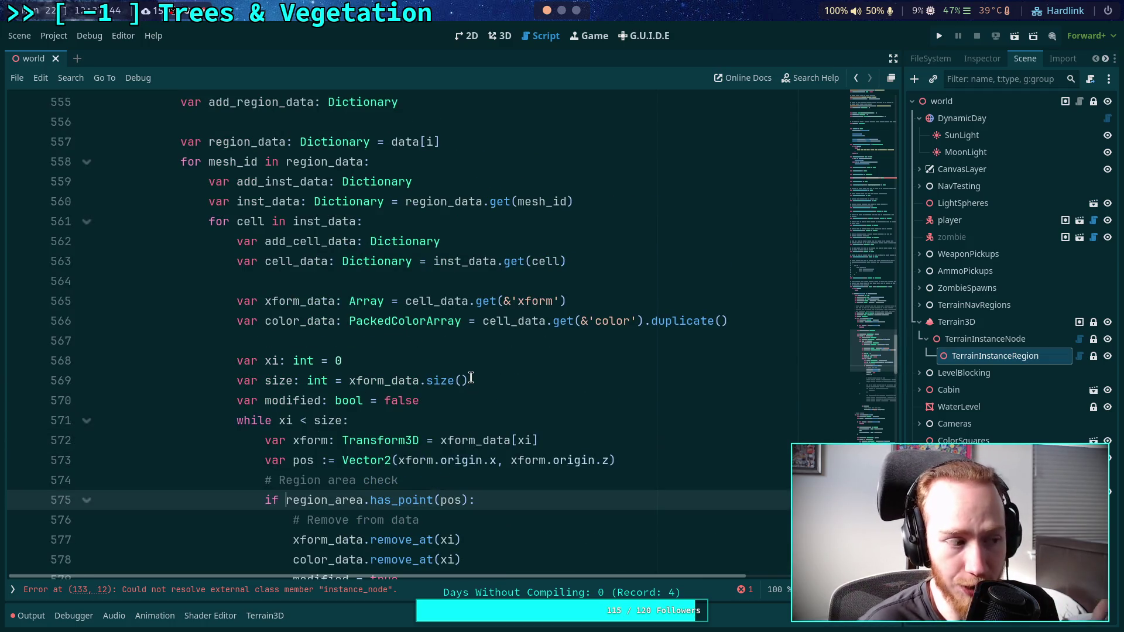
pyautogui.scroll(-1, 493, 384)
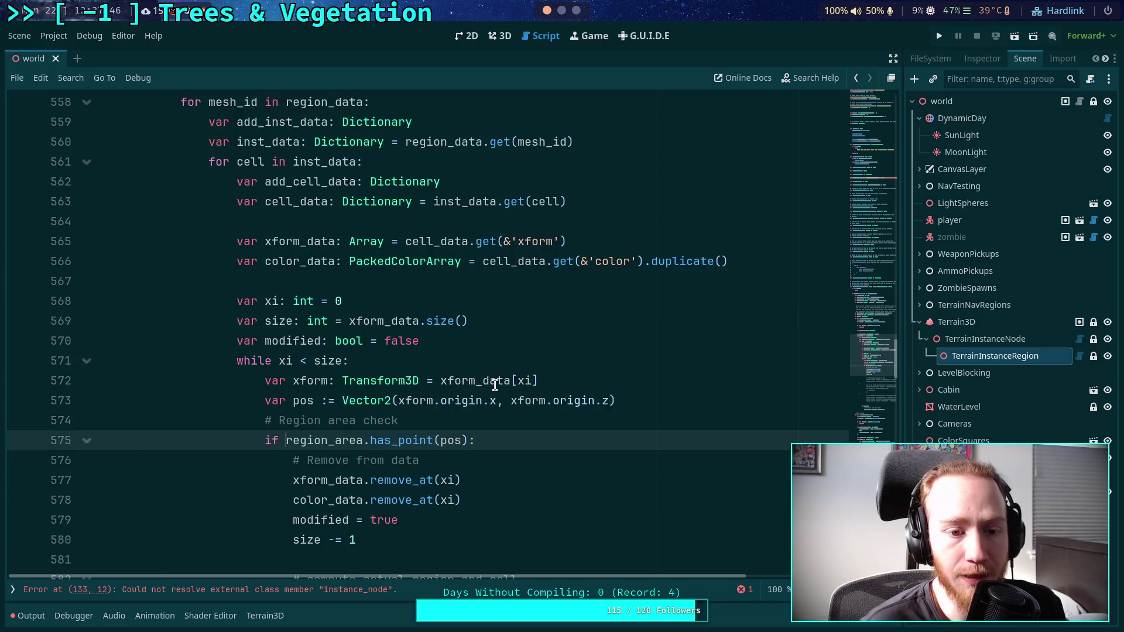
pyautogui.scroll(2, 492, 382)
pyautogui.scroll(3, 290, 211)
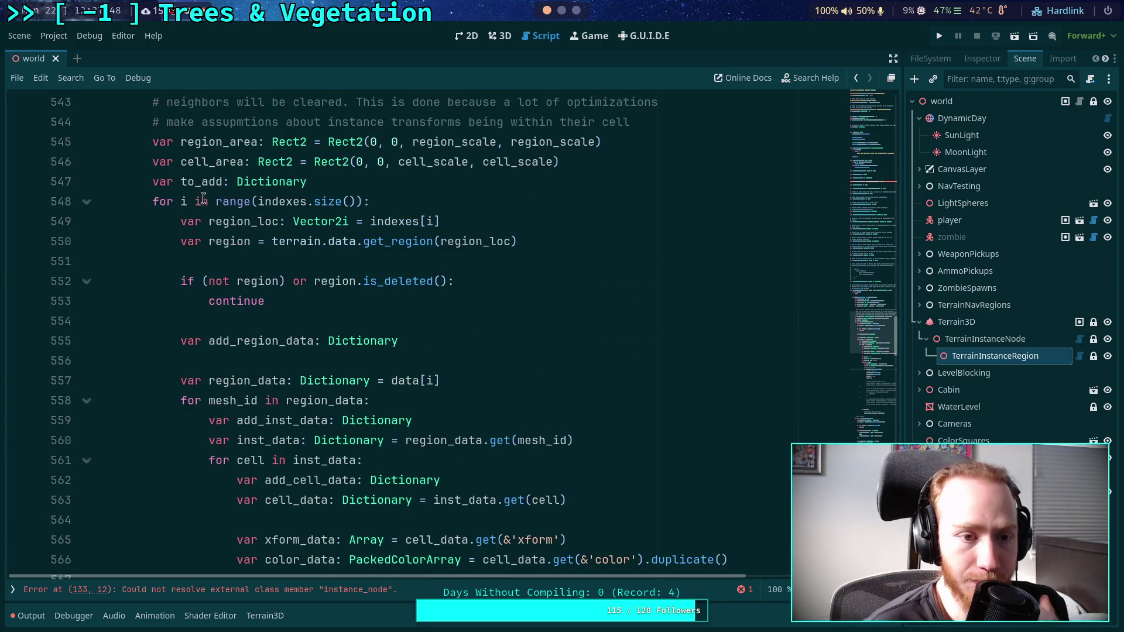
pyautogui.doubleClick(212, 162)
pyautogui.scroll(-1, 425, 292)
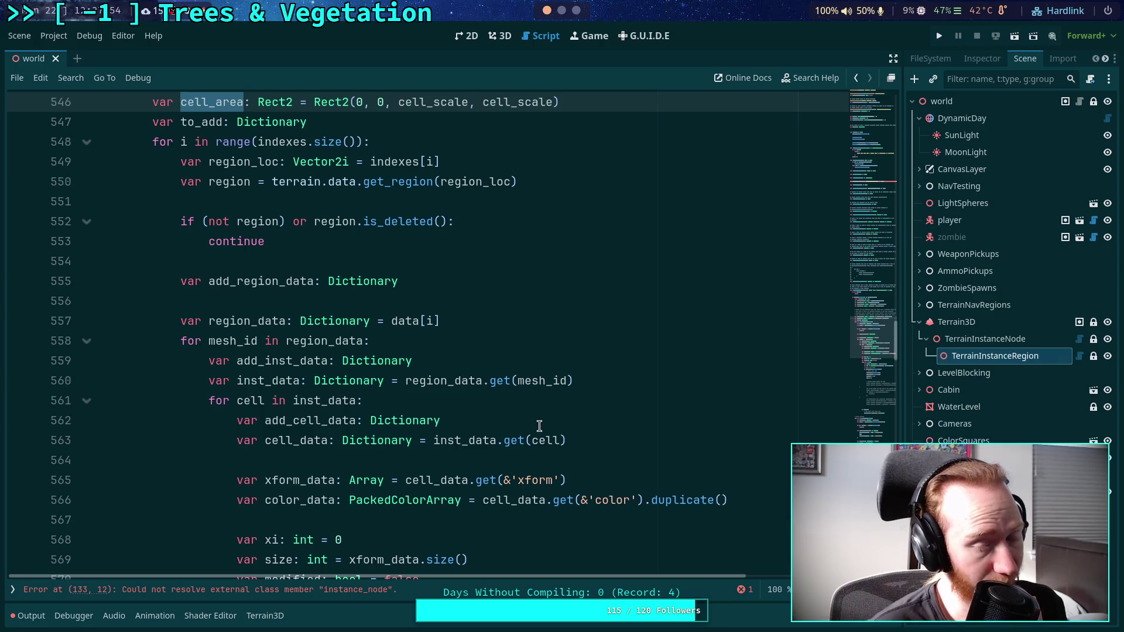
pyautogui.scroll(5, 456, 417)
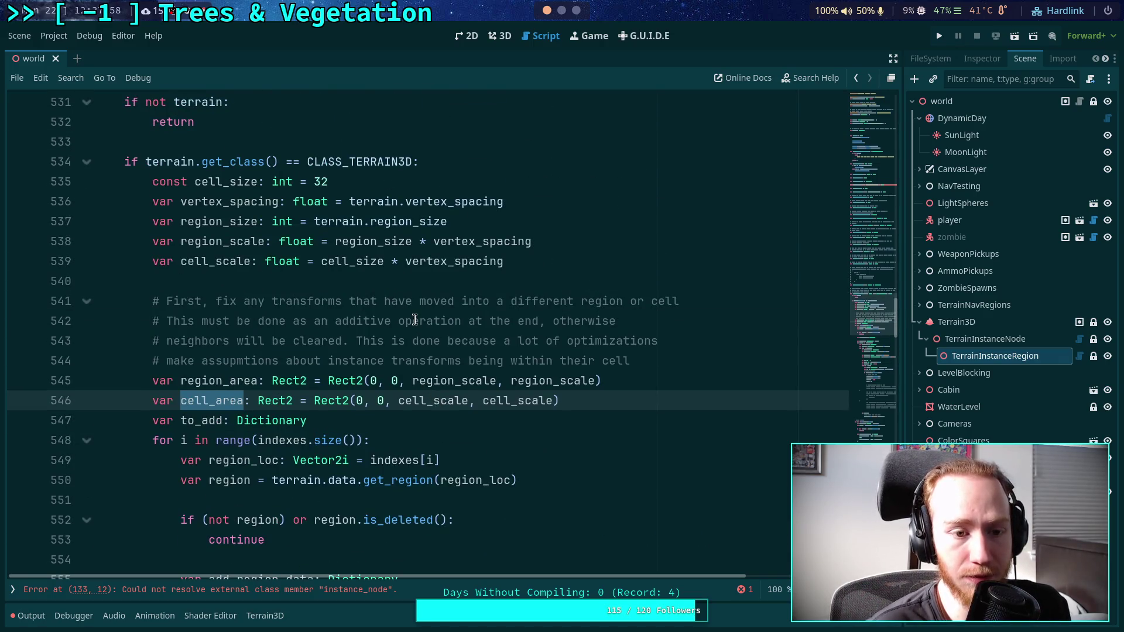
pyautogui.scroll(-6, 415, 321)
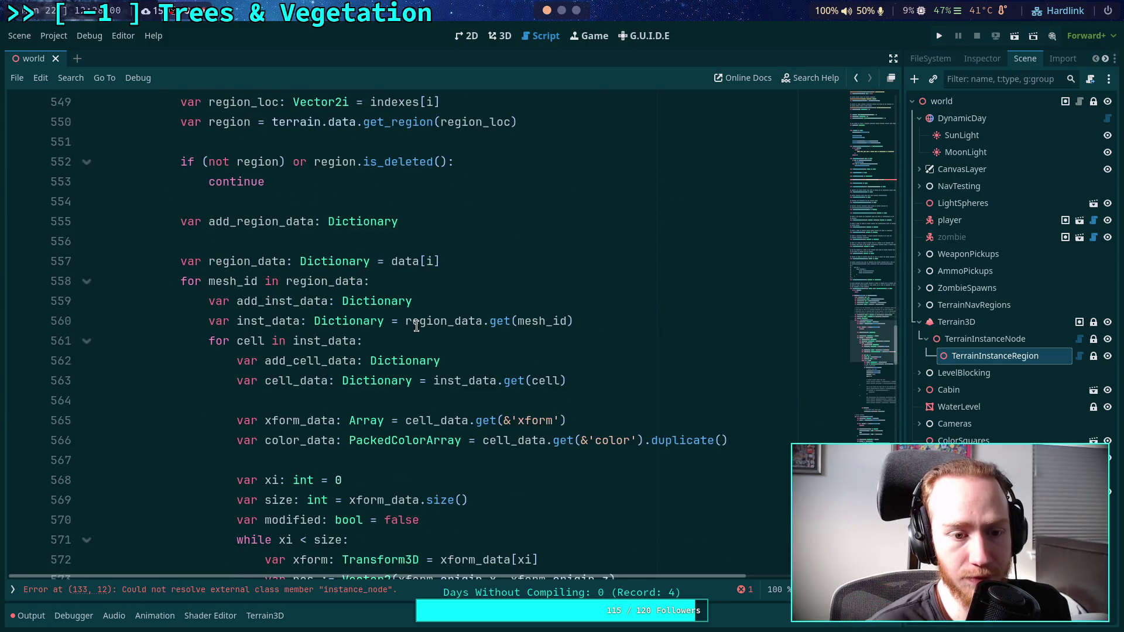
pyautogui.scroll(1, 416, 325)
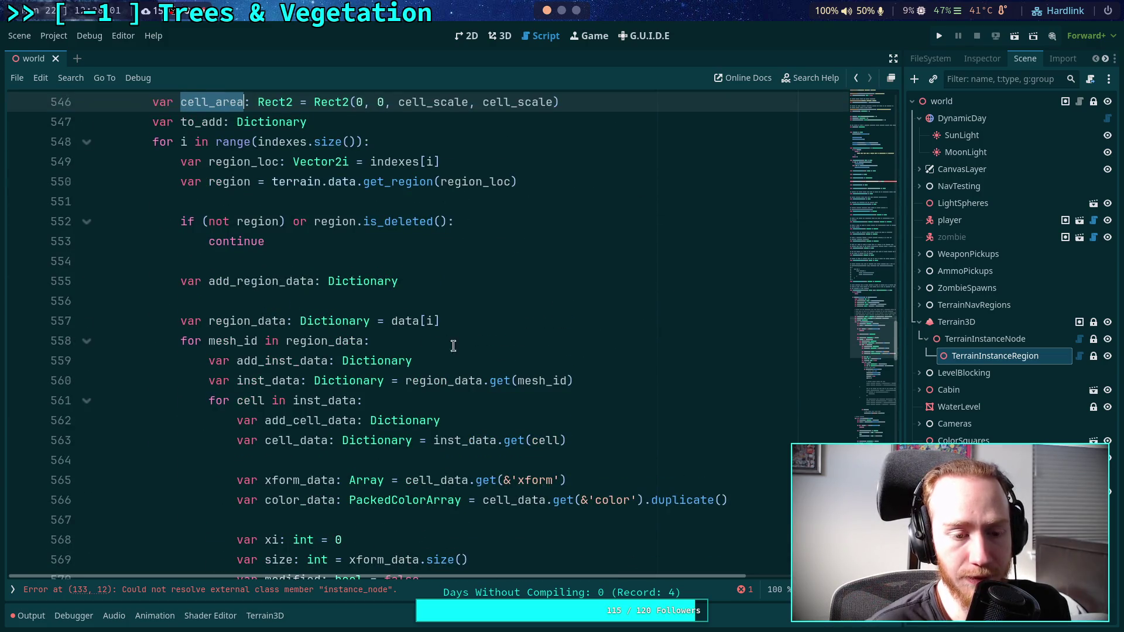
pyautogui.click(499, 343)
pyautogui.scroll(-1, 552, 350)
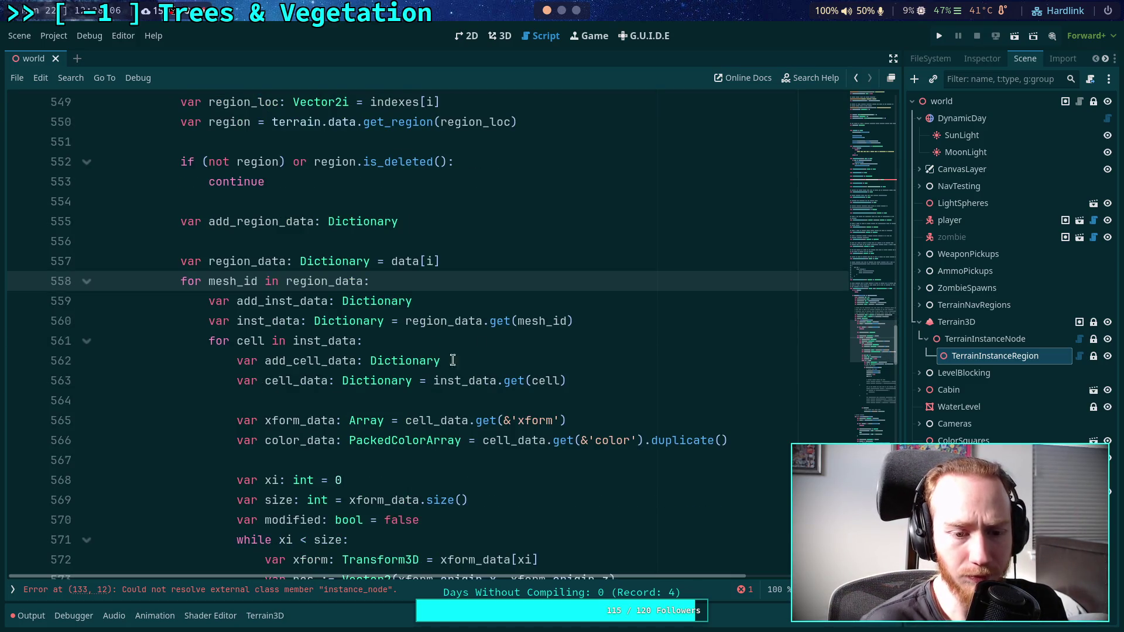
pyautogui.click(502, 335)
pyautogui.click(580, 362)
pyautogui.click(627, 381)
pyautogui.click(626, 360)
# Add the line 'cell_area.position = Vector2(cell)' below add_cell_data, using autocomplete.
pyautogui.press('Return')
pyautogui.write('cell_area')
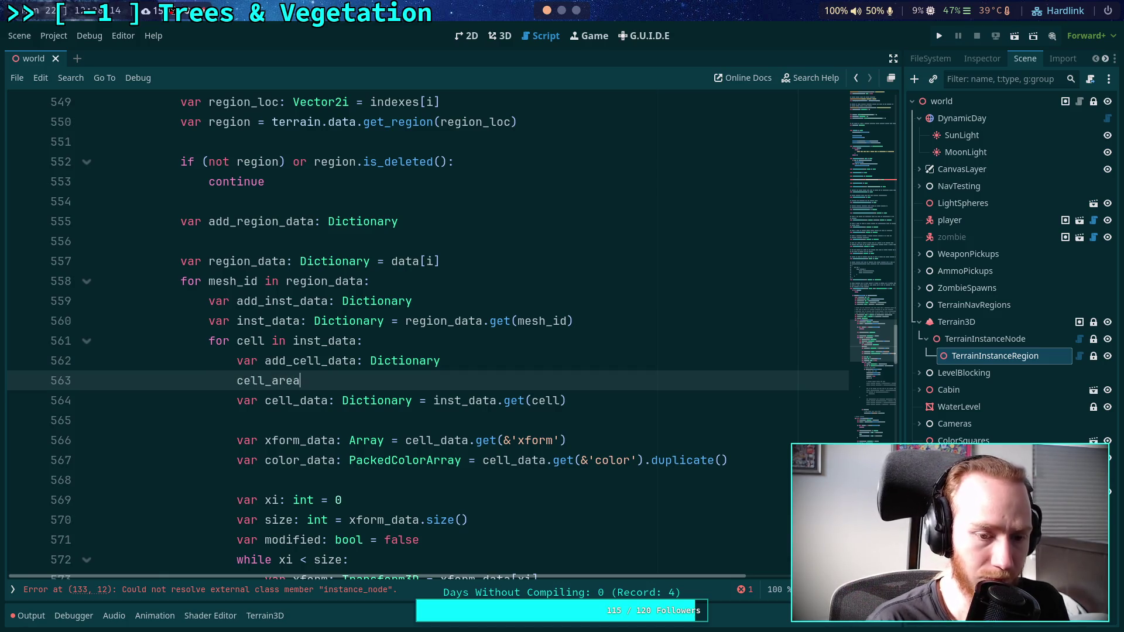
pyautogui.write('.po')
pyautogui.press('Return')
pyautogui.write('= Vect')
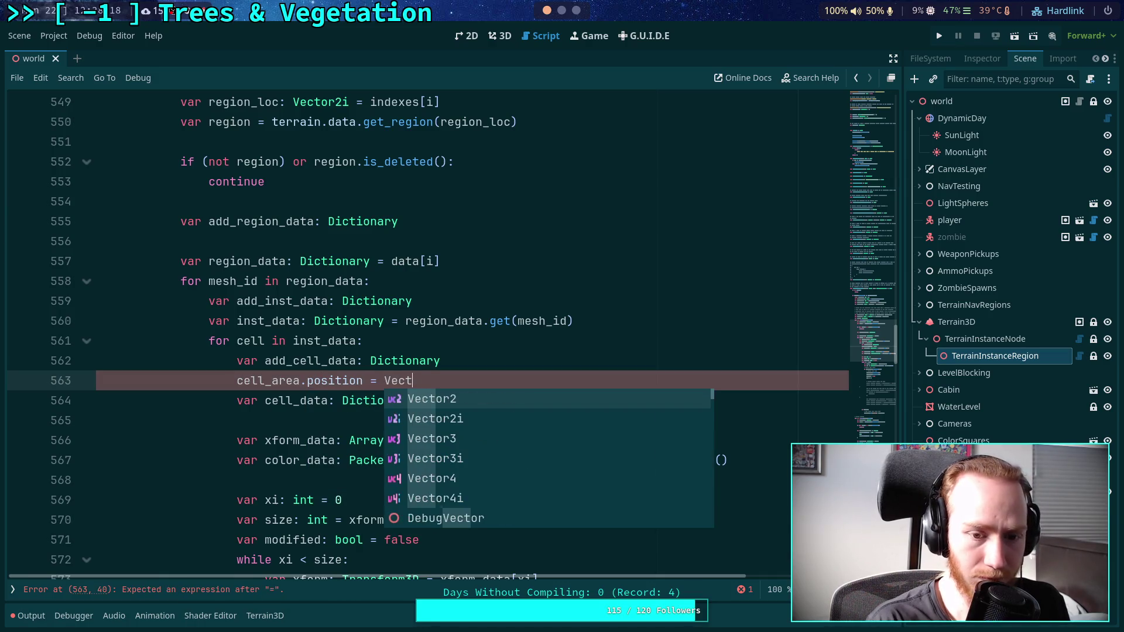
pyautogui.write('or2(')
pyautogui.scroll(1, 613, 345)
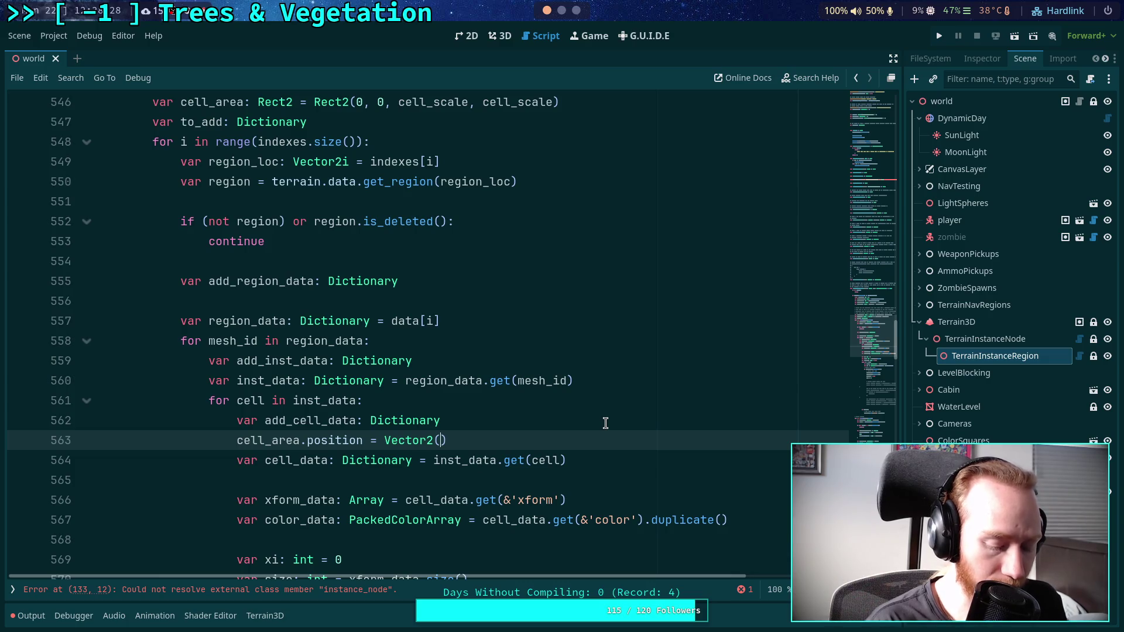
pyautogui.write('ll)')
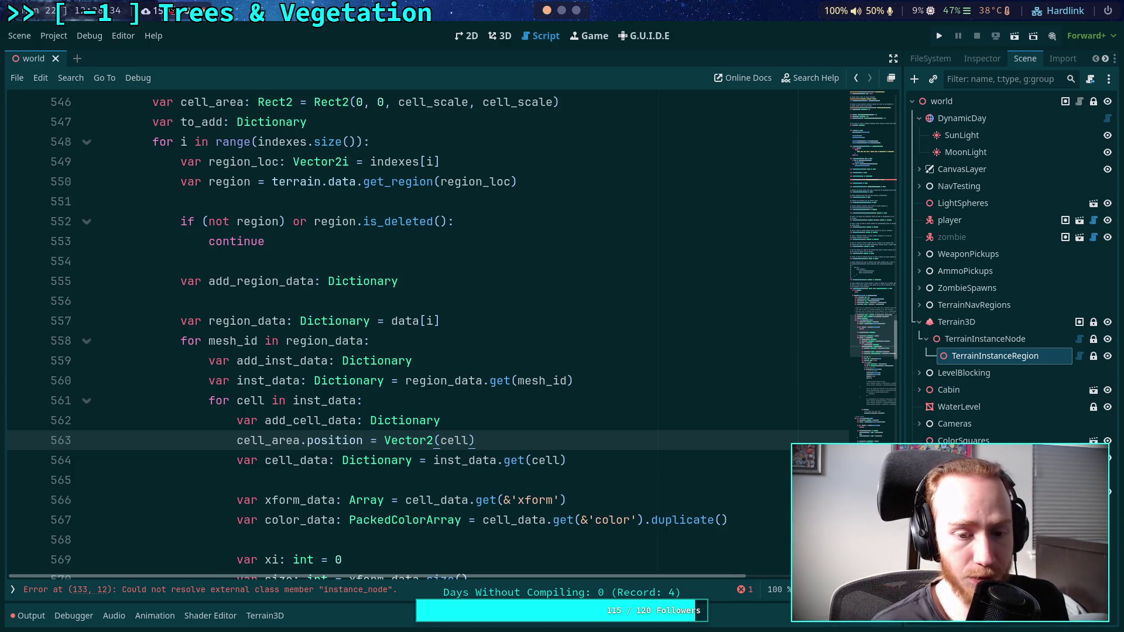
pyautogui.write('cel')
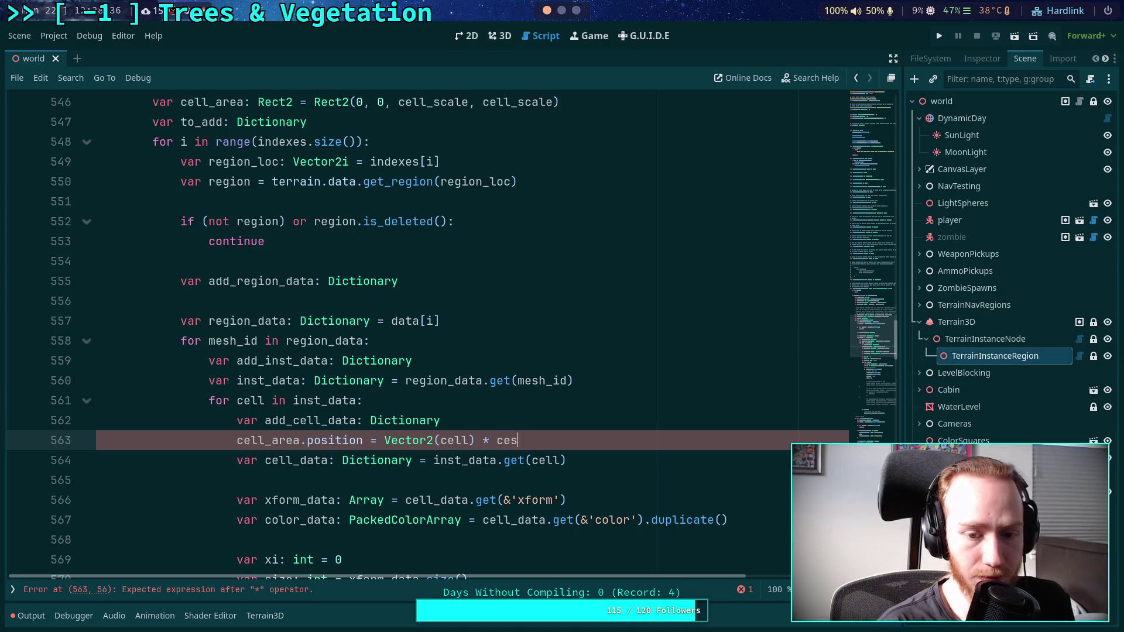
pyautogui.write('l')
pyautogui.press('Down')
pyautogui.press('Down')
pyautogui.press('Down')
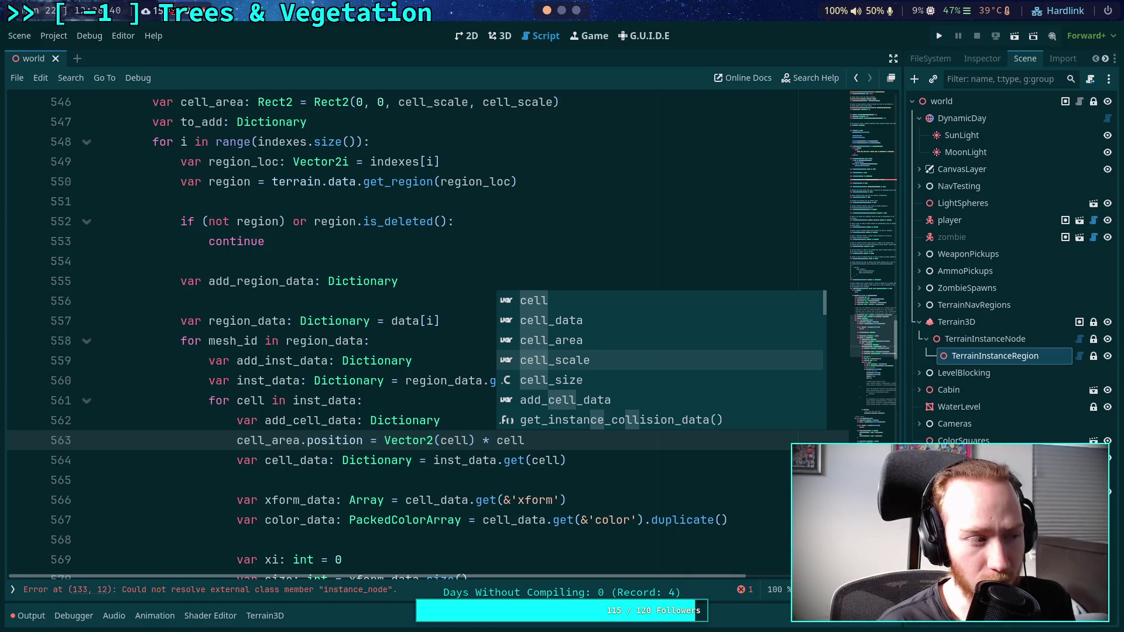
pyautogui.press('BackSpace')
pyautogui.press('BackSpace')
pyautogui.press('BackSpace')
pyautogui.press('Left')
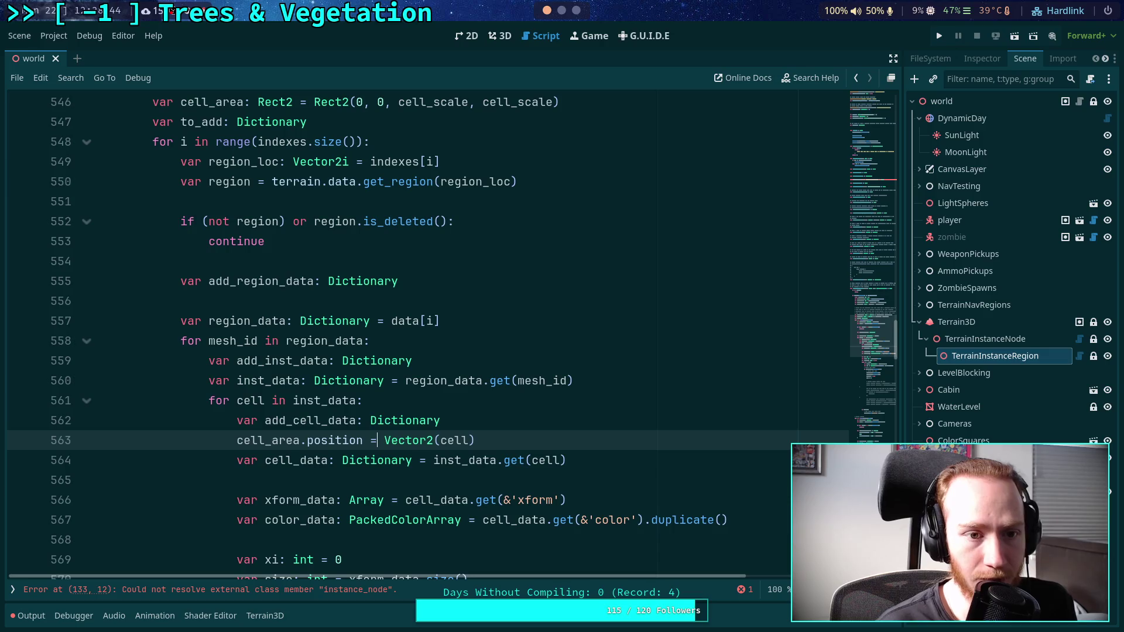
# Review where region_data is used and where region_area is declared.
pyautogui.scroll(1, 542, 396)
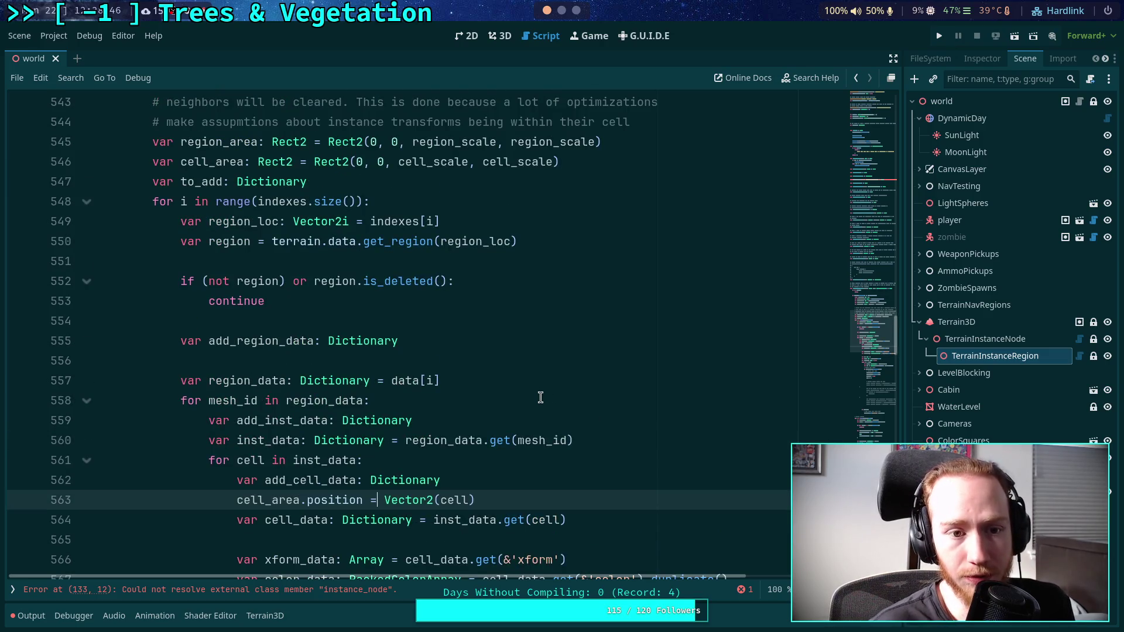
pyautogui.scroll(-1, 540, 397)
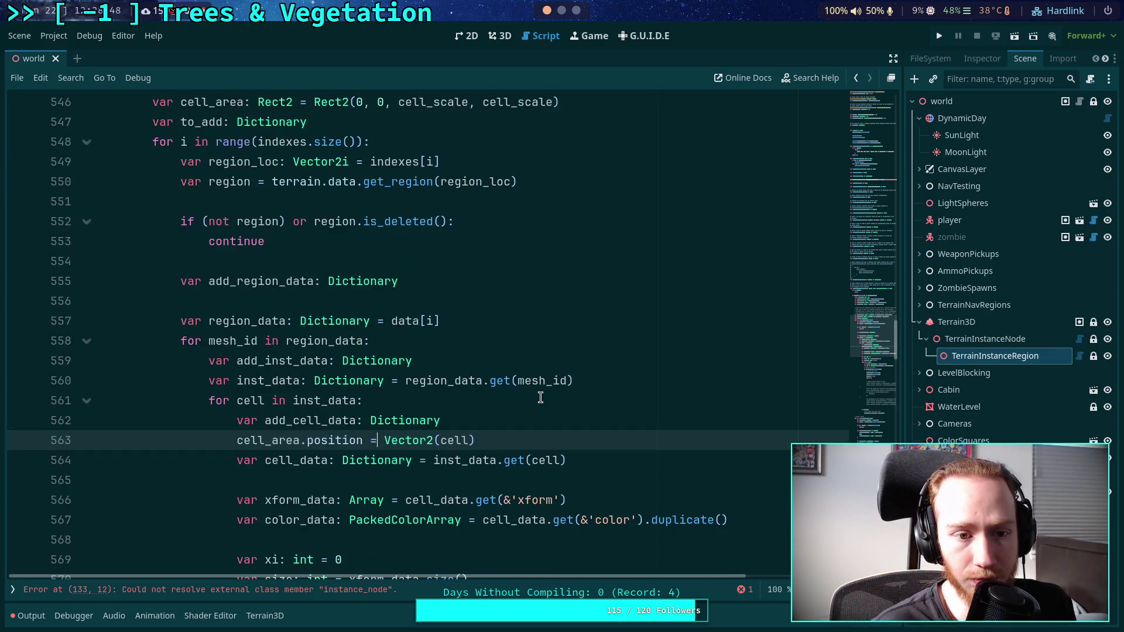
pyautogui.doubleClick(246, 321)
pyautogui.scroll(1, 310, 322)
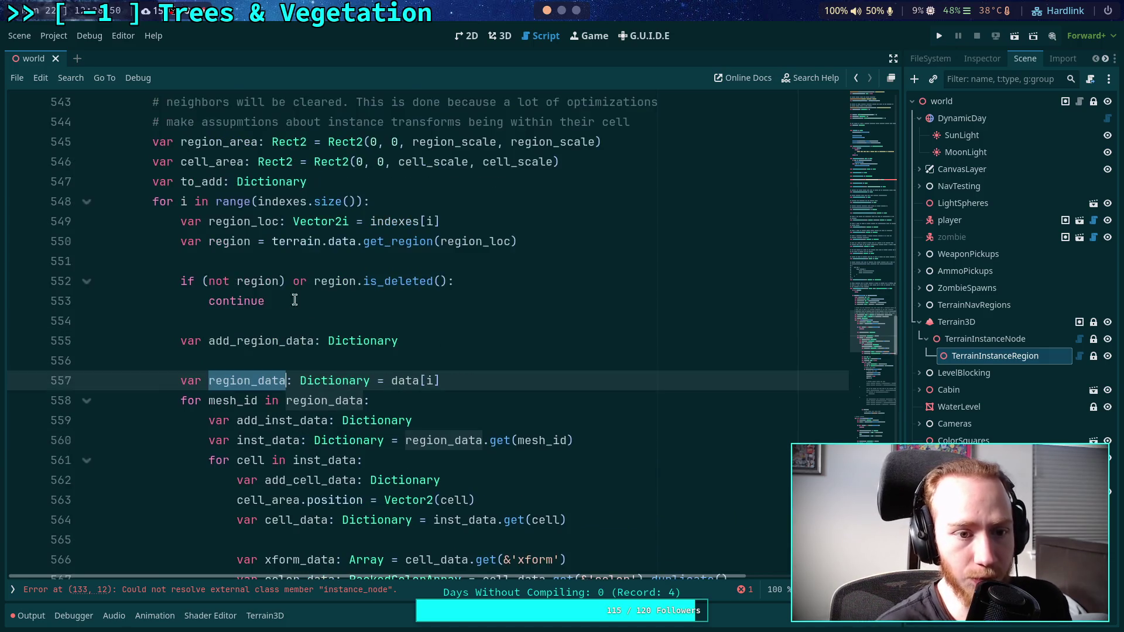
pyautogui.doubleClick(197, 142)
pyautogui.scroll(-5, 421, 303)
pyautogui.scroll(-5, 421, 303)
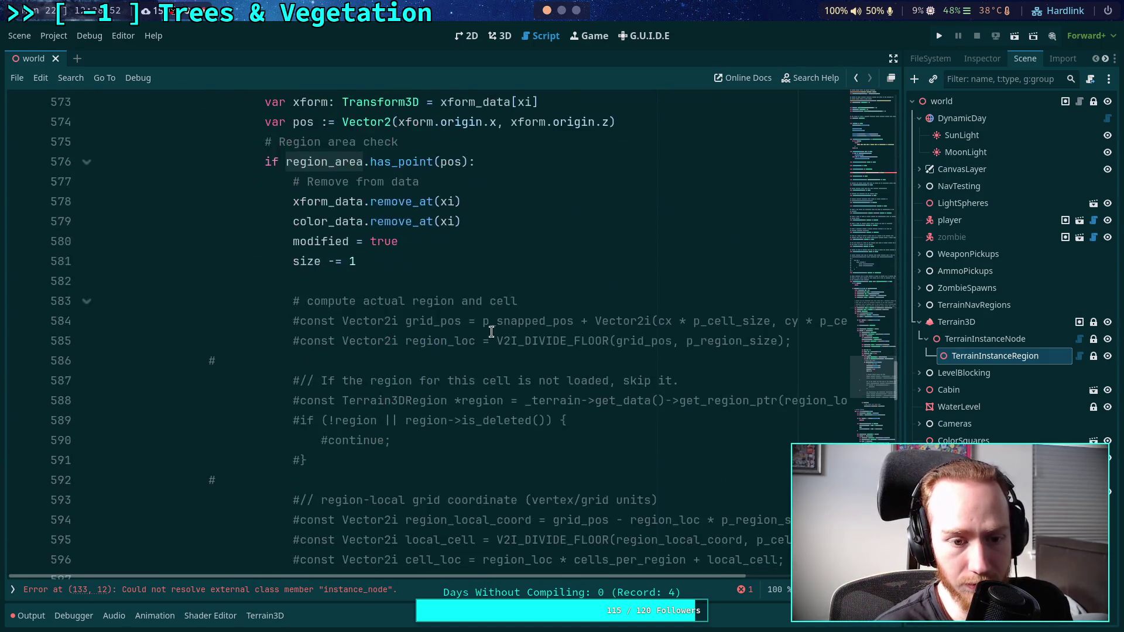
pyautogui.scroll(2, 489, 328)
pyautogui.scroll(2, 421, 344)
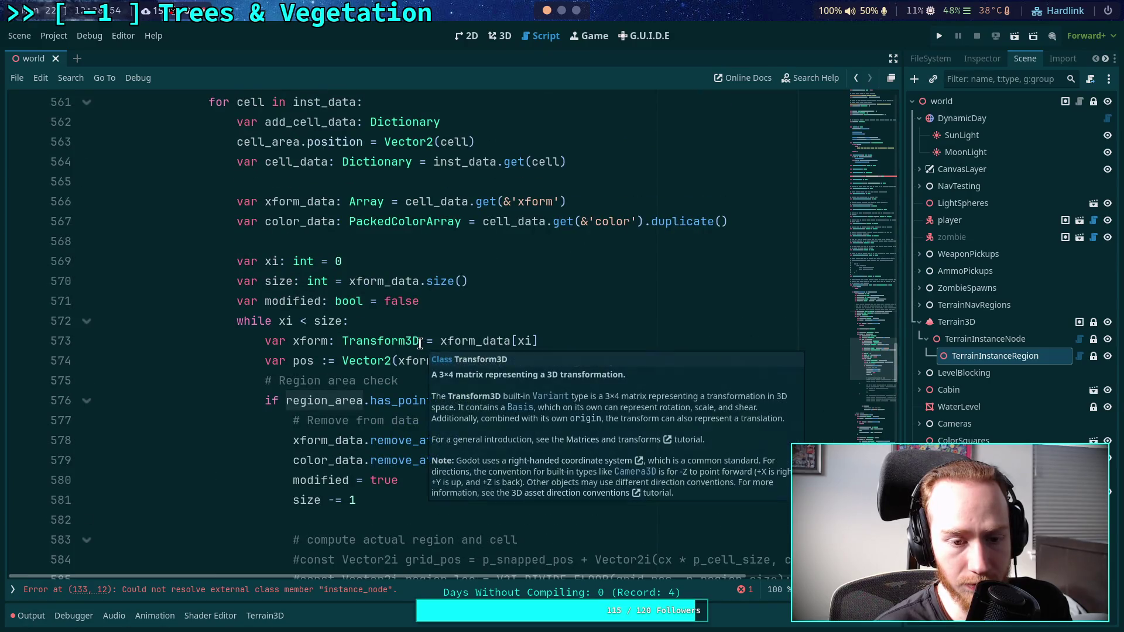
pyautogui.scroll(8, 421, 344)
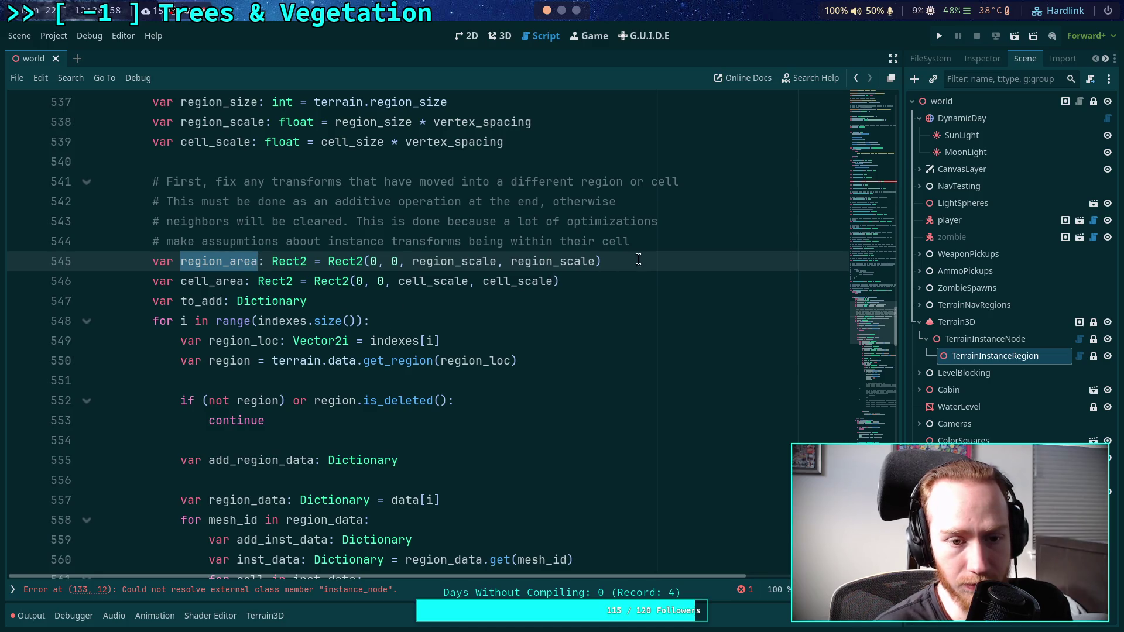
# Delete the region_area declaration and change the check to 'if cell_area.has_point(pos): continue'.
pyautogui.moveTo(637, 260); pyautogui.dragTo(394, 261)
pyautogui.tripleClick(394, 261)
pyautogui.press('BackSpace')
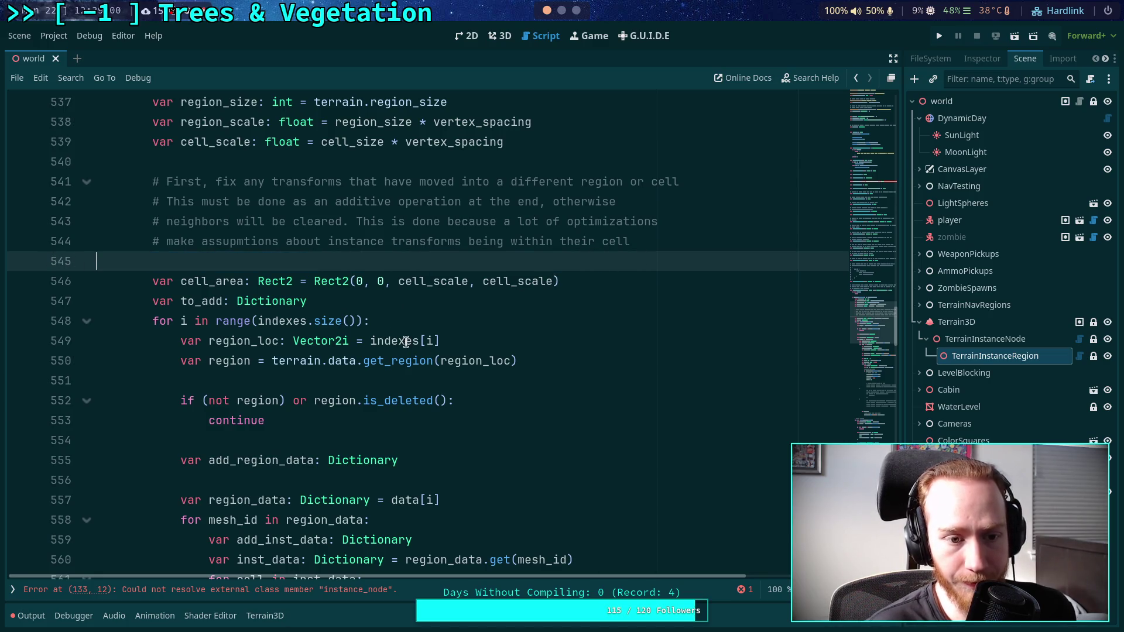
pyautogui.press('BackSpace')
pyautogui.scroll(-8, 433, 346)
pyautogui.doubleClick(316, 379)
pyautogui.write('cell_area')
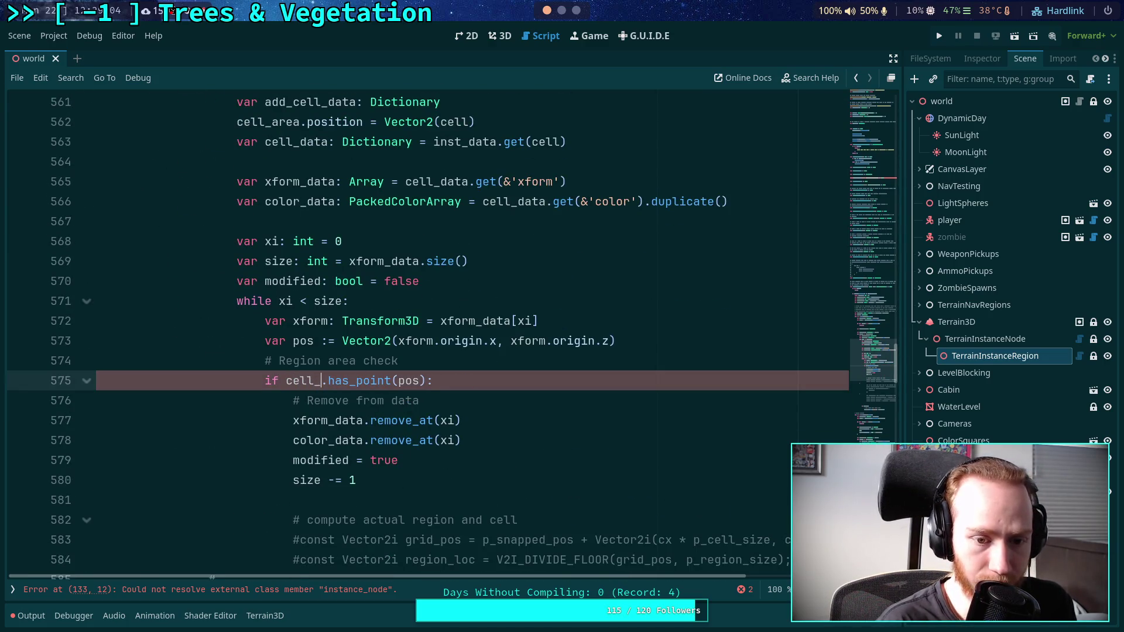
pyautogui.click(505, 380)
pyautogui.press('Return')
pyautogui.write('continue')
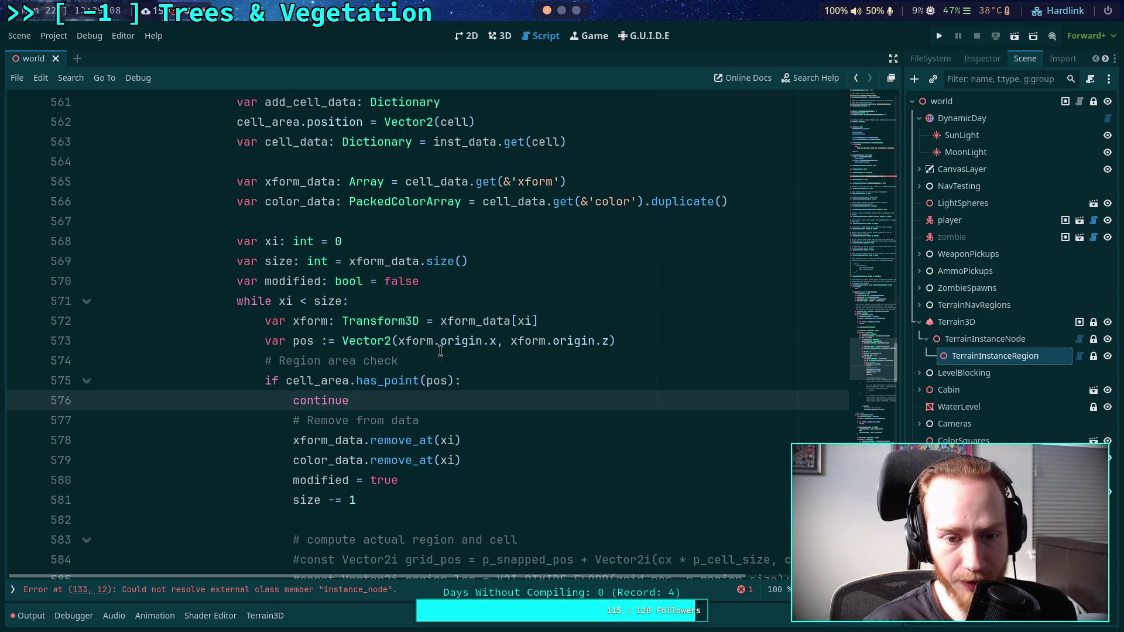
# Remove the '# Region area check' comment and dedent the removal code out of the if block.
pyautogui.moveTo(440, 359); pyautogui.dragTo(151, 355)
pyautogui.click(74, 372)
pyautogui.click(421, 360)
pyautogui.moveTo(421, 360); pyautogui.dragTo(54, 360)
pyautogui.press('BackSpace')
pyautogui.scroll(-2, 341, 368)
pyautogui.scroll(-3, 352, 325)
pyautogui.moveTo(351, 302); pyautogui.dragTo(354, 497)
pyautogui.hotkey('shift', 'Tab')
pyautogui.scroll(3, 354, 496)
pyautogui.click(394, 281)
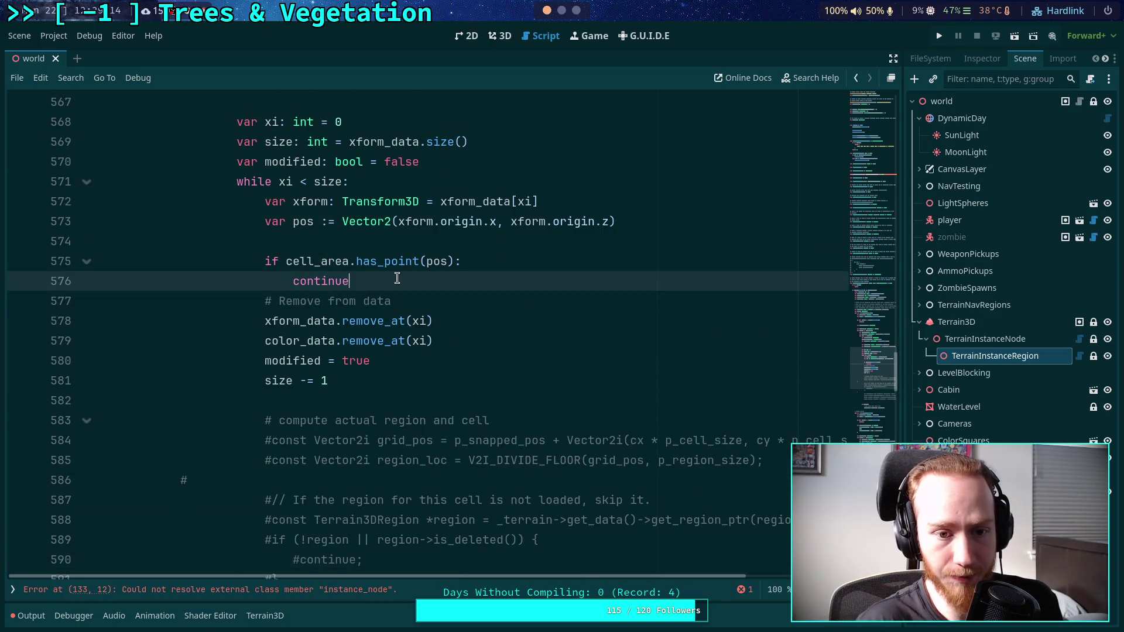
pyautogui.press('Return')
pyautogui.press('Return')
pyautogui.scroll(4, 456, 287)
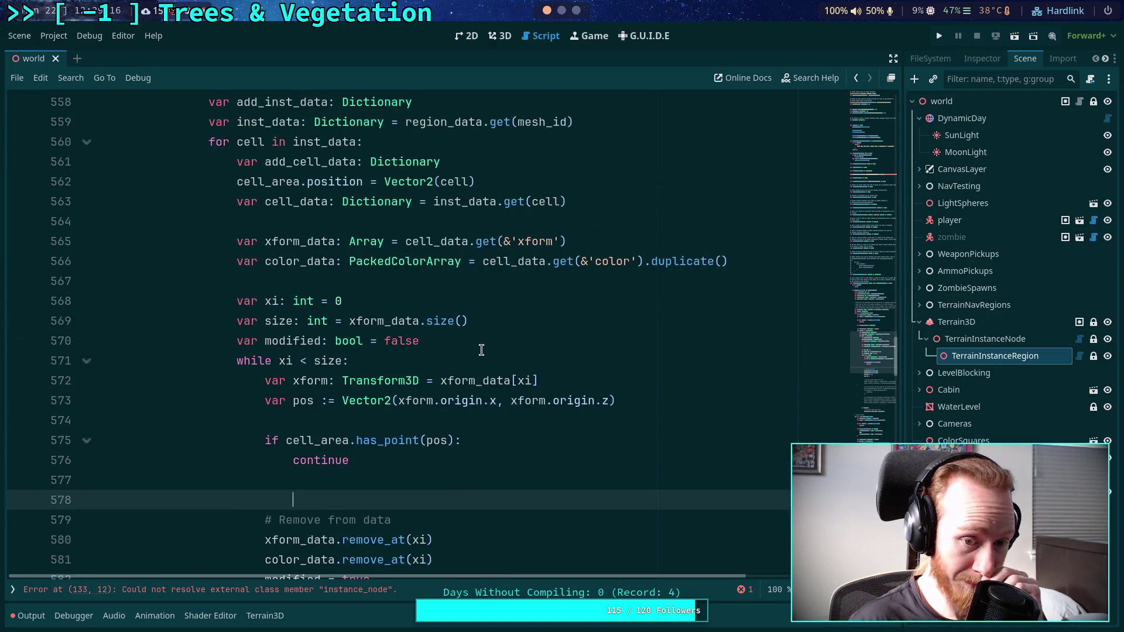
pyautogui.scroll(1, 468, 340)
pyautogui.click(541, 301)
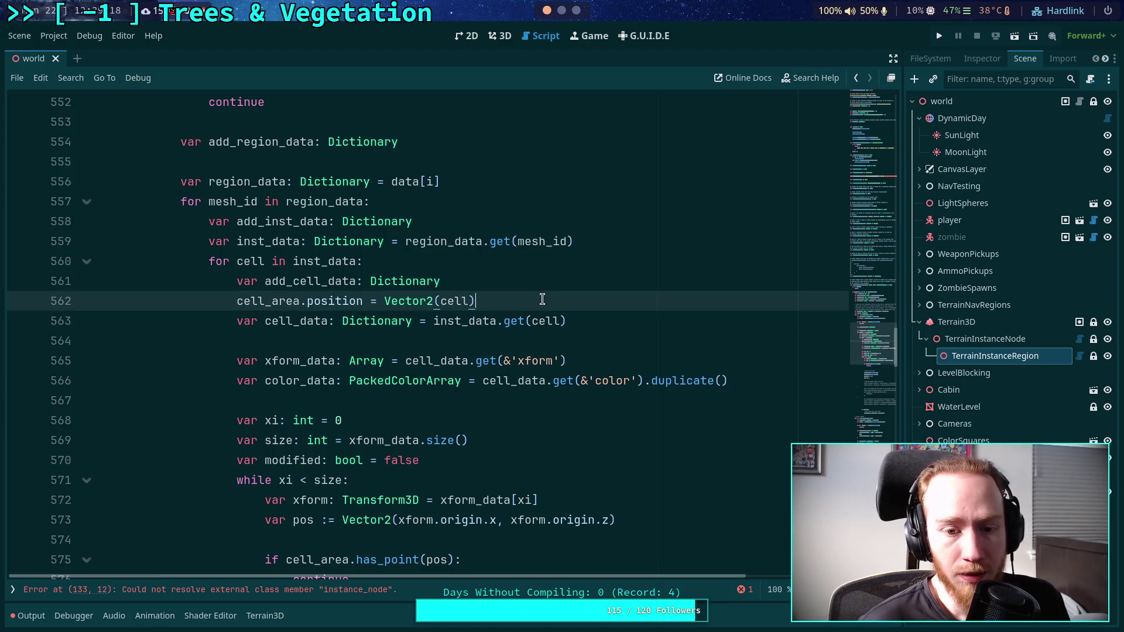
# Move the cell_area position line and a blank line above add_cell_data.
pyautogui.press('Return')
pyautogui.click(505, 303)
pyautogui.hotkey('alt', 'Up')
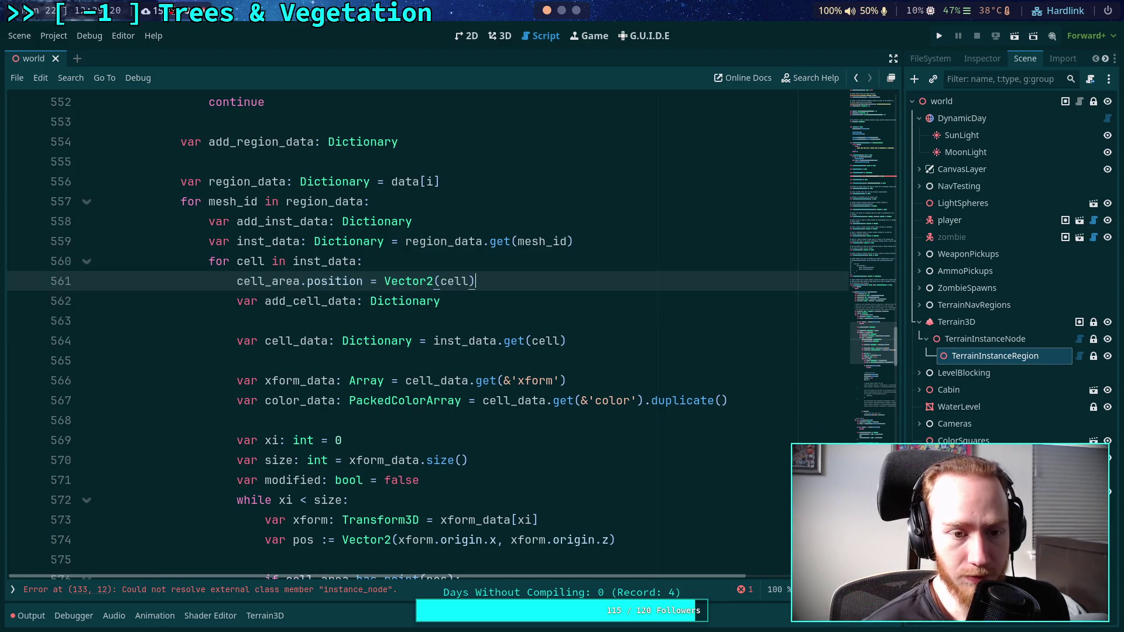
pyautogui.press('Down')
pyautogui.press('Down')
pyautogui.hotkey('alt', 'Up')
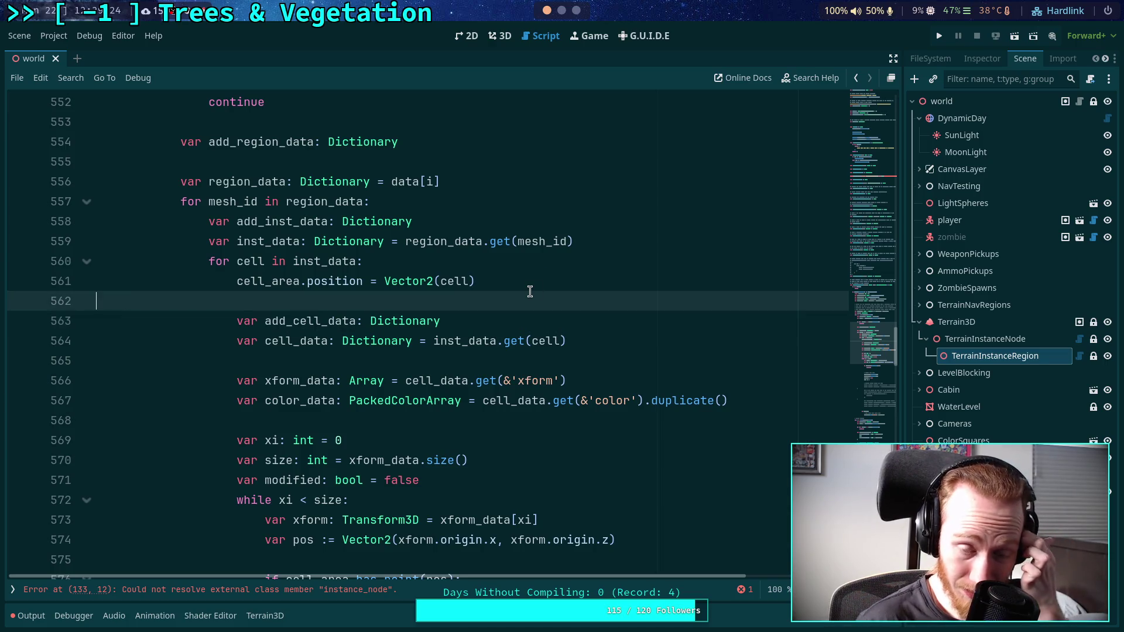
# Try inserting a Vector2(region) term on line 561, then delete the unfinished call.
pyautogui.doubleClick(456, 284)
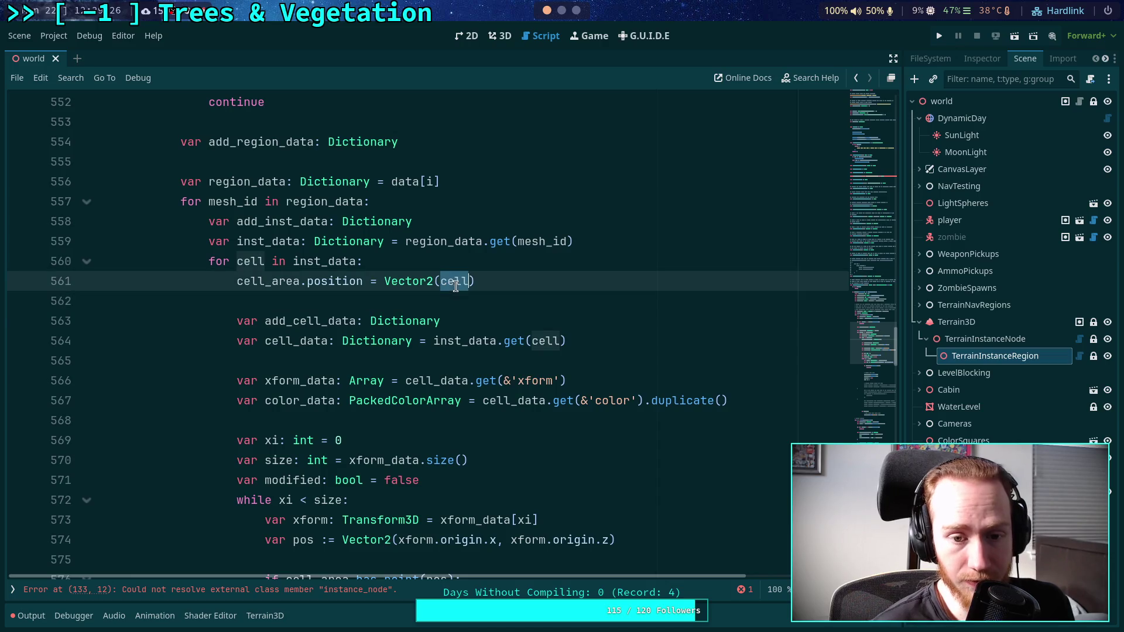
pyautogui.scroll(2, 561, 386)
pyautogui.click(378, 394)
pyautogui.scroll(1, 558, 416)
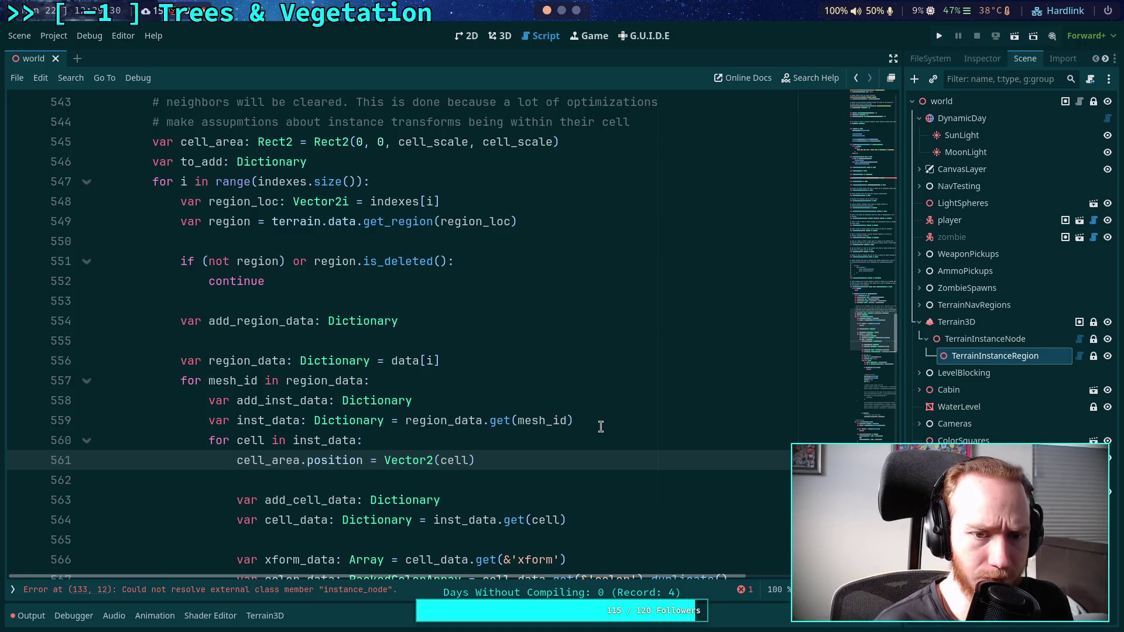
pyautogui.hotkey('ctrl', 'space')
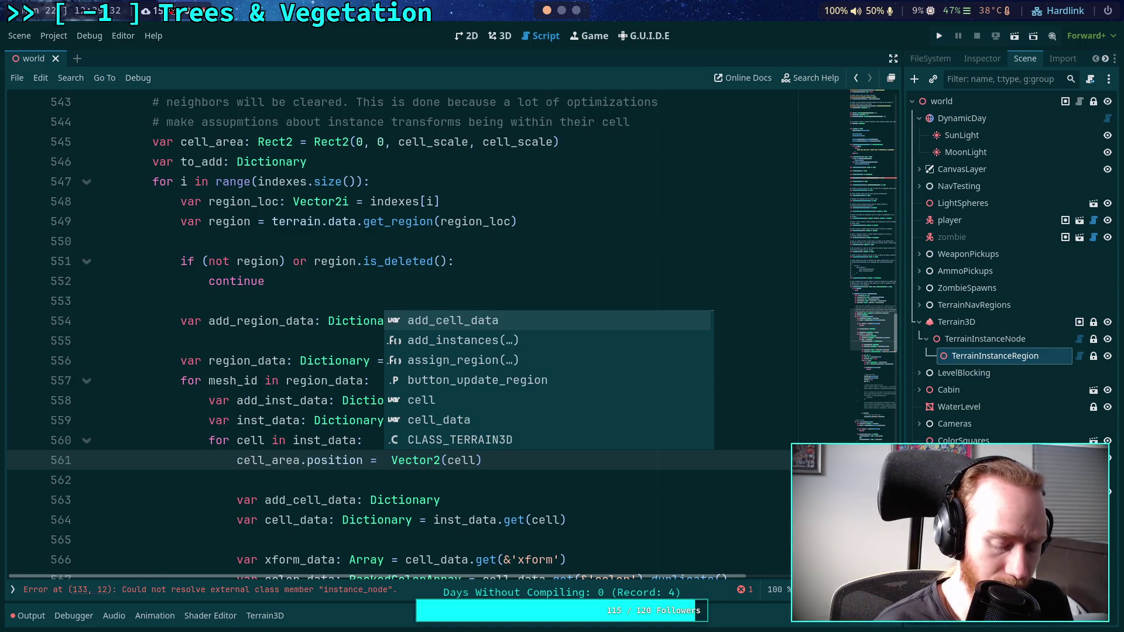
pyautogui.write('Vector2')
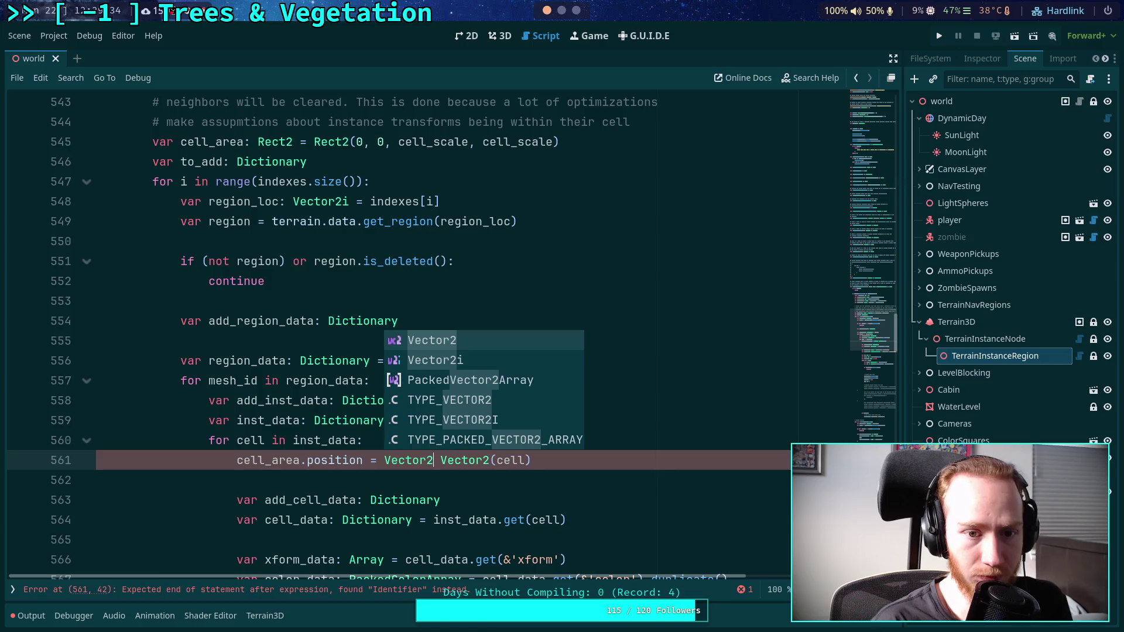
pyautogui.write('(')
pyautogui.write('region')
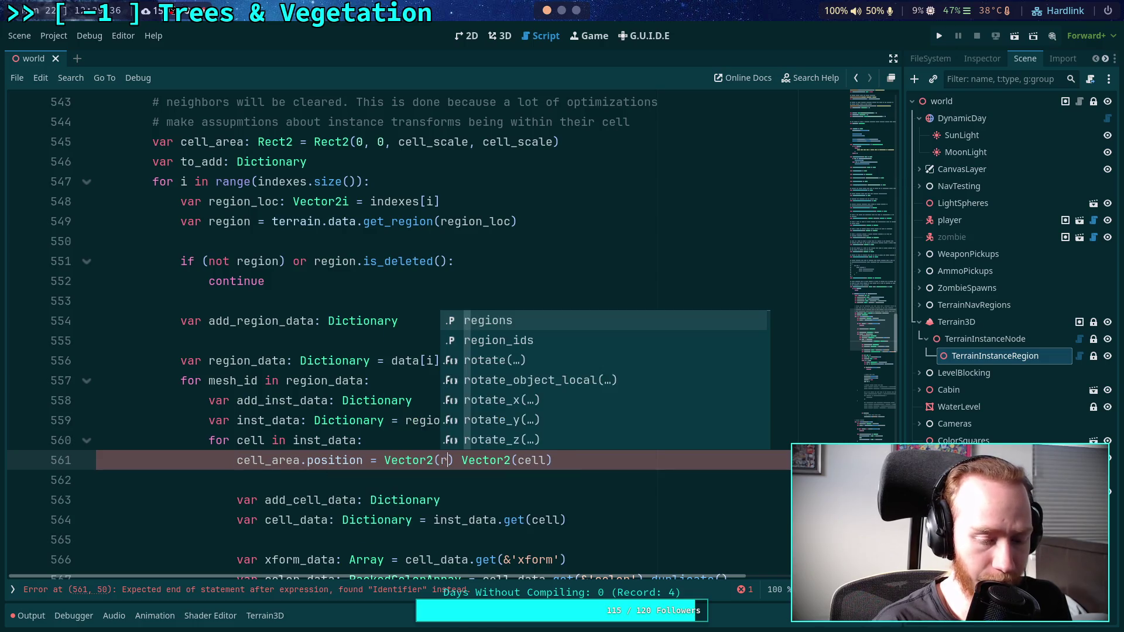
pyautogui.press('BackSpace')
pyautogui.press('BackSpace')
pyautogui.press('BackSpace')
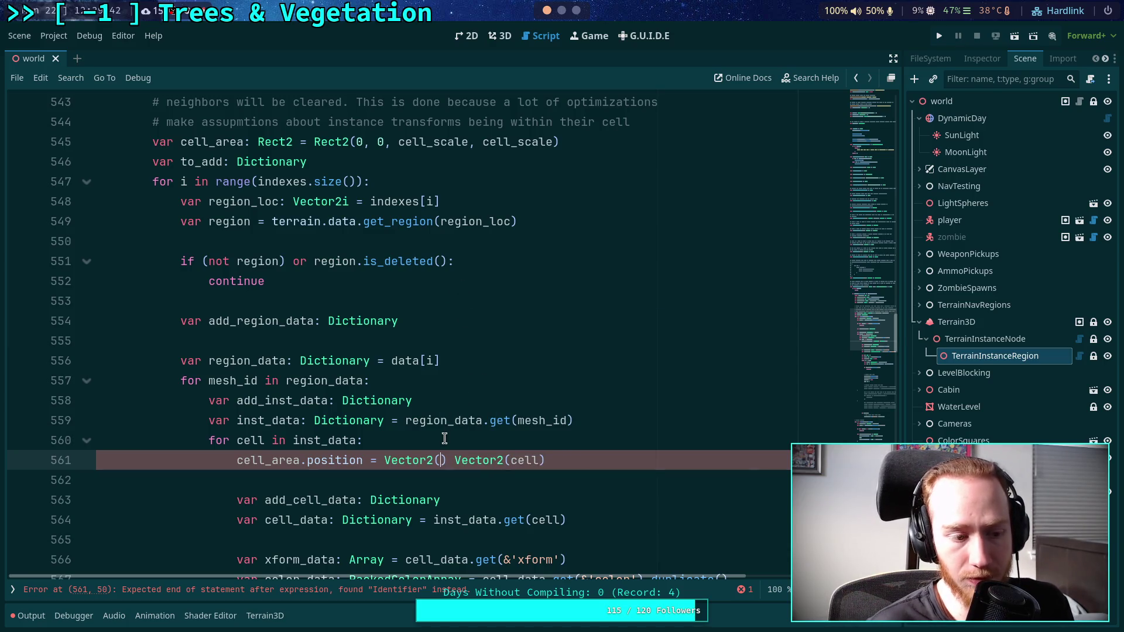
pyautogui.moveTo(453, 460); pyautogui.dragTo(380, 460)
pyautogui.press('BackSpace')
# Rewrite line 561's position as '(Vector2(cell) * cell_scale) + (regio'.
pyautogui.click(554, 463)
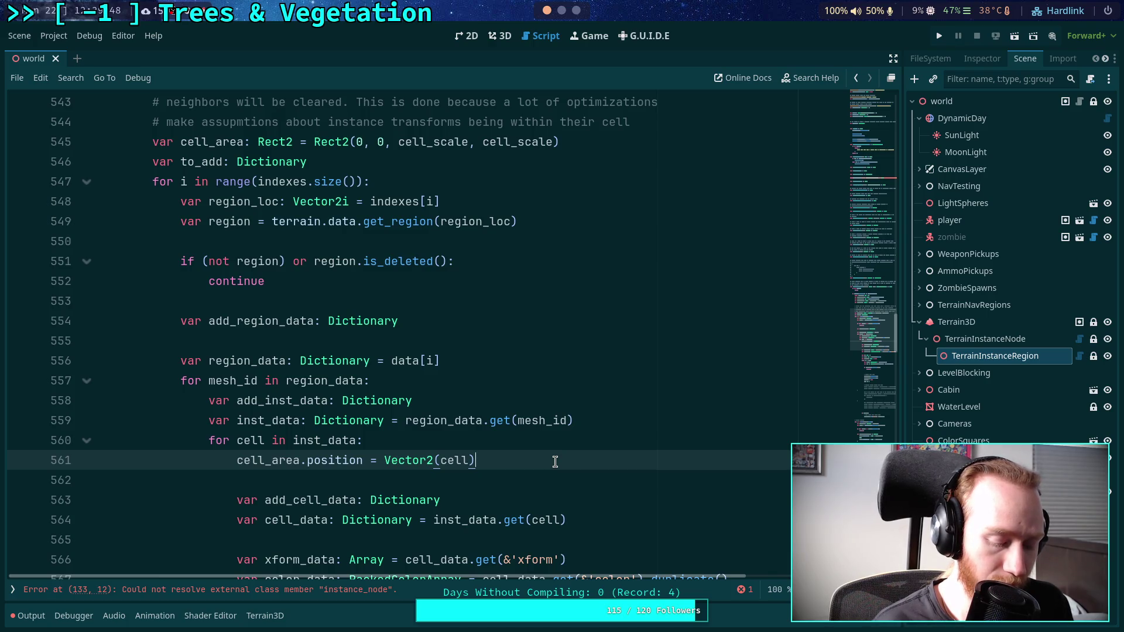
pyautogui.write(' * cell')
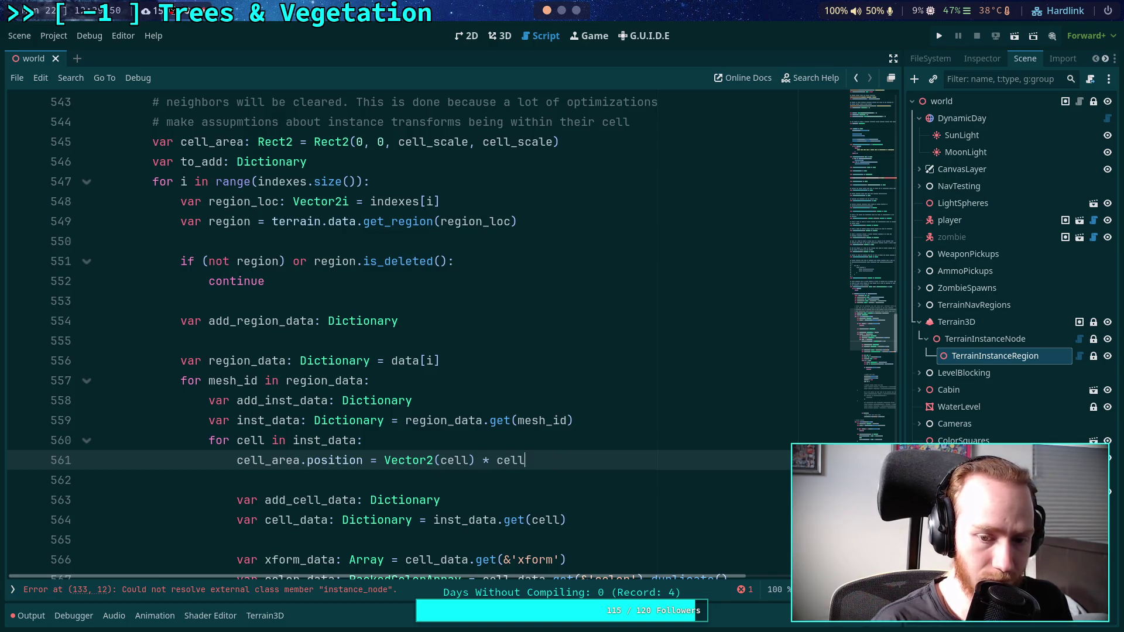
pyautogui.write('_scale +')
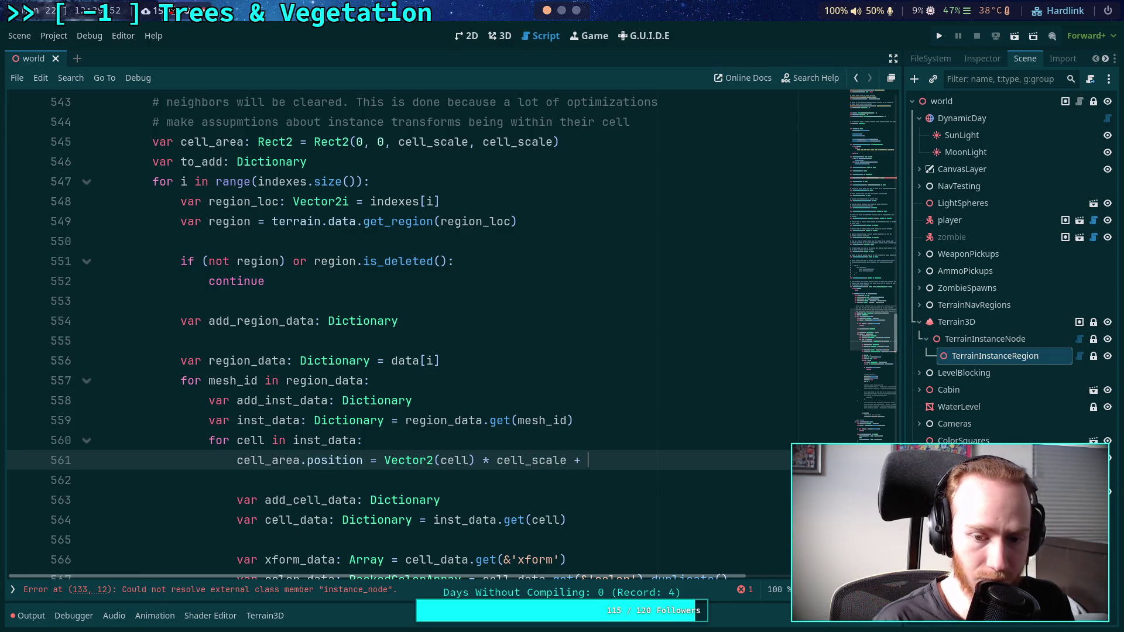
pyautogui.click(383, 461)
pyautogui.write('(')
pyautogui.click(569, 460)
pyautogui.write(') + ')
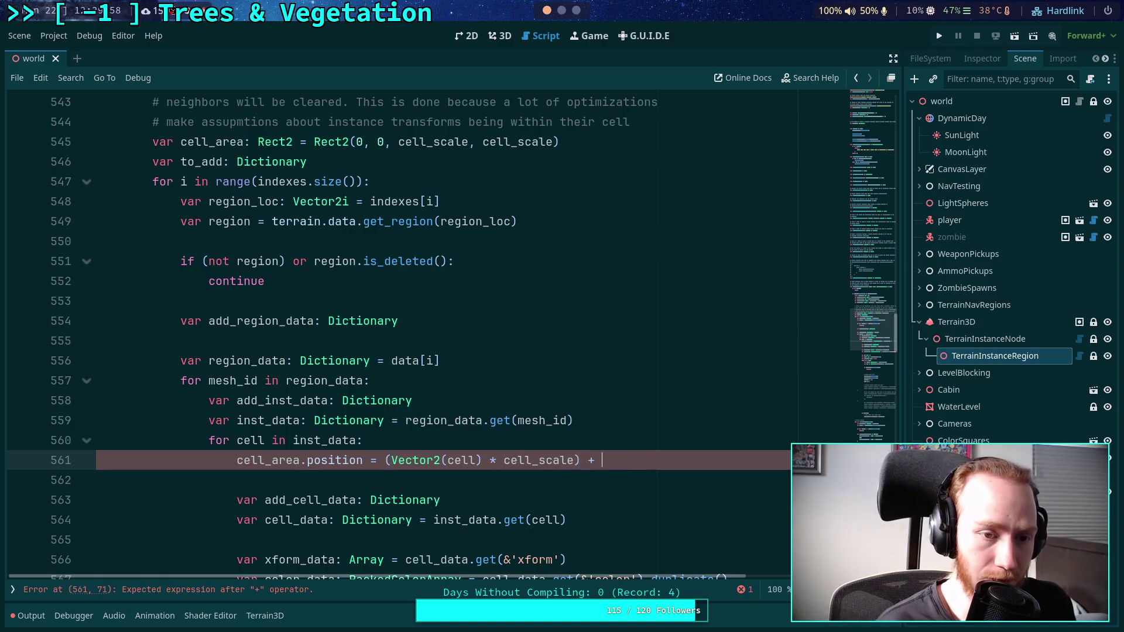
pyautogui.write('(')
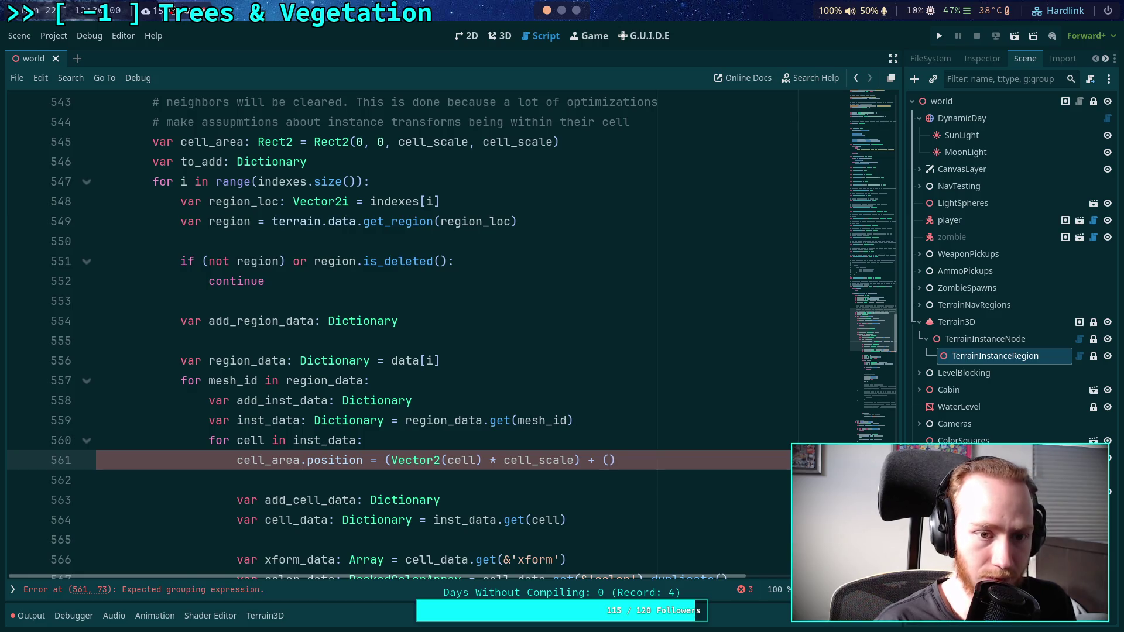
pyautogui.write('regio')
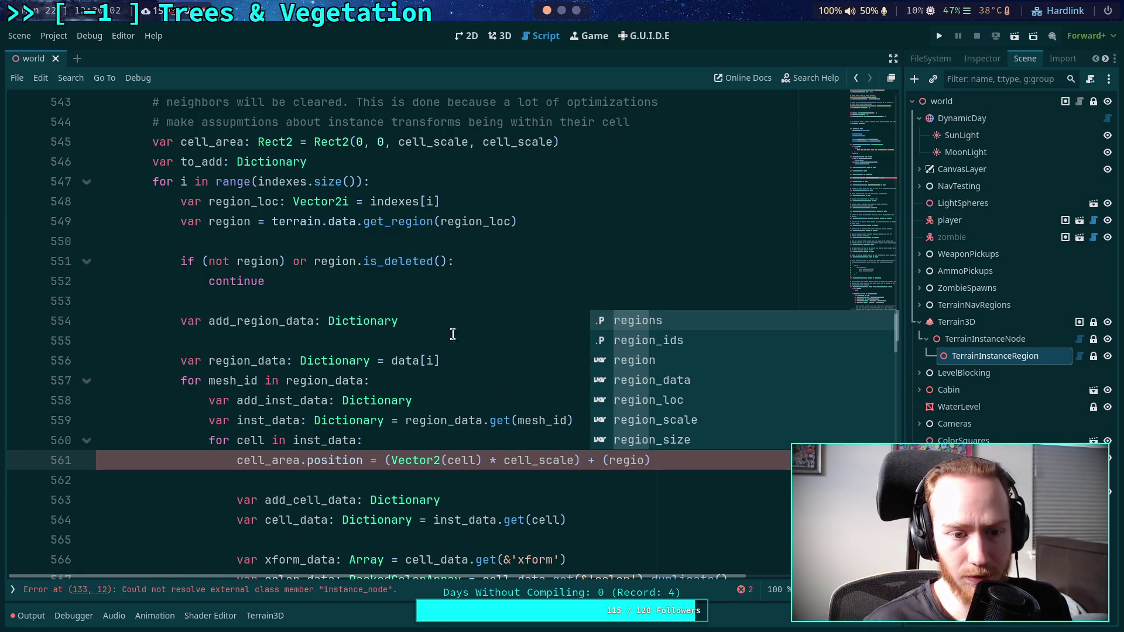
# Review the region_loc declaration and select the cell_area declaration line.
pyautogui.click(429, 302)
pyautogui.click(517, 202)
pyautogui.scroll(2, 462, 294)
pyautogui.scroll(-2, 457, 281)
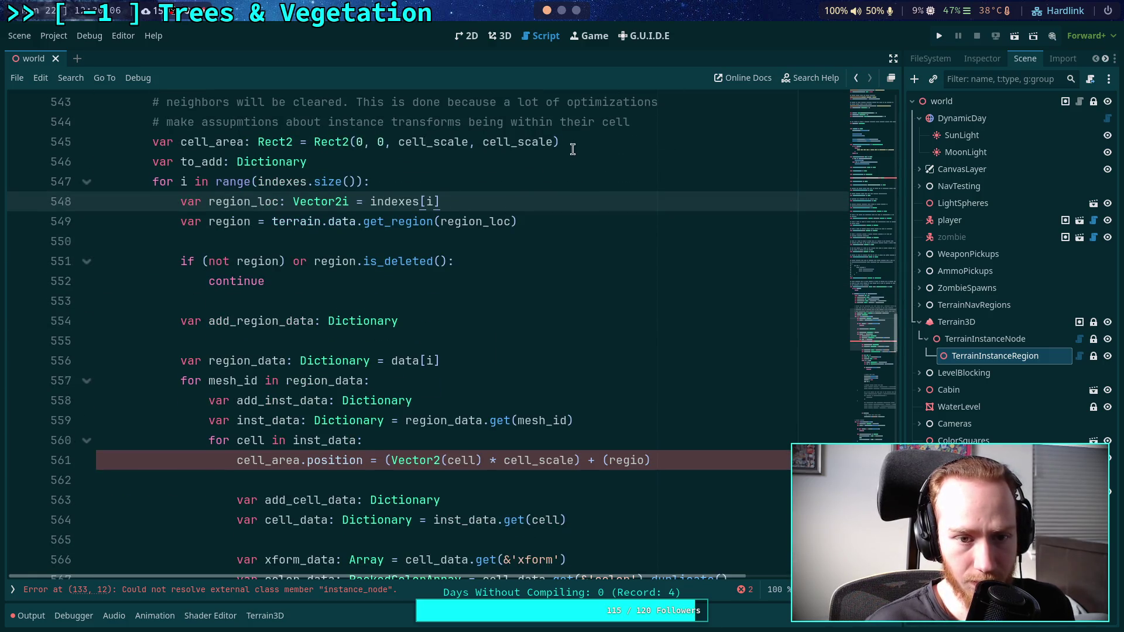
pyautogui.click(573, 146)
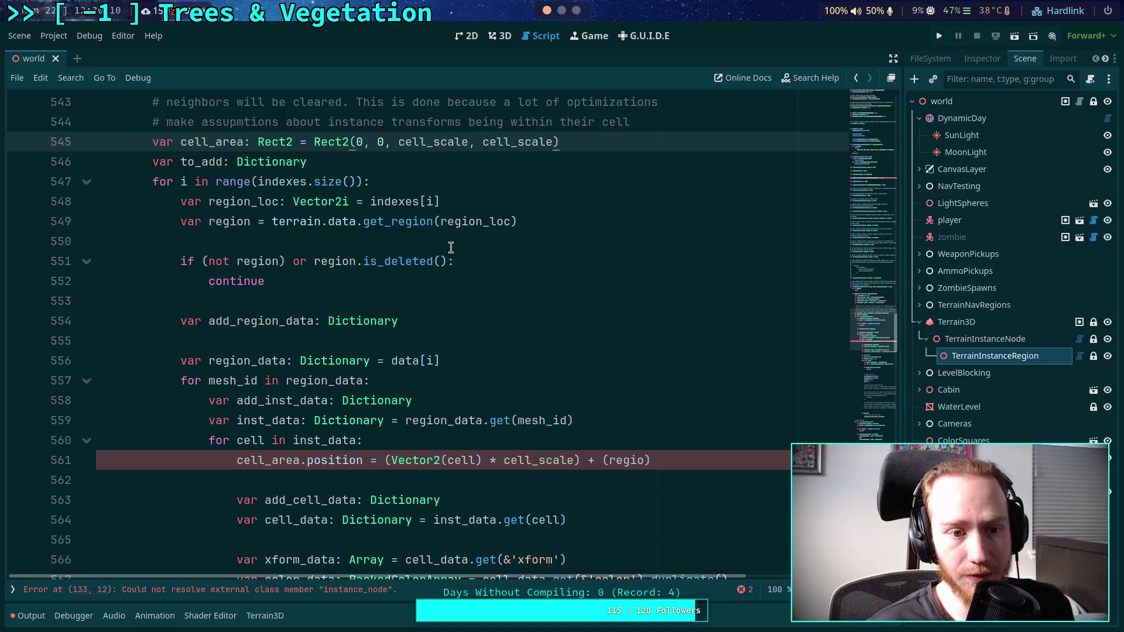
# Move the cell_area declaration into the loop, indented, just above add_region_data.
pyautogui.hotkey('alt', 'Down')
pyautogui.hotkey('alt', 'Down')
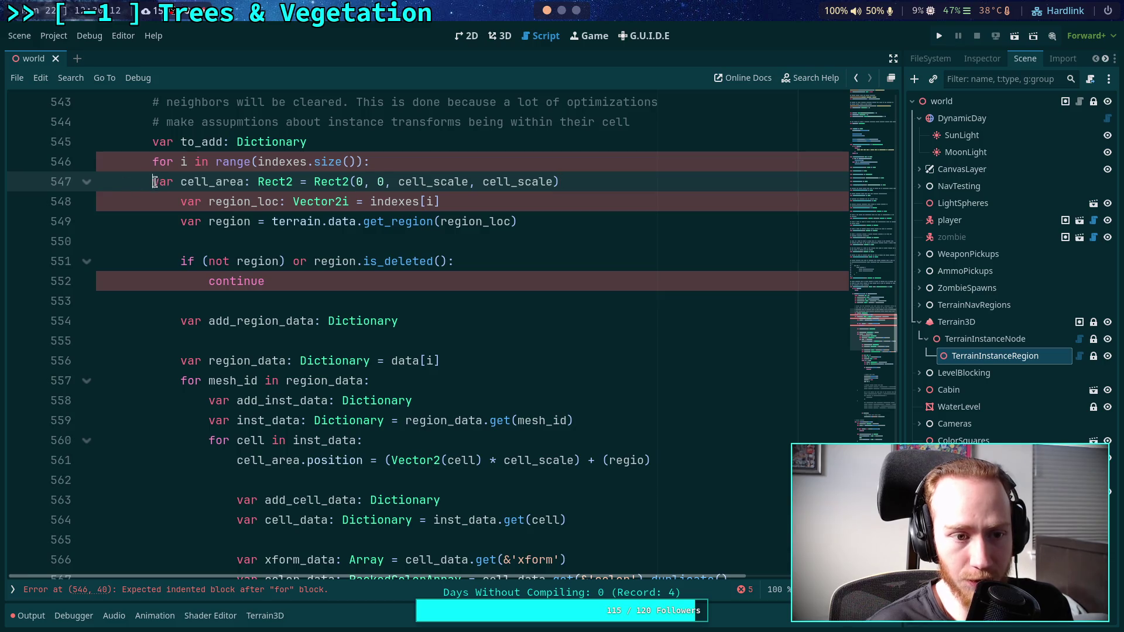
pyautogui.press('Tab')
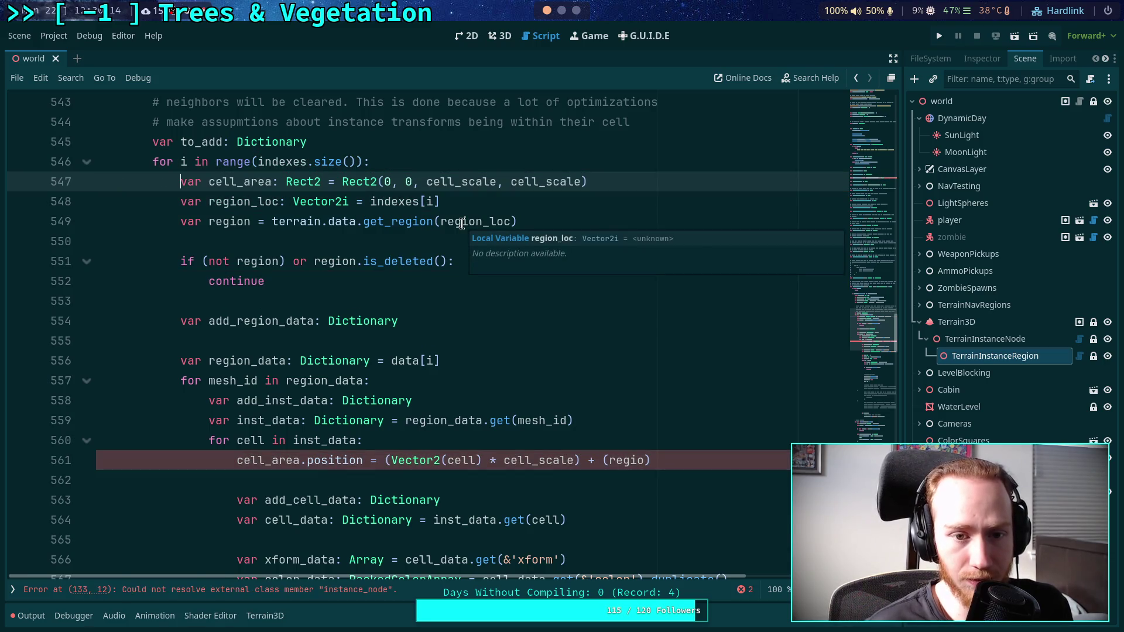
pyautogui.click(634, 183)
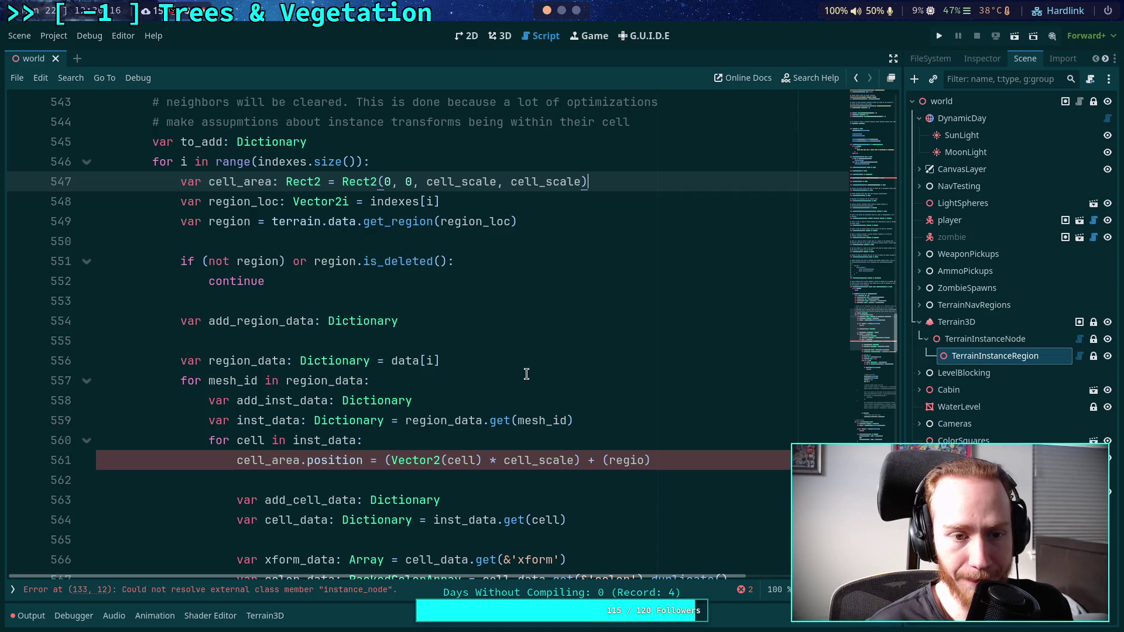
pyautogui.hotkey('alt', 'Down')
pyautogui.hotkey('alt', 'Down')
pyautogui.hotkey('alt', 'Down')
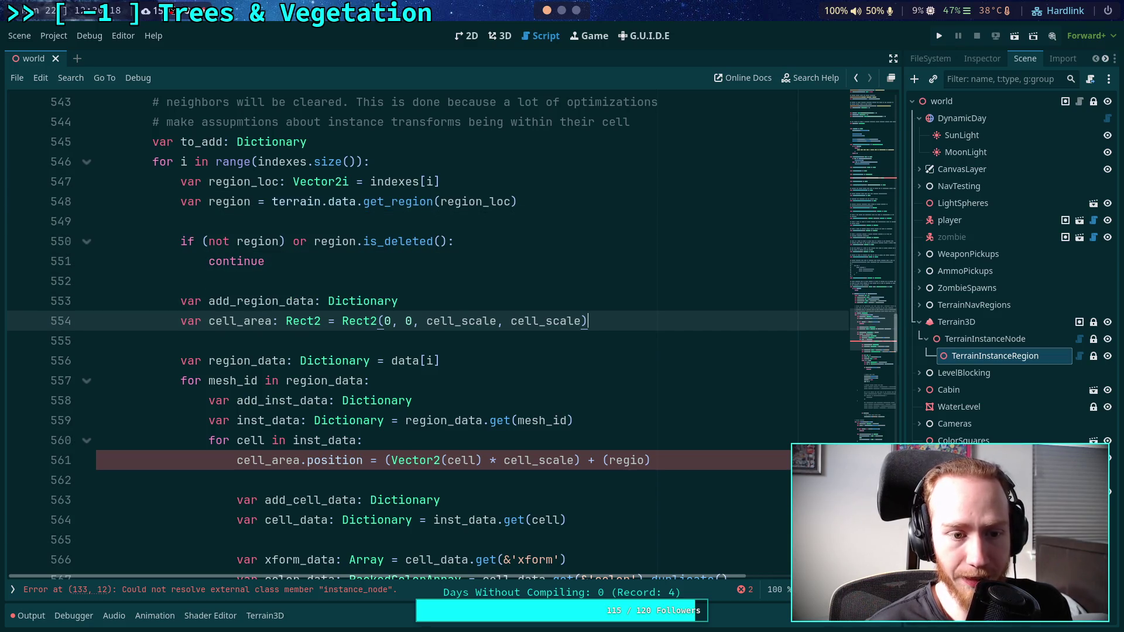
pyautogui.hotkey('alt', 'Up')
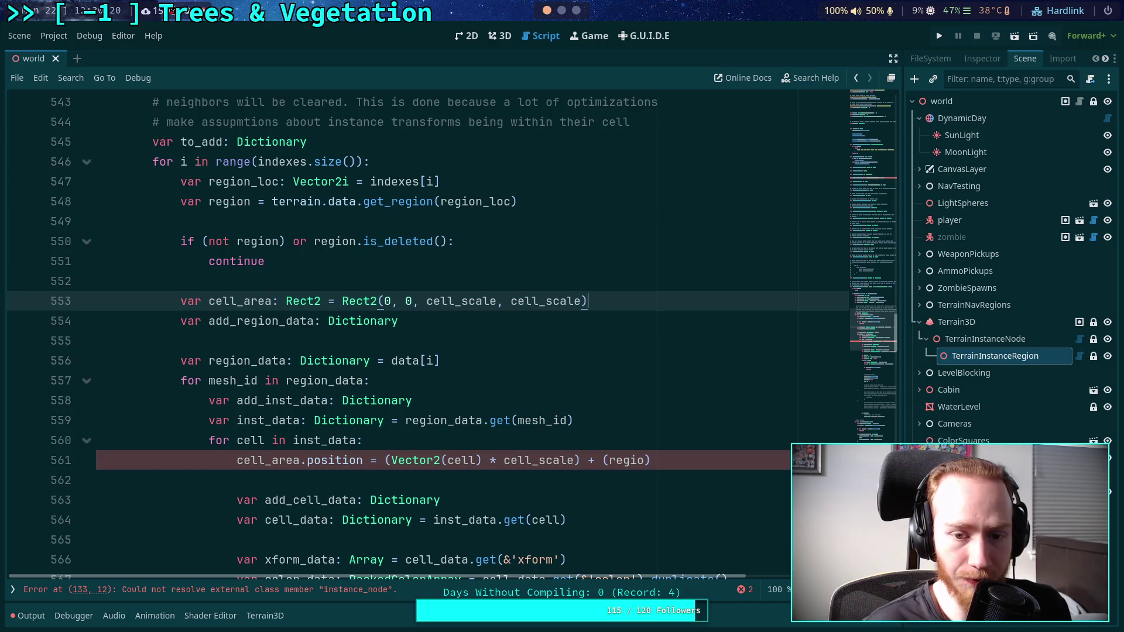
pyautogui.press('Return')
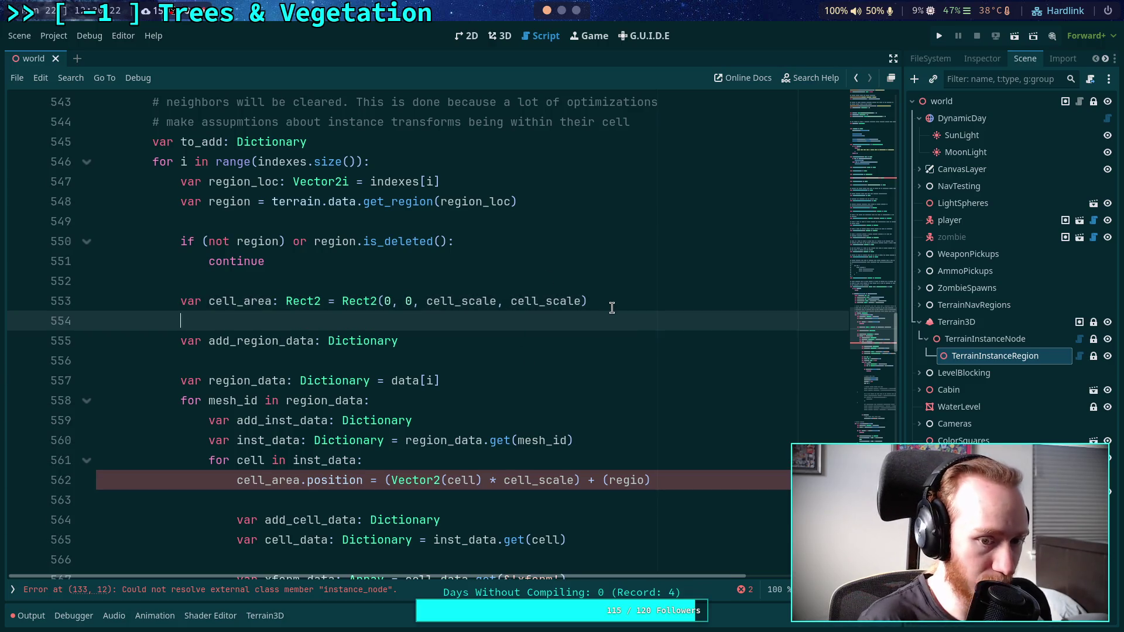
# Add 'var region_offset := Vector2(region_loc) * region_scale' above cell_area.
pyautogui.press('Up')
pyautogui.press('Return')
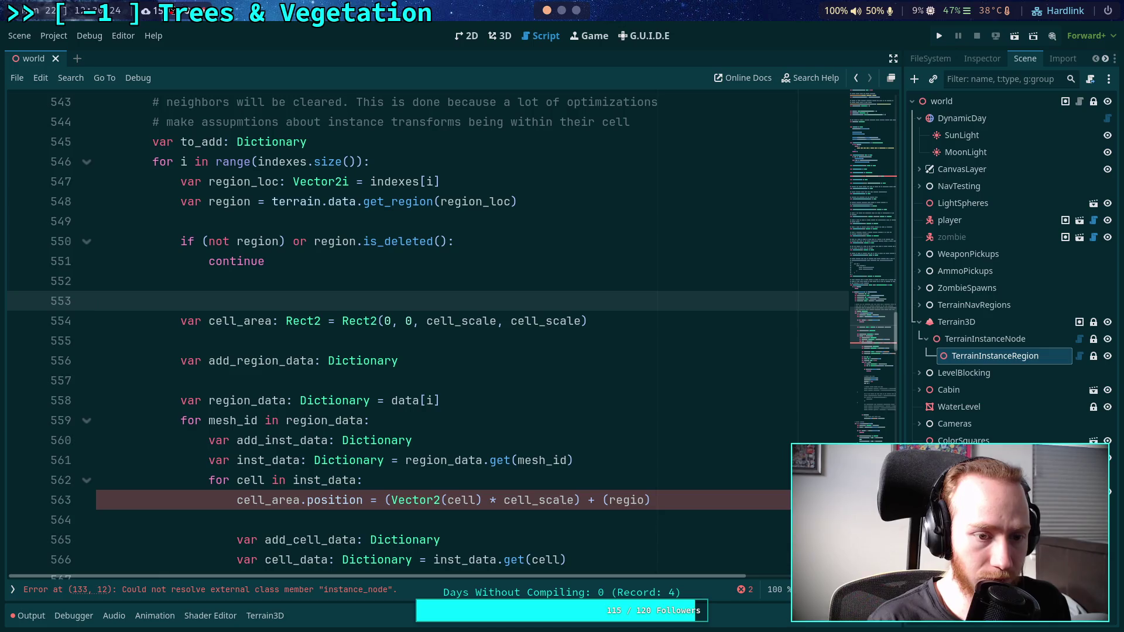
pyautogui.write('var reg')
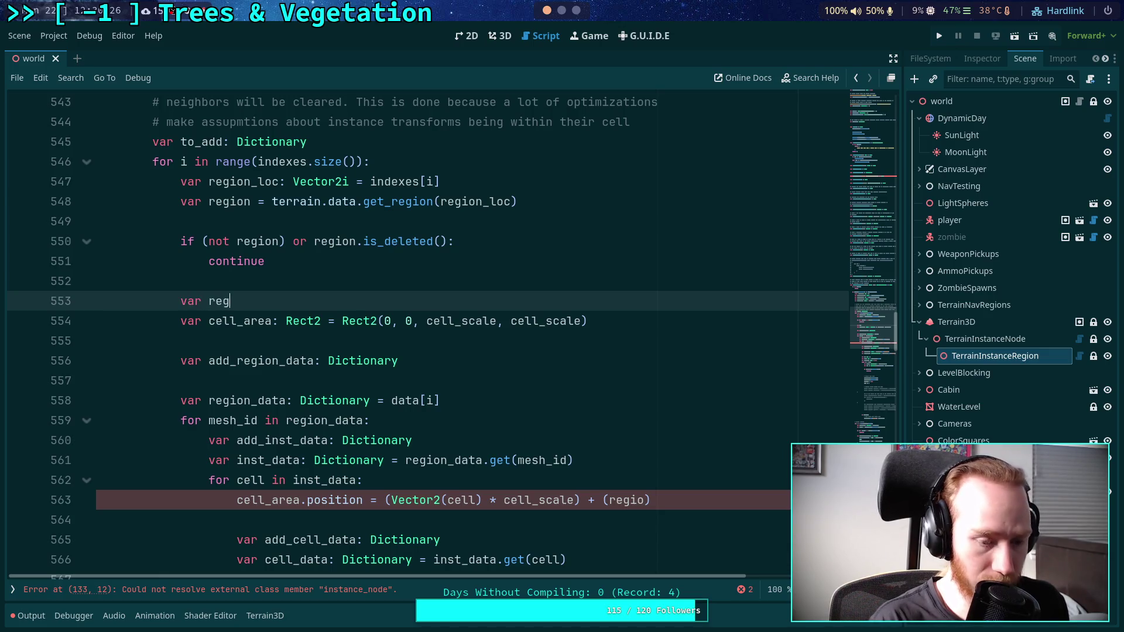
pyautogui.write('ion_offset')
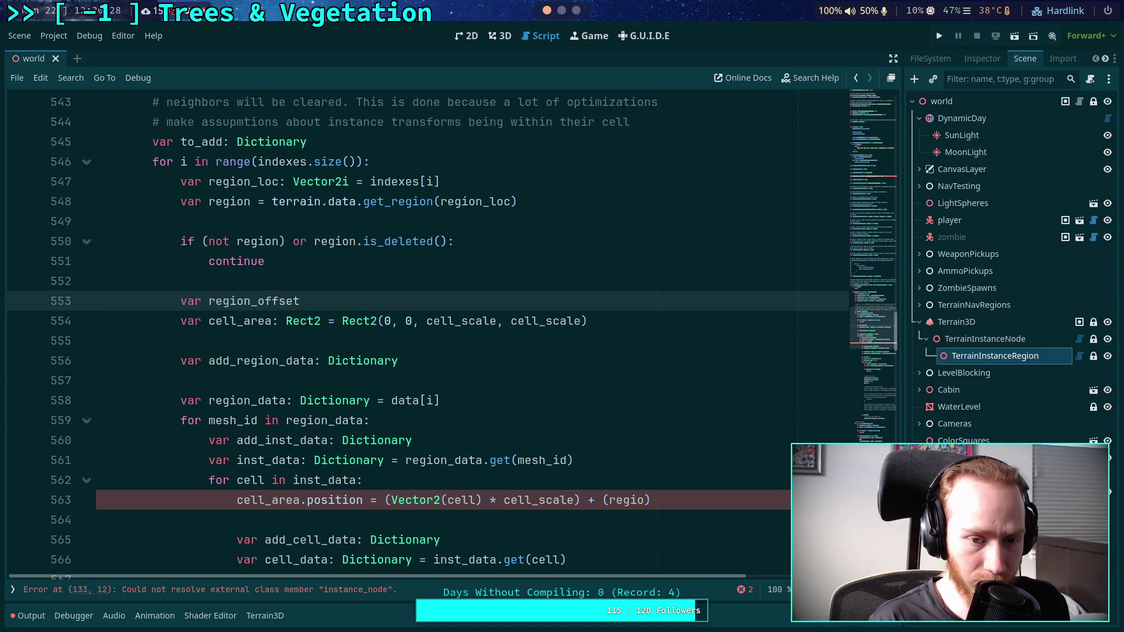
pyautogui.press('BackSpace')
pyautogui.press('BackSpace')
pyautogui.write(':= V')
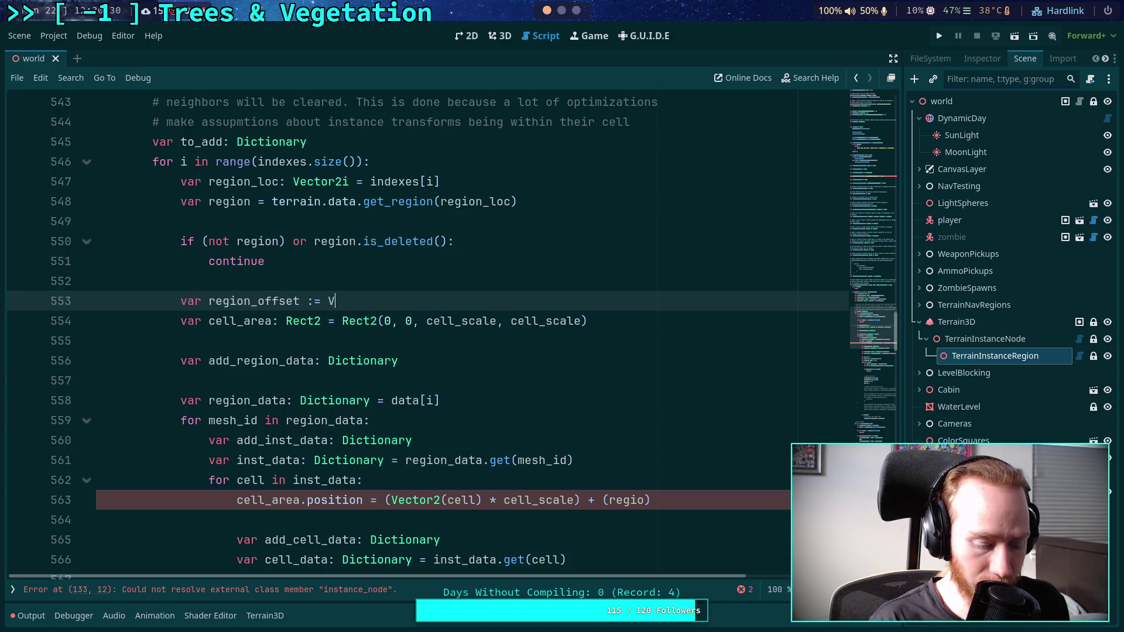
pyautogui.write('ector2(')
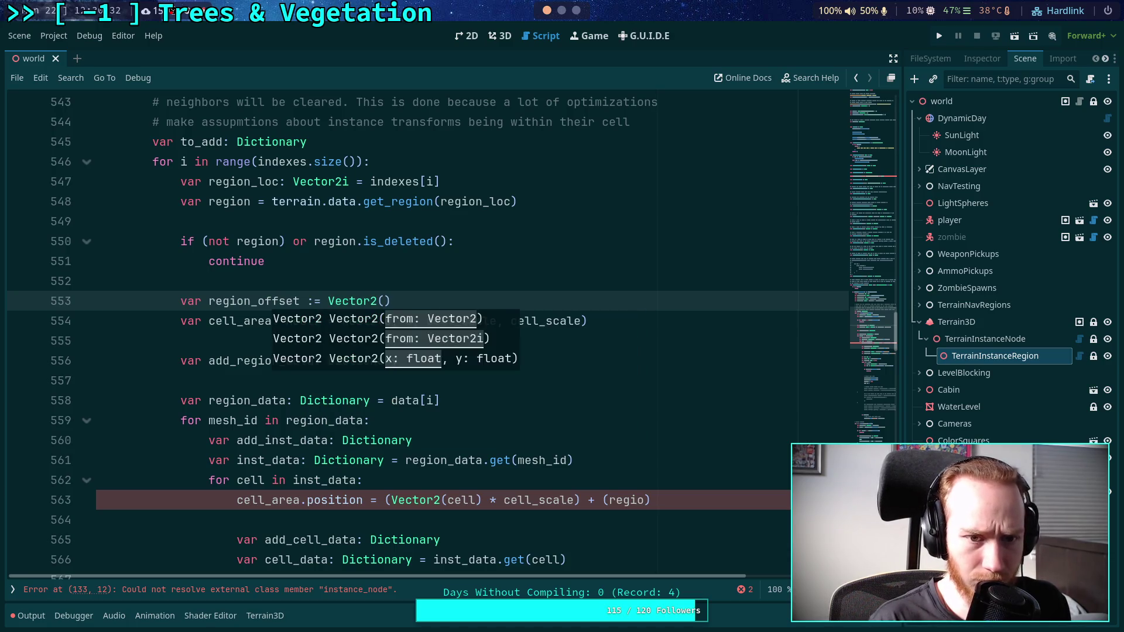
pyautogui.write('regioc')
pyautogui.press('BackSpace')
pyautogui.write('n_loc) * ')
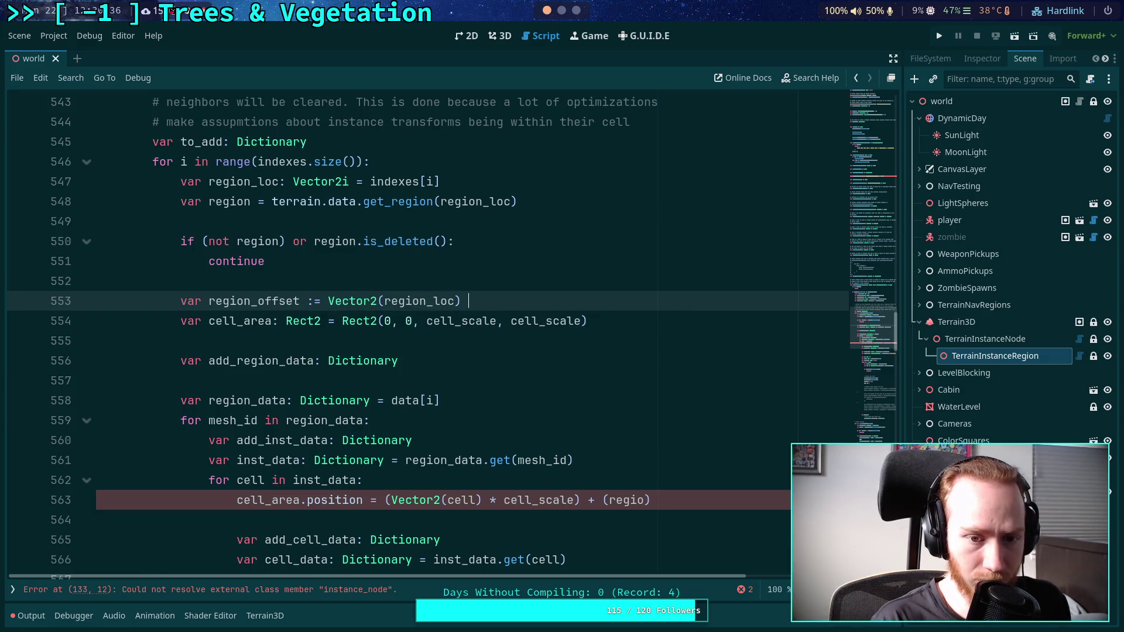
pyautogui.write('region_scale')
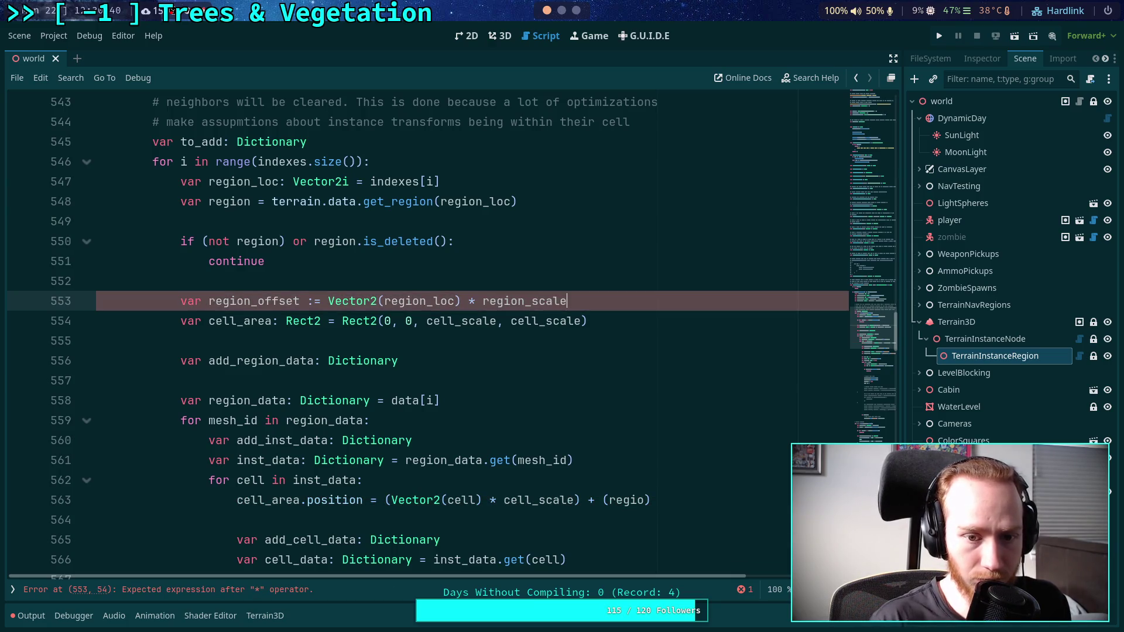
# Replace the unfinished region term on line 563 with region_offset.
pyautogui.scroll(2, 509, 313)
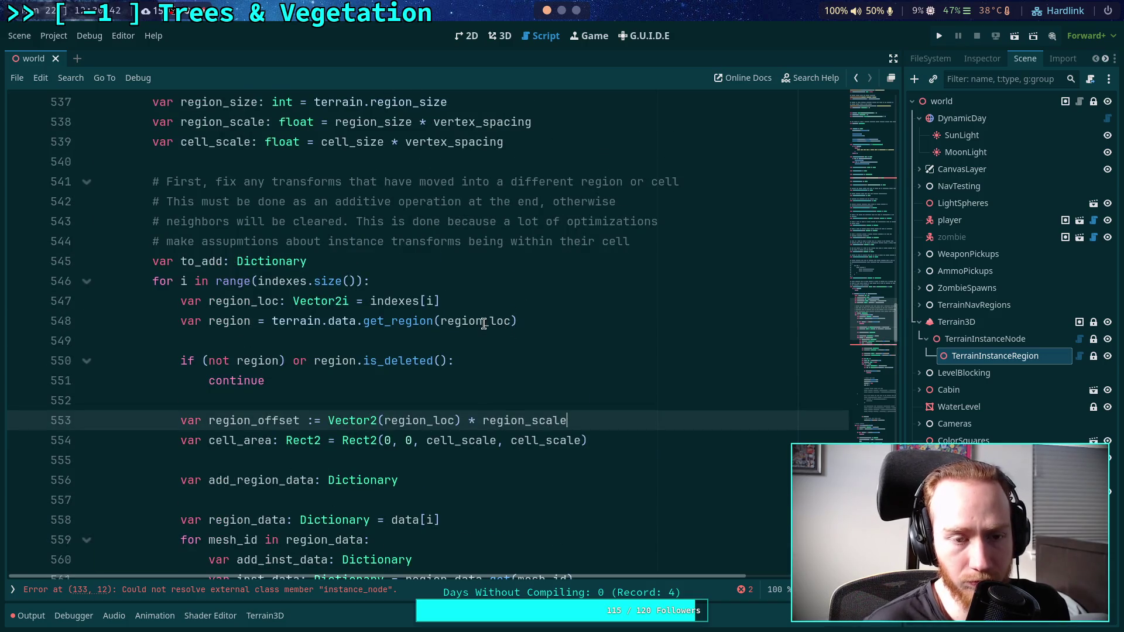
pyautogui.scroll(-4, 483, 324)
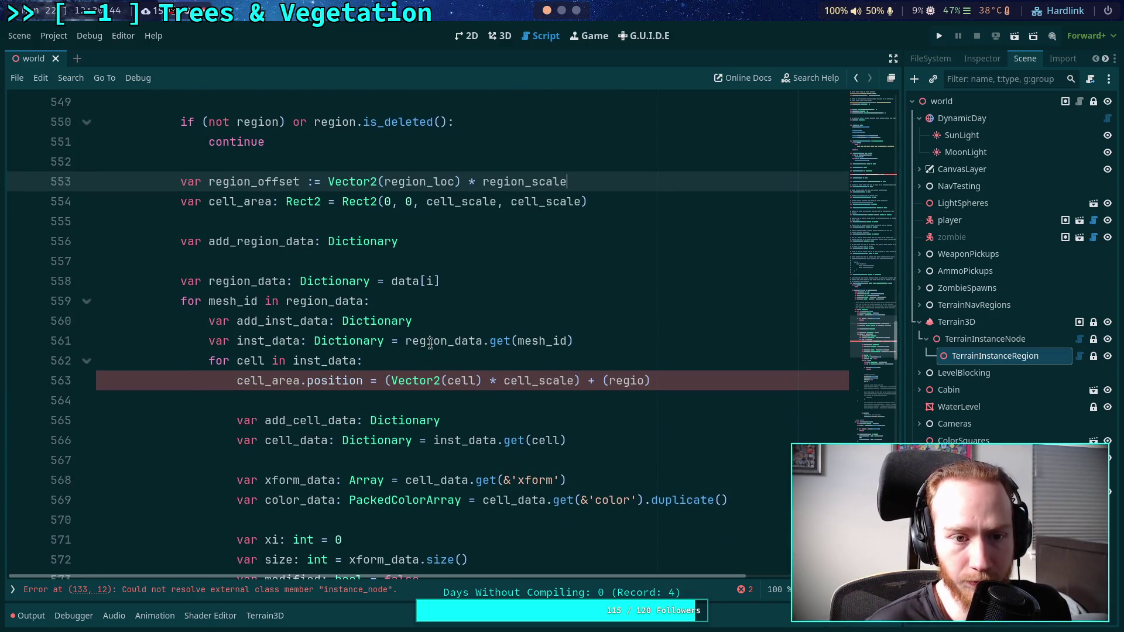
pyautogui.moveTo(651, 381); pyautogui.dragTo(603, 383)
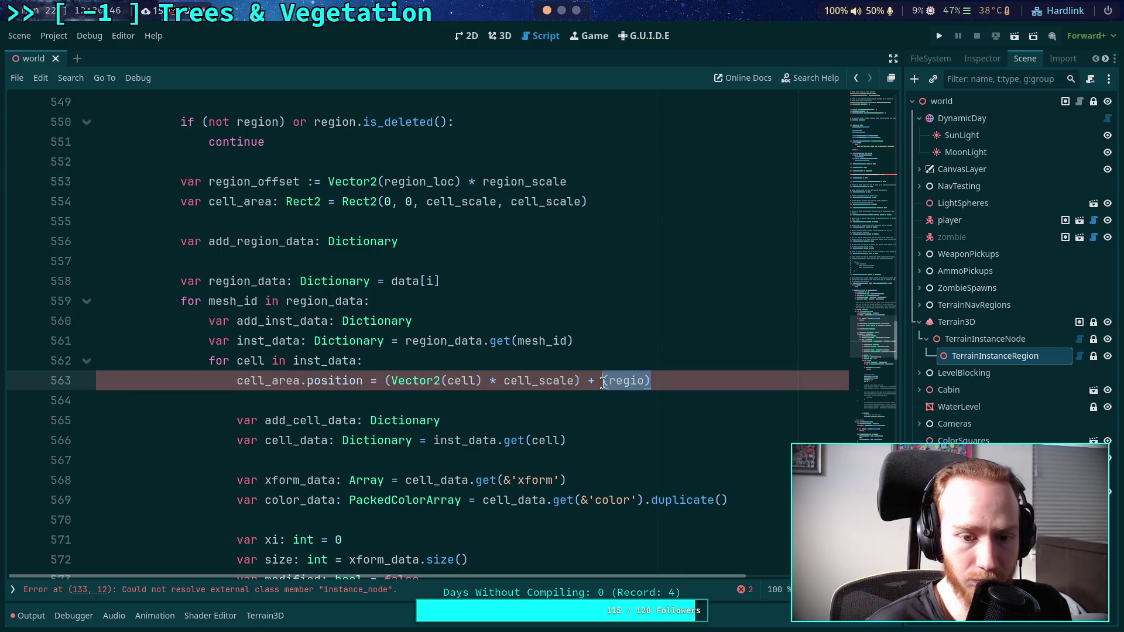
pyautogui.write('region_offset')
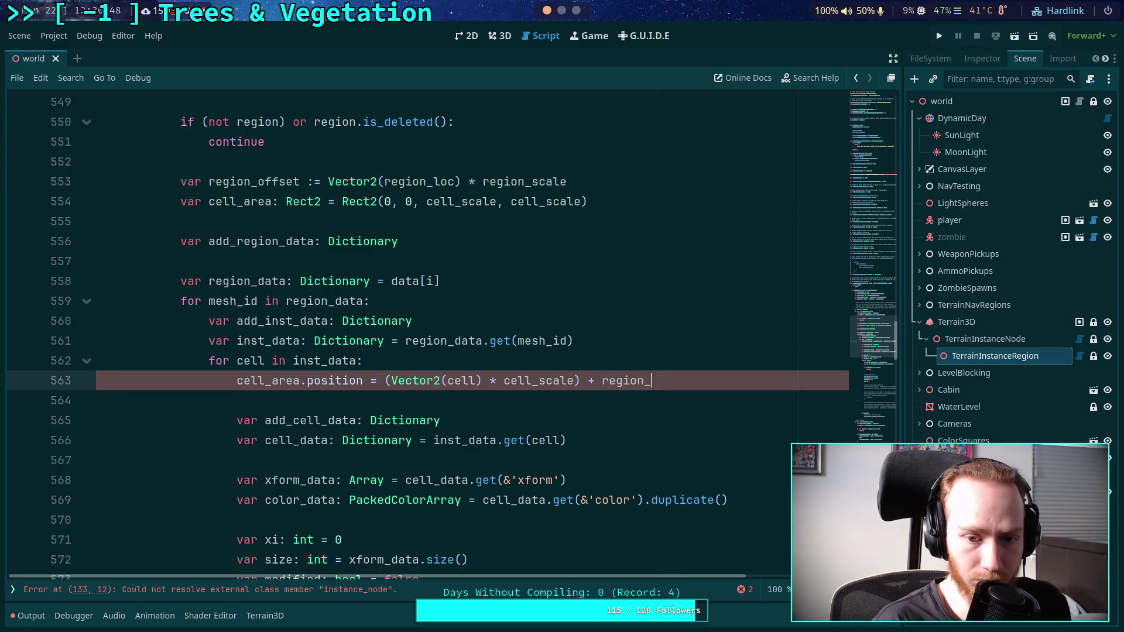
pyautogui.click(601, 403)
# Delete the blank line after continue and add empty lines below the compute-region comment.
pyautogui.scroll(-2, 594, 393)
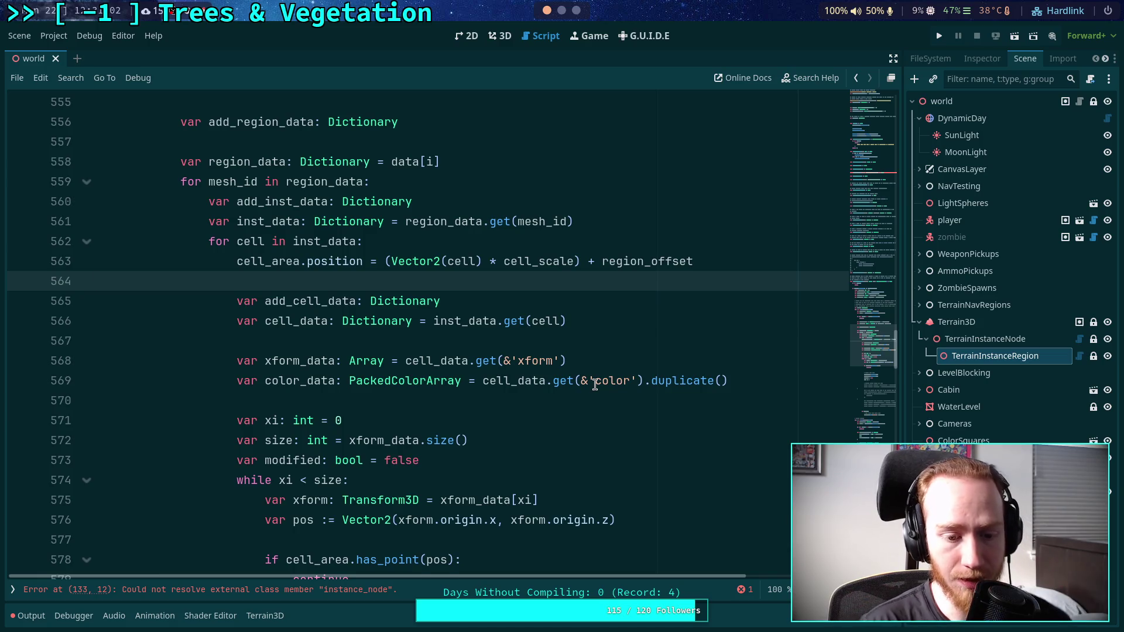
pyautogui.scroll(-3, 595, 384)
pyautogui.click(447, 429)
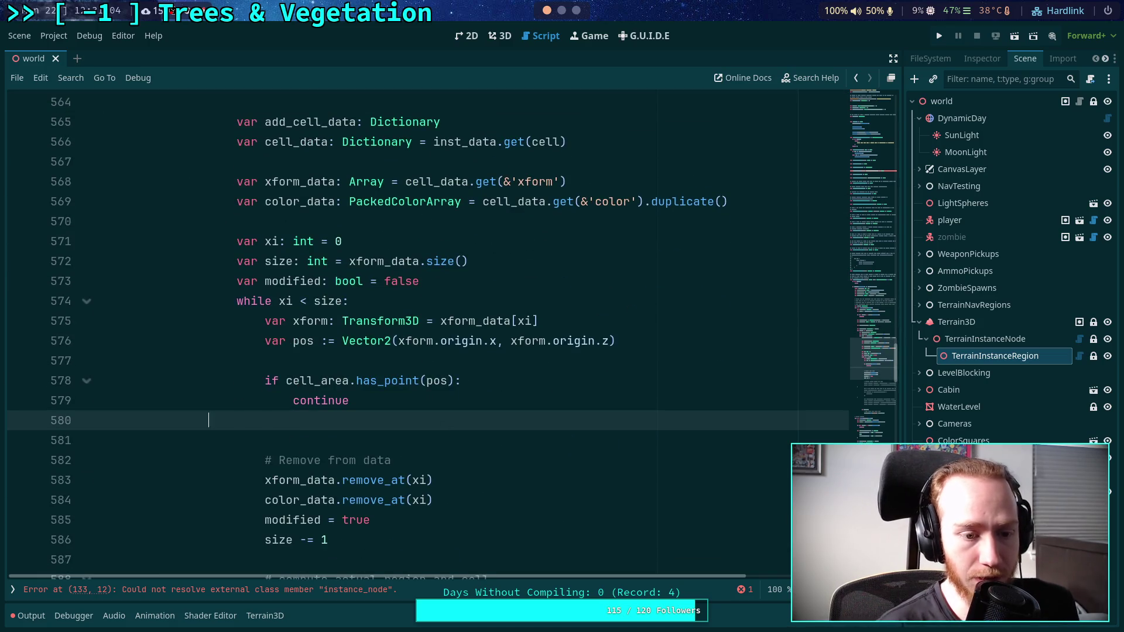
pyautogui.press('BackSpace')
pyautogui.scroll(-2, 421, 388)
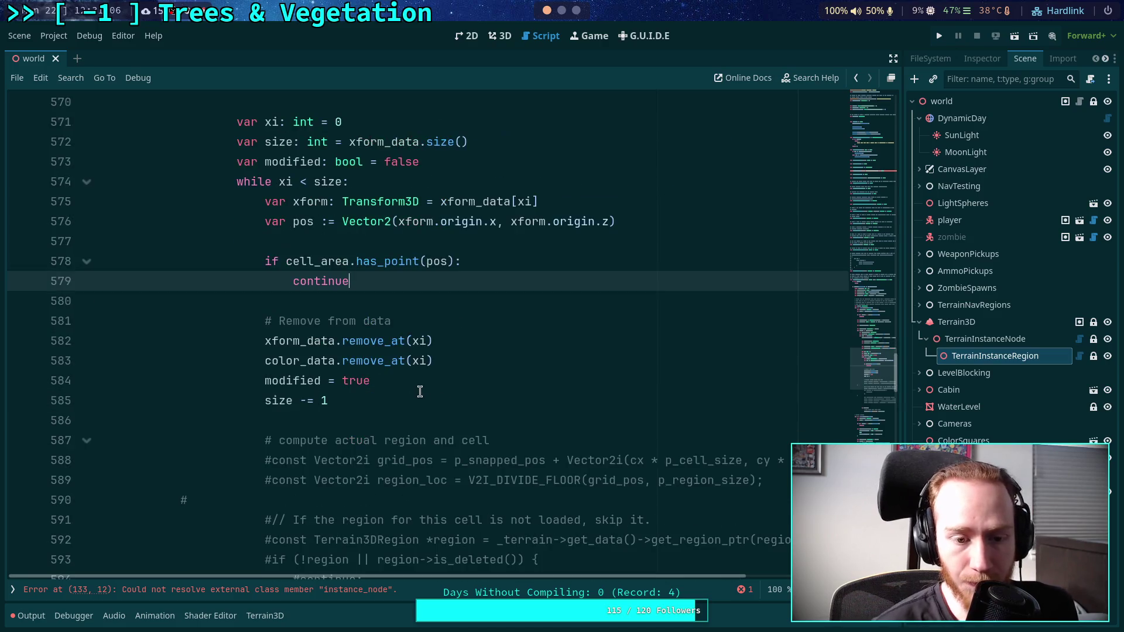
pyautogui.scroll(-2, 436, 385)
pyautogui.click(561, 319)
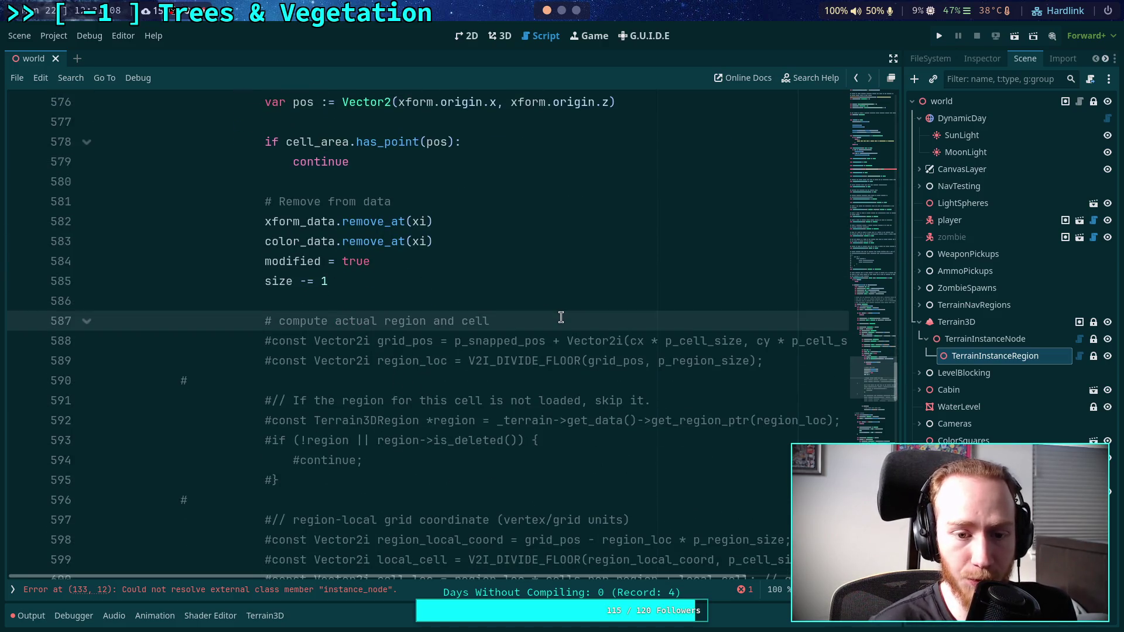
pyautogui.press('Return')
pyautogui.press('Return')
pyautogui.press('Up')
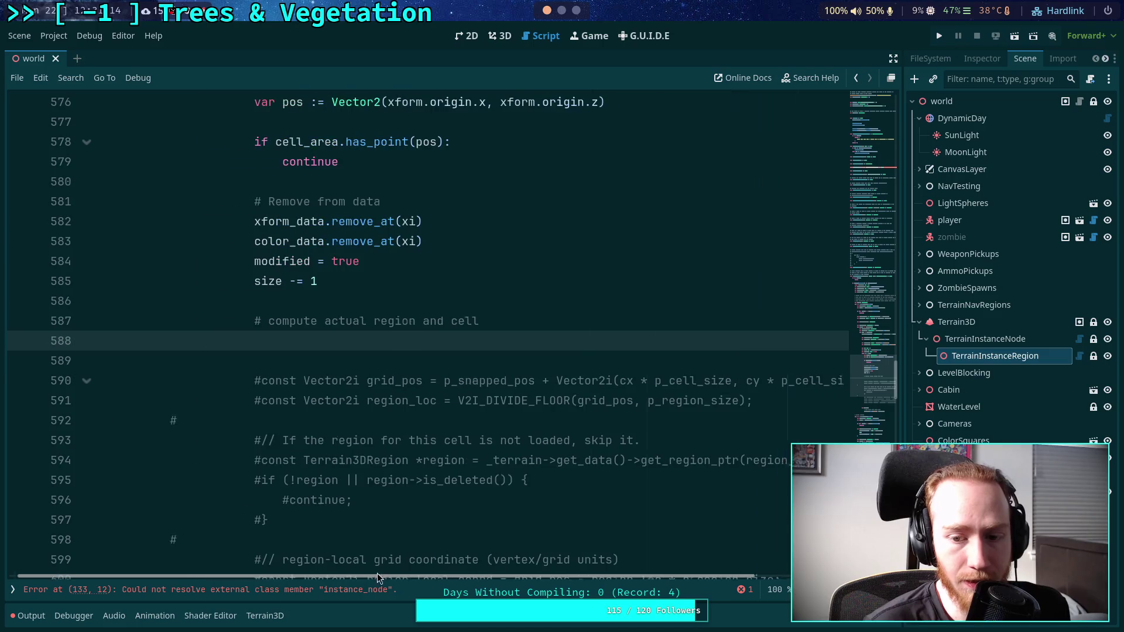
# Dedent commented C++ lines 590–602 once, then indent them two levels and return to line 588.
pyautogui.moveTo(315, 384); pyautogui.dragTo(319, 442)
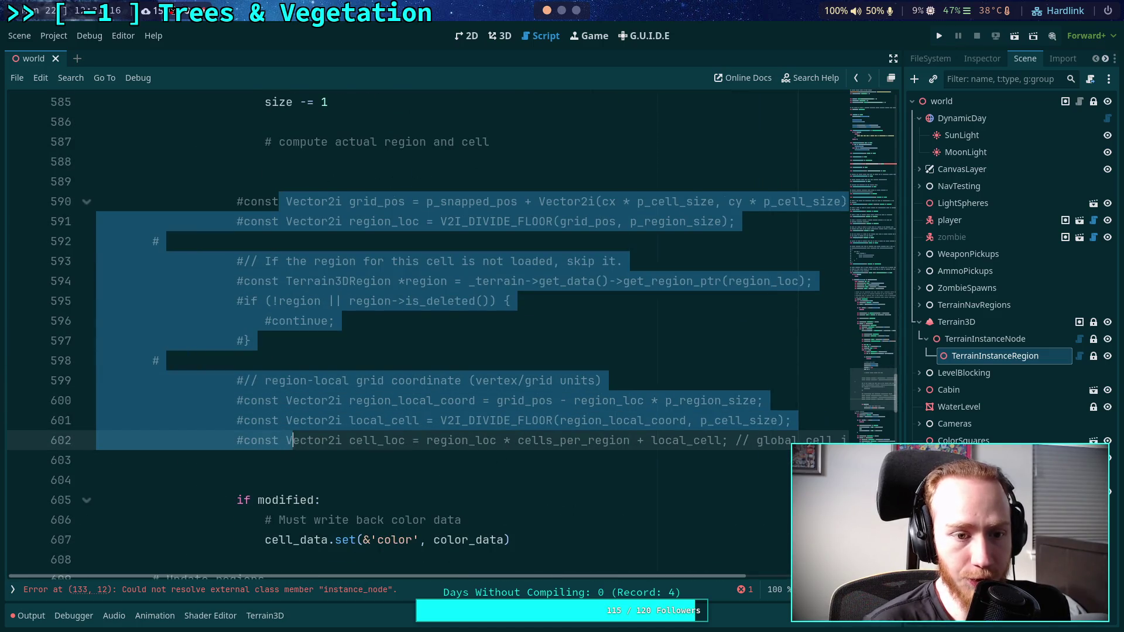
pyautogui.hotkey('shift', 'Tab')
pyautogui.hotkey('shift', 'Tab')
pyautogui.hotkey('shift', 'Tab')
pyautogui.click(416, 440)
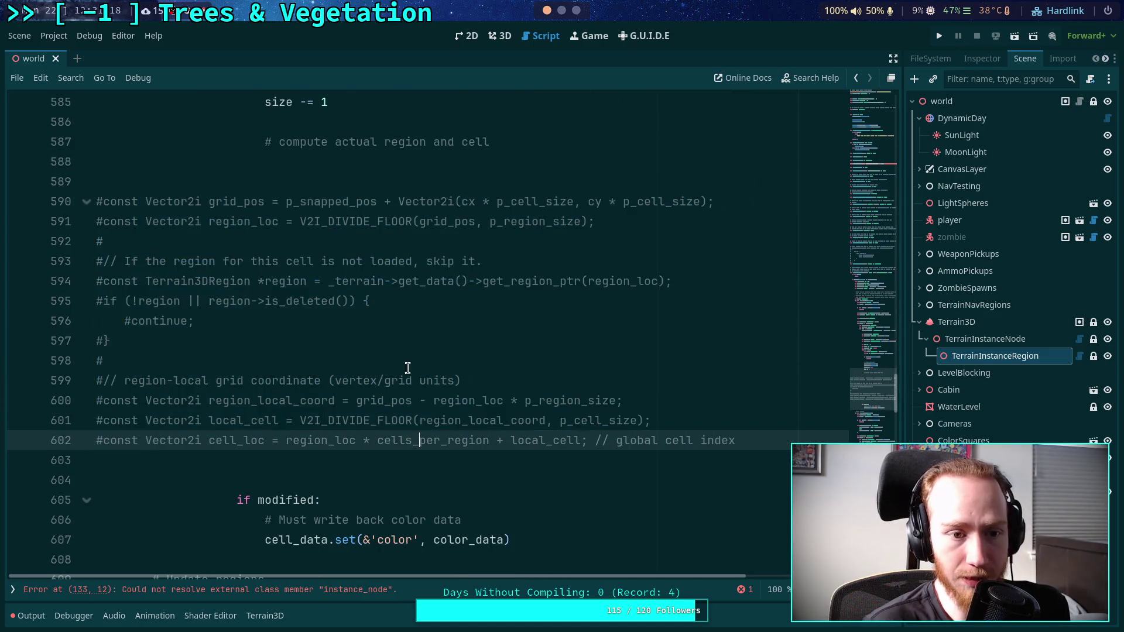
pyautogui.scroll(2, 404, 351)
pyautogui.scroll(-1, 400, 310)
pyautogui.moveTo(259, 261); pyautogui.dragTo(314, 500)
pyautogui.press('Tab')
pyautogui.click(468, 234)
pyautogui.moveTo(377, 262); pyautogui.dragTo(384, 500)
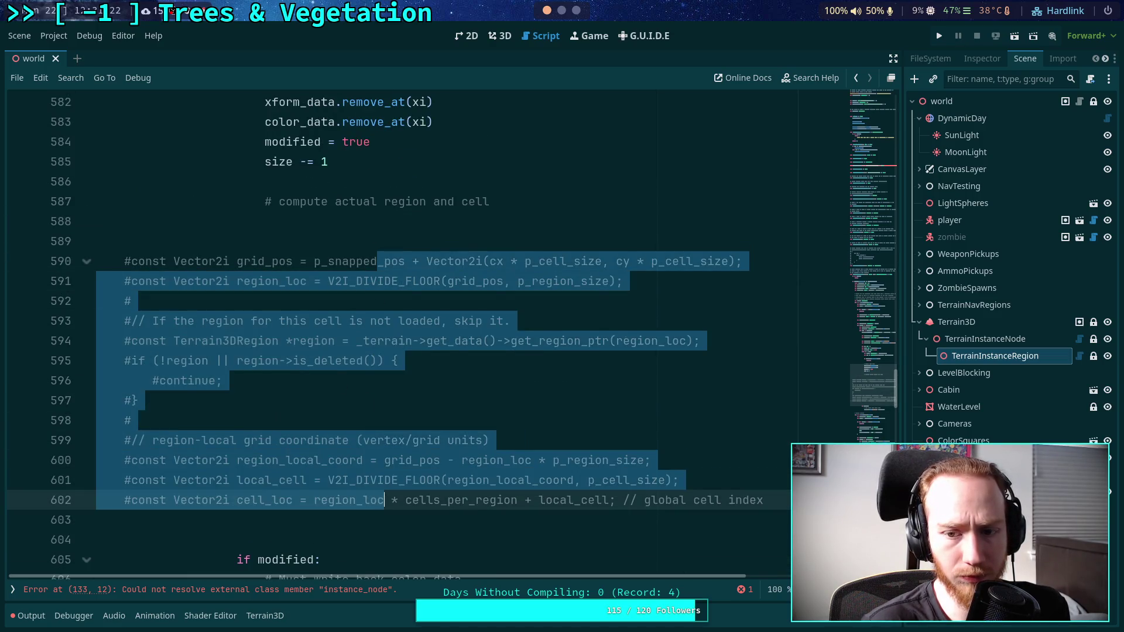
pyautogui.press('Tab')
pyautogui.click(463, 237)
pyautogui.click(502, 218)
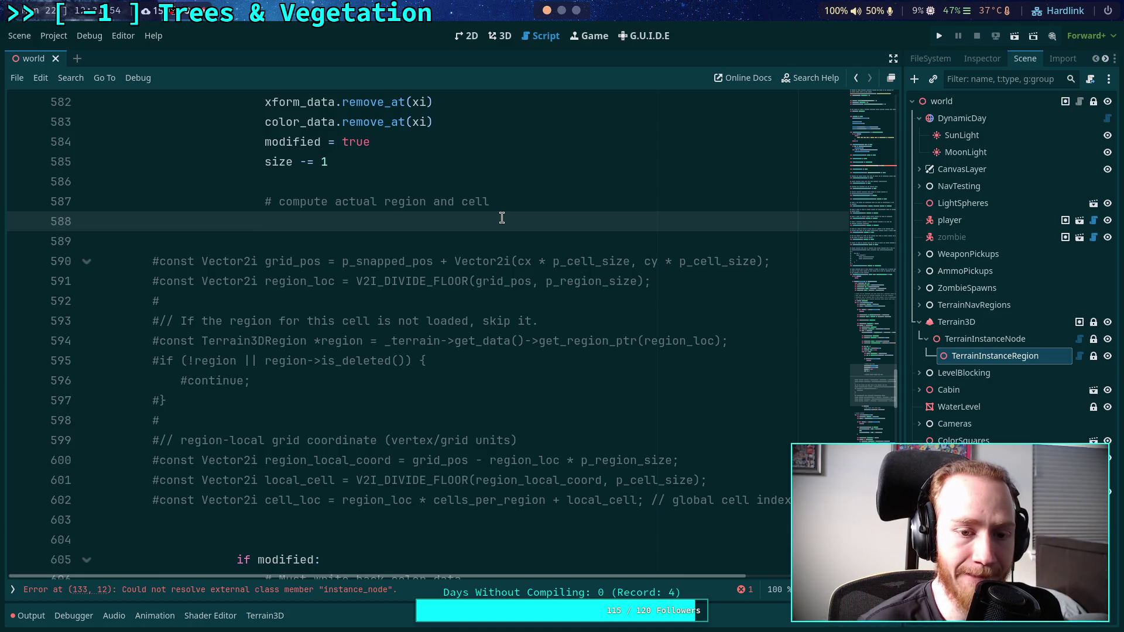
# Start line 588 as 'region_loc = floor(Vector2(', after discarding a _v2i_divide_floor completion.
pyautogui.write('re')
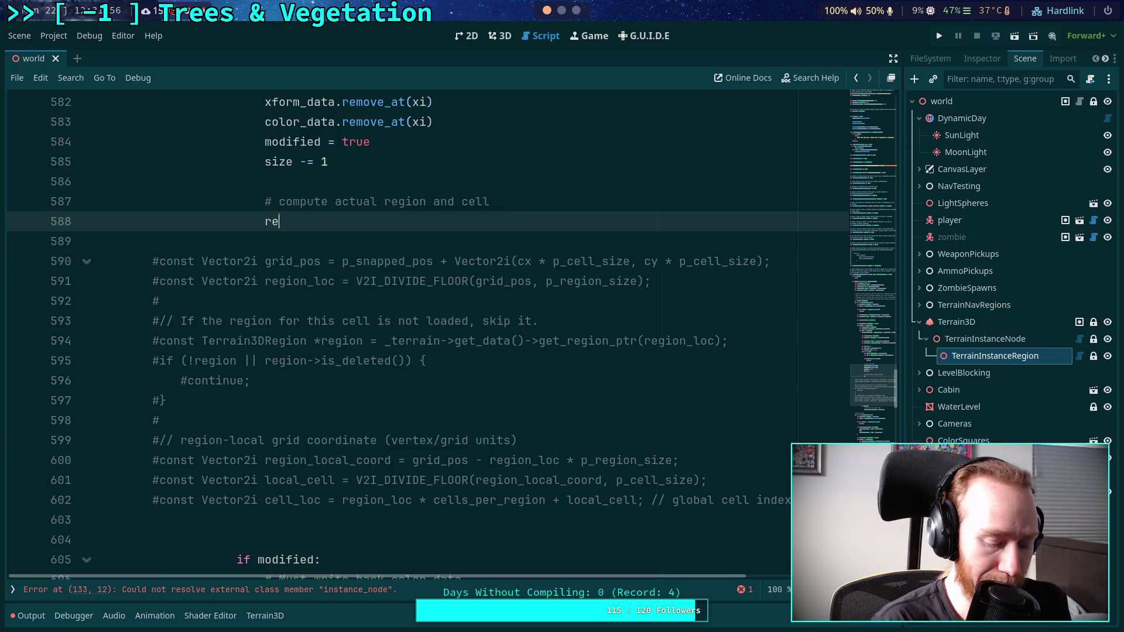
pyautogui.write('gion_loc = ')
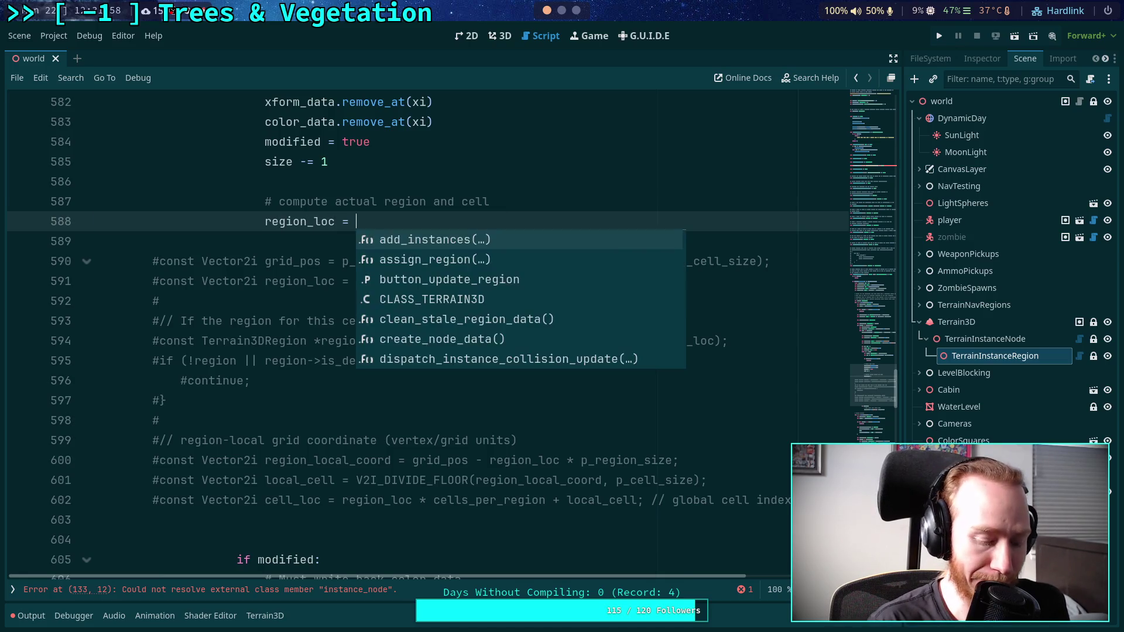
pyautogui.write('_vi')
pyautogui.press('BackSpace')
pyautogui.press('Return')
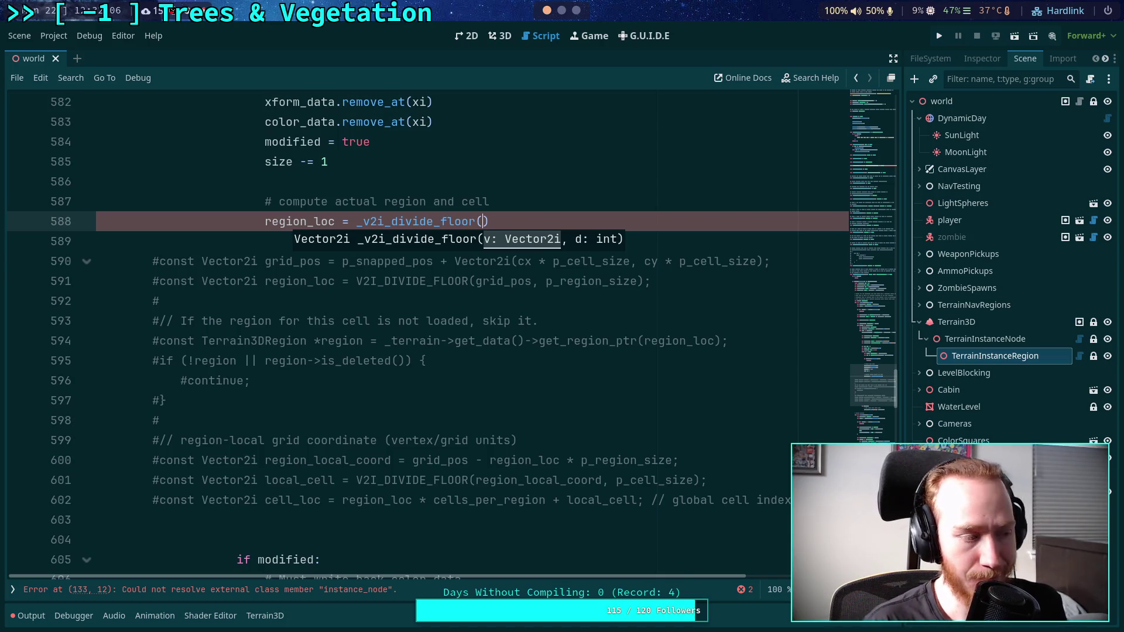
pyautogui.press('BackSpace')
pyautogui.press('BackSpace')
pyautogui.press('BackSpace')
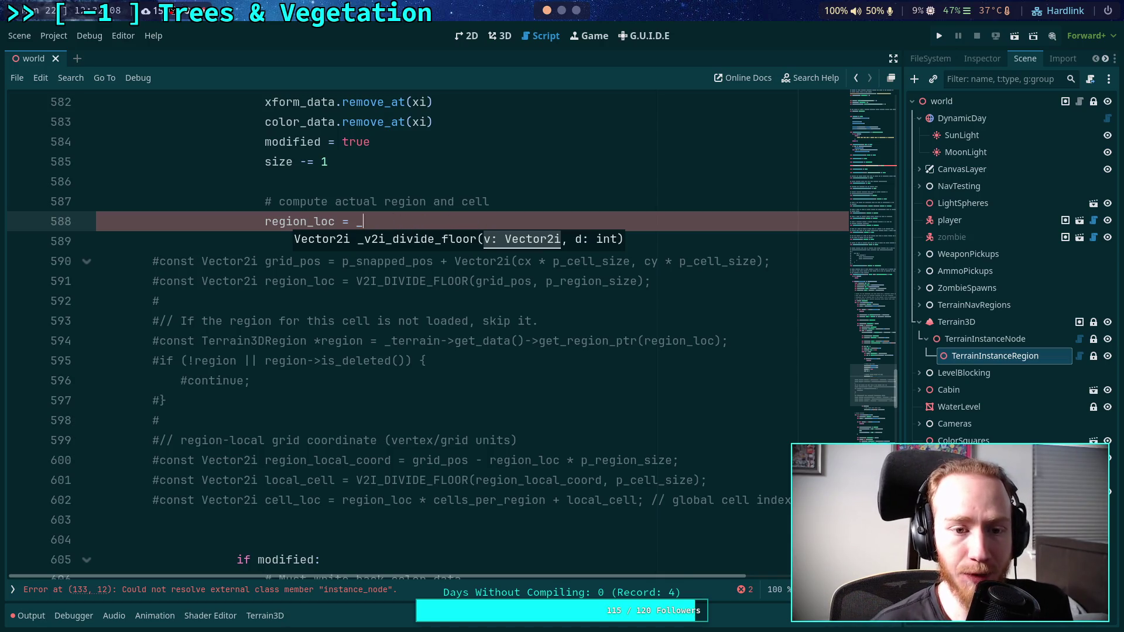
pyautogui.write('Vector2(')
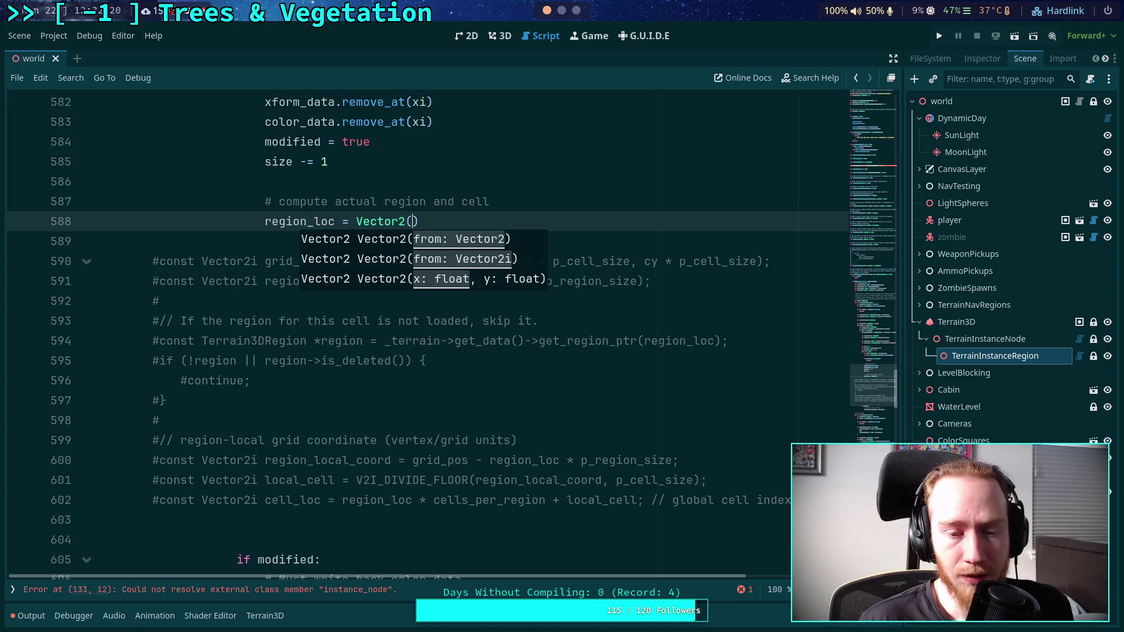
pyautogui.scroll(2, 499, 483)
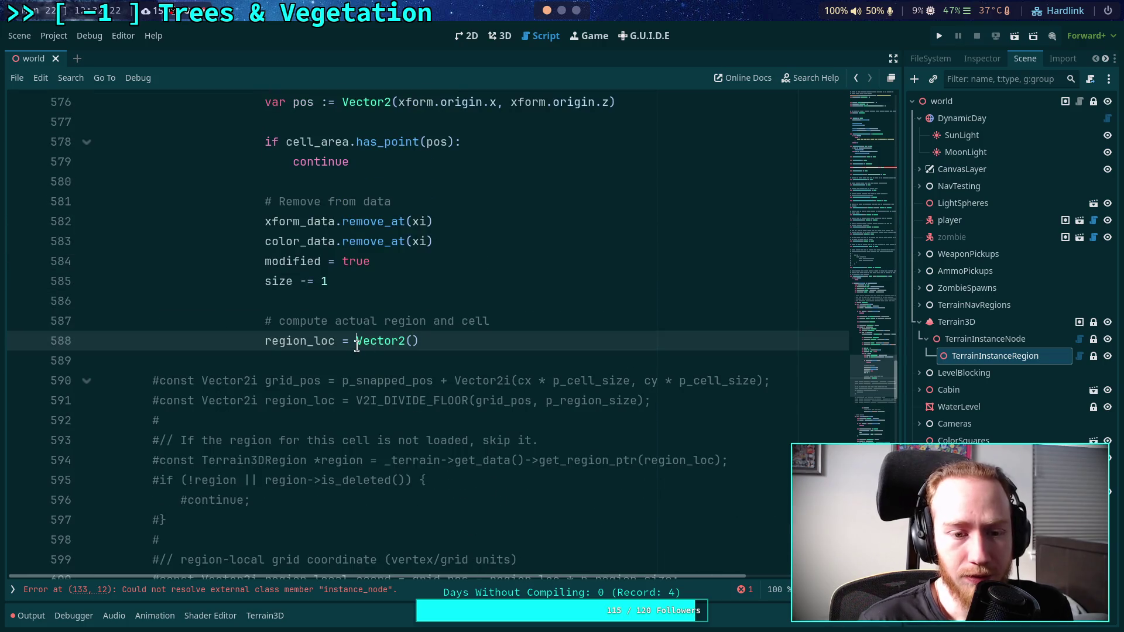
pyautogui.click(357, 341)
pyautogui.write('floor')
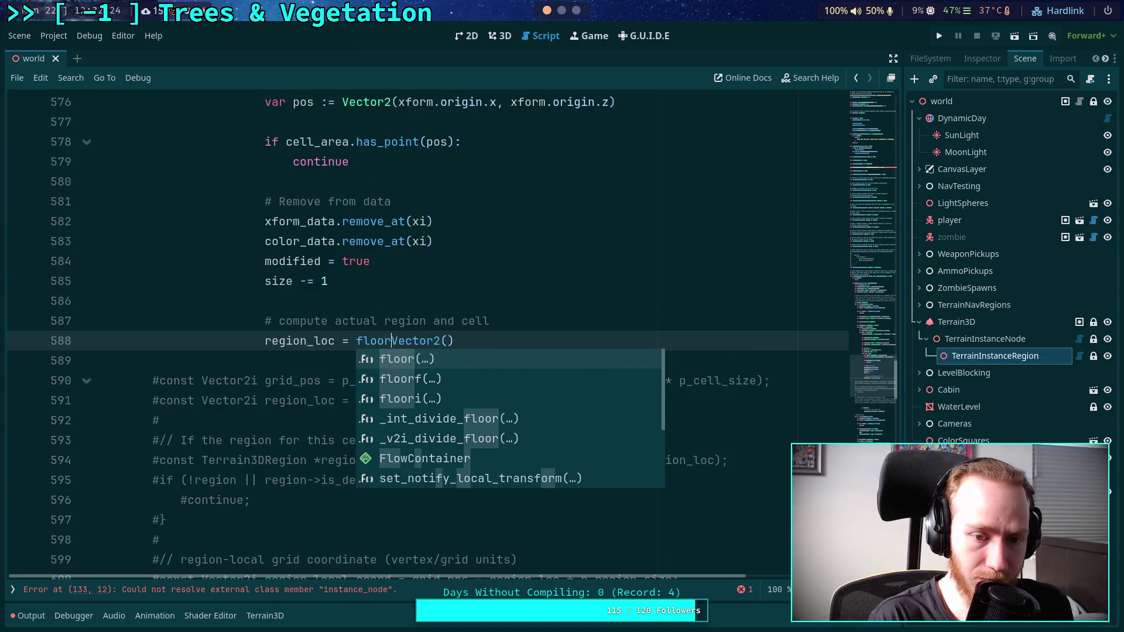
pyautogui.write('(')
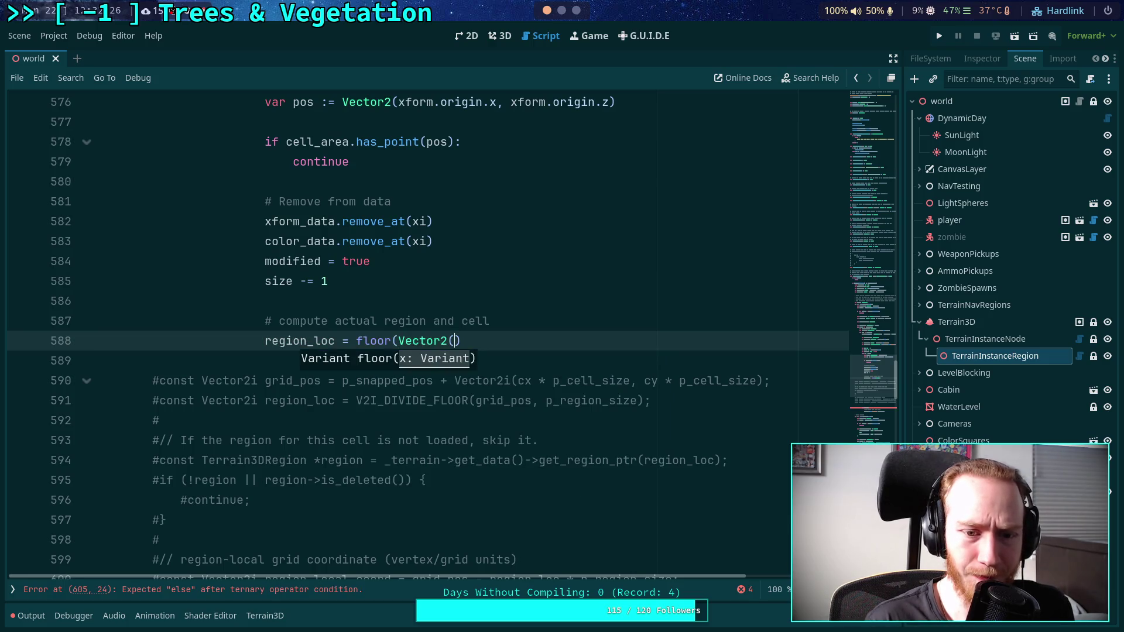
pyautogui.scroll(6, 252, 145)
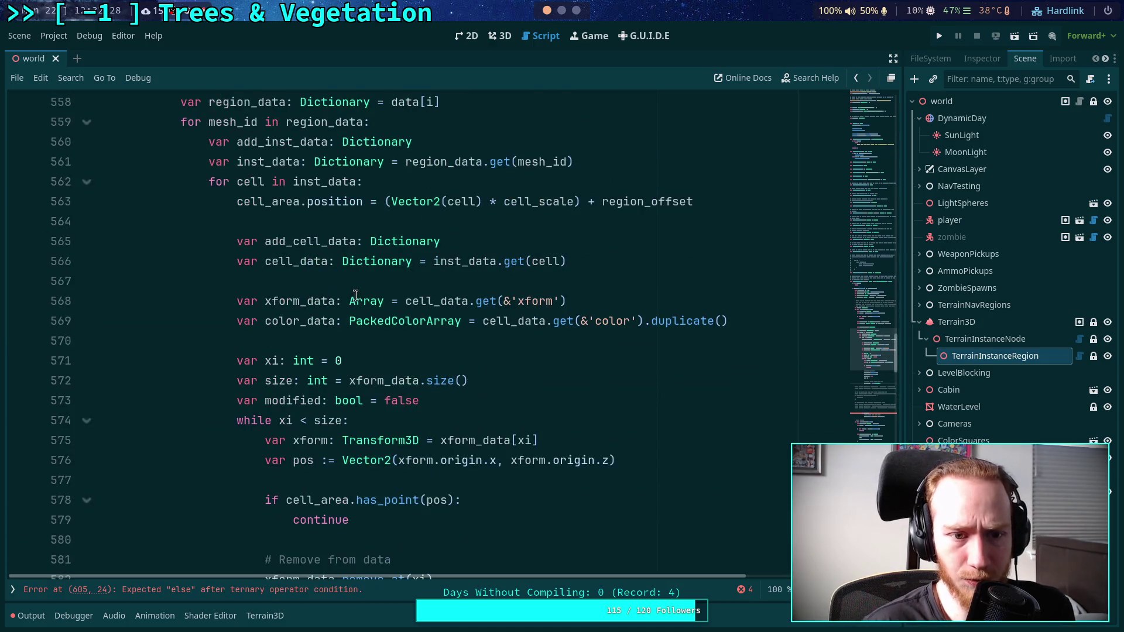
pyautogui.scroll(-4, 297, 319)
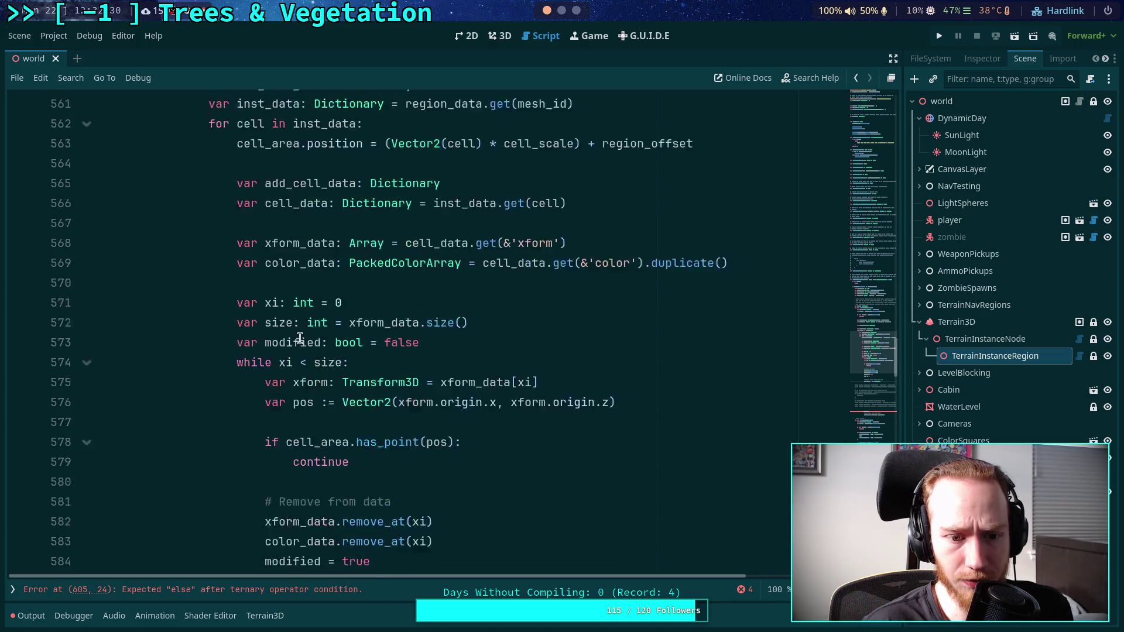
pyautogui.doubleClick(297, 462)
pyautogui.scroll(9, 316, 398)
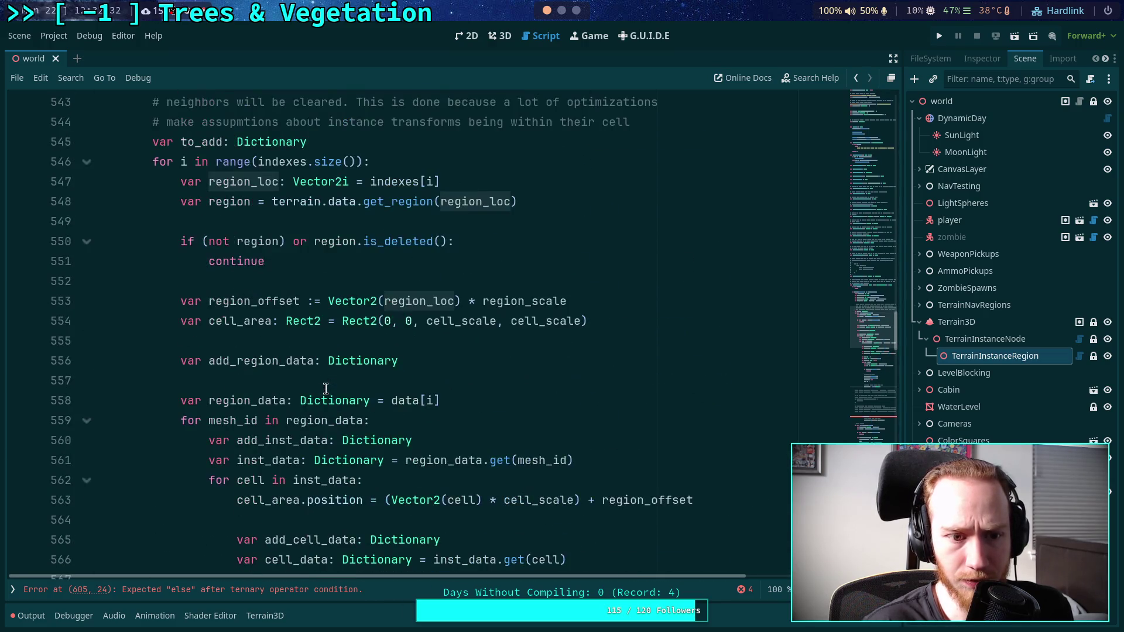
pyautogui.doubleClick(268, 181)
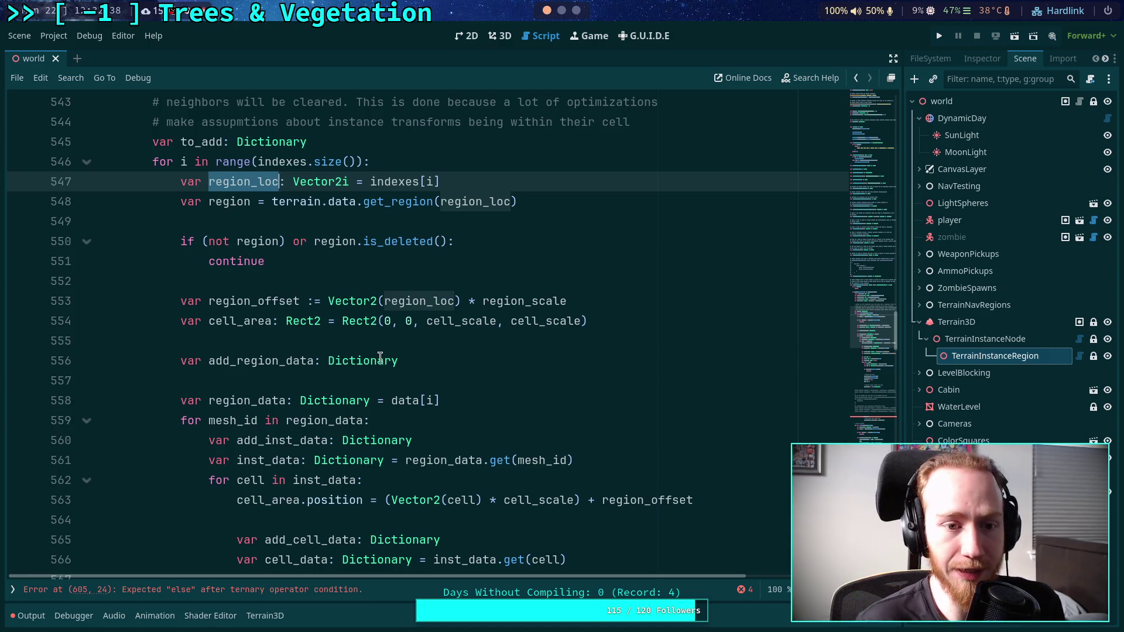
pyautogui.scroll(-6, 381, 338)
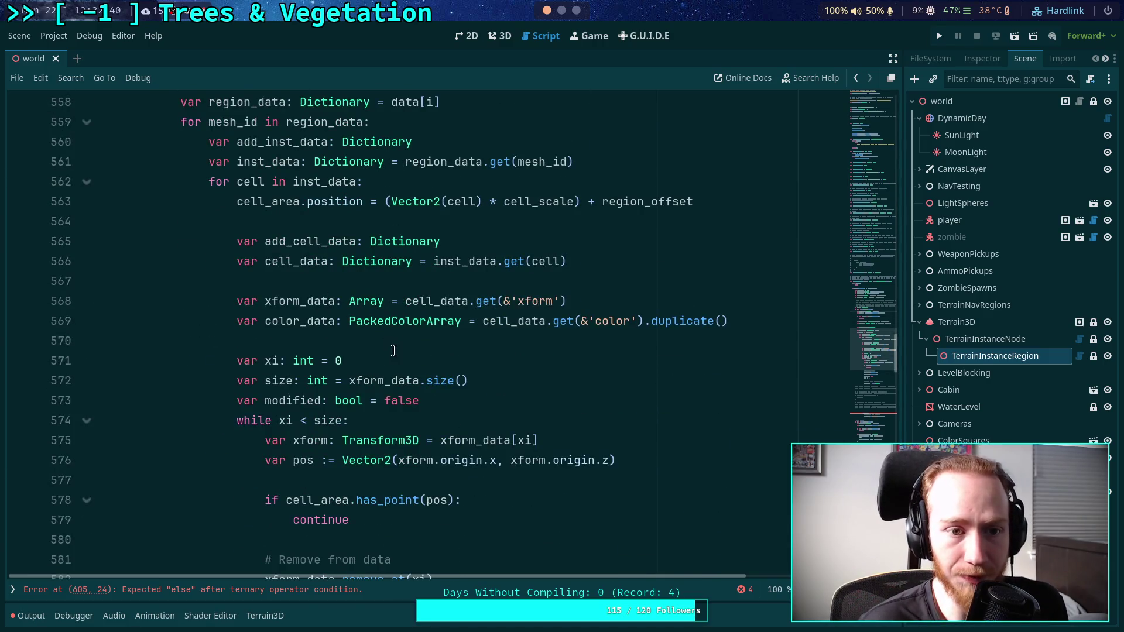
pyautogui.scroll(-2, 394, 347)
pyautogui.scroll(3, 389, 345)
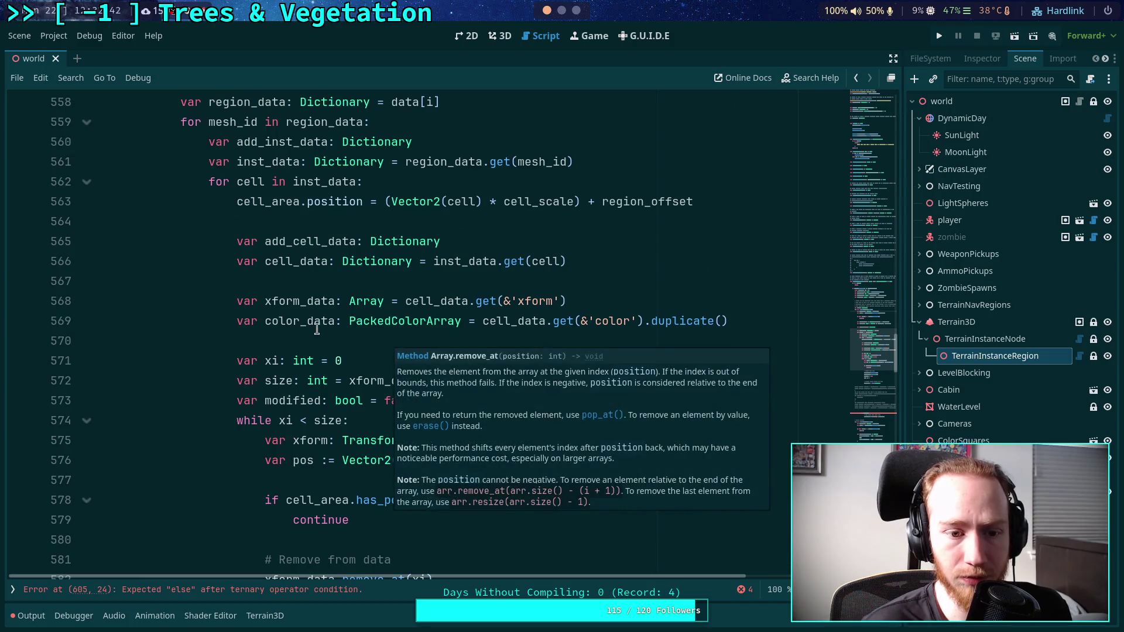
pyautogui.scroll(-6, 331, 322)
pyautogui.scroll(10, 389, 366)
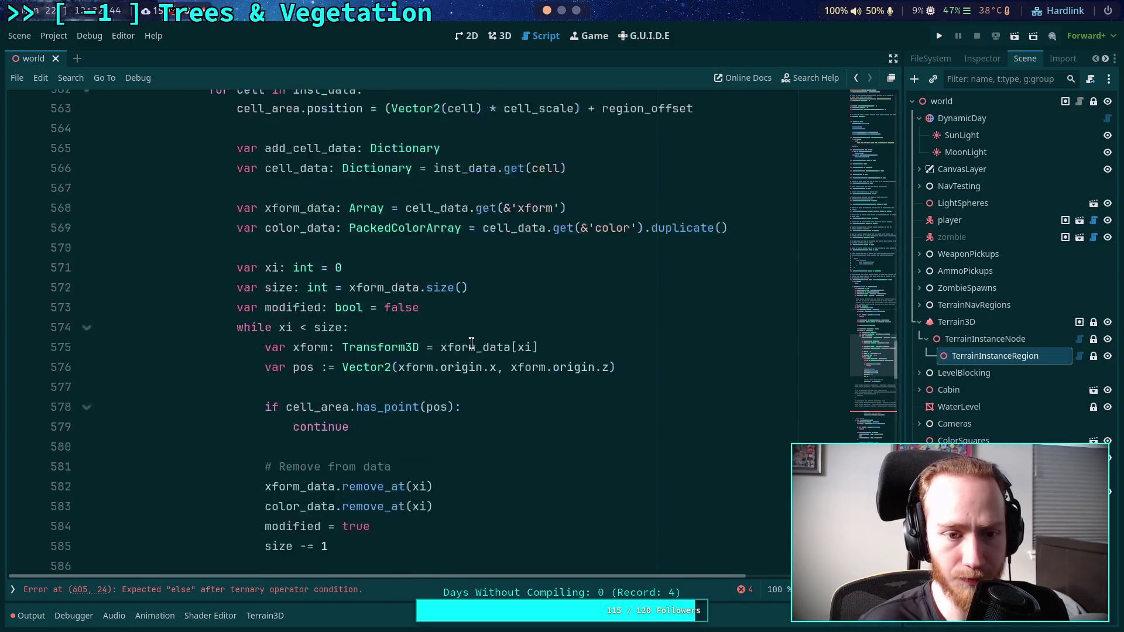
pyautogui.scroll(-10, 449, 326)
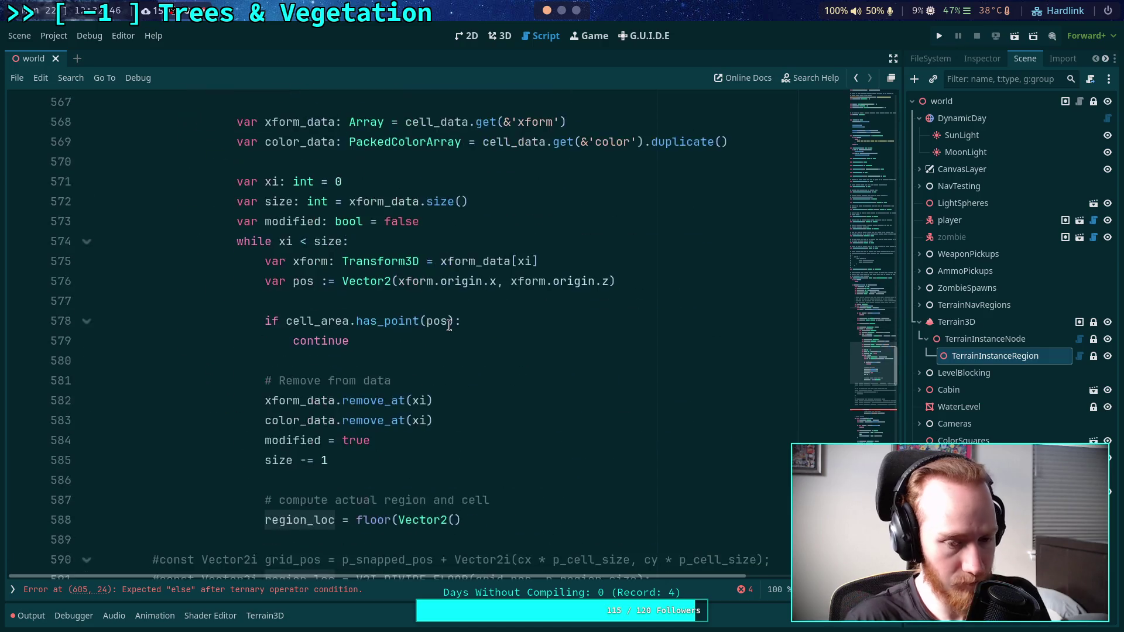
pyautogui.click(460, 344)
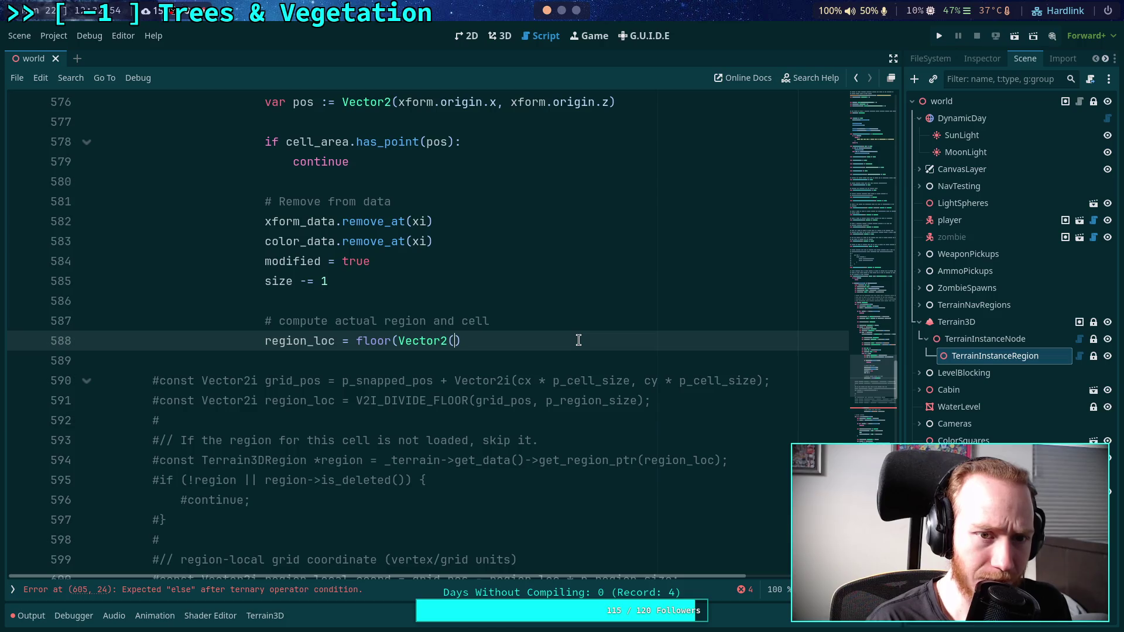
# Replace the Vector2() inside floor with 'pos / region_scale)' on line 588.
pyautogui.press('BackSpace')
pyautogui.press('BackSpace')
pyautogui.press('BackSpace')
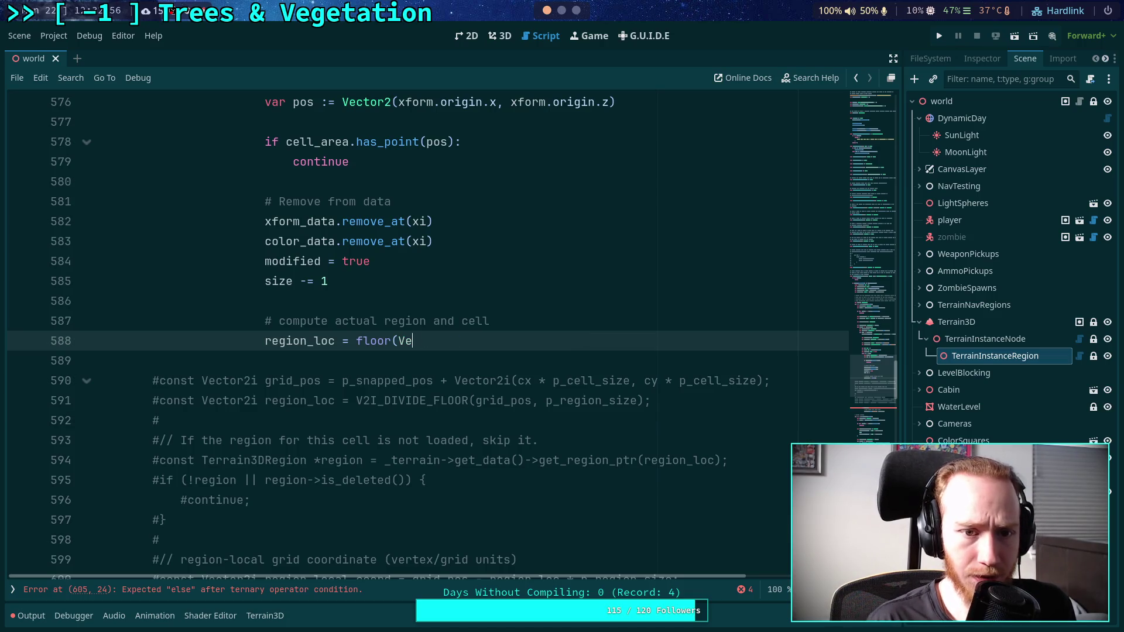
pyautogui.write('pos')
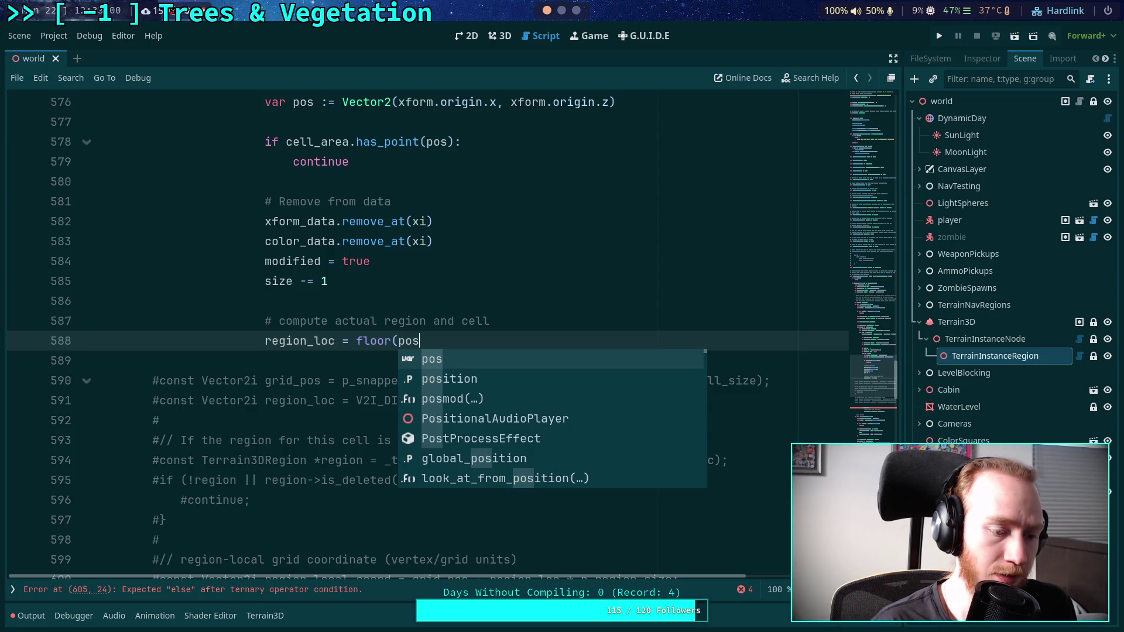
pyautogui.write(' /')
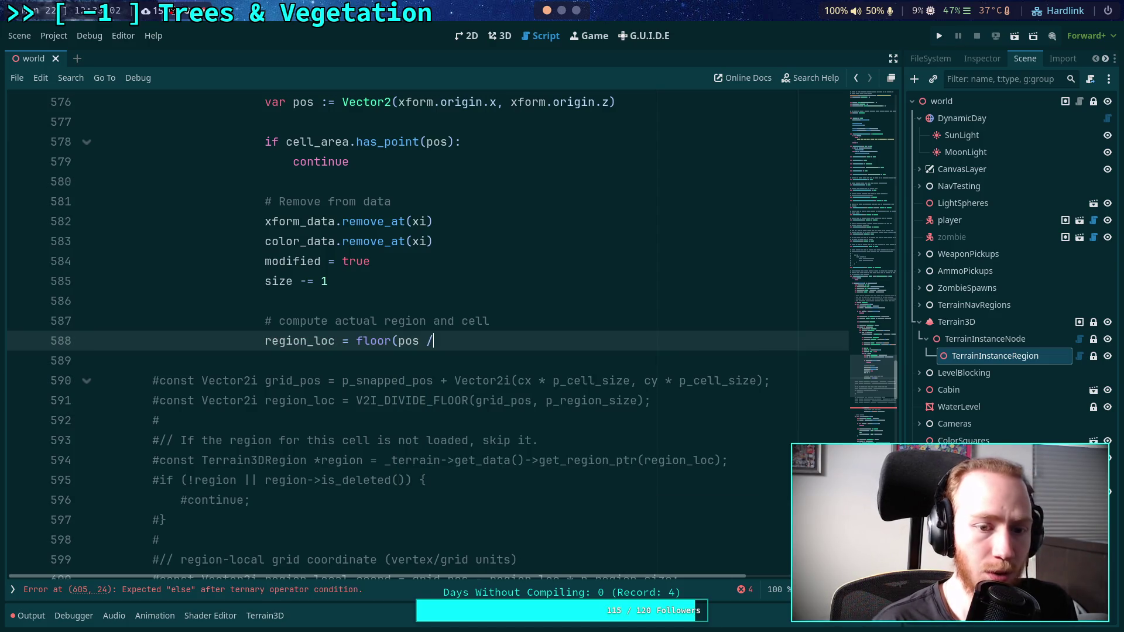
pyautogui.write(' re')
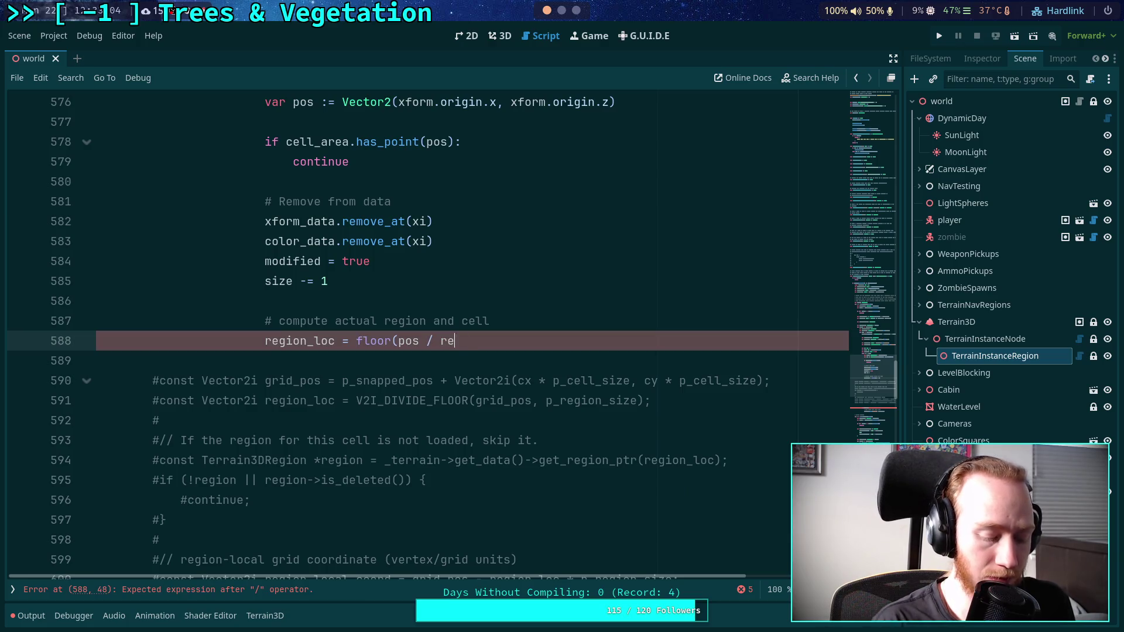
pyautogui.write('gion_scale)')
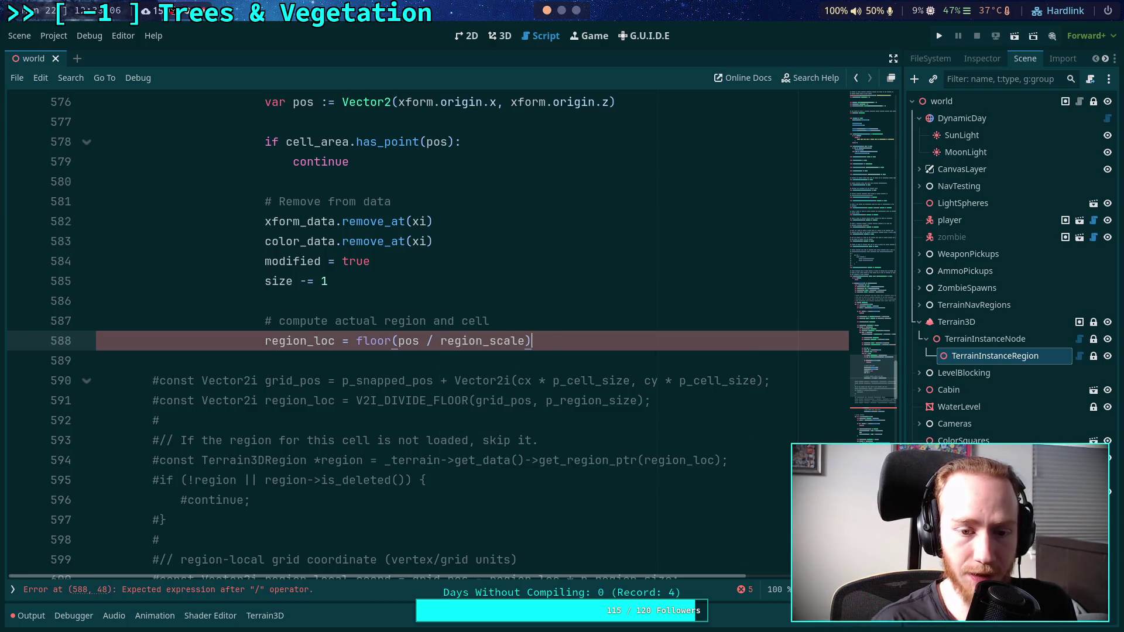
pyautogui.scroll(8, 623, 344)
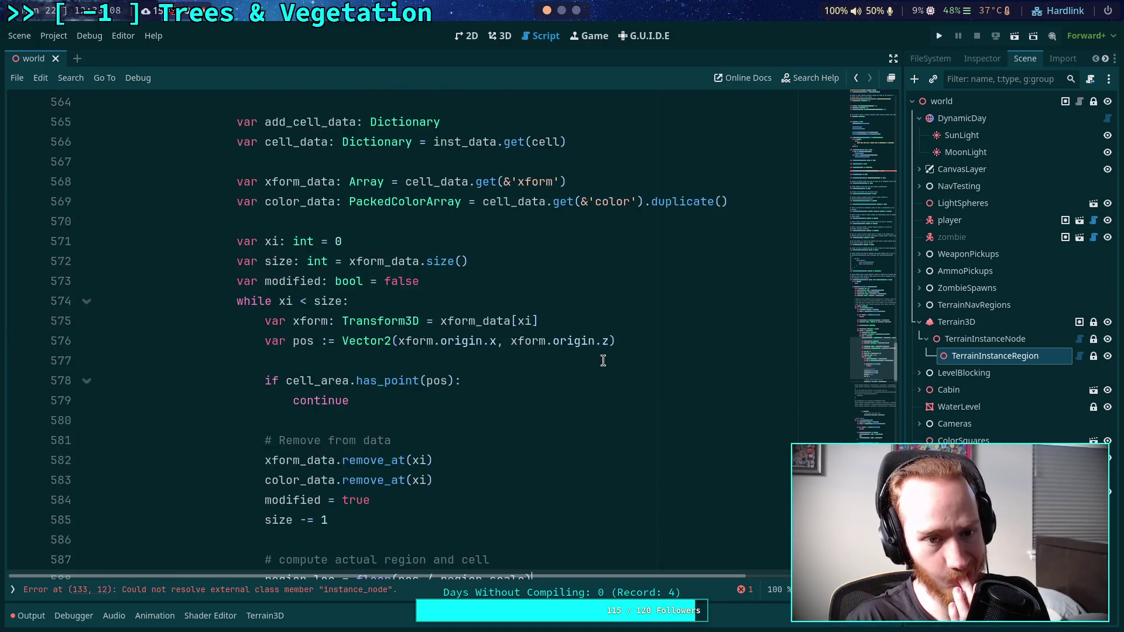
pyautogui.scroll(-7, 598, 347)
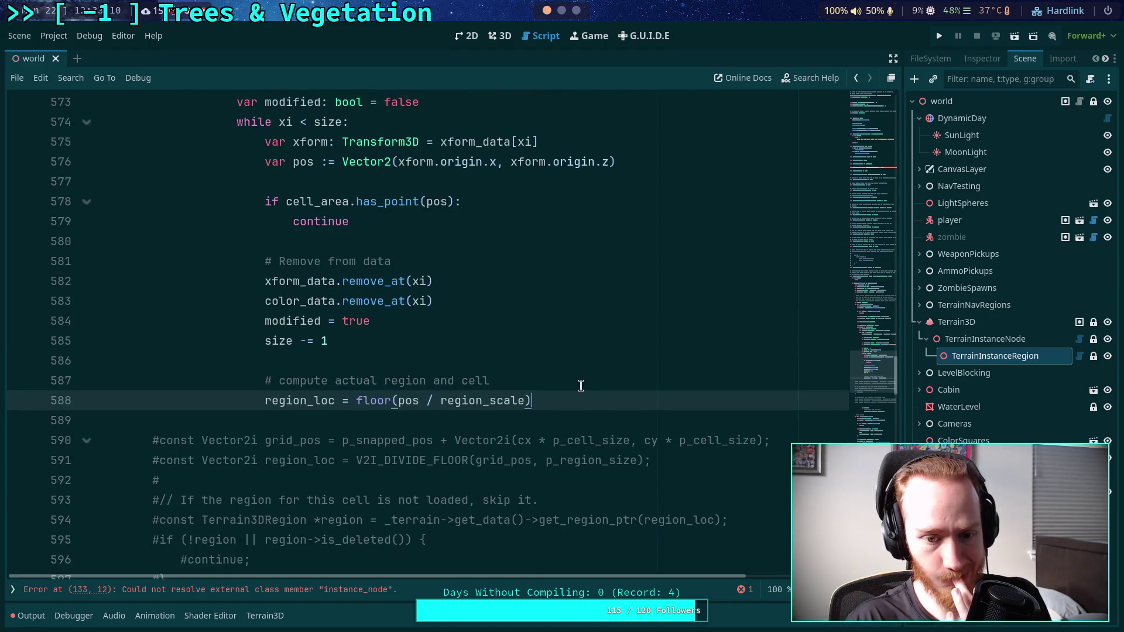
# Swap the floor() wrapper for the .floor() method, giving '(pos / region_scale).floor()'.
pyautogui.moveTo(399, 402); pyautogui.dragTo(359, 402)
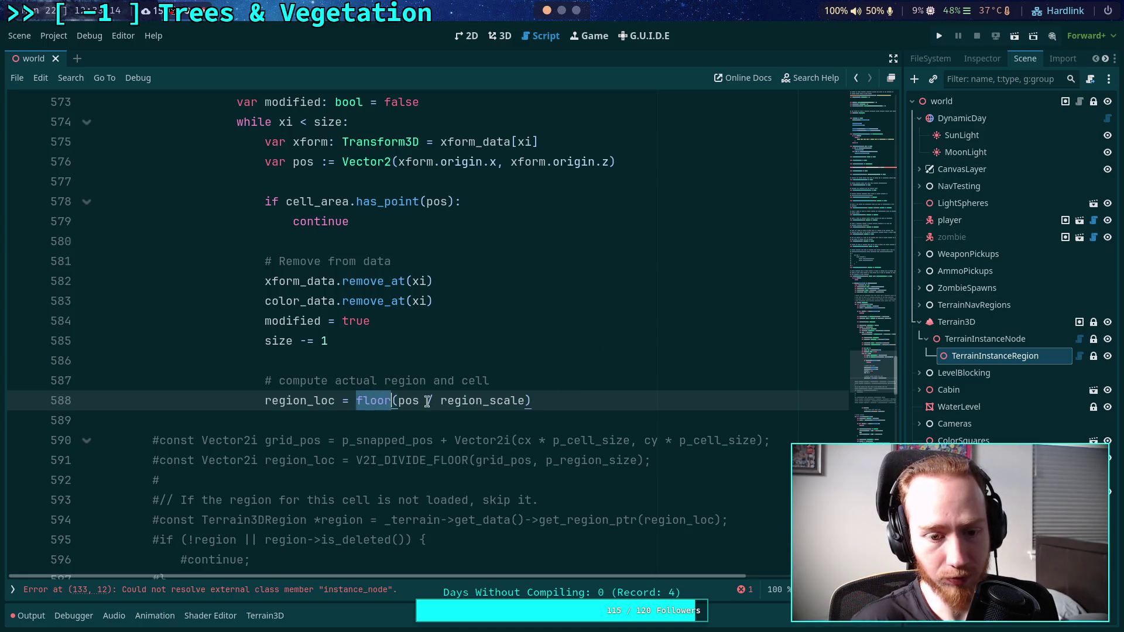
pyautogui.press('BackSpace')
pyautogui.write('.fl')
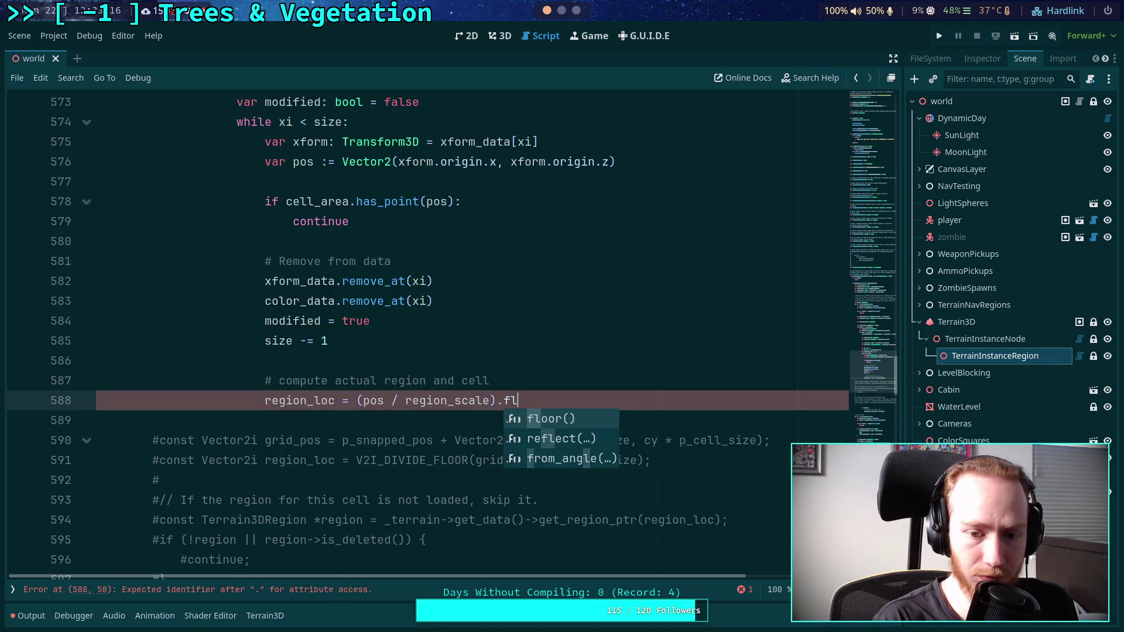
pyautogui.press('Return')
pyautogui.moveTo(525, 398)
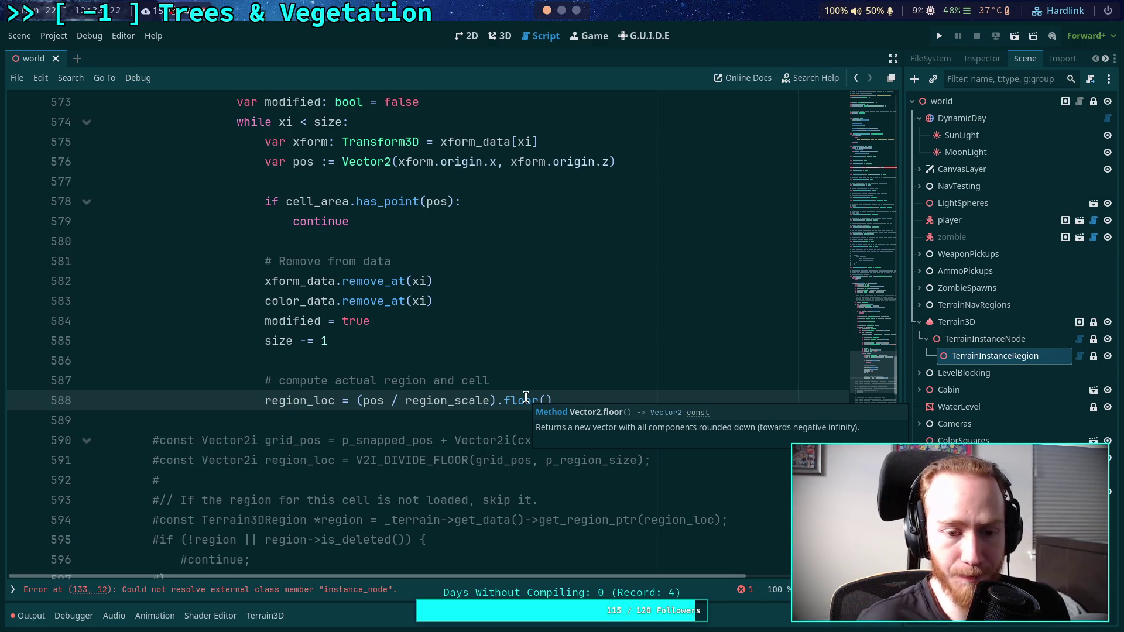
pyautogui.scroll(5, 381, 339)
# Wrap line 588 as 'Vector2i((pos / region_scale).floor())' and open a new line below.
pyautogui.scroll(3, 381, 339)
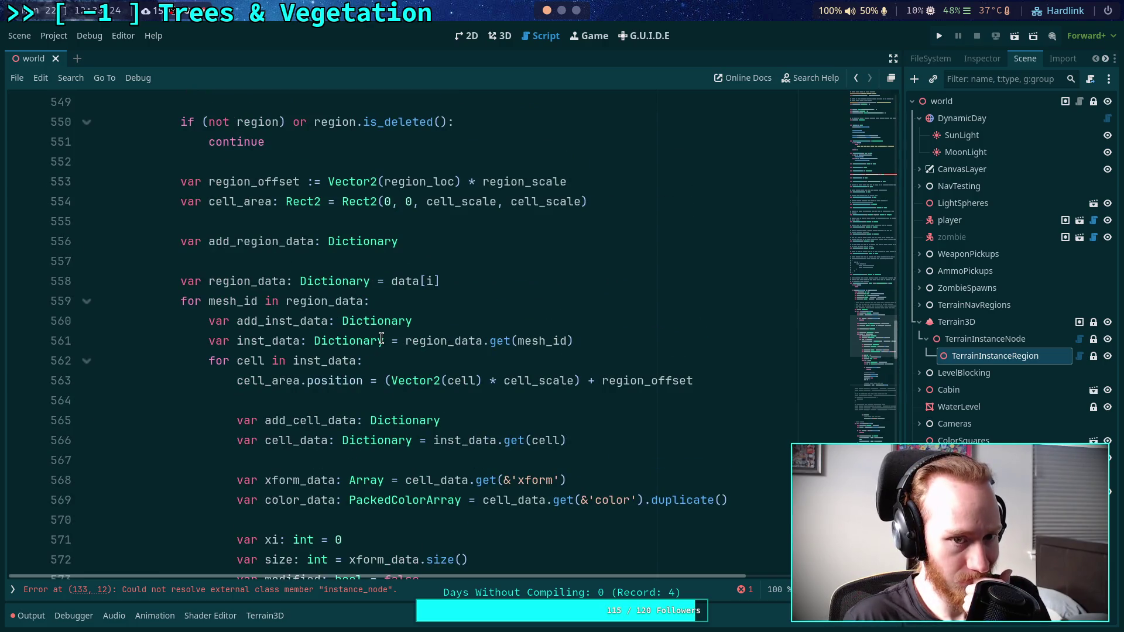
pyautogui.scroll(3, 381, 339)
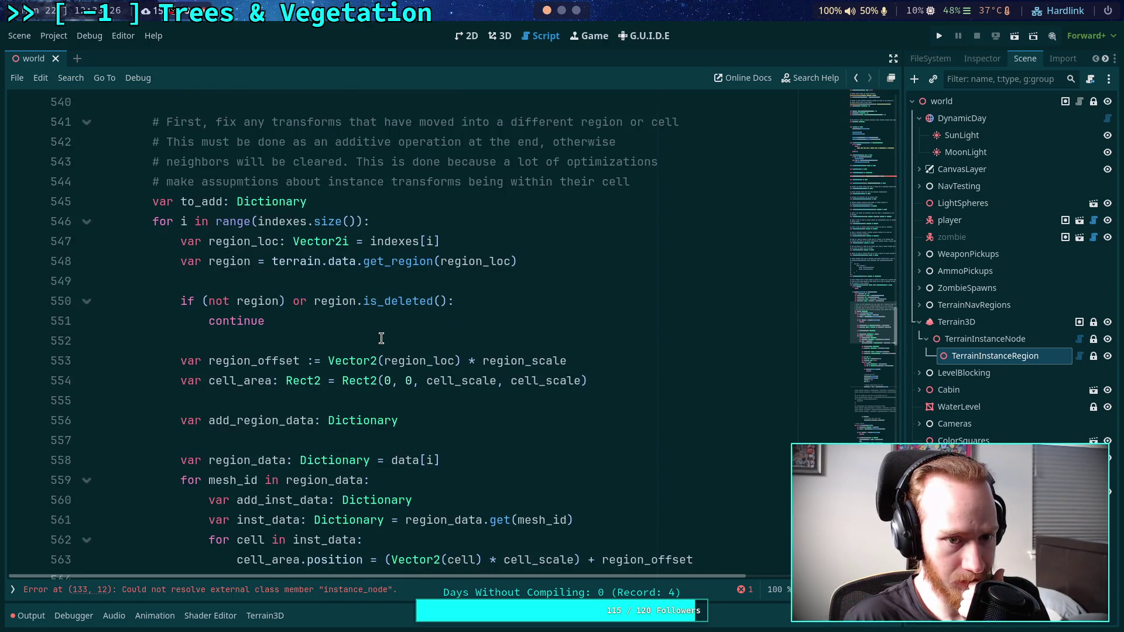
pyautogui.scroll(-10, 382, 338)
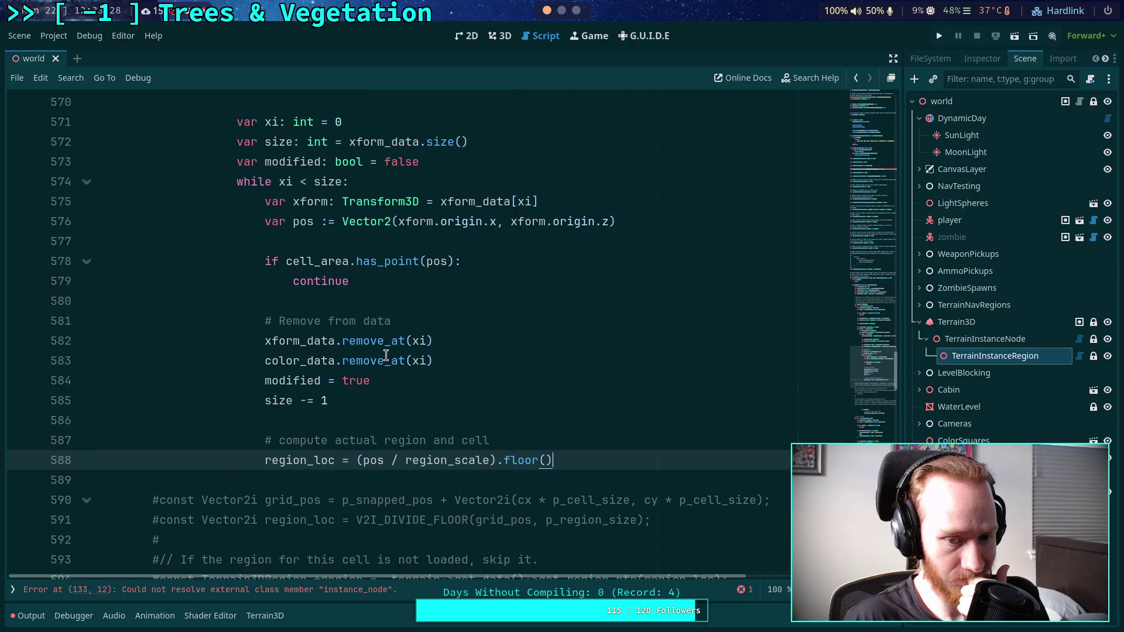
pyautogui.click(358, 460)
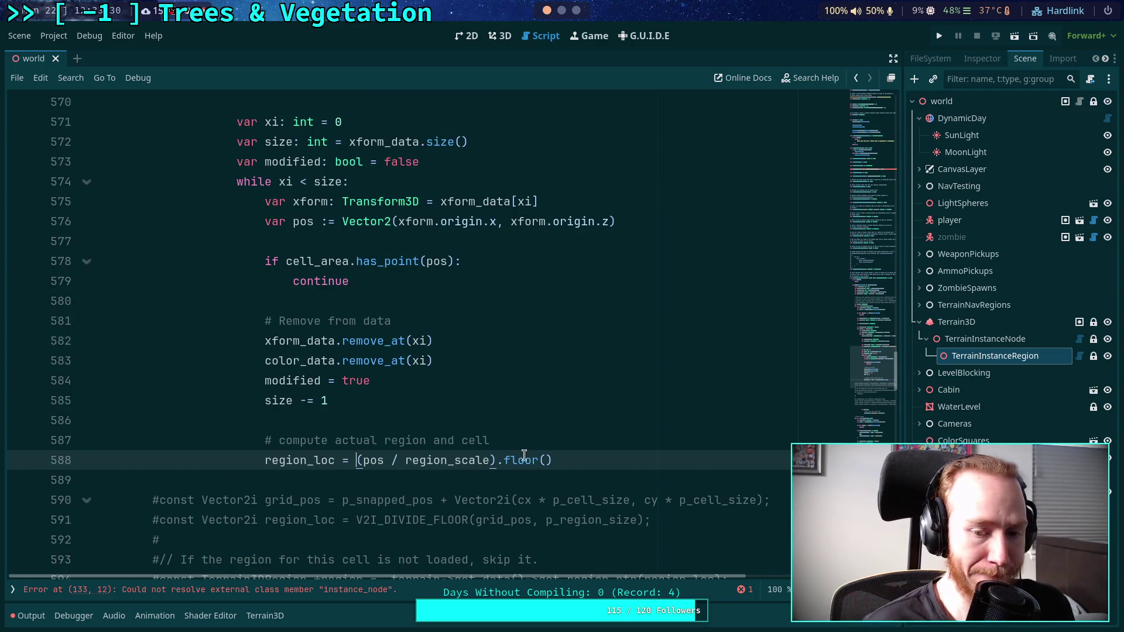
pyautogui.write('Vector')
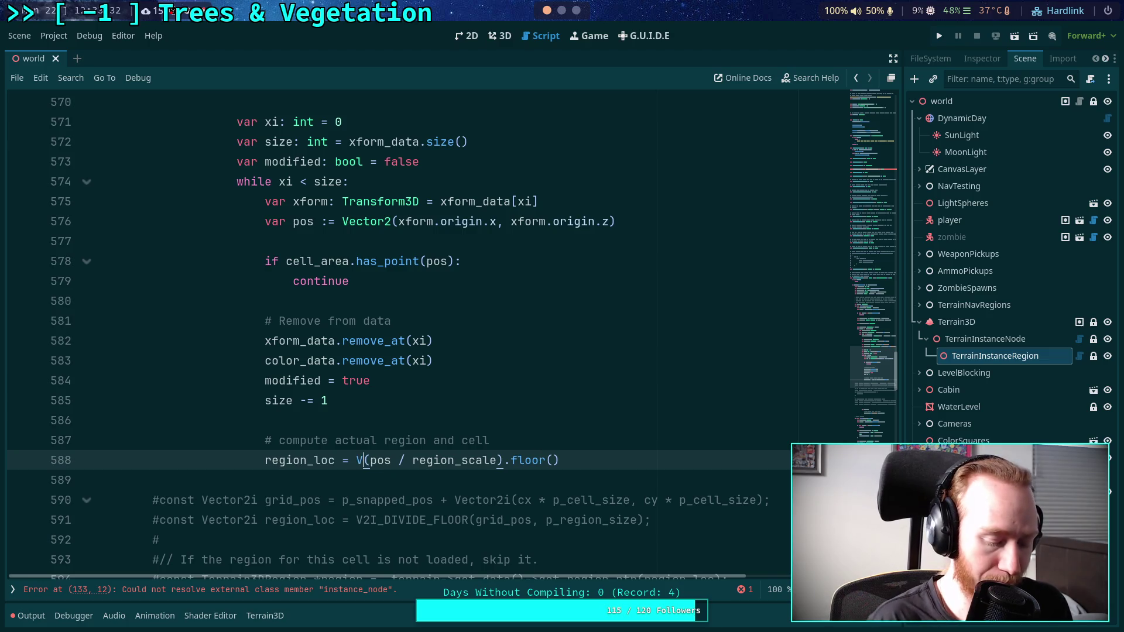
pyautogui.write('2i')
pyautogui.press('Return')
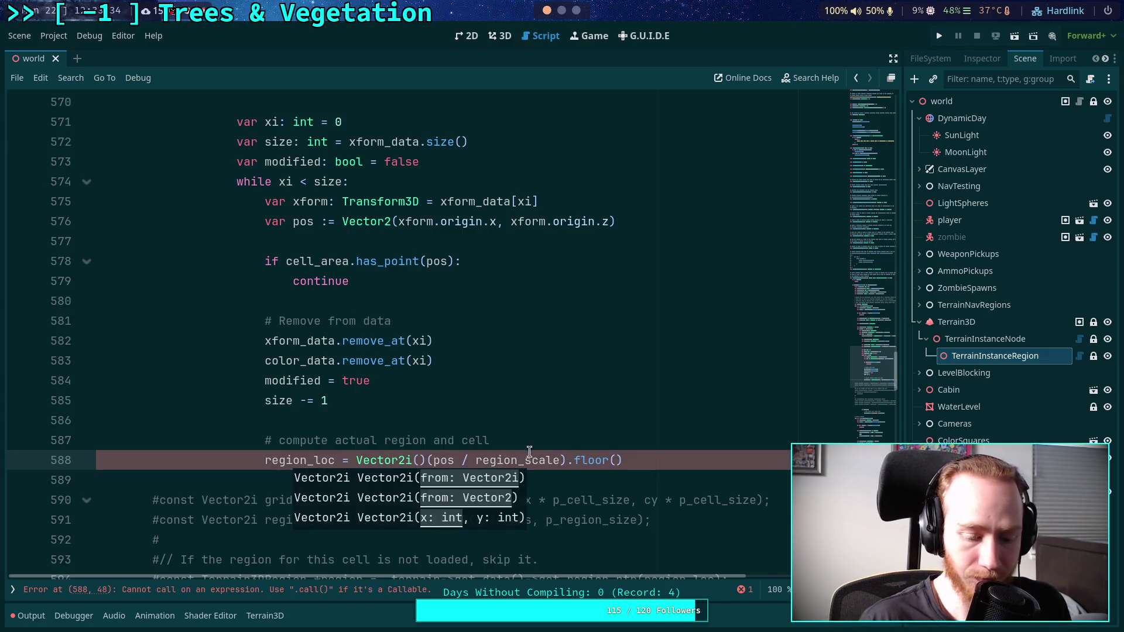
pyautogui.press('Delete')
pyautogui.press('End')
pyautogui.write(')')
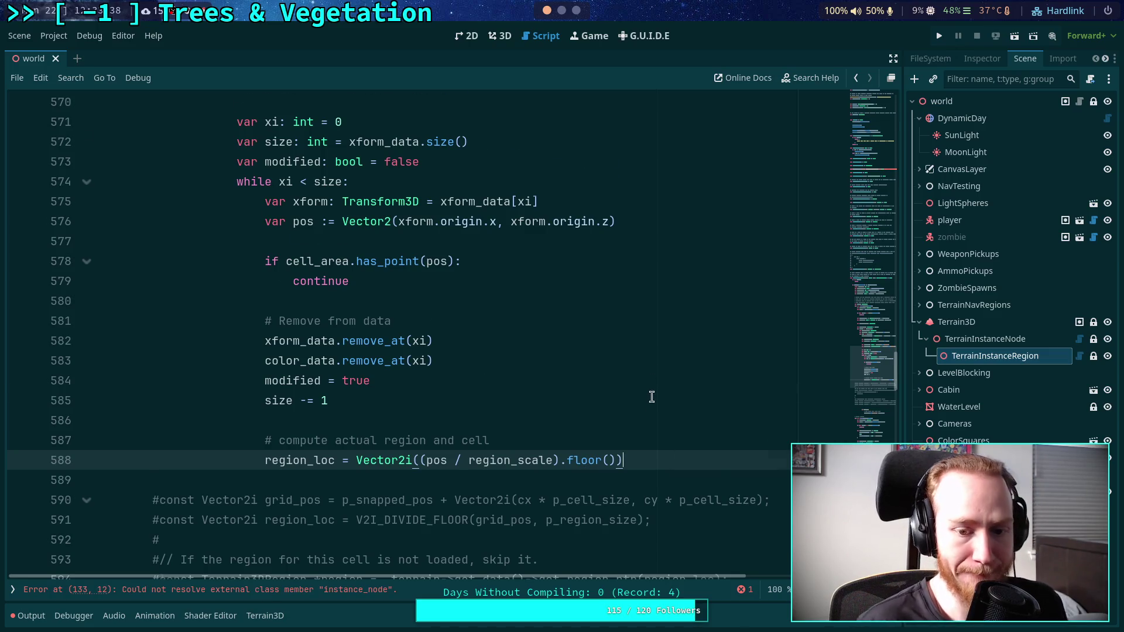
pyautogui.scroll(-2, 652, 367)
pyautogui.press('Return')
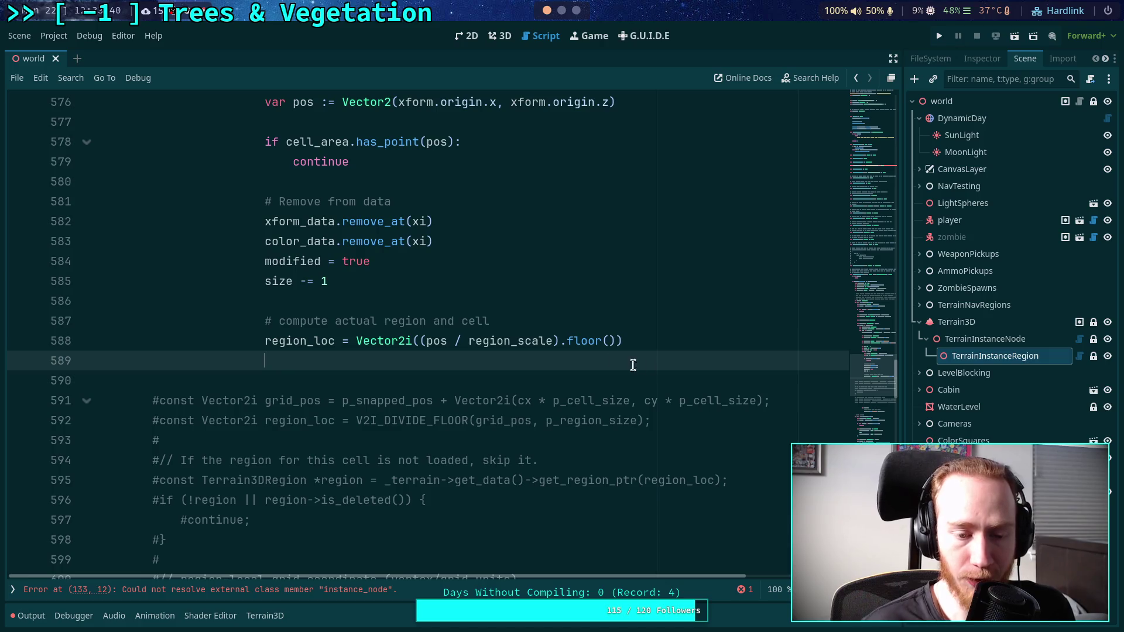
# Check the cell loop variable on line 562, then begin line 589 with 'var cell_loc := Vce'.
pyautogui.scroll(-1, 632, 365)
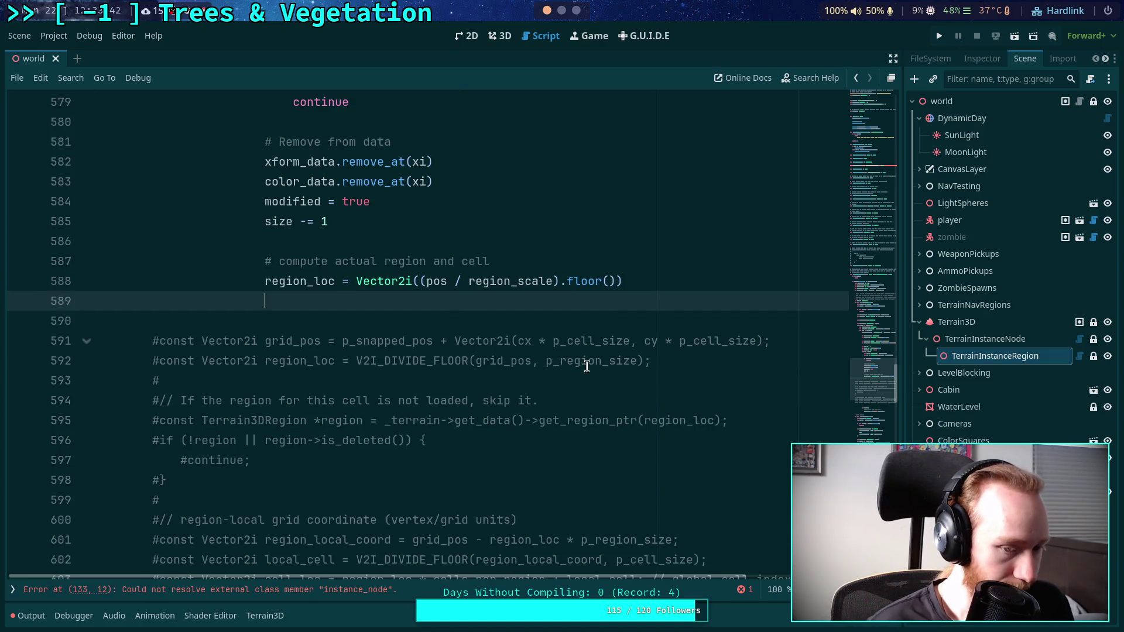
pyautogui.scroll(-1, 586, 367)
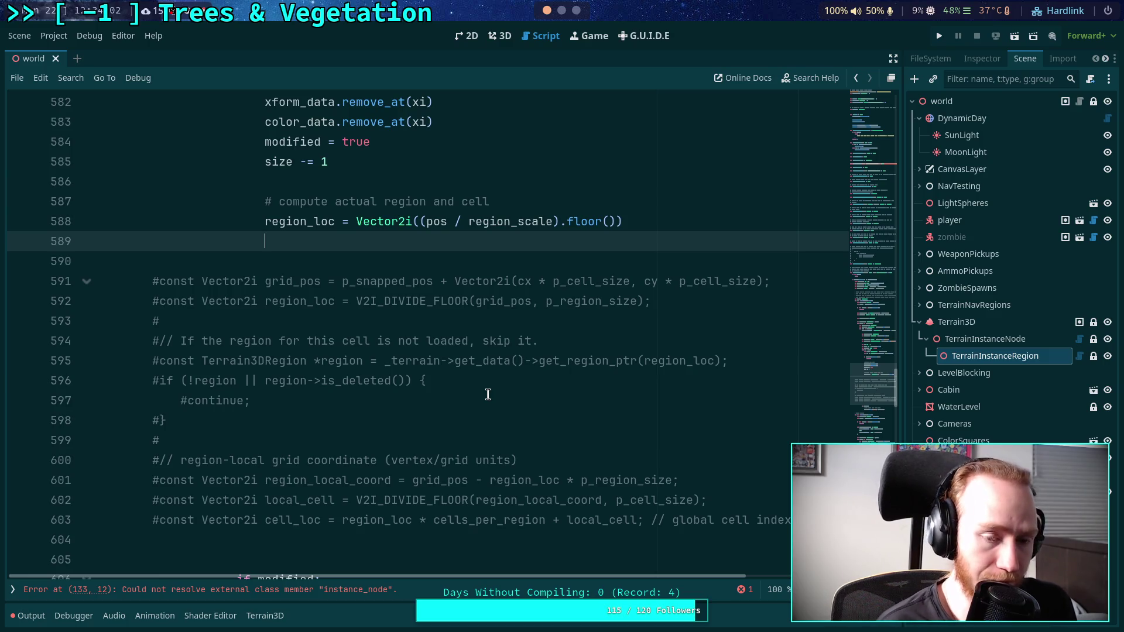
pyautogui.scroll(5, 487, 395)
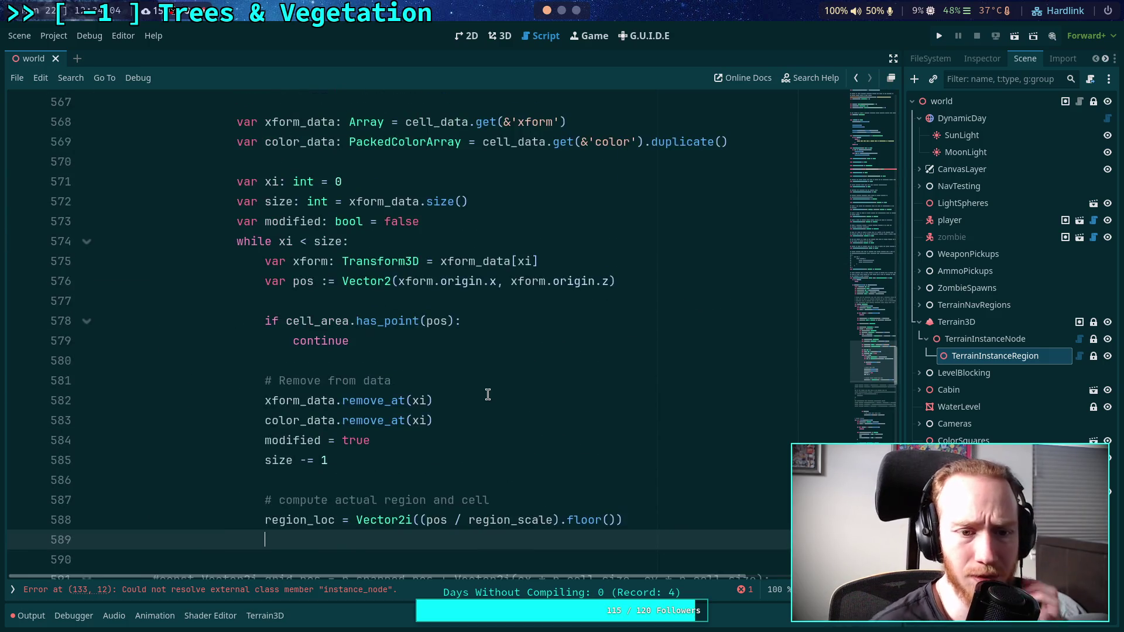
pyautogui.scroll(1, 487, 394)
pyautogui.scroll(2, 424, 366)
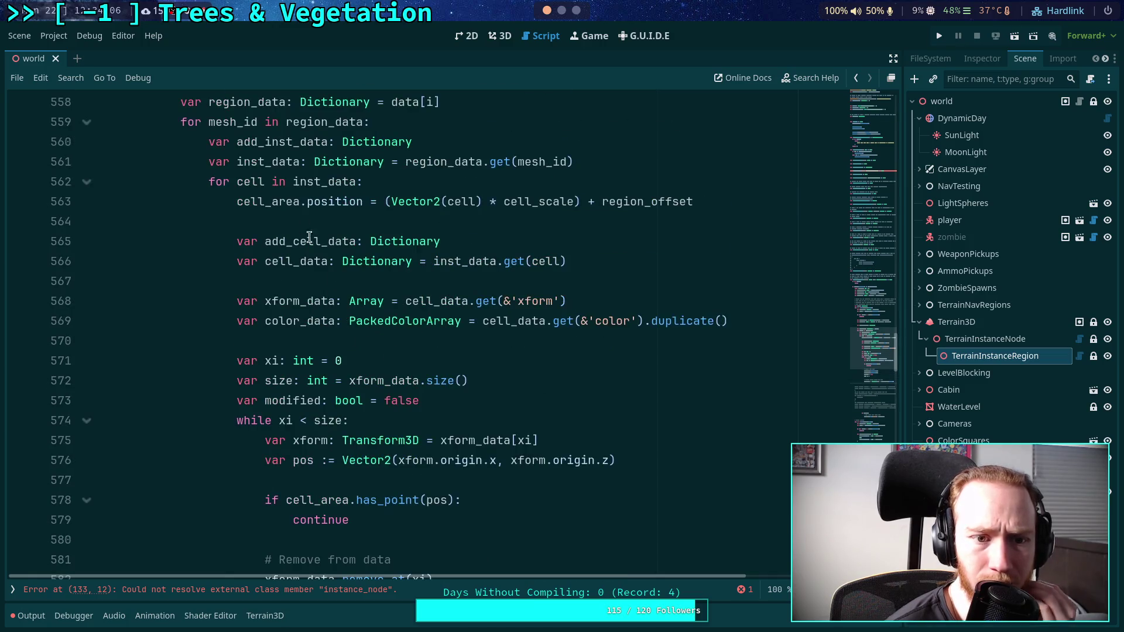
pyautogui.doubleClick(250, 182)
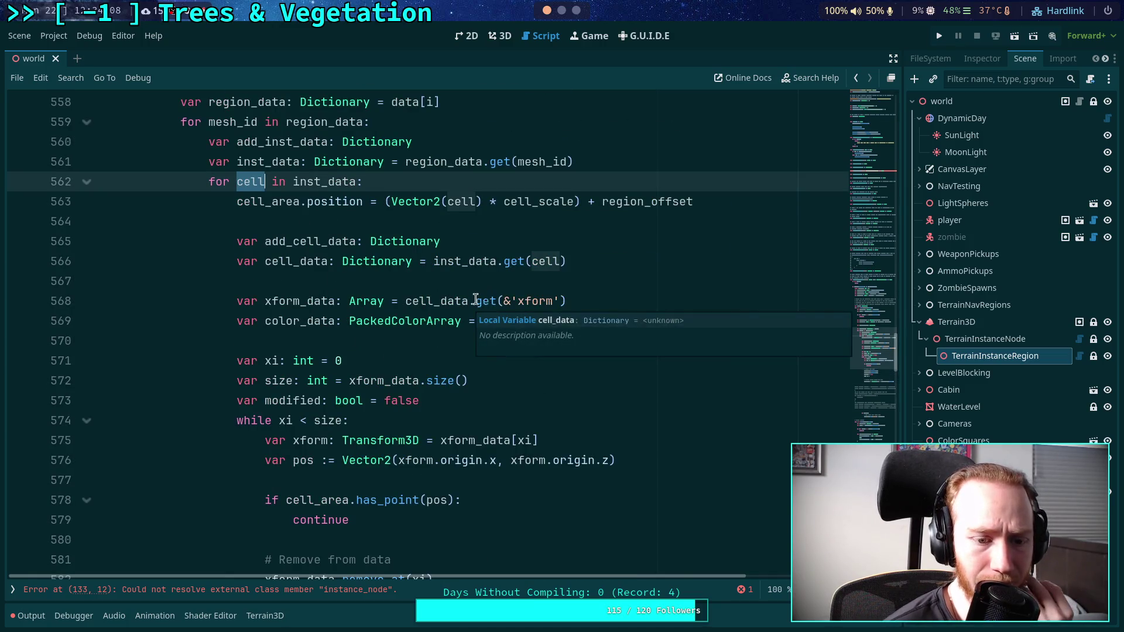
pyautogui.scroll(-2, 495, 316)
pyautogui.scroll(-2, 500, 334)
pyautogui.scroll(2, 504, 338)
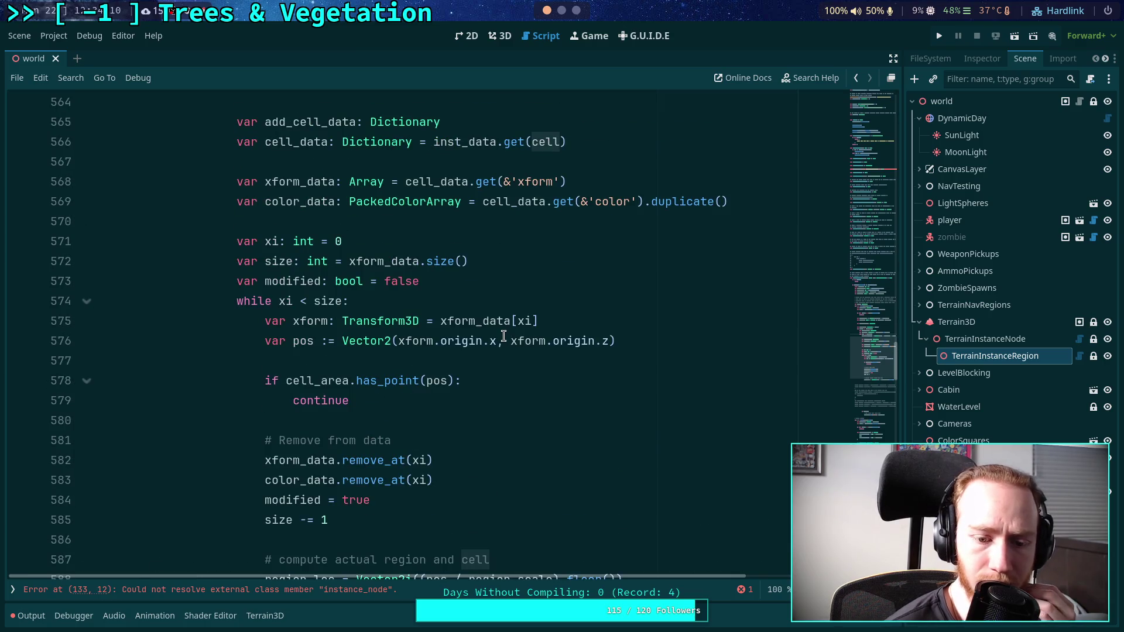
pyautogui.scroll(1, 502, 336)
pyautogui.scroll(-4, 501, 334)
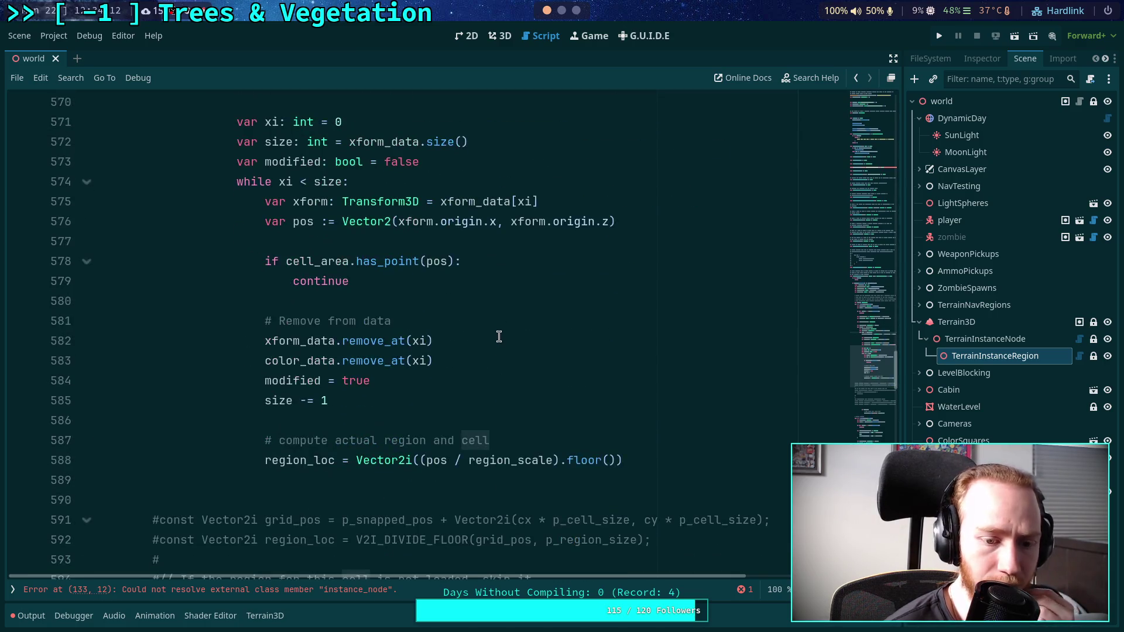
pyautogui.click(439, 416)
pyautogui.write('var cell_loc:')
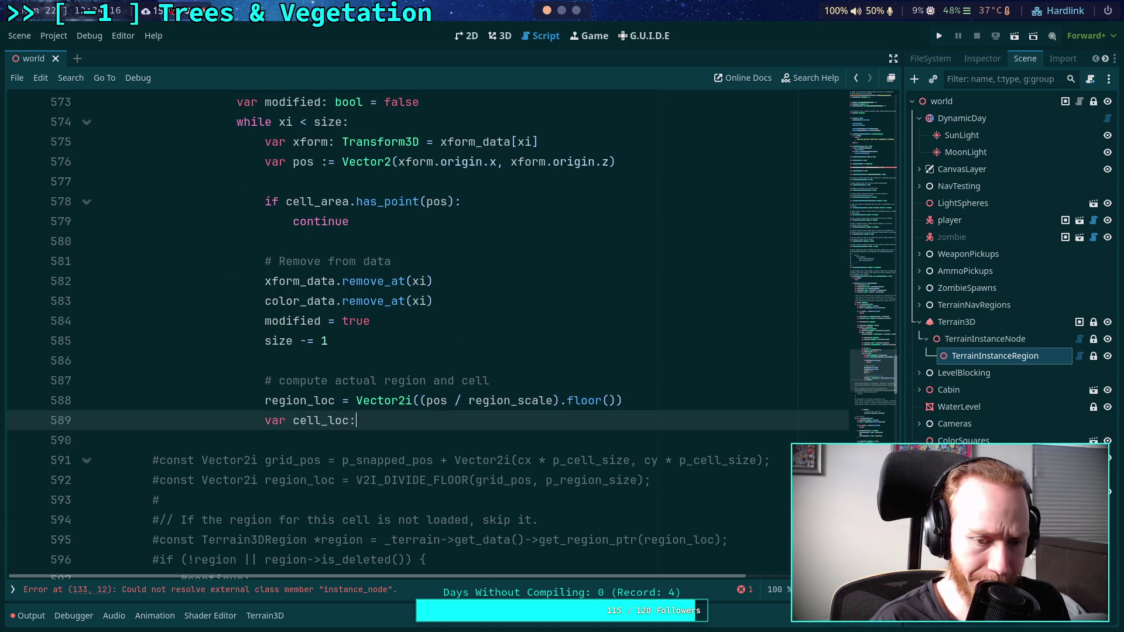
pyautogui.press('BackSpace')
pyautogui.write(' := Vce')
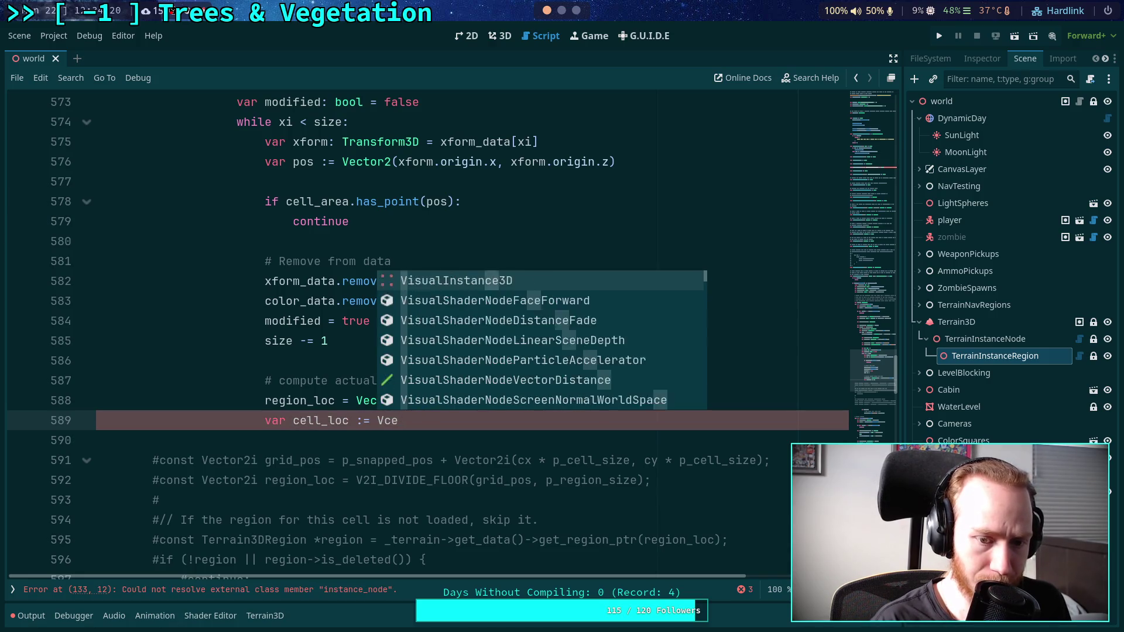
# Write 'var cell_loc := Vector2i(' with '(pos - region_loc' on the following line.
pyautogui.press('BackSpace')
pyautogui.press('BackSpace')
pyautogui.write('ector2i')
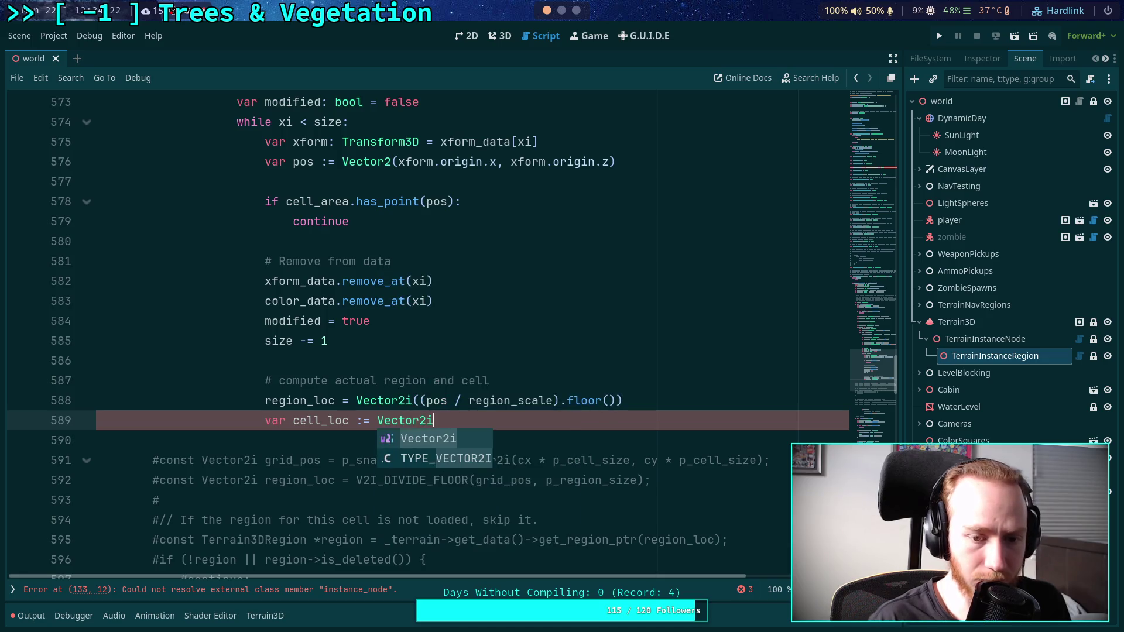
pyautogui.scroll(-2, 587, 399)
pyautogui.write('(')
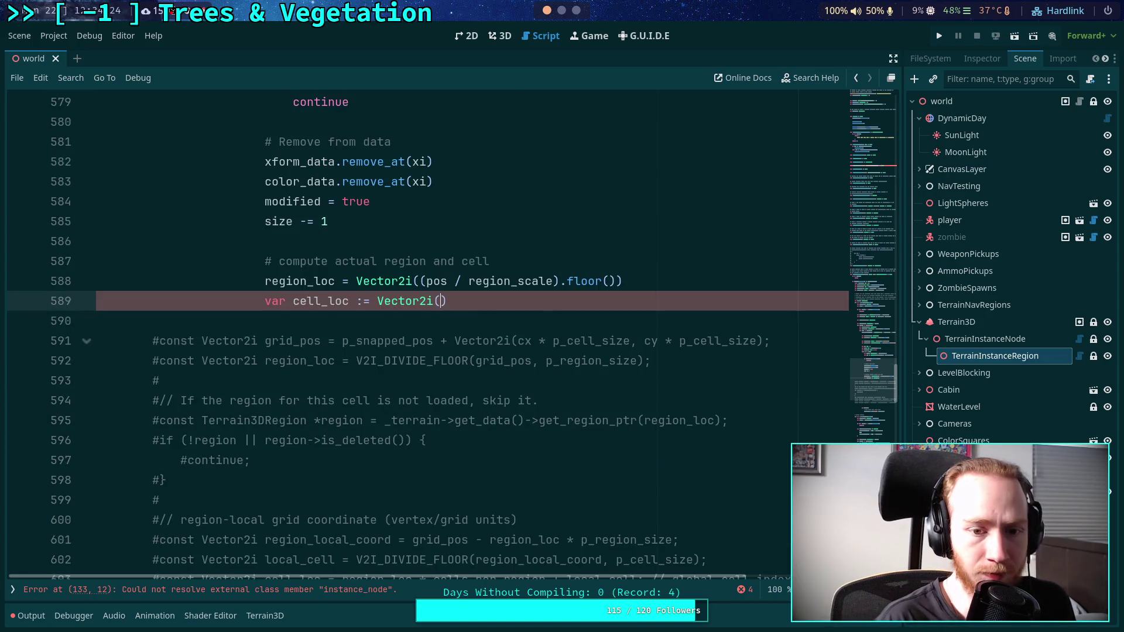
pyautogui.press('Return')
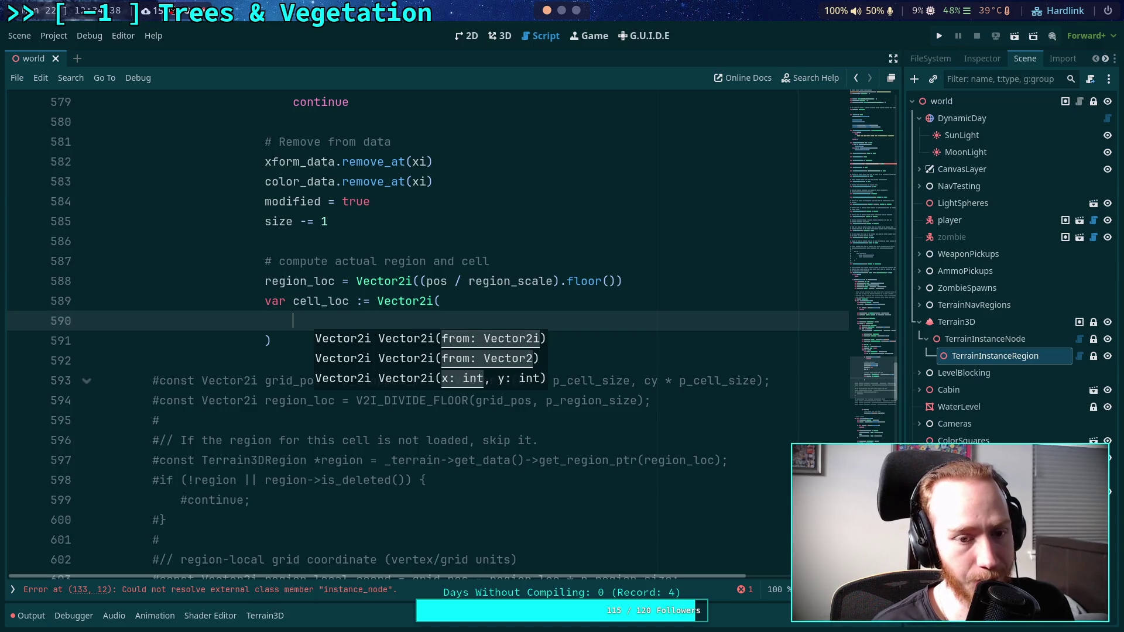
pyautogui.write('(pos - region_loc')
# After checking grid_pos usage, change the expression to '(pos - (region_loc * region_scale)'.
pyautogui.scroll(-1, 576, 378)
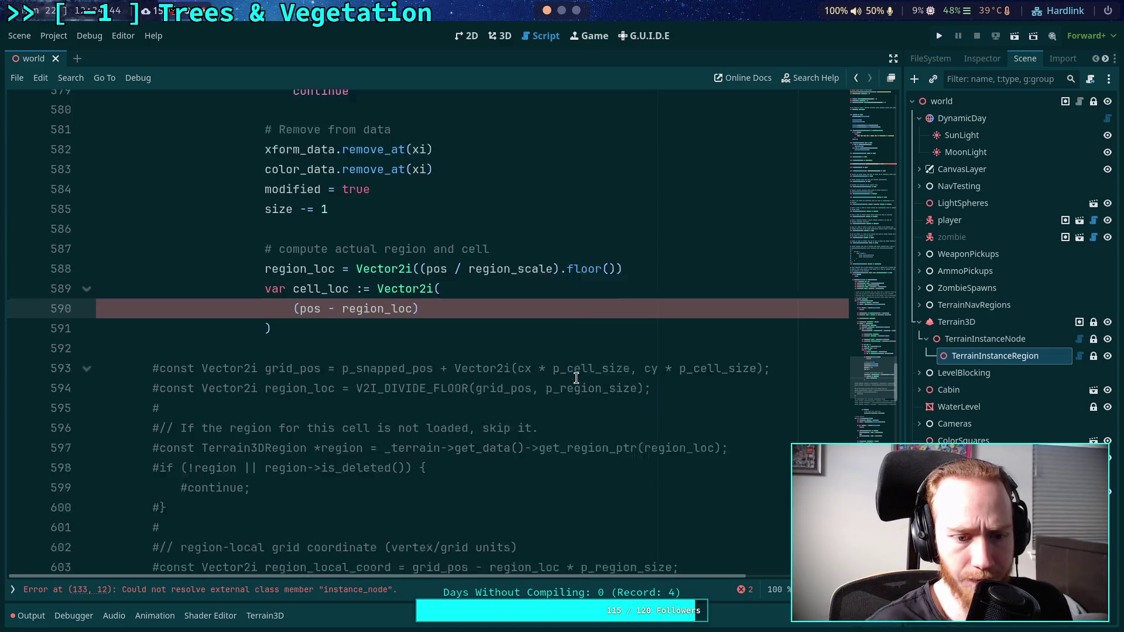
pyautogui.scroll(-2, 586, 374)
pyautogui.scroll(1, 594, 371)
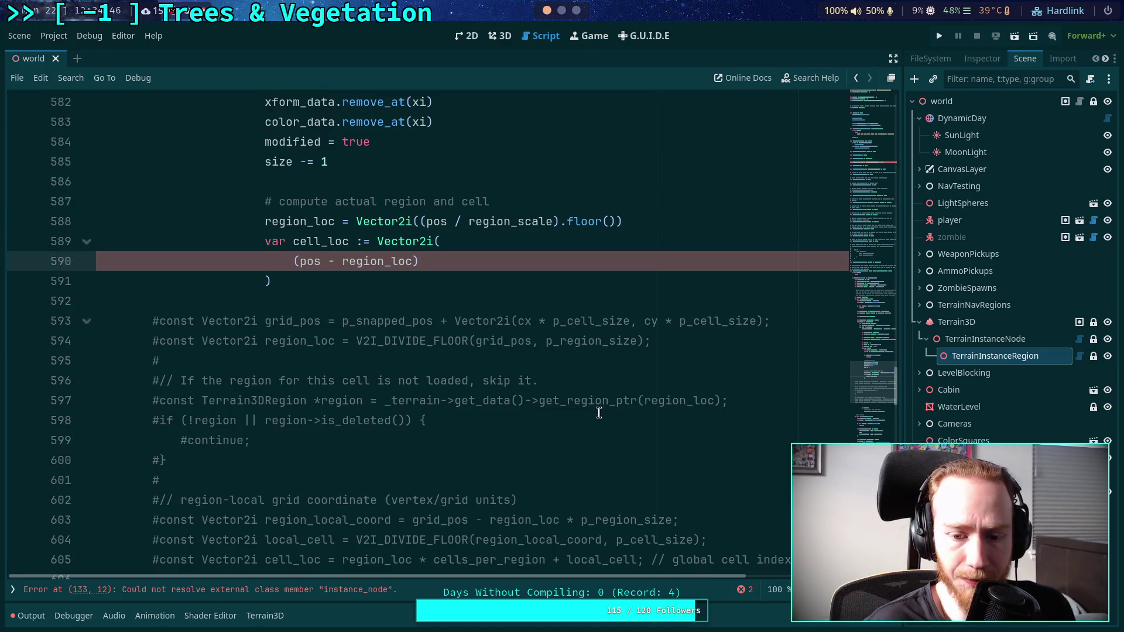
pyautogui.click(413, 520)
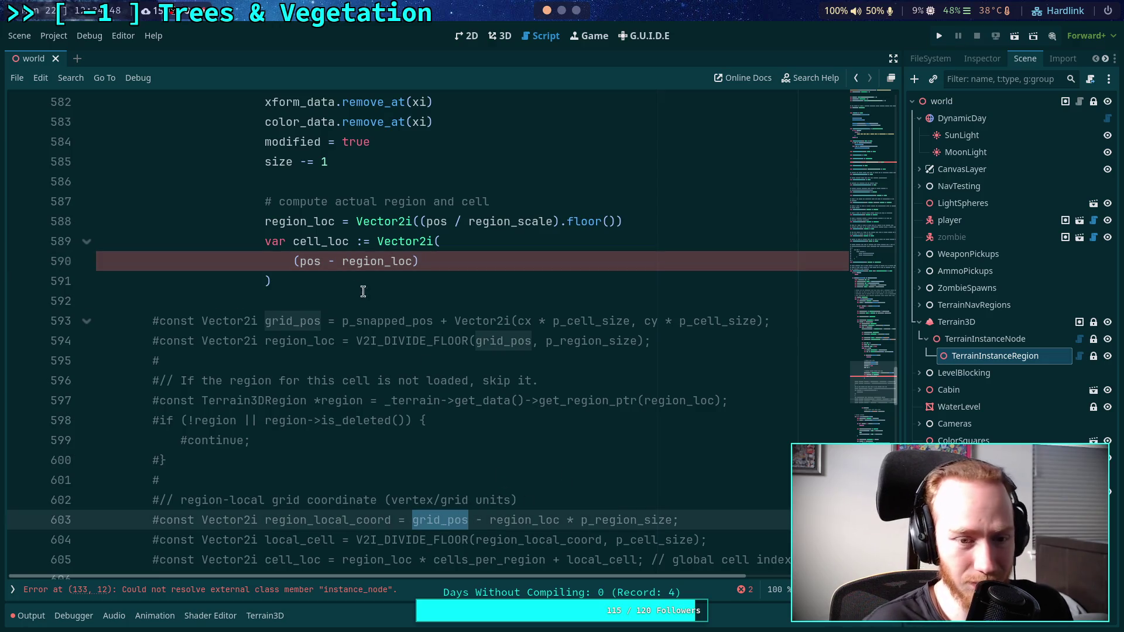
pyautogui.click(446, 263)
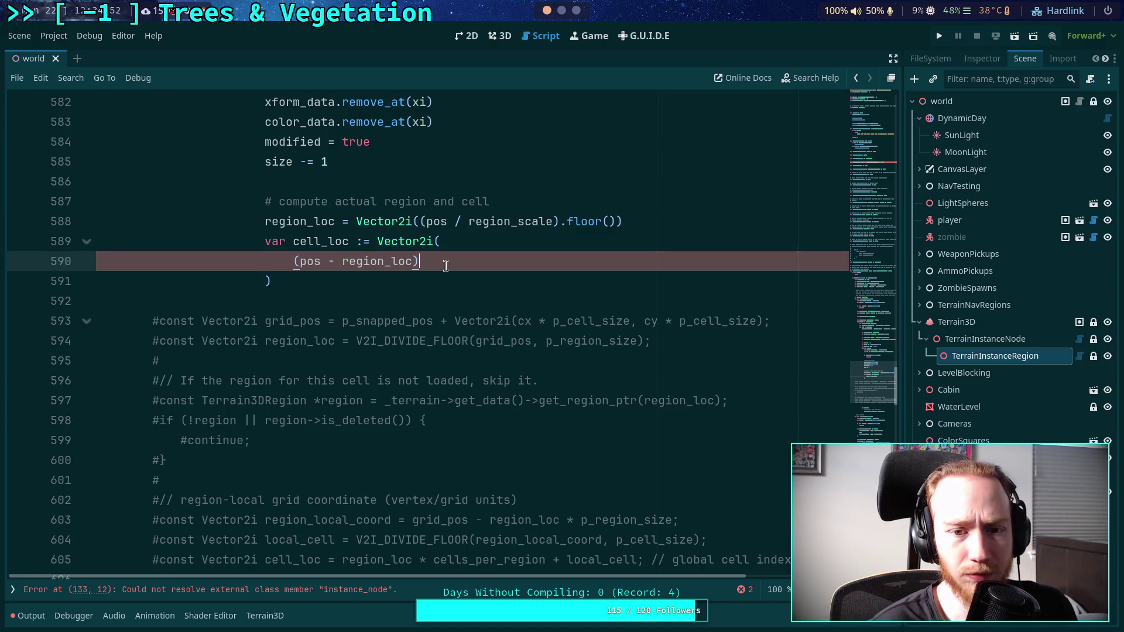
pyautogui.press('Left')
pyautogui.press('Left')
pyautogui.hotkey('ctrl', 'Left')
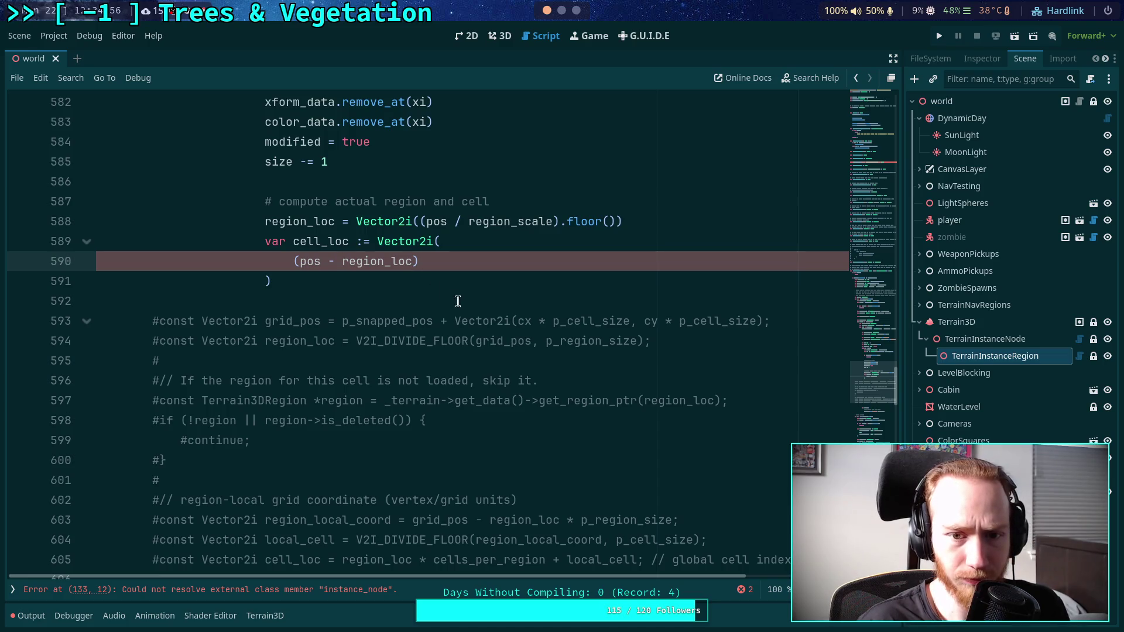
pyautogui.write('(')
pyautogui.click(420, 261)
pyautogui.write('* region_scale')
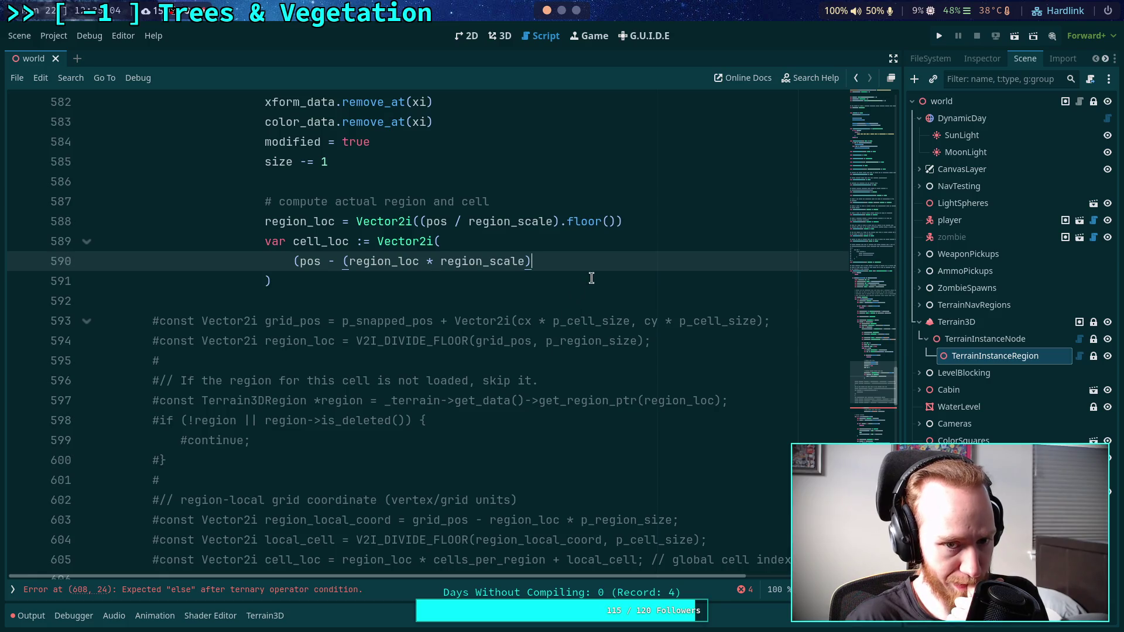
pyautogui.moveTo(477, 261)
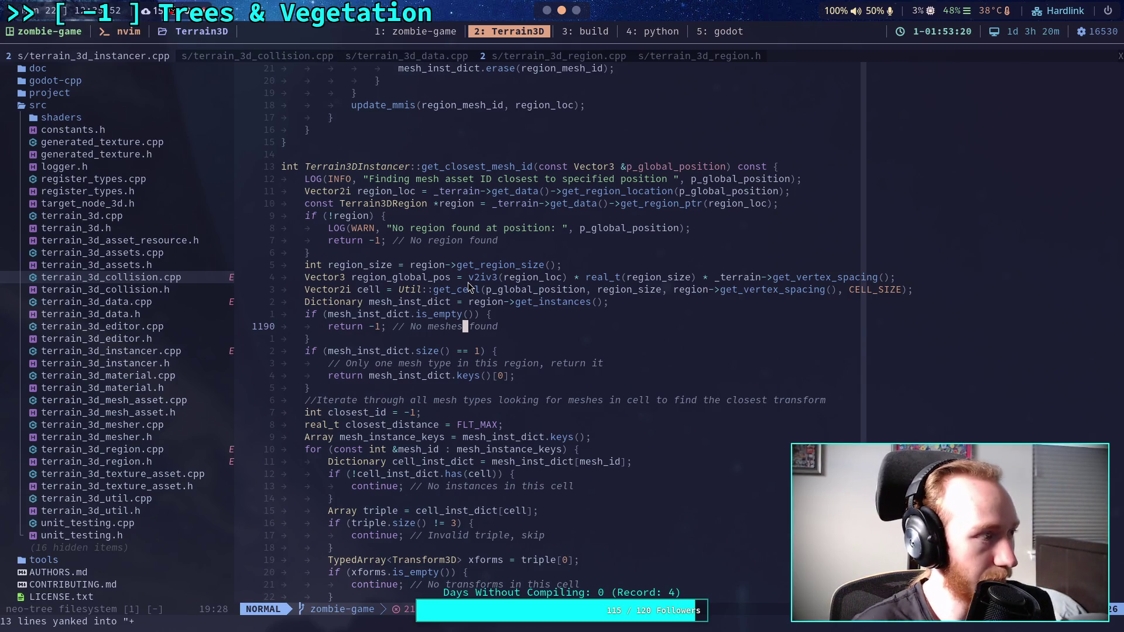
# Return from Neovim to the Godot script editor.
pyautogui.hotkey('alt', 'Tab')
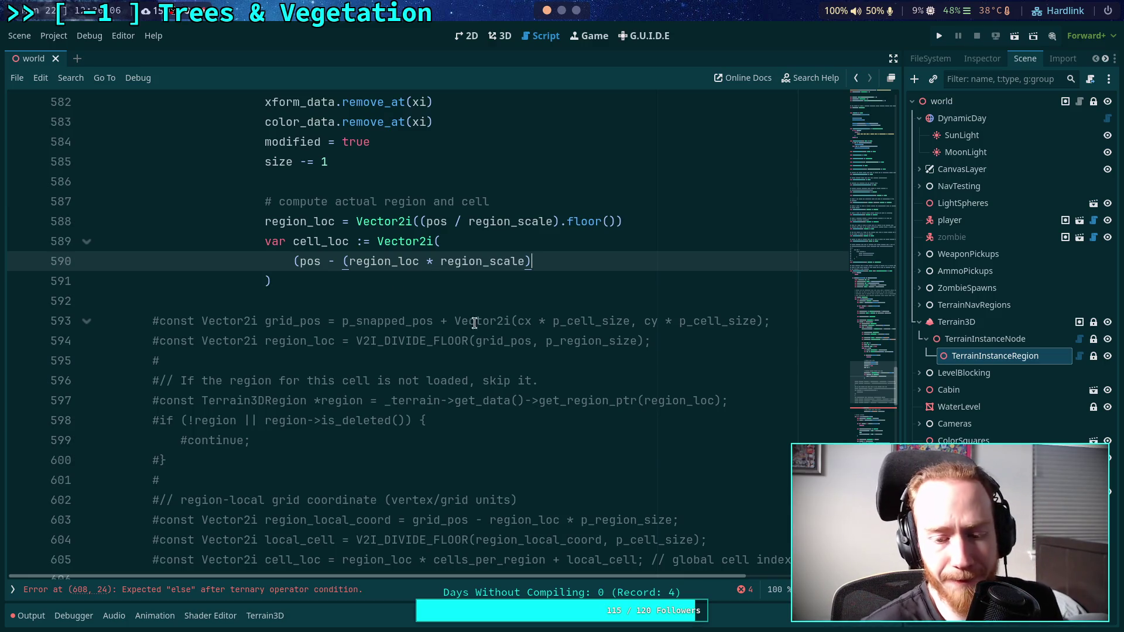
# Close line 590 as '(pos - (region_loc * region_scale))', then return to the Terrain3D C++ source.
pyautogui.scroll(-1, 492, 321)
pyautogui.scroll(1, 496, 320)
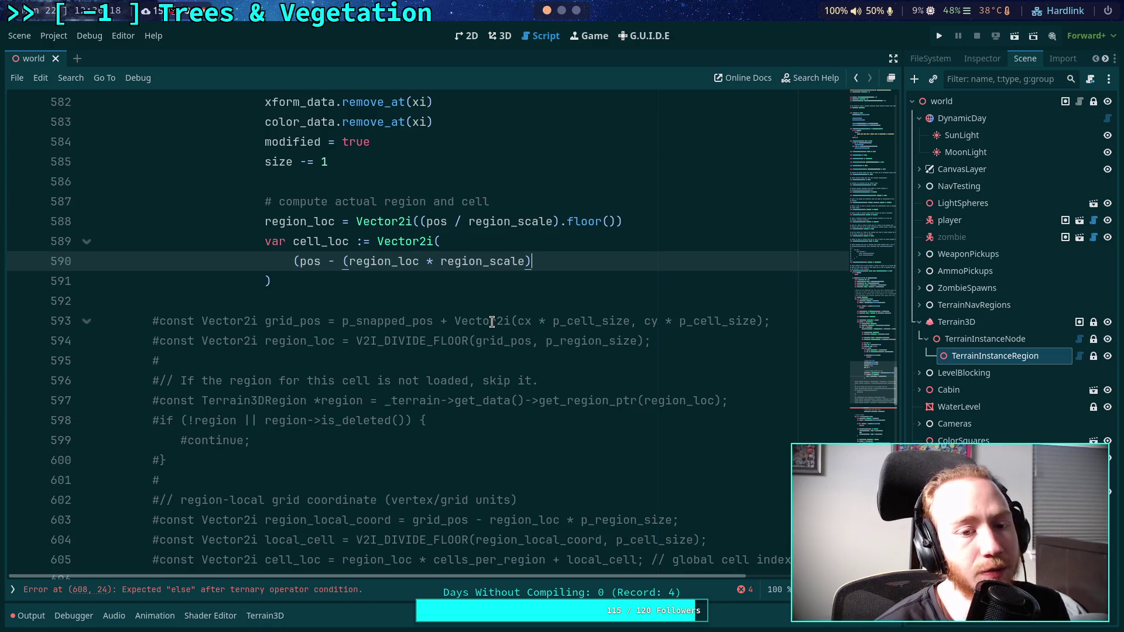
pyautogui.moveTo(490, 323)
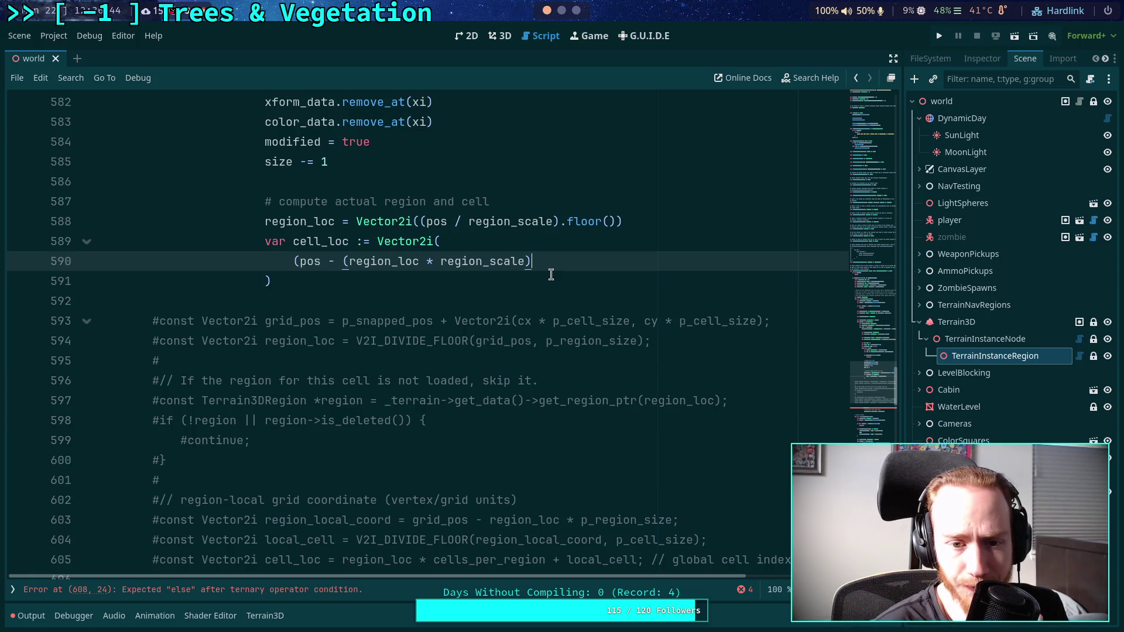
pyautogui.write(')')
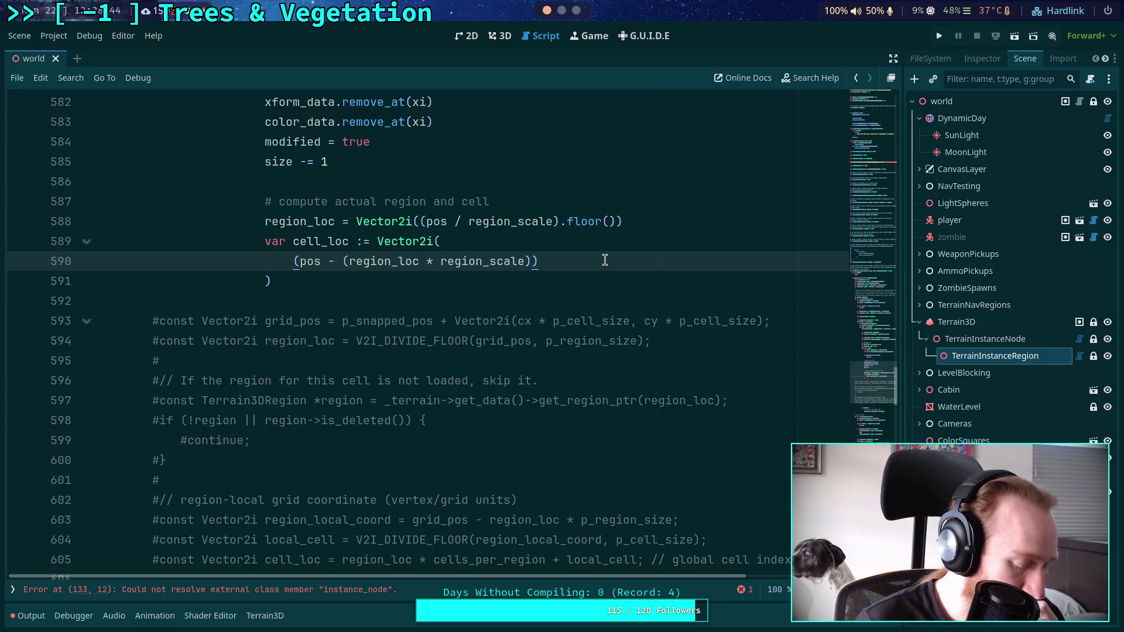
pyautogui.hotkey('alt', 'Tab')
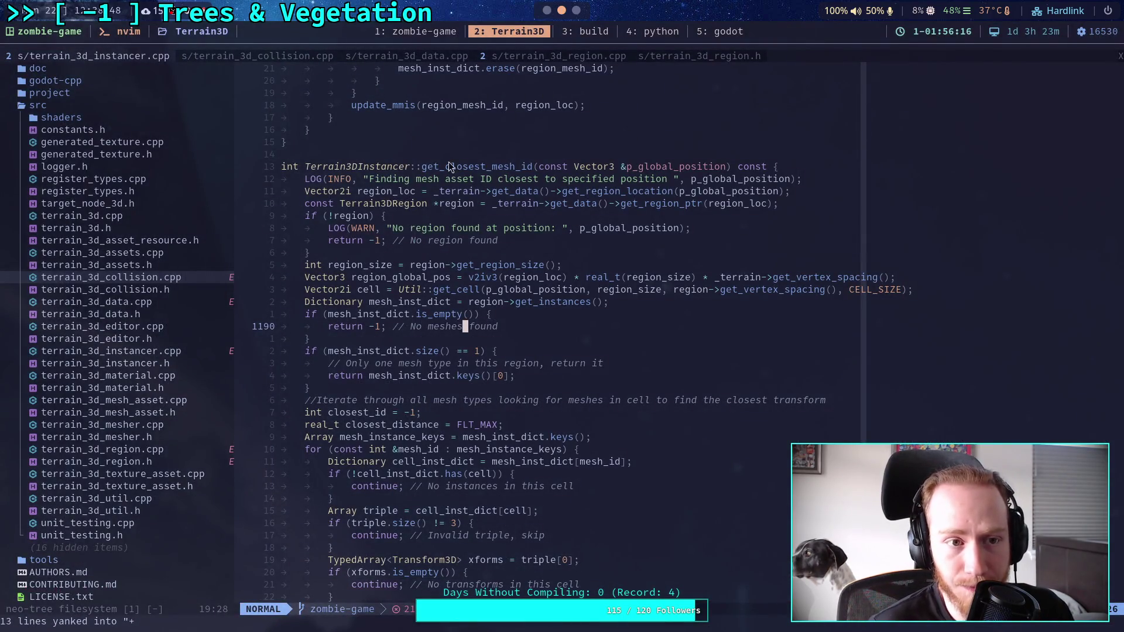
# In Neovim, open terrain_3d_util.cpp from the file tree and scroll to get_cell.
pyautogui.click(301, 56)
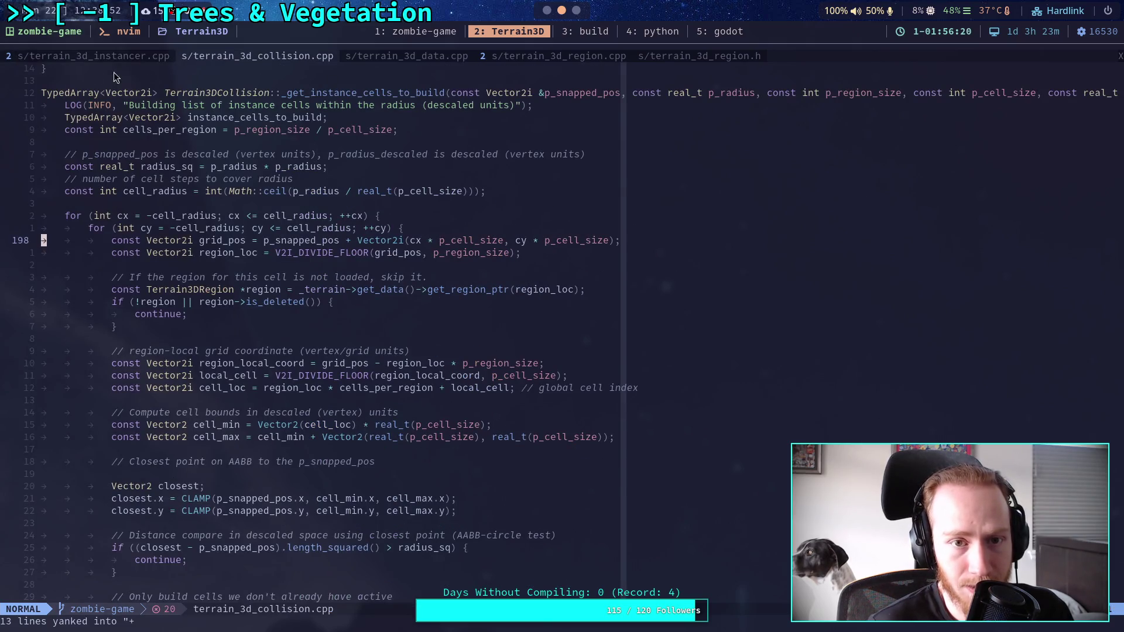
pyautogui.click(114, 57)
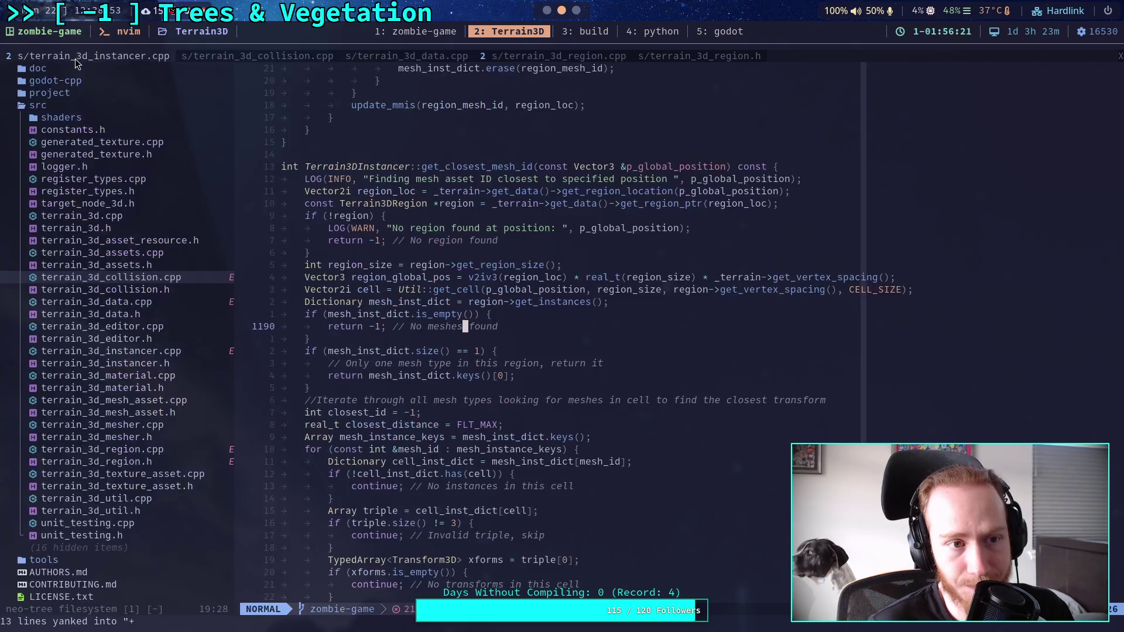
pyautogui.doubleClick(155, 497)
pyautogui.scroll(-20, 287, 480)
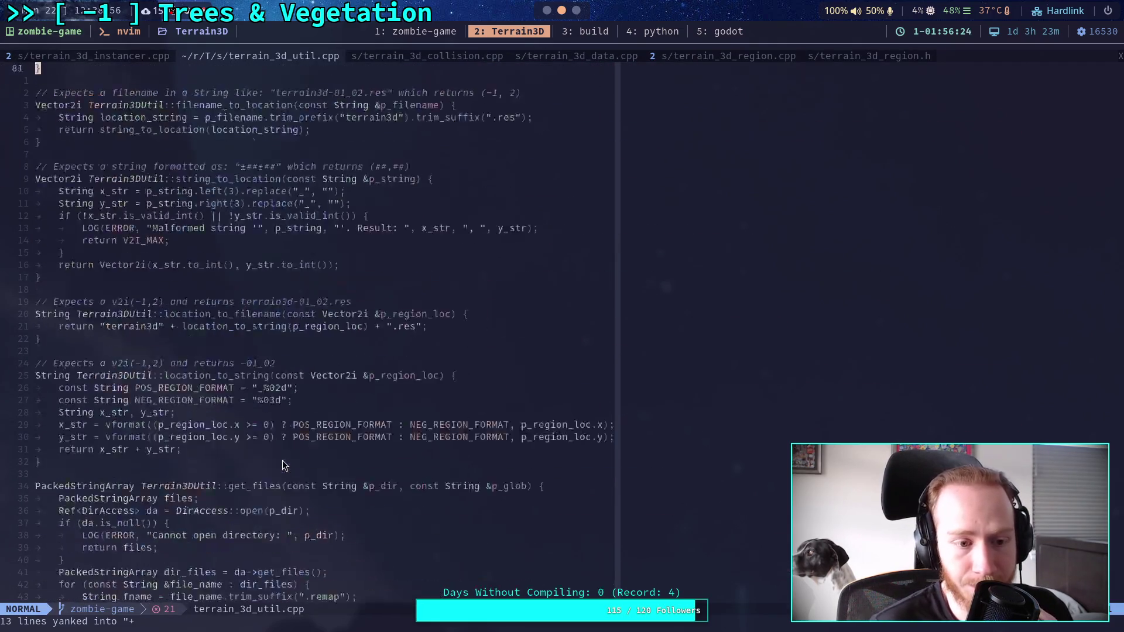
pyautogui.scroll(-20, 189, 445)
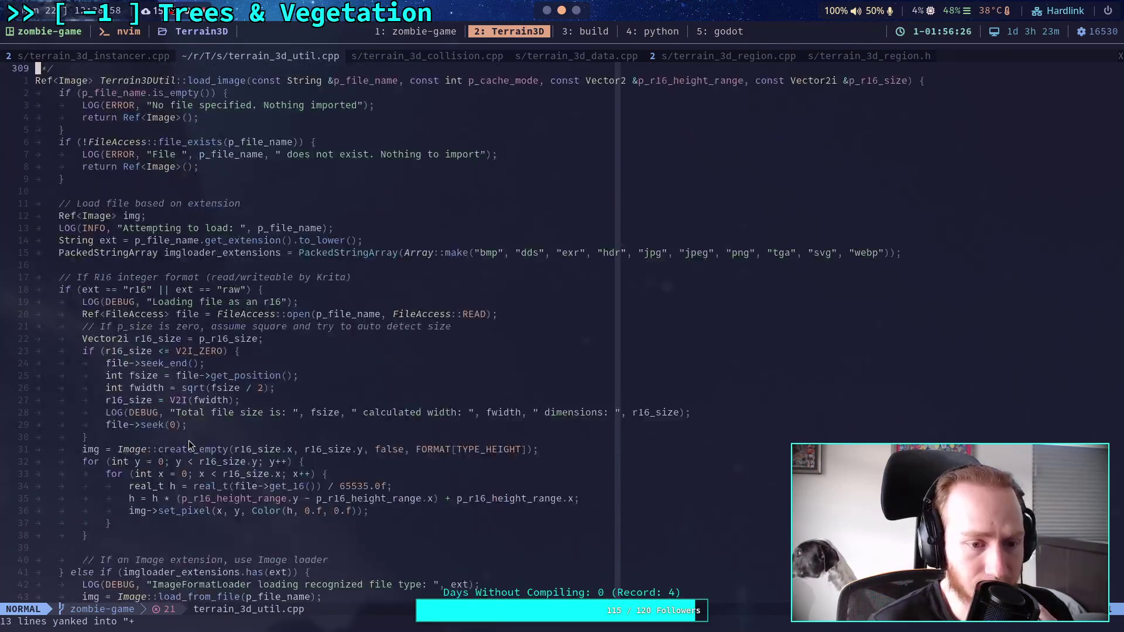
pyautogui.scroll(-19, 167, 430)
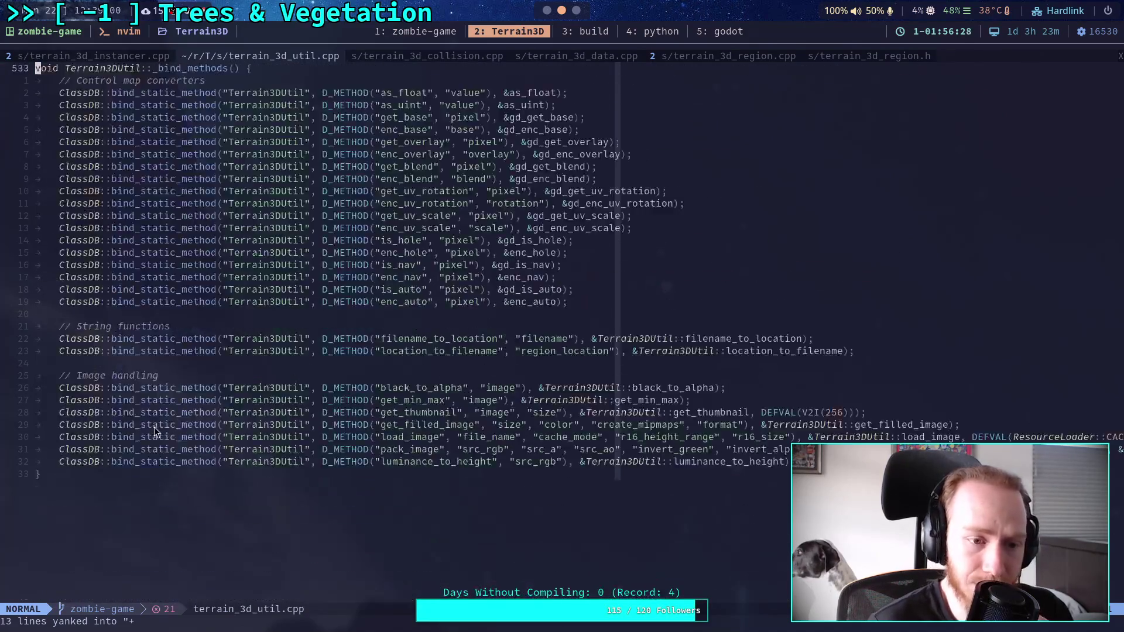
pyautogui.scroll(11, 153, 426)
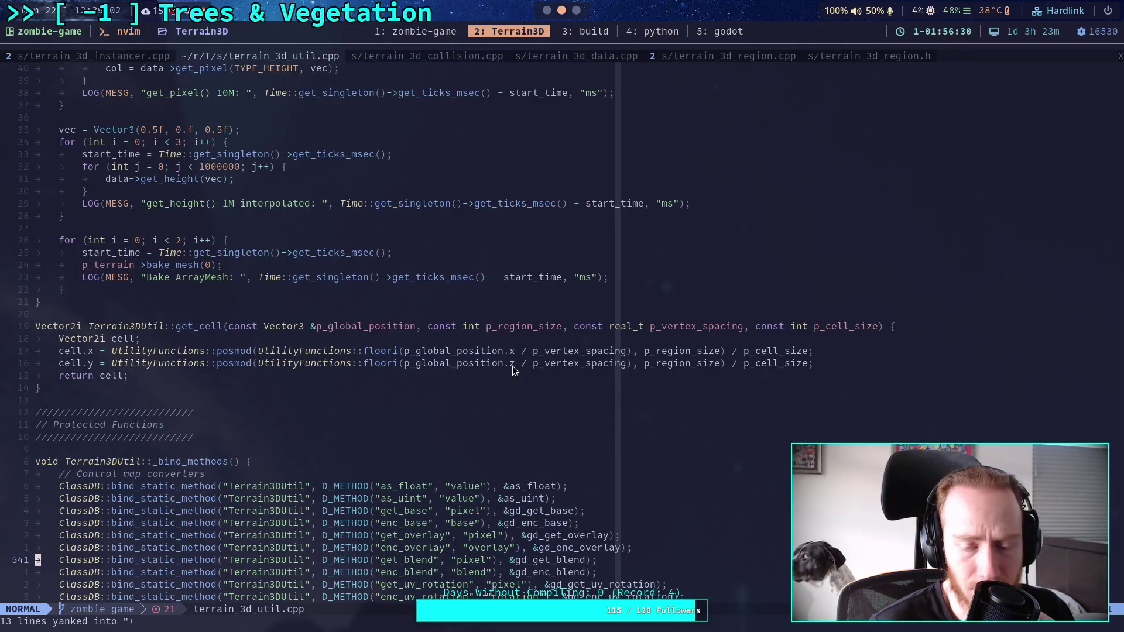
# Mark the cell.x formula terms and yank p_vertex_spacing, then return to the Godot script.
pyautogui.moveTo(406, 350); pyautogui.dragTo(528, 354)
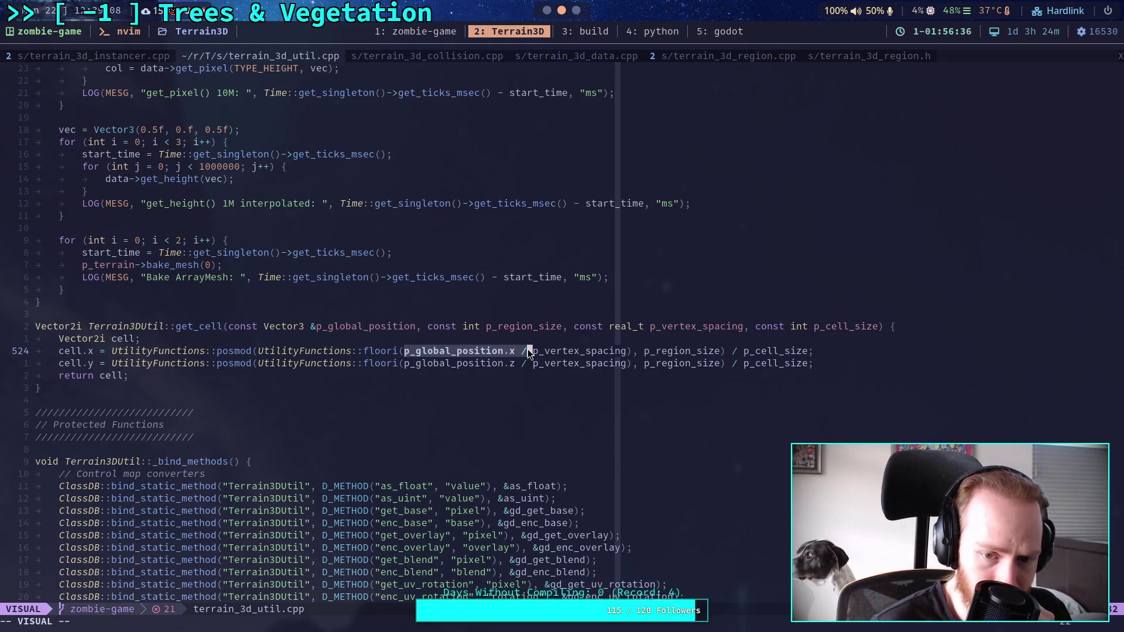
pyautogui.click(529, 354)
pyautogui.moveTo(743, 350); pyautogui.dragTo(808, 351)
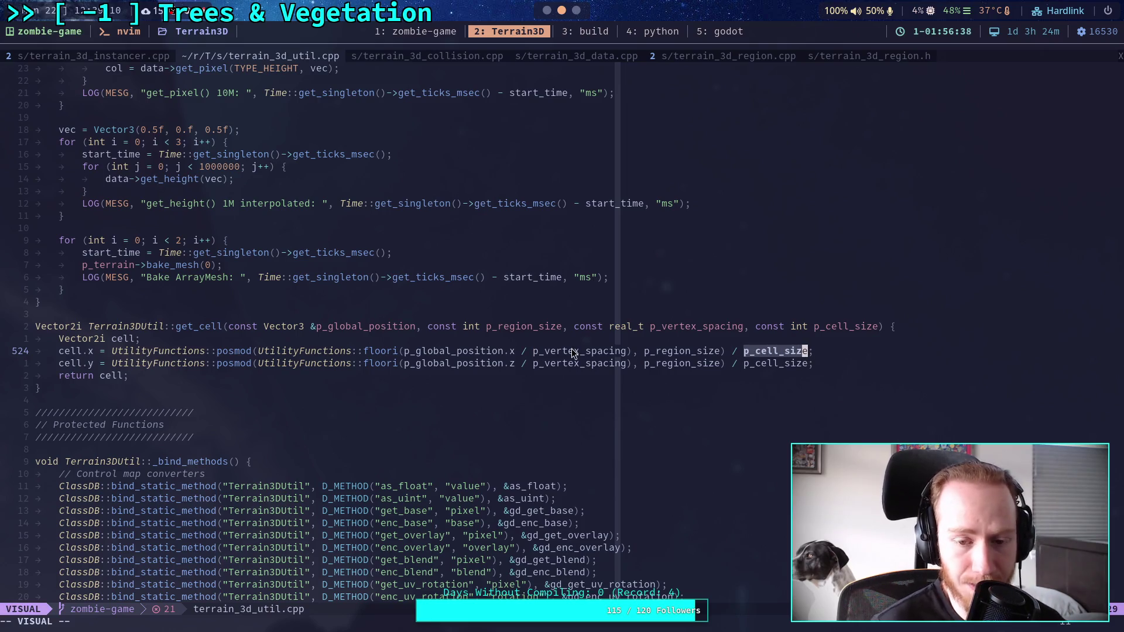
pyautogui.moveTo(533, 350); pyautogui.dragTo(626, 353)
pyautogui.press('y')
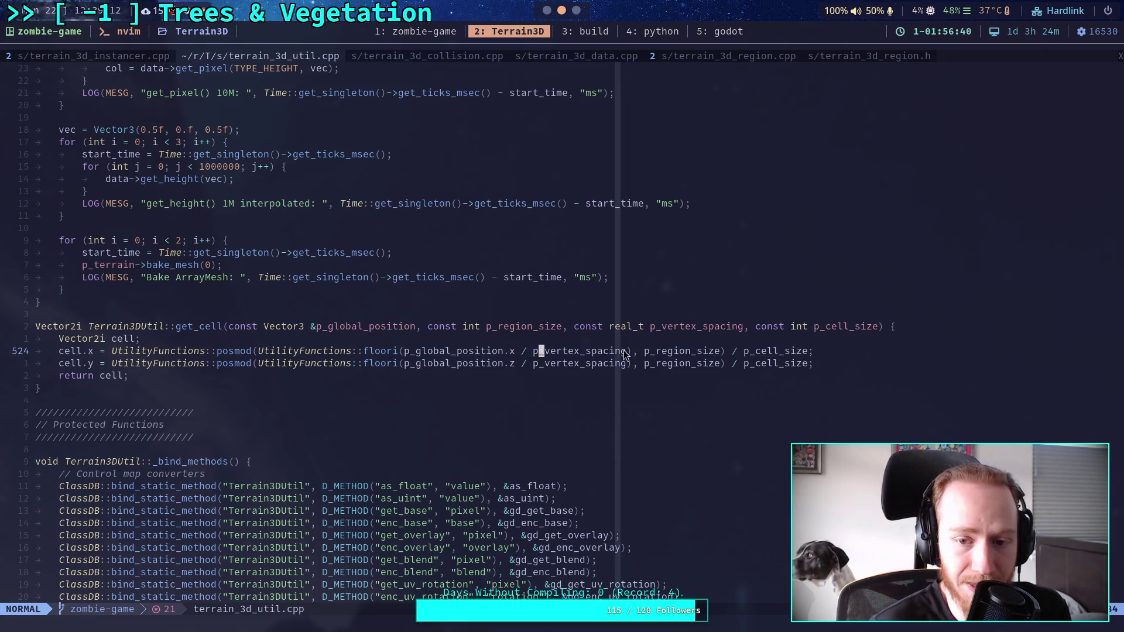
pyautogui.press('super+5')
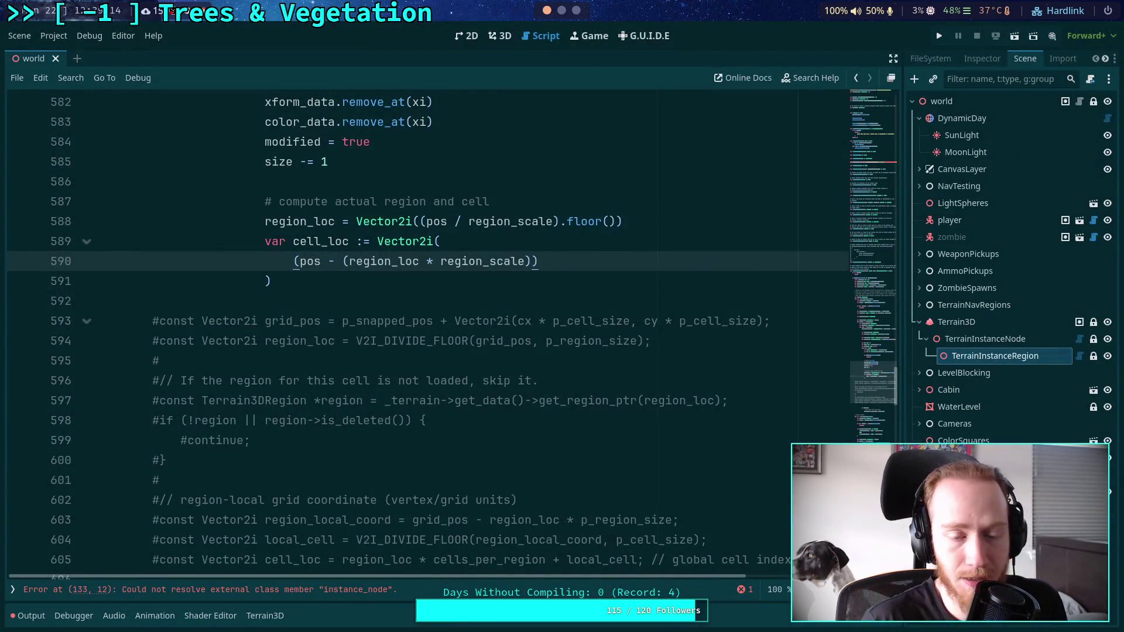
# Review the uses of pos and the region offset term on line 590.
pyautogui.scroll(1, 632, 347)
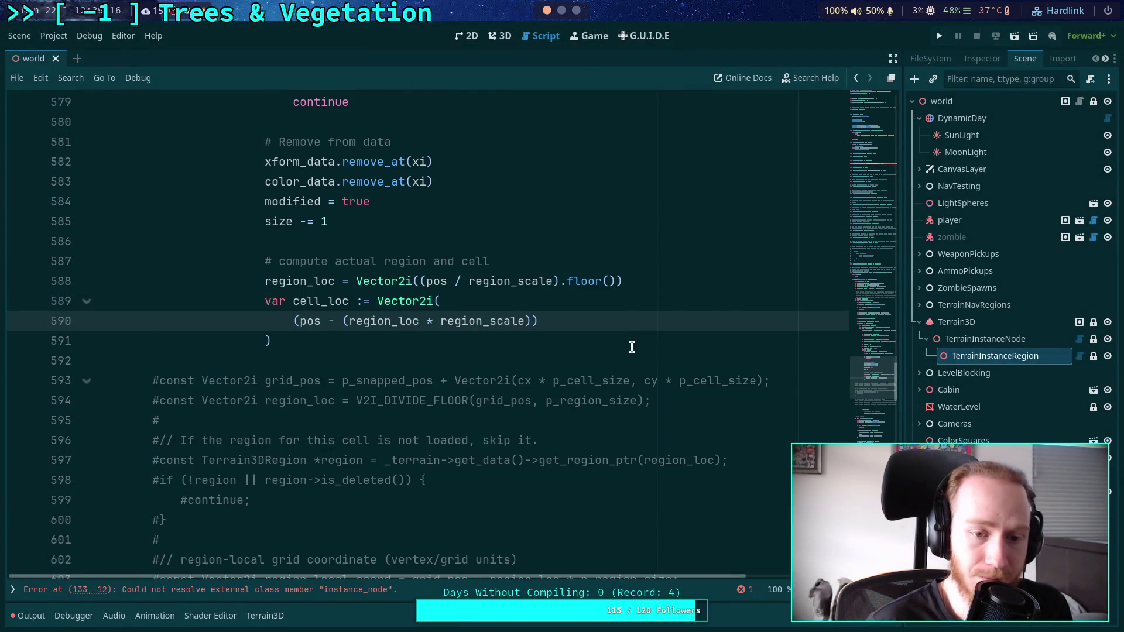
pyautogui.scroll(1, 631, 347)
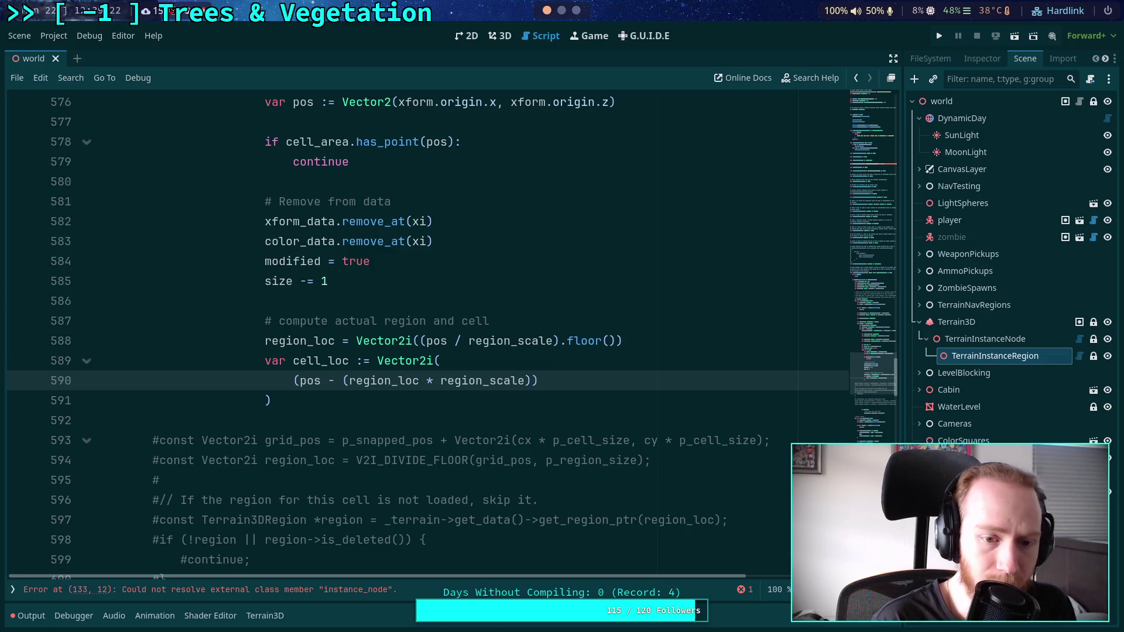
pyautogui.doubleClick(309, 381)
pyautogui.scroll(1, 446, 394)
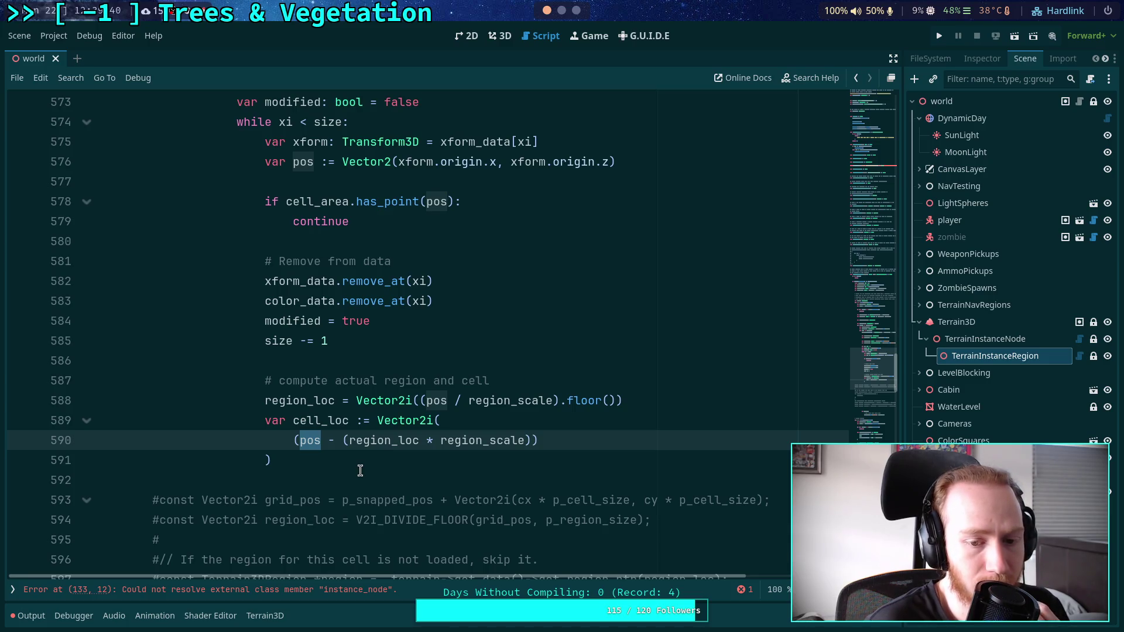
pyautogui.click(377, 441)
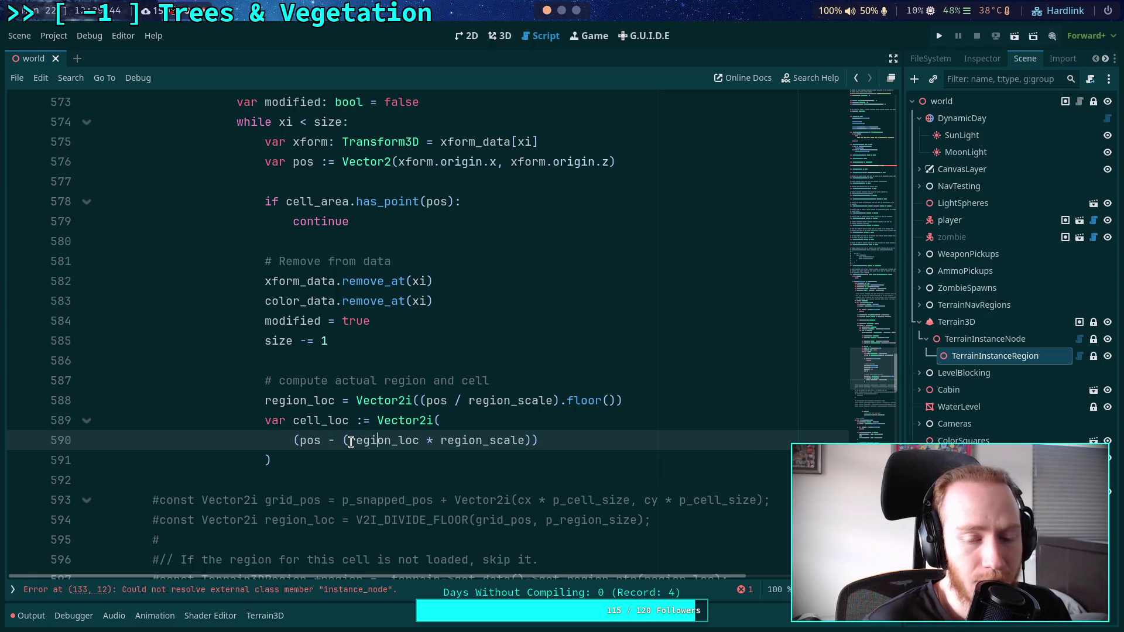
pyautogui.moveTo(350, 442); pyautogui.dragTo(525, 442)
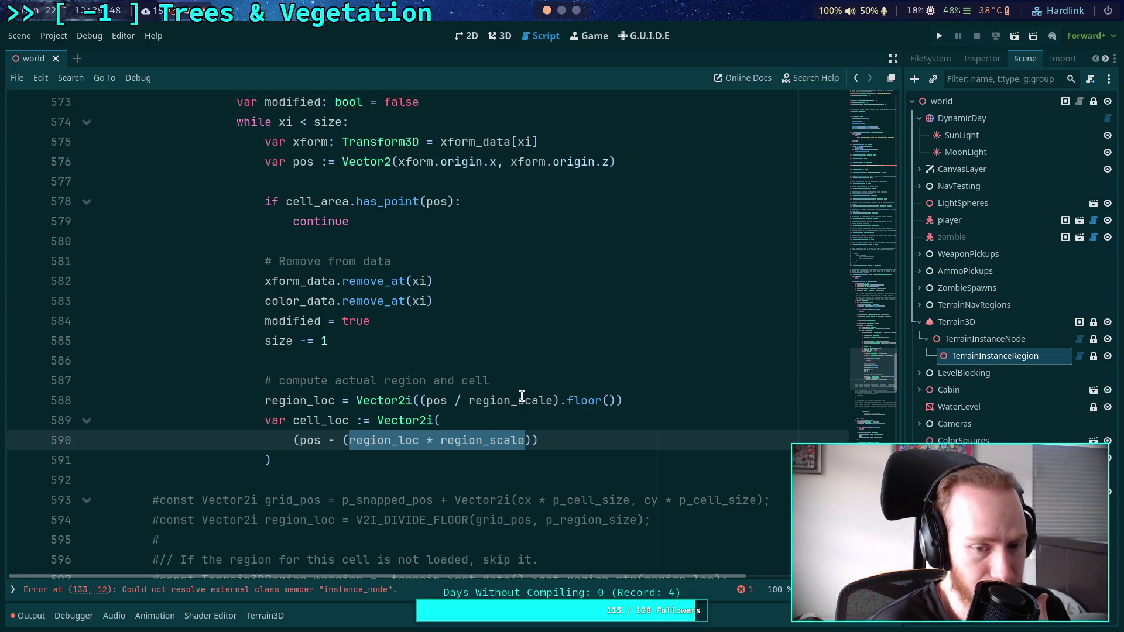
# Wrap region_loc in Vector2() and divide the offset expression by cell_scale.
pyautogui.click(344, 440)
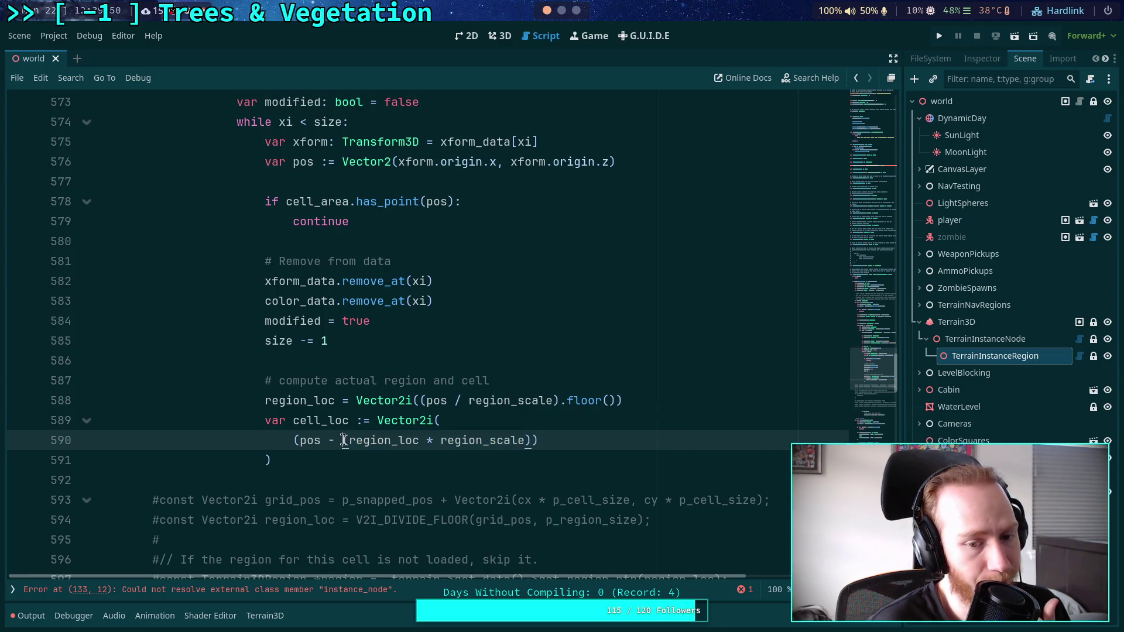
pyautogui.write('Vector')
pyautogui.press('Return')
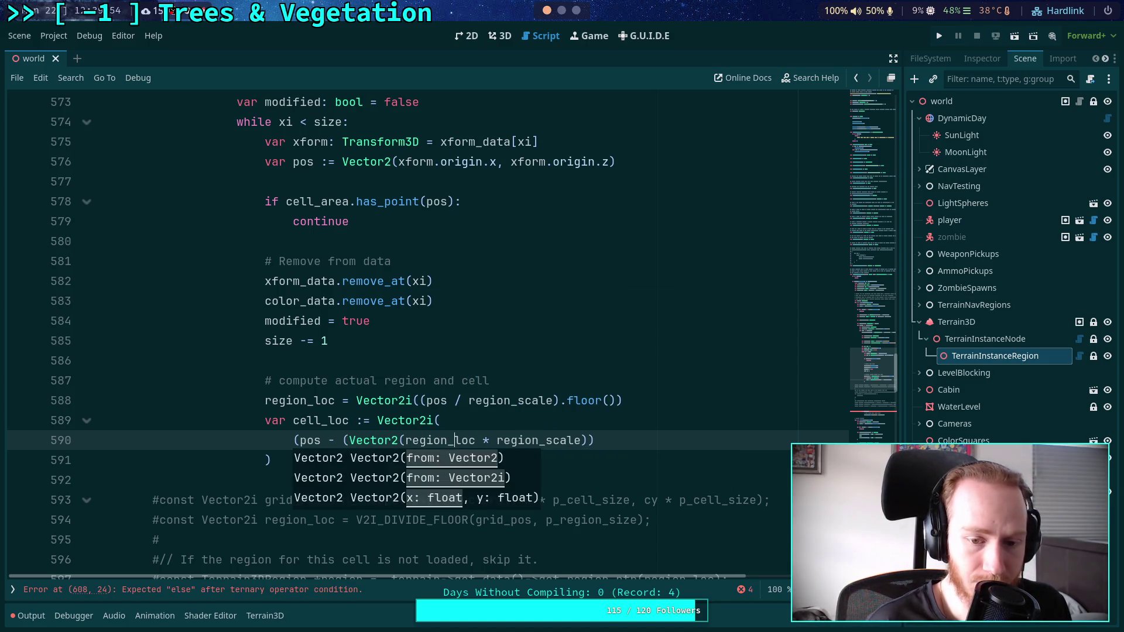
pyautogui.write(')')
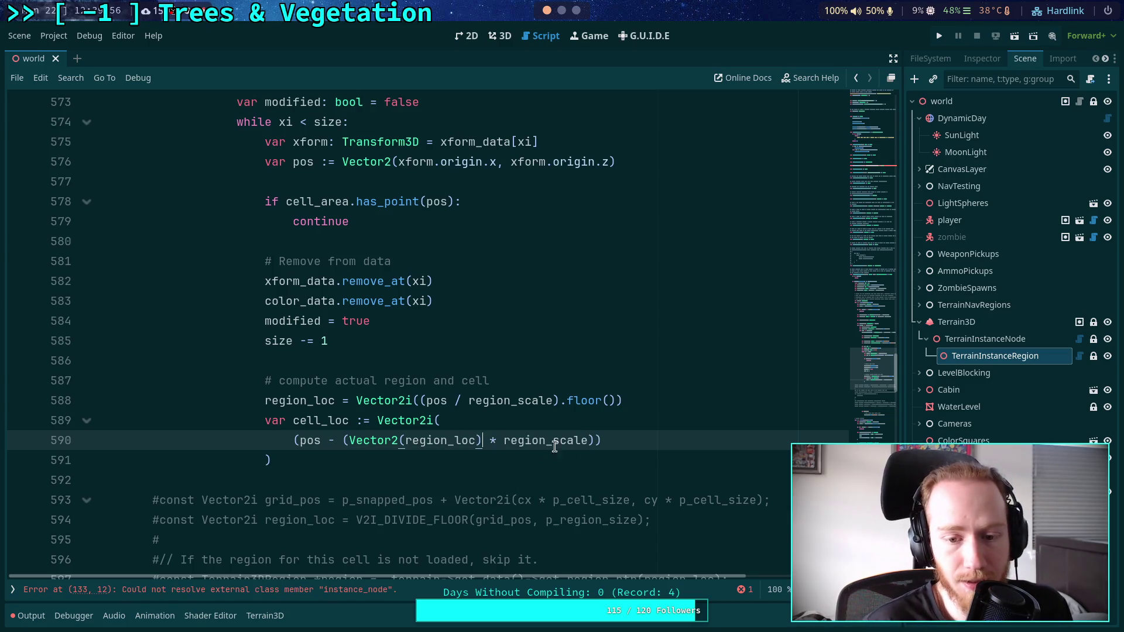
pyautogui.press('BackSpace')
pyautogui.write('/ ')
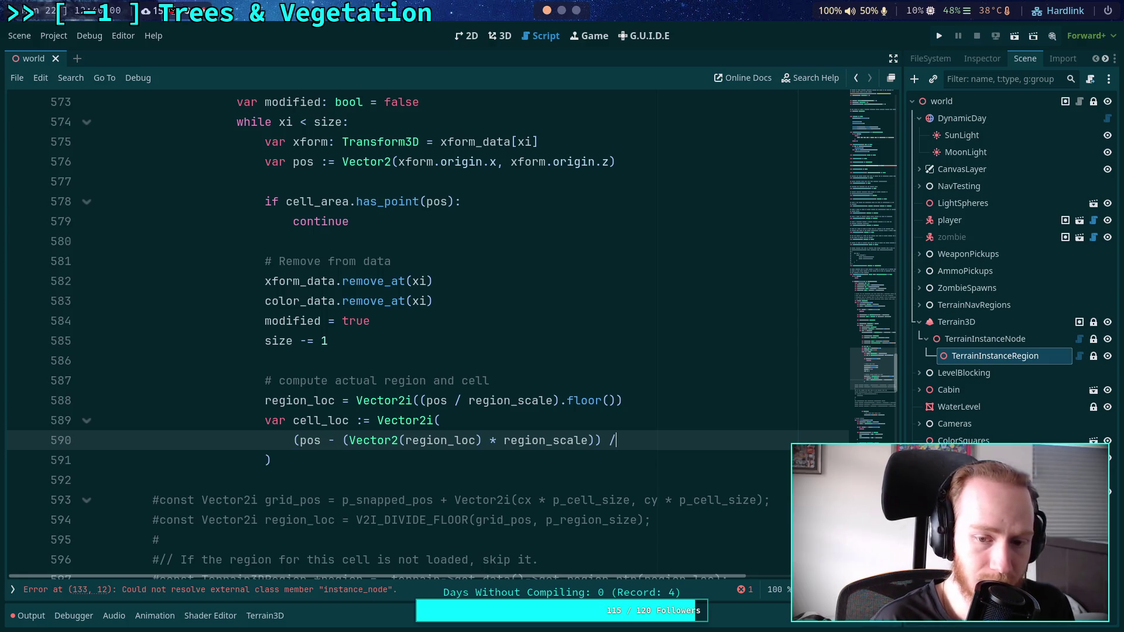
pyautogui.write('cell_scale')
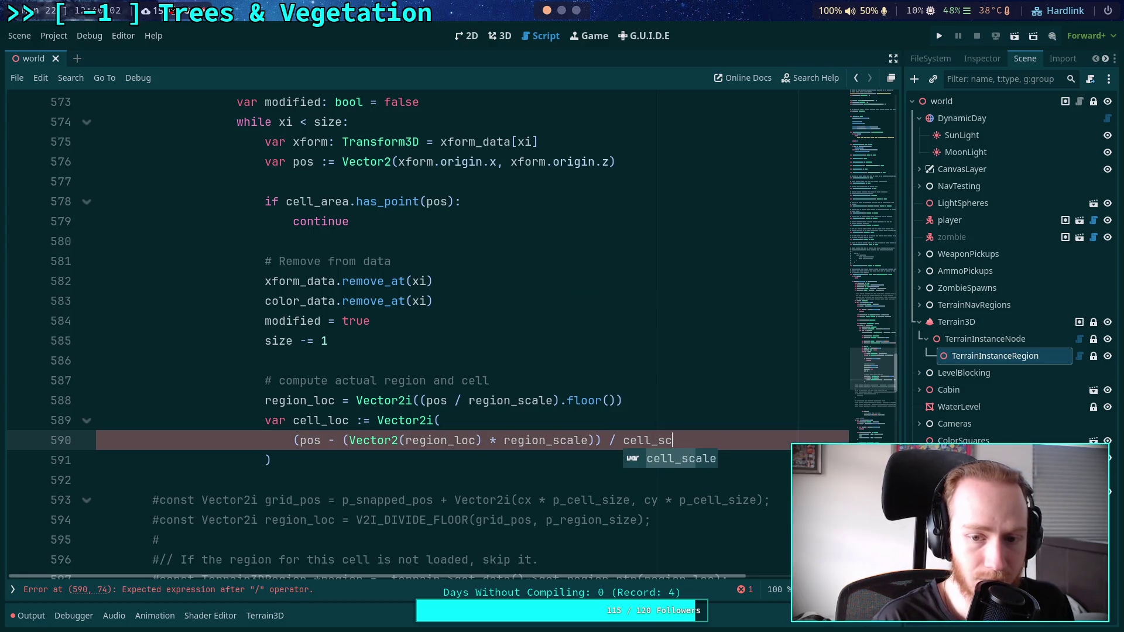
# Enclose the cell_loc expression in parentheses with .floor(), save, and open new lines below.
pyautogui.click(293, 440)
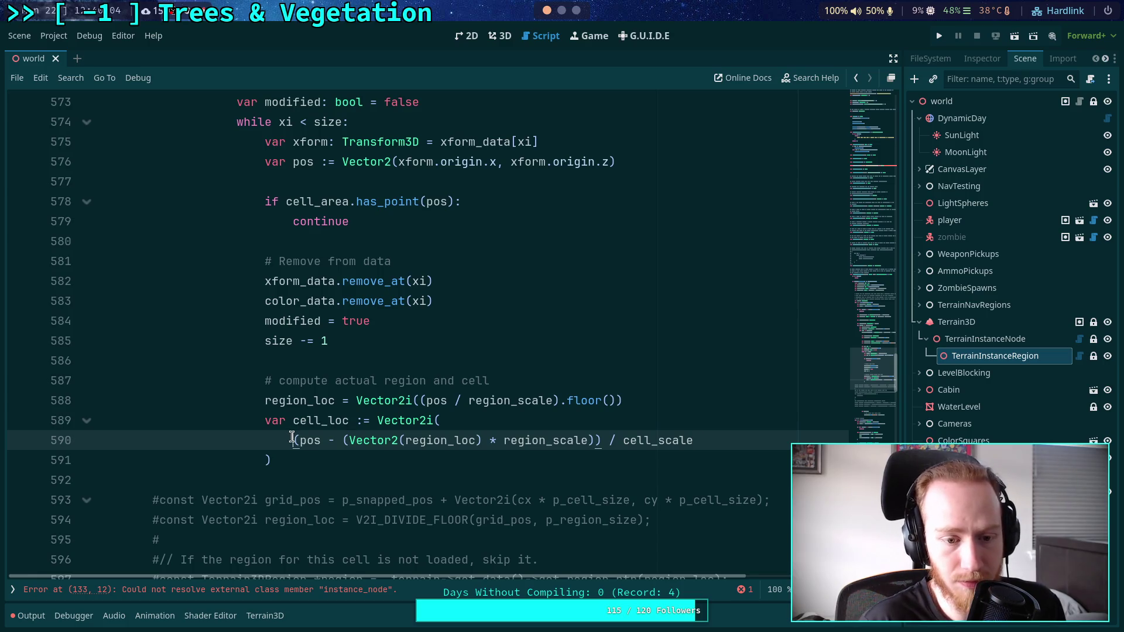
pyautogui.write('(')
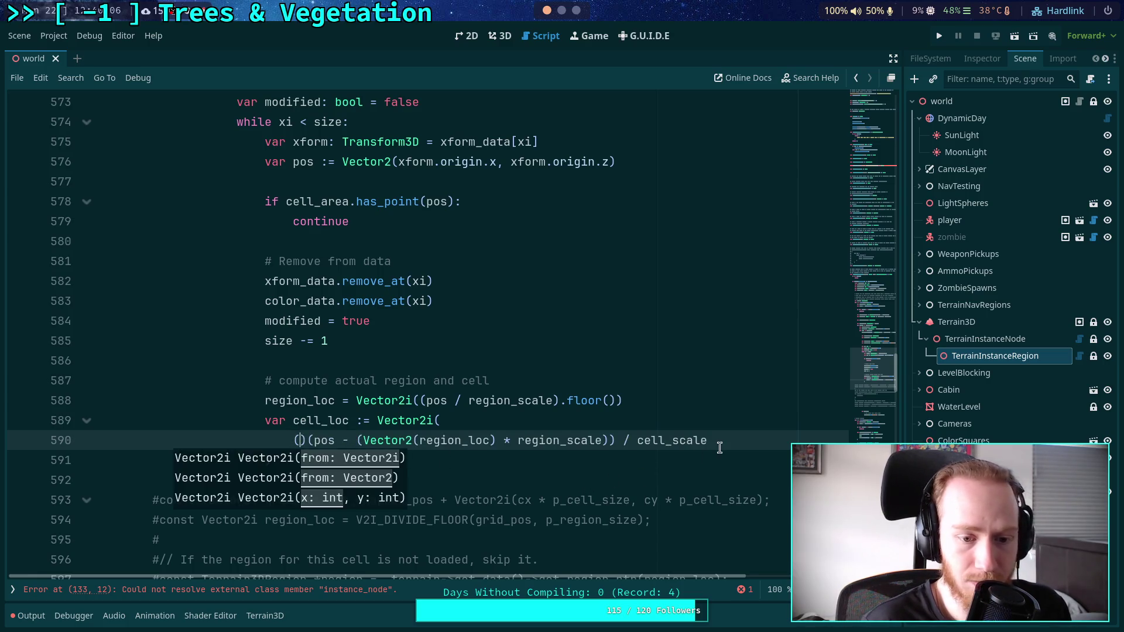
pyautogui.click(776, 436)
pyautogui.write(').floor()')
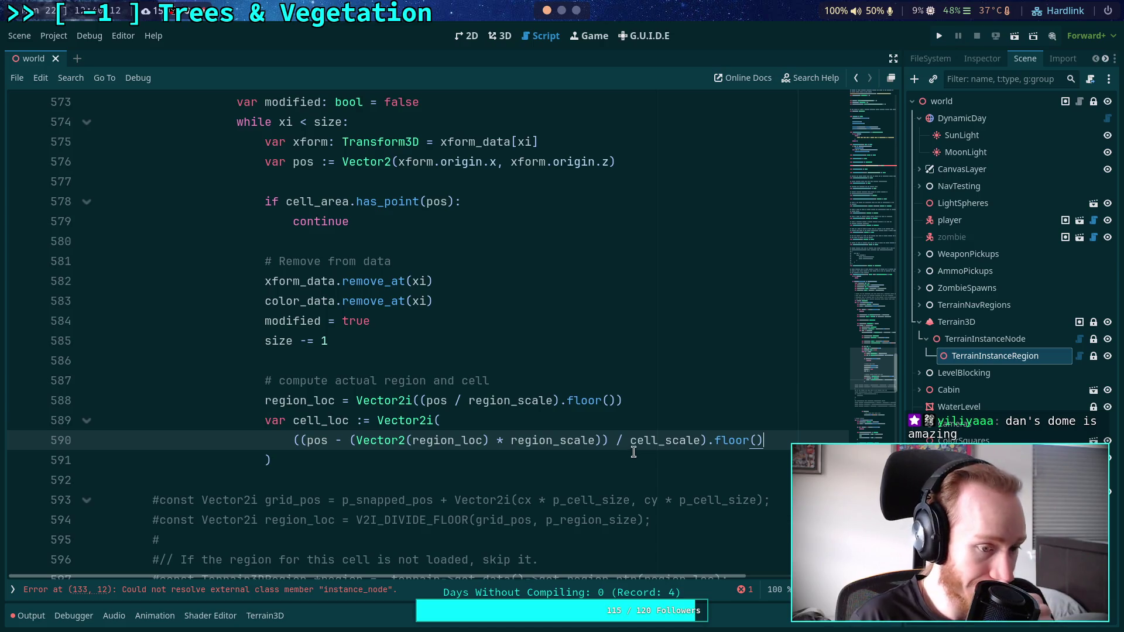
pyautogui.click(485, 472)
pyautogui.click(498, 464)
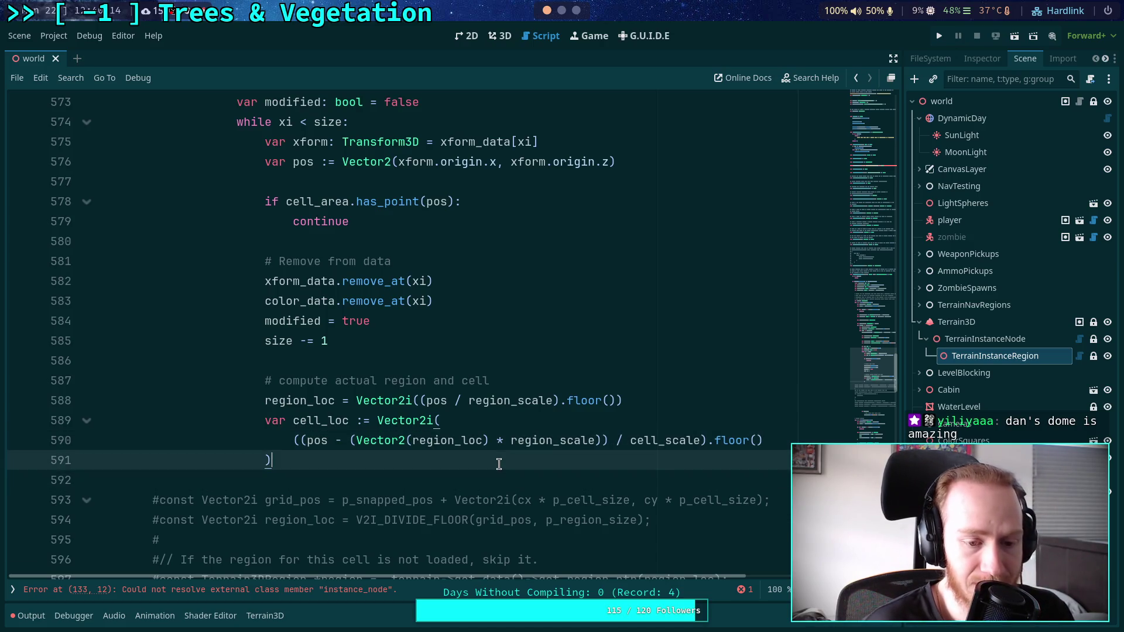
pyautogui.press('Return')
pyautogui.hotkey('ctrl', 's')
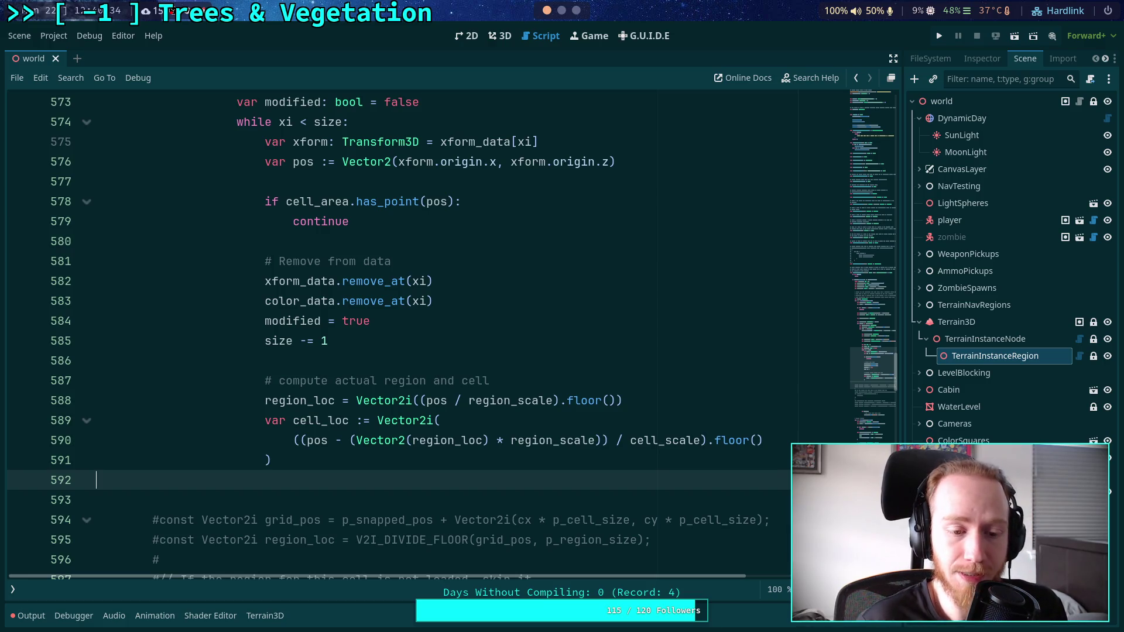
pyautogui.press('Return')
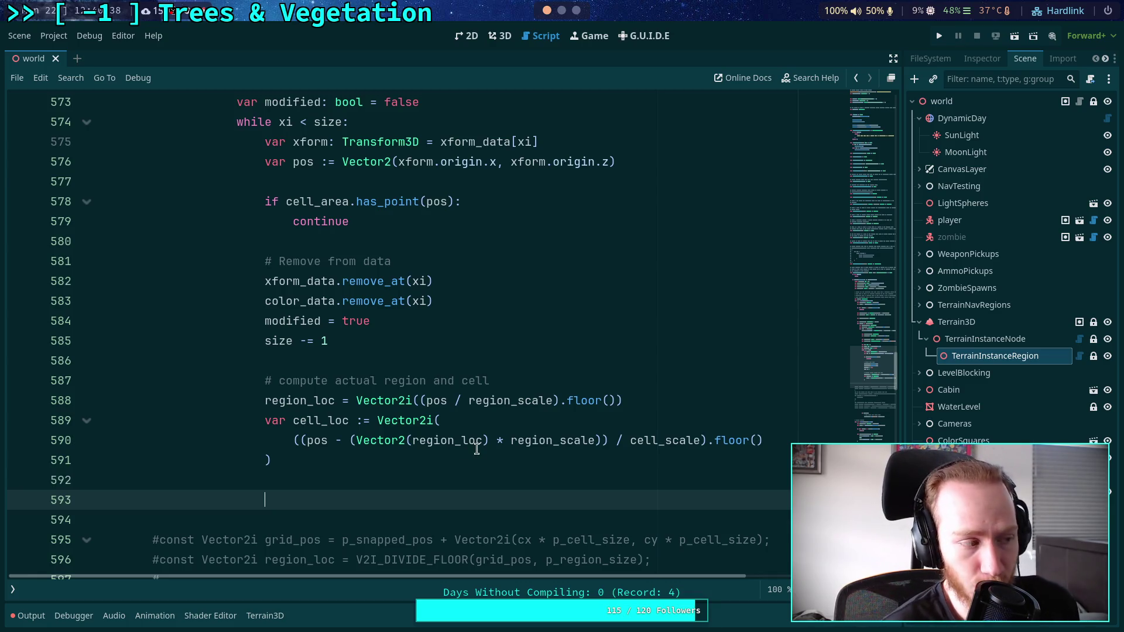
pyautogui.scroll(-1, 472, 431)
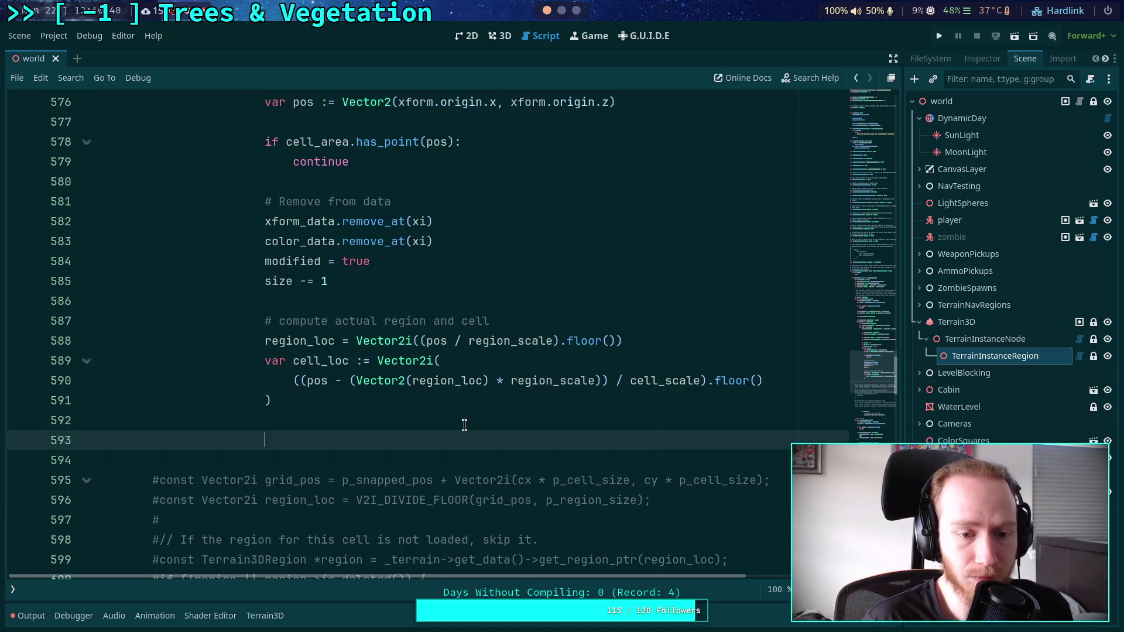
# Type the comment 'Place in to_add structures', fixing a typo, and start a new line.
pyautogui.write('#Place in to_')
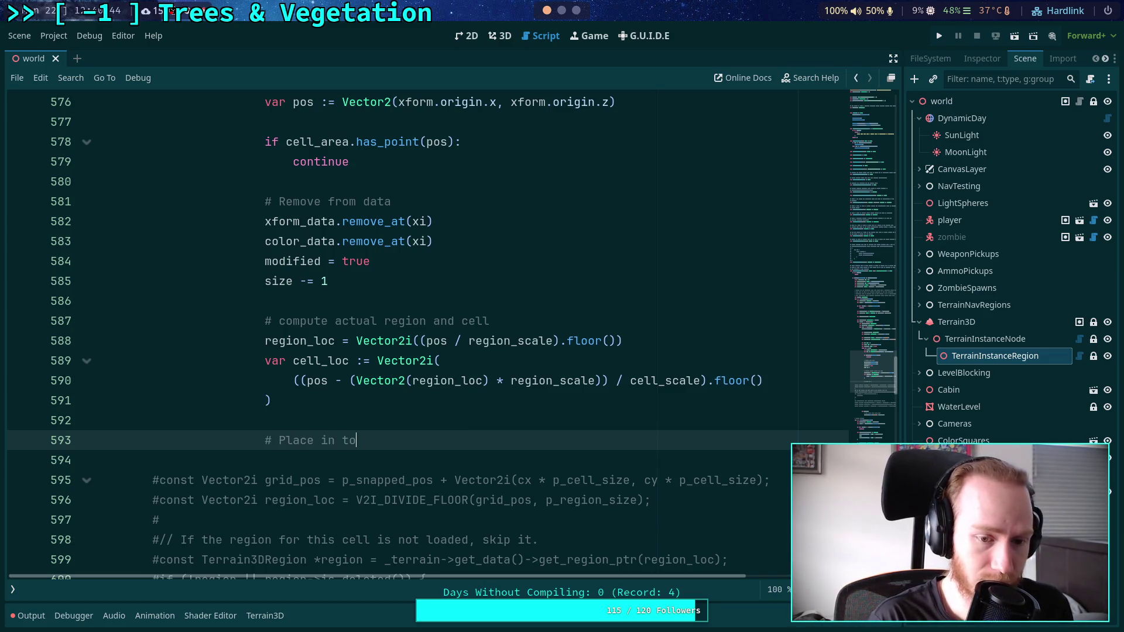
pyautogui.write('add')
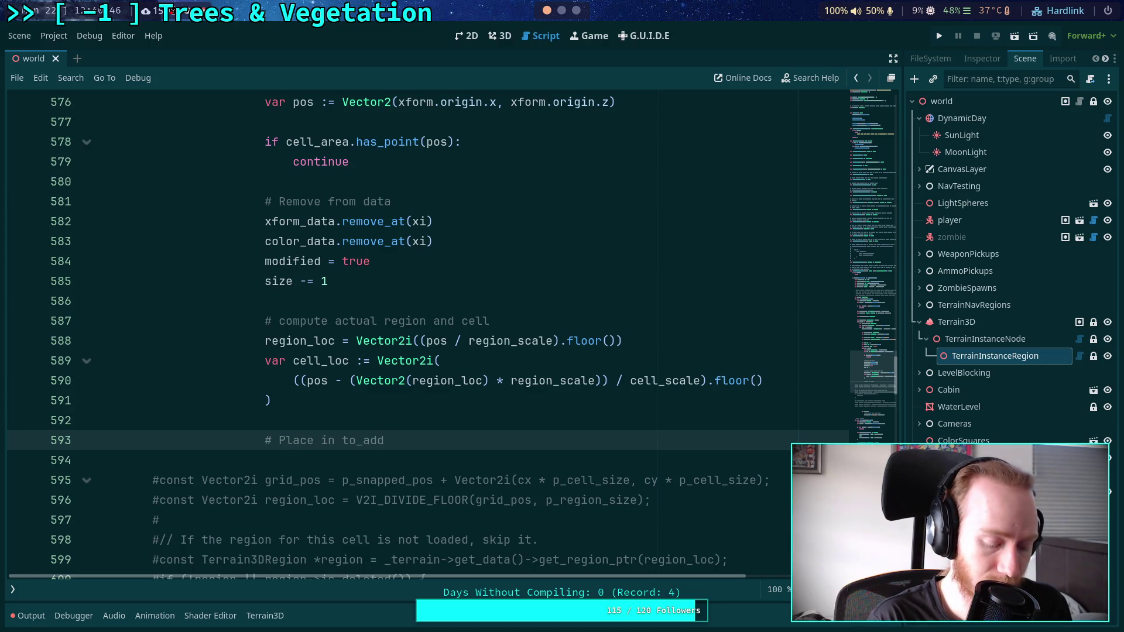
pyautogui.write(' structi')
pyautogui.press('BackSpace')
pyautogui.write('ures')
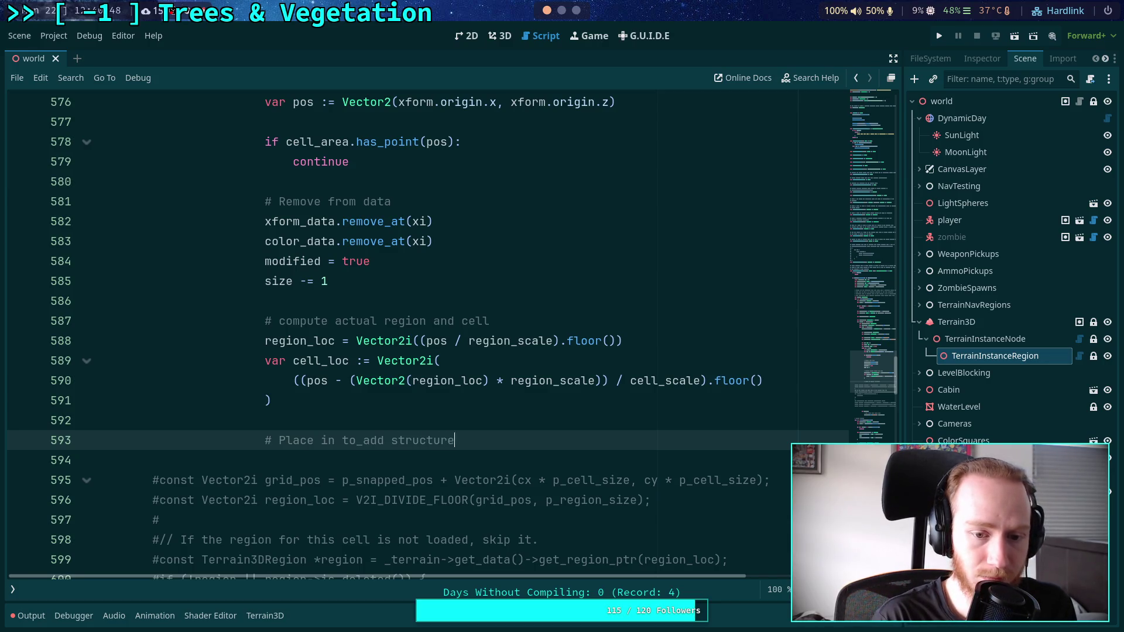
pyautogui.press('Return')
# On line 594, start an add_cell_data.set( call using autocomplete.
pyautogui.scroll(3, 466, 417)
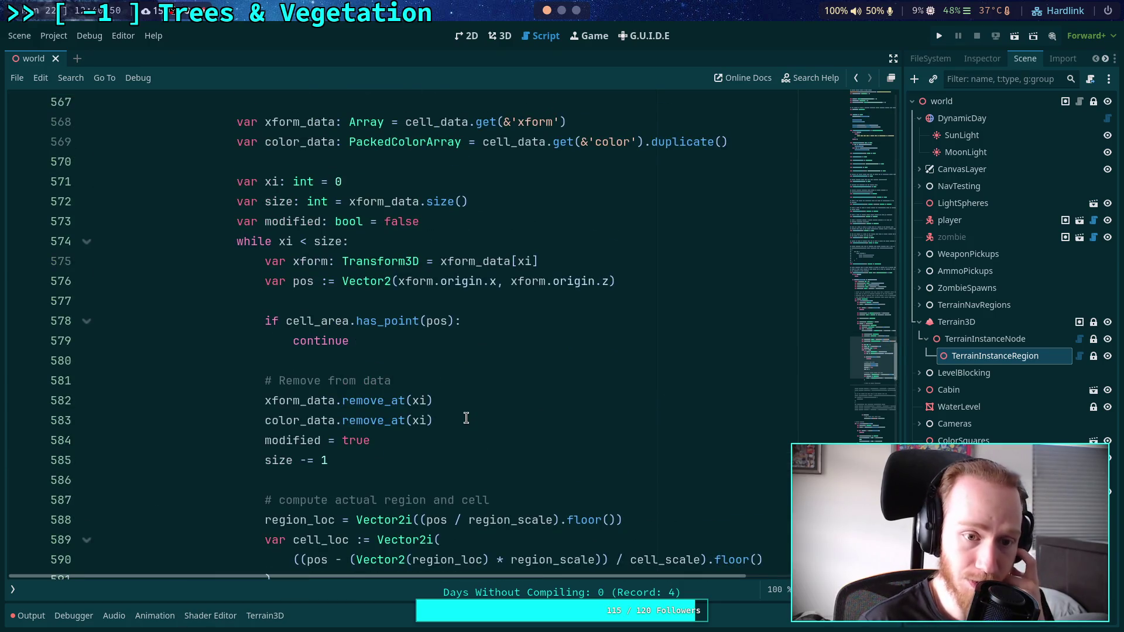
pyautogui.scroll(2, 390, 371)
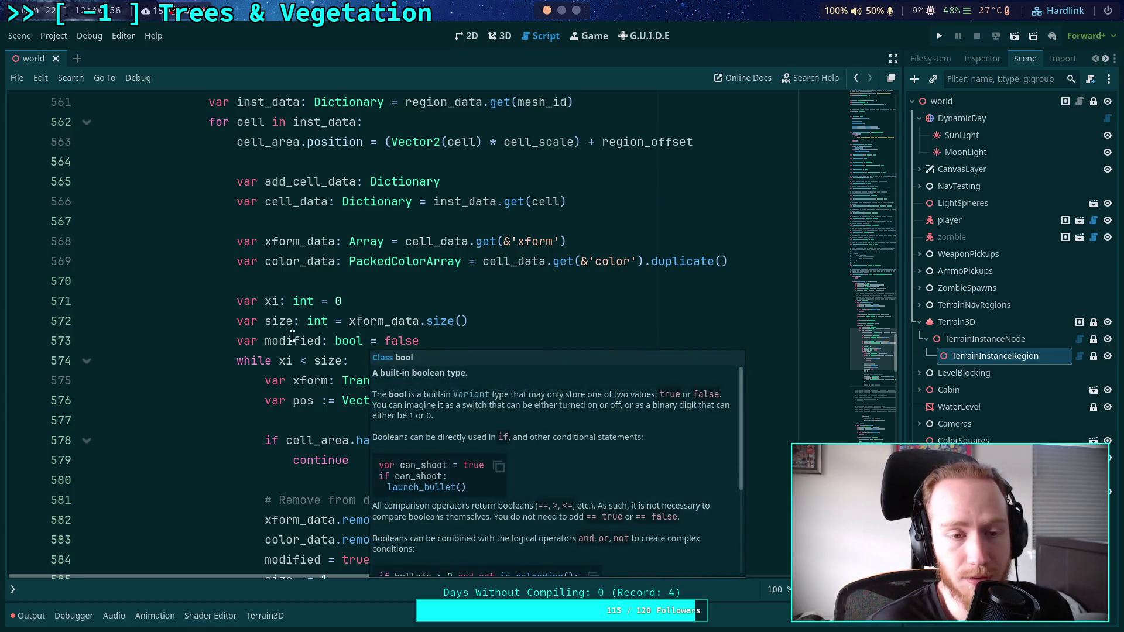
pyautogui.scroll(-6, 273, 302)
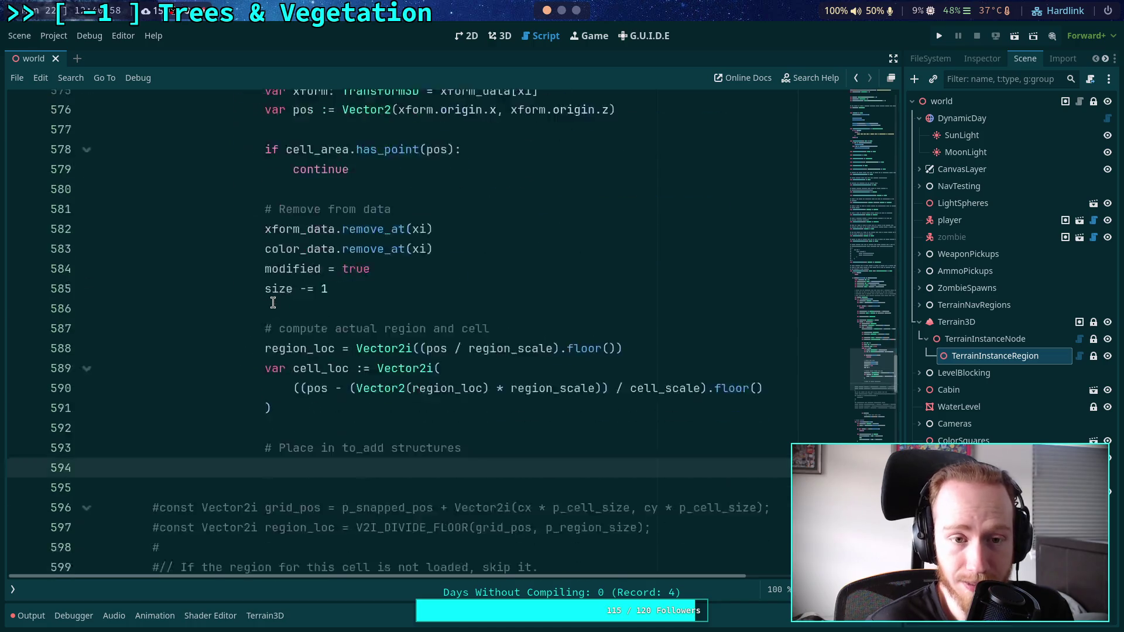
pyautogui.click(395, 392)
pyautogui.write('add_c')
pyautogui.press('Return')
pyautogui.write('.')
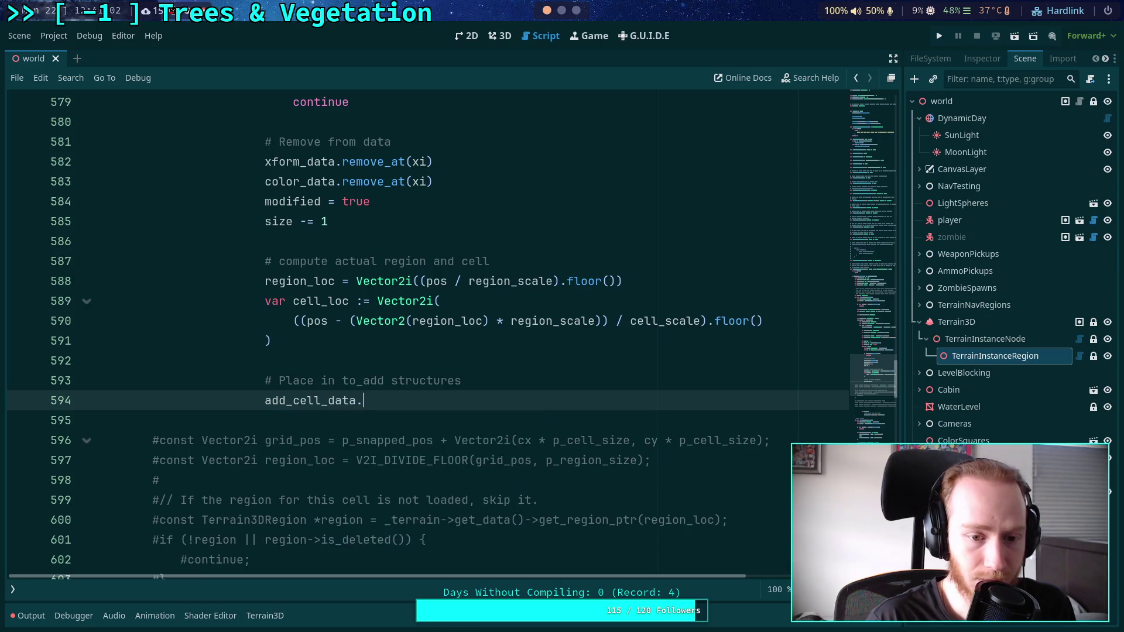
pyautogui.write('set(')
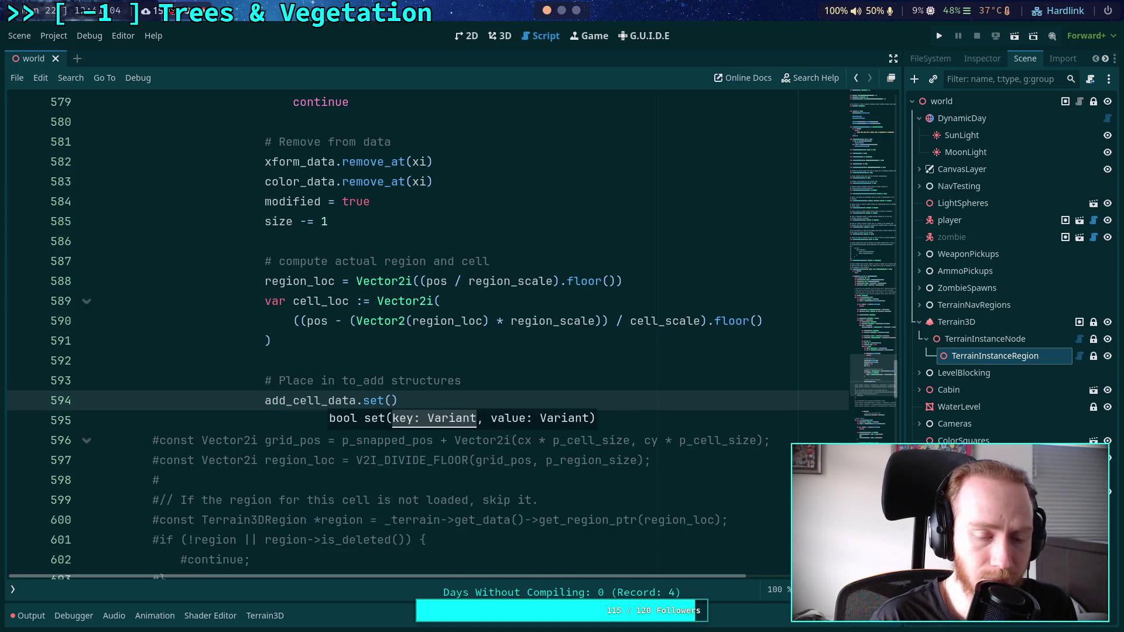
# Replace the add_cell_data.set( attempt with the start of a 'var' declaration.
pyautogui.scroll(2, 415, 395)
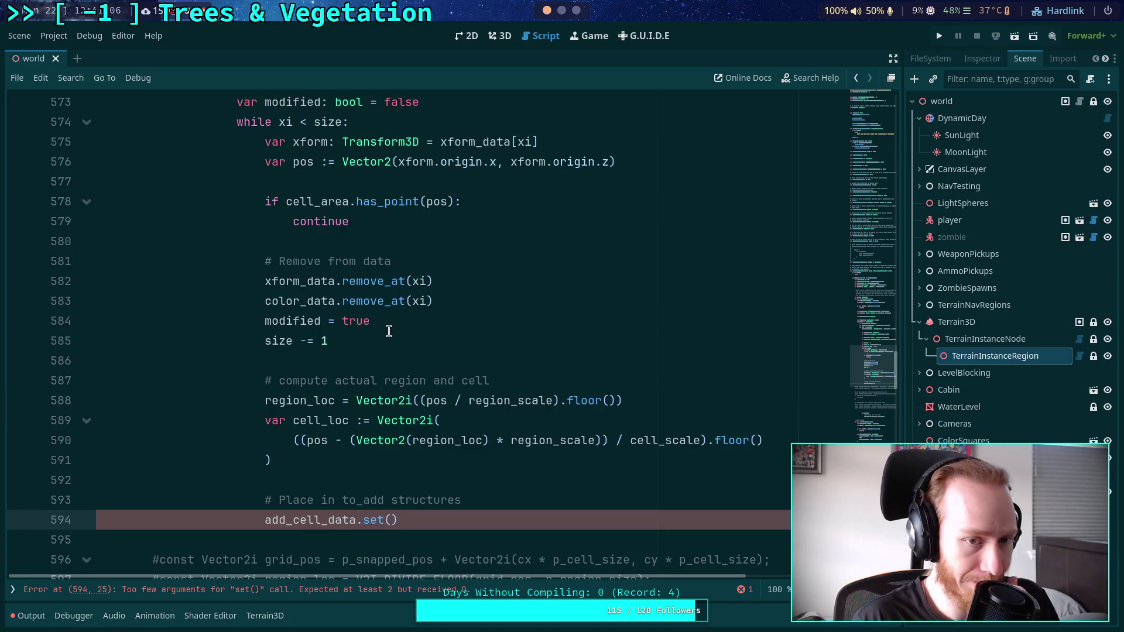
pyautogui.scroll(4, 396, 411)
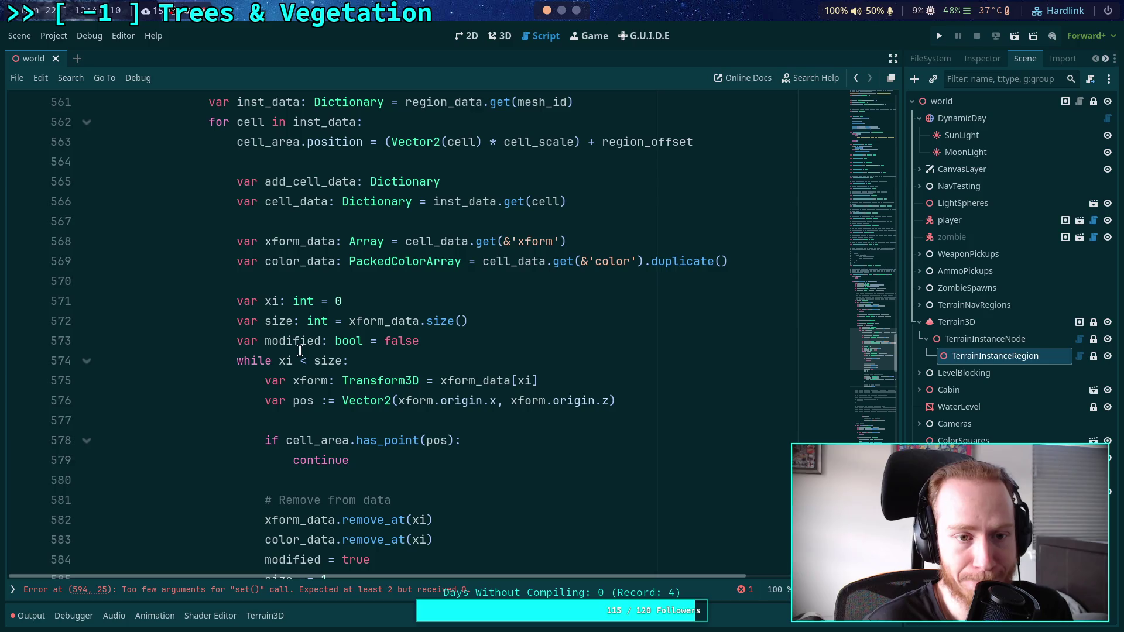
pyautogui.scroll(-7, 299, 350)
pyautogui.moveTo(438, 340); pyautogui.dragTo(263, 339)
pyautogui.write('var cell')
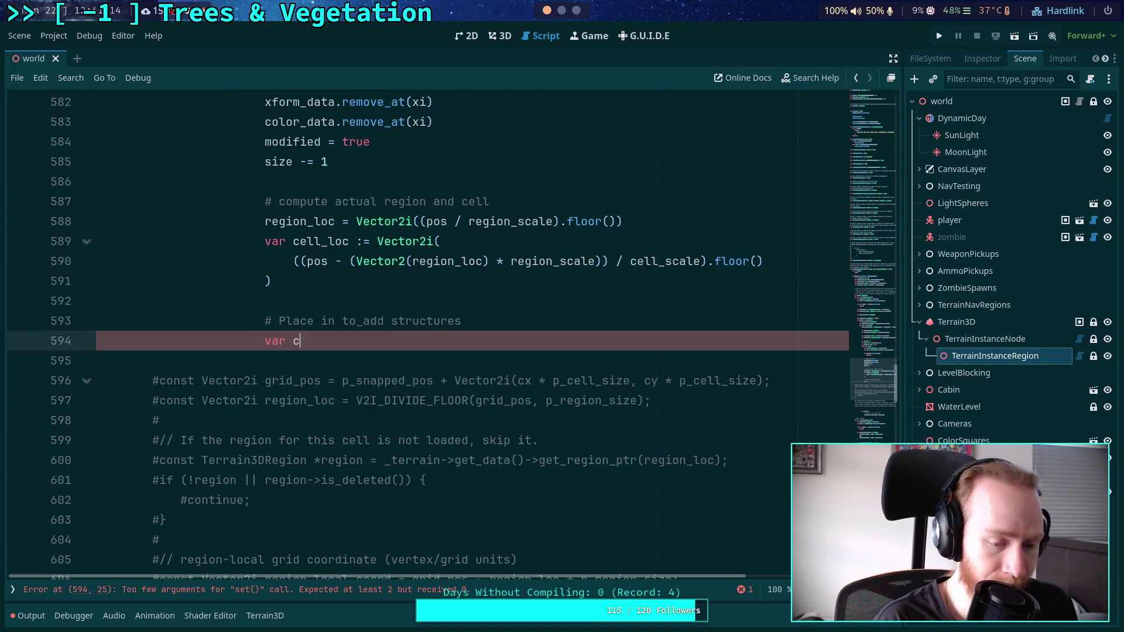
pyautogui.press('BackSpace')
pyautogui.press('BackSpace')
pyautogui.press('BackSpace')
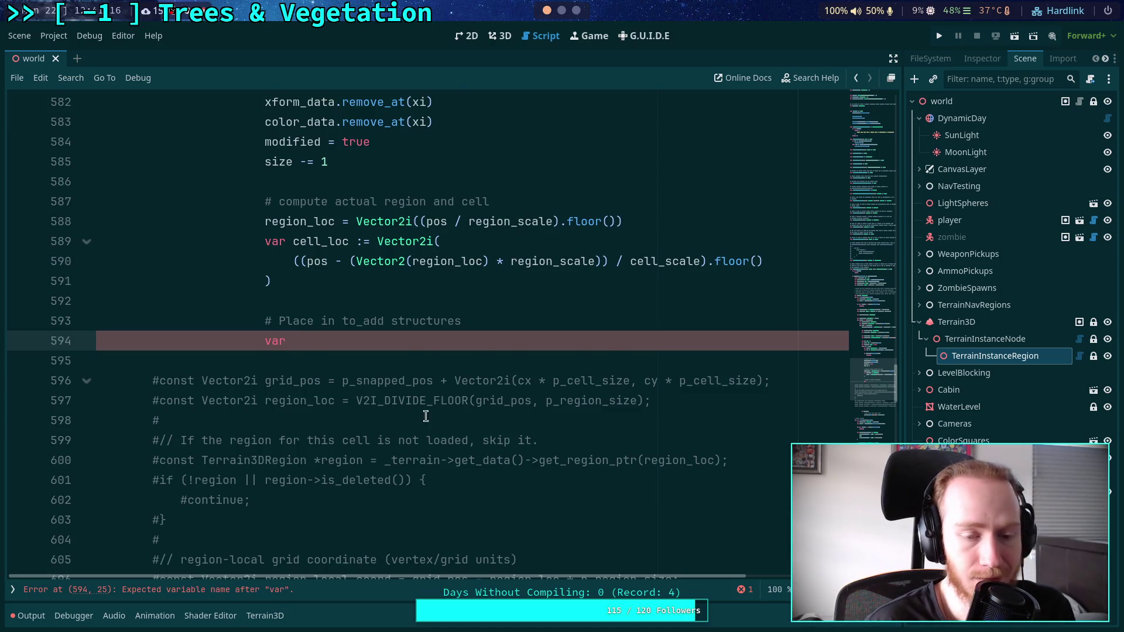
pyautogui.scroll(4, 438, 416)
pyautogui.scroll(3, 438, 417)
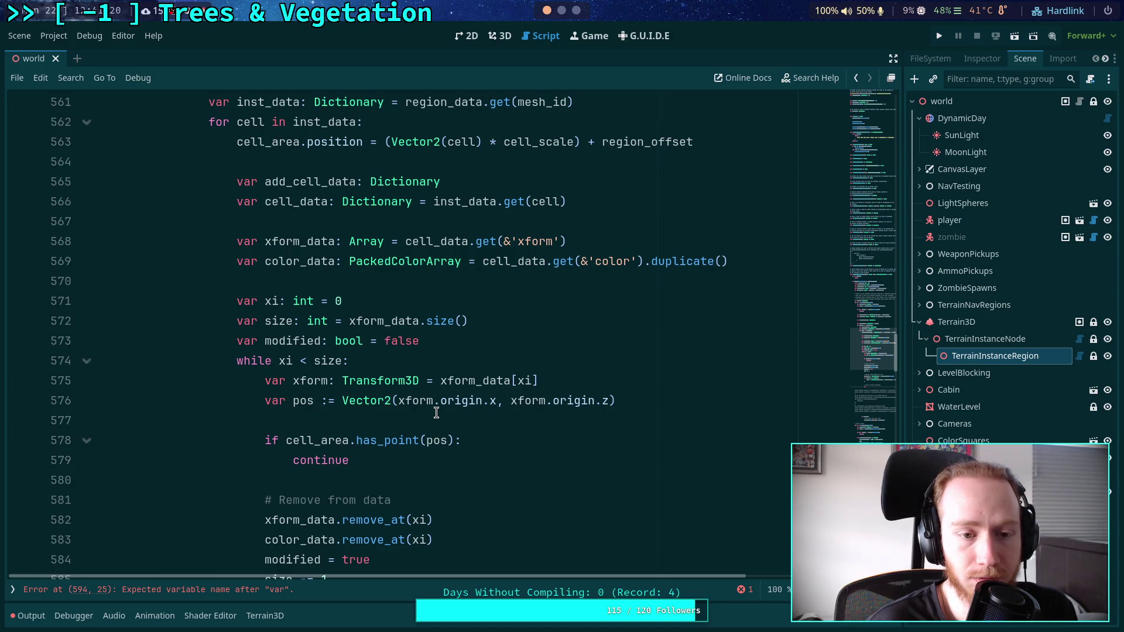
# Type 'add_data: Dictionary = add_cell_data.get_or_add()' on line 594 via autocomplete.
pyautogui.scroll(-2, 436, 413)
pyautogui.scroll(7, 436, 413)
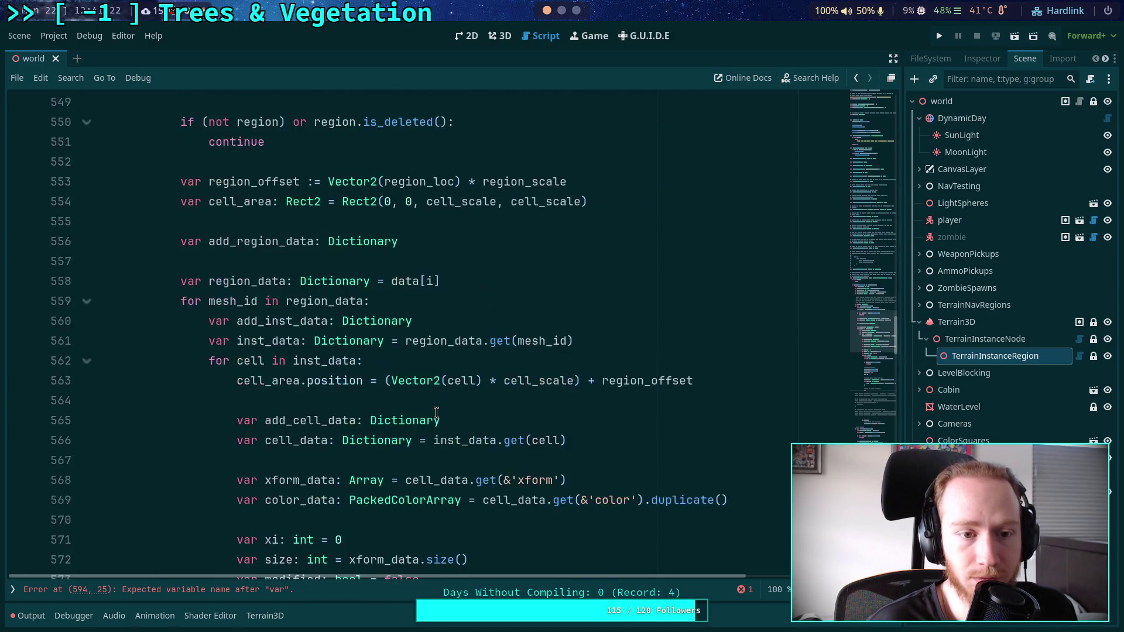
pyautogui.scroll(2, 269, 367)
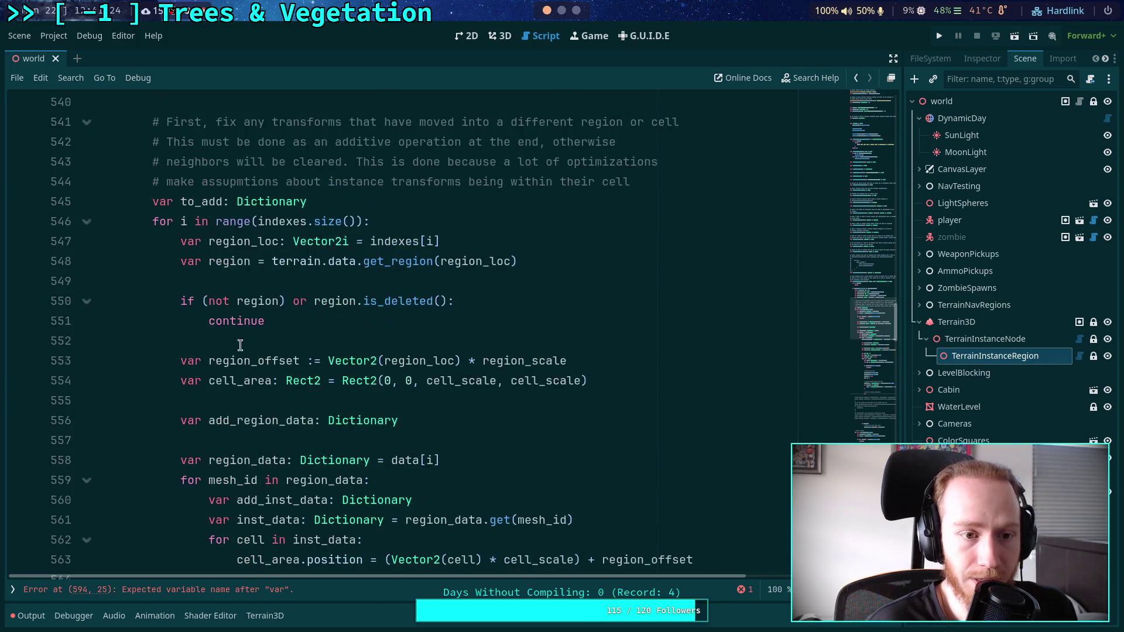
pyautogui.scroll(-3, 261, 319)
pyautogui.scroll(-10, 359, 387)
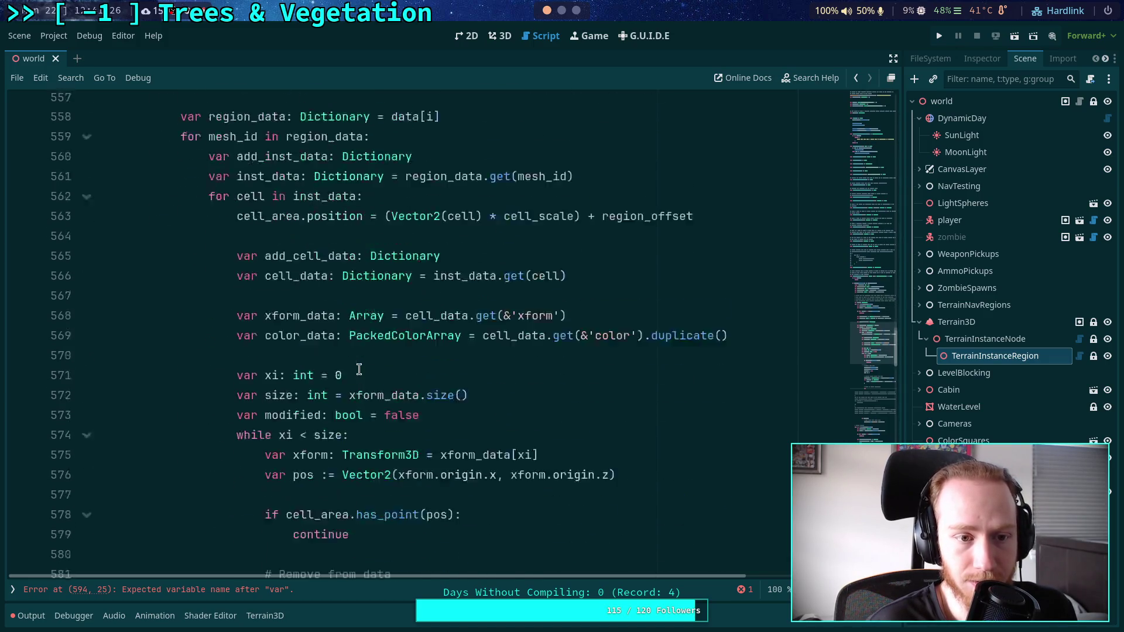
pyautogui.write('add_data')
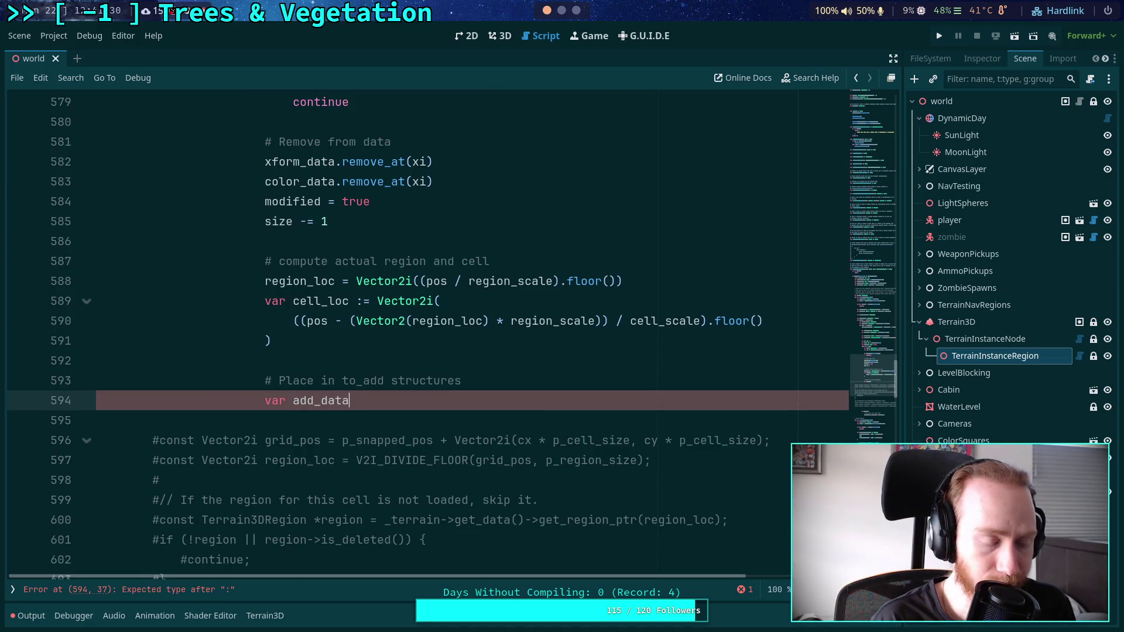
pyautogui.write(':')
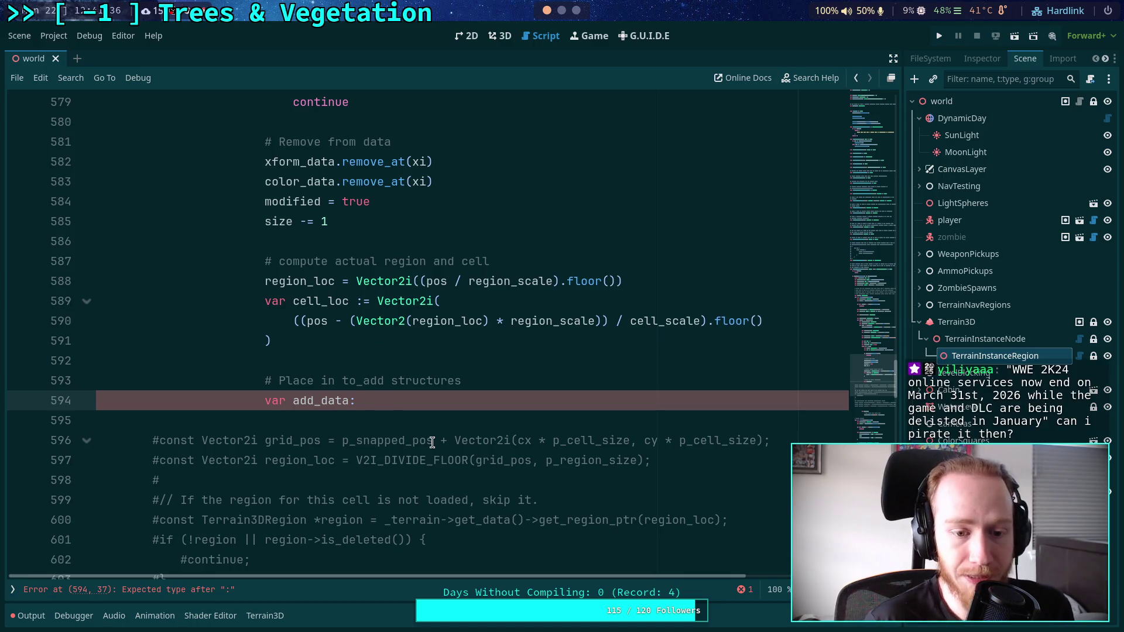
pyautogui.write(': Dci')
pyautogui.press('BackSpace')
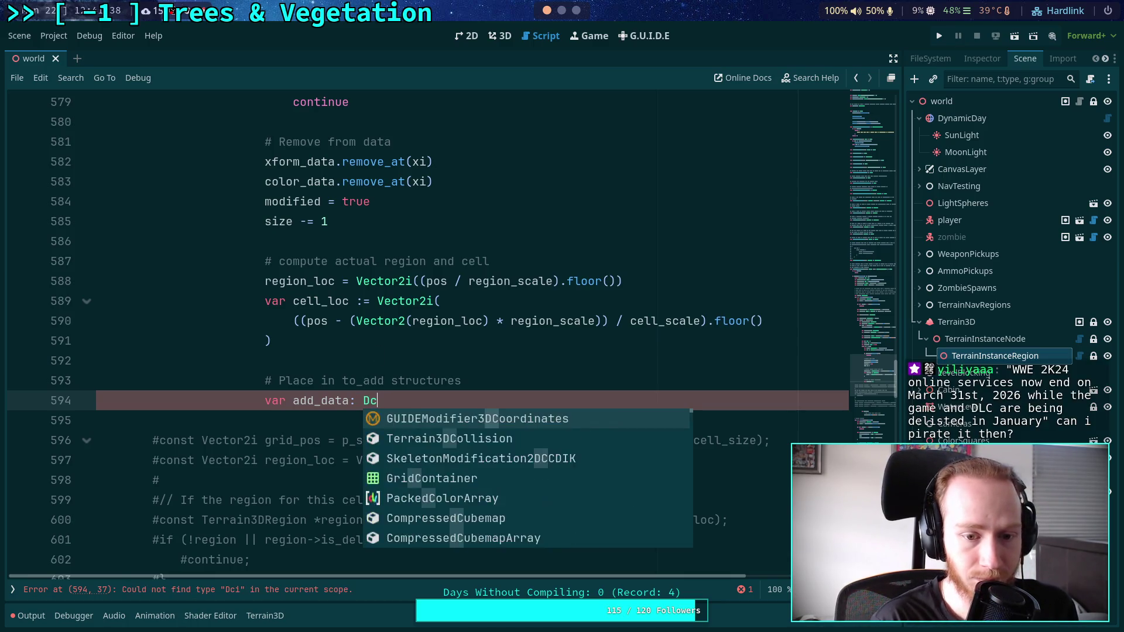
pyautogui.press('BackSpace')
pyautogui.write('ictionary = ')
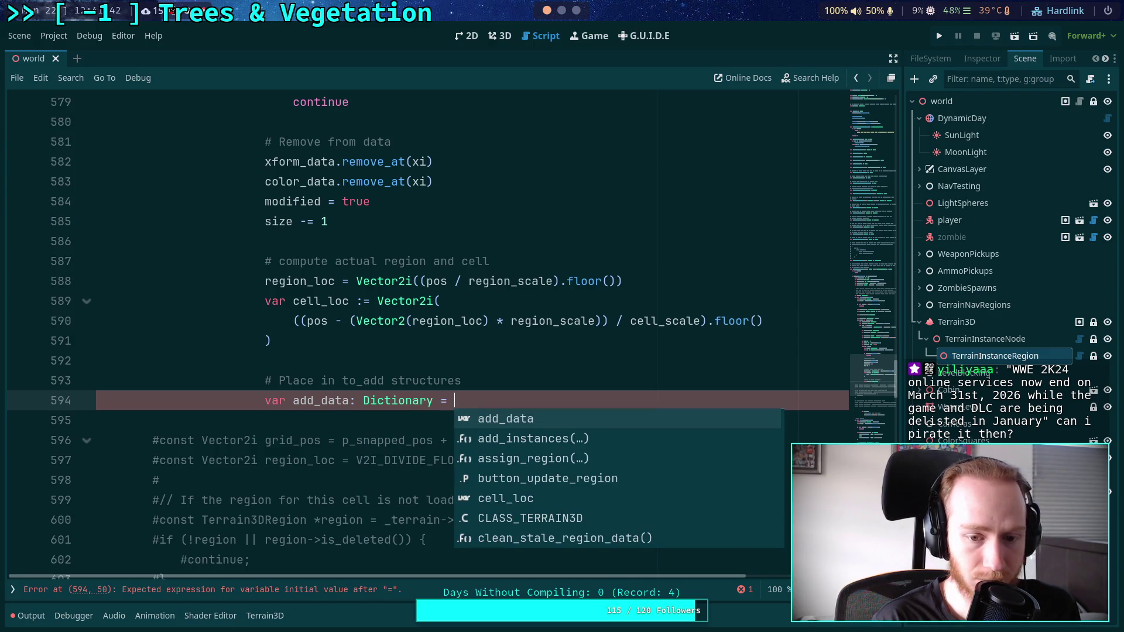
pyautogui.write('add_cell_data.get_')
pyautogui.press('Return')
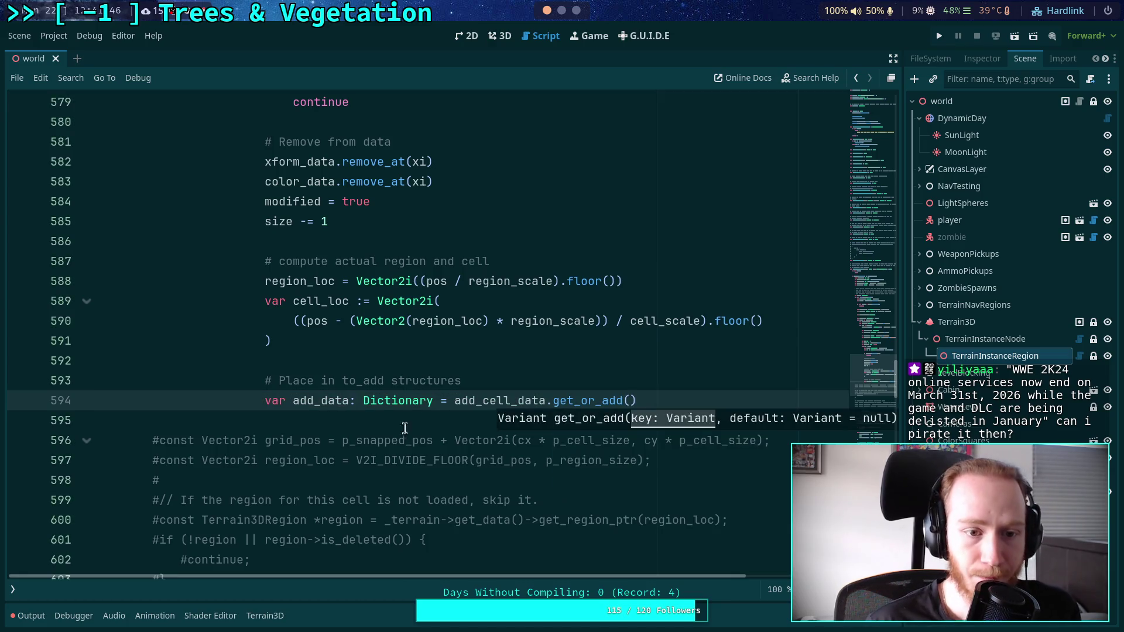
# Scroll up through the region loop and select the add_region_data declaration.
pyautogui.scroll(3, 404, 428)
pyautogui.scroll(2, 328, 370)
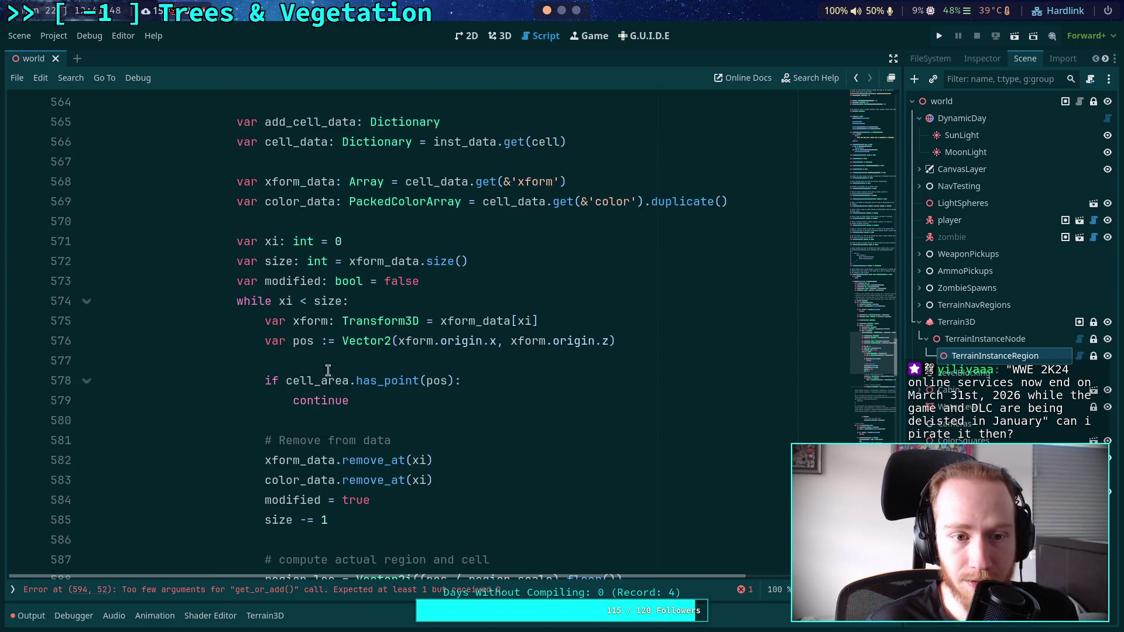
pyautogui.scroll(2, 328, 370)
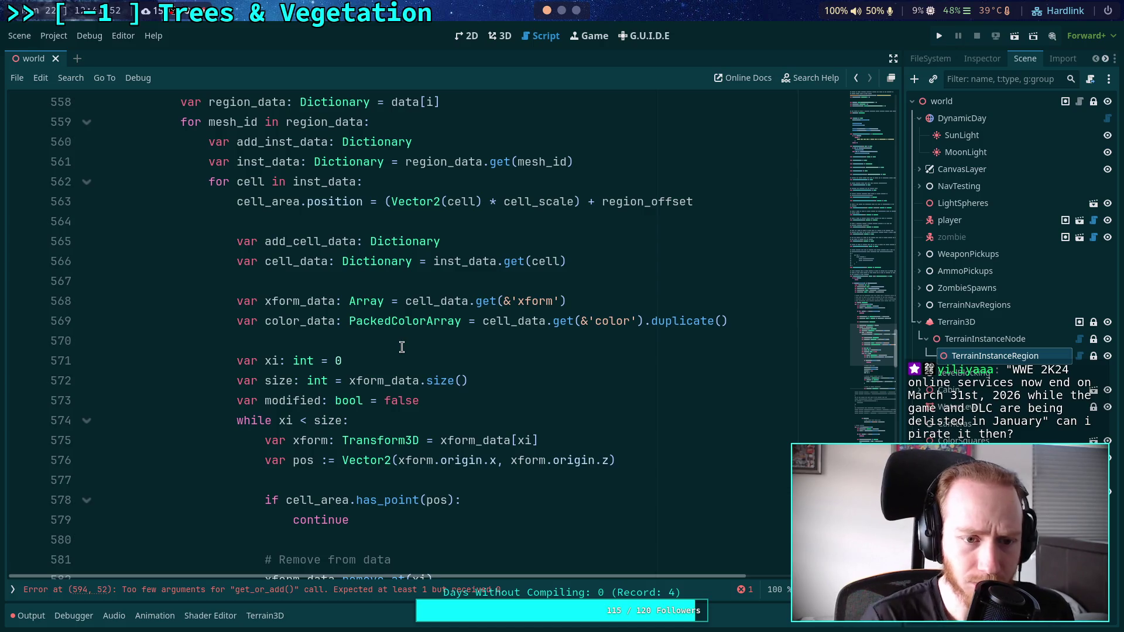
pyautogui.scroll(-6, 402, 347)
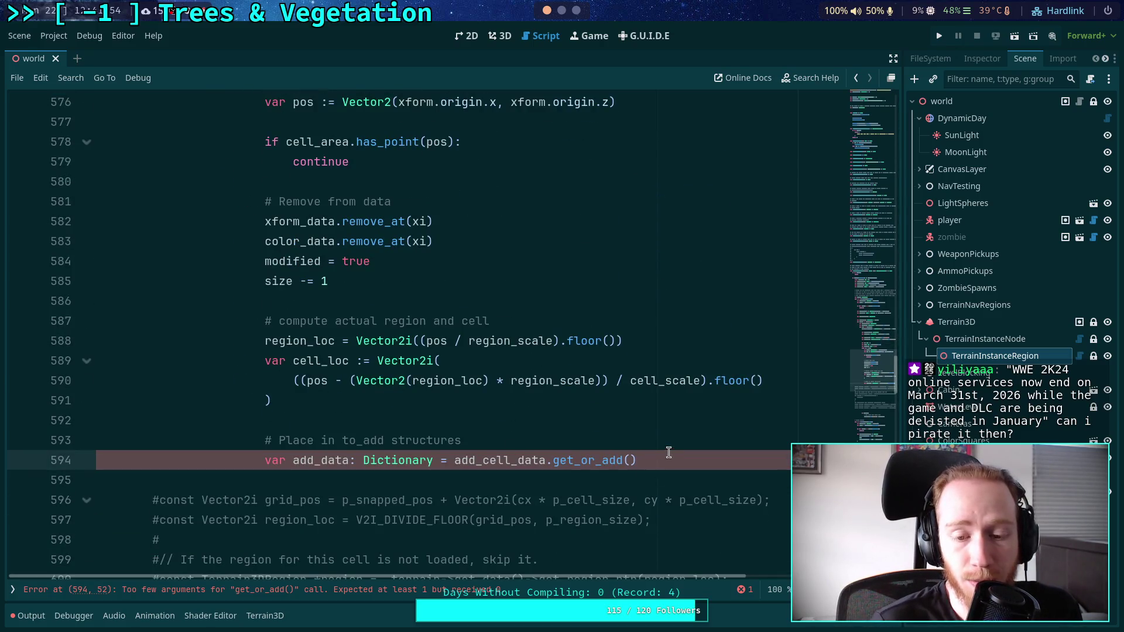
pyautogui.scroll(7, 462, 430)
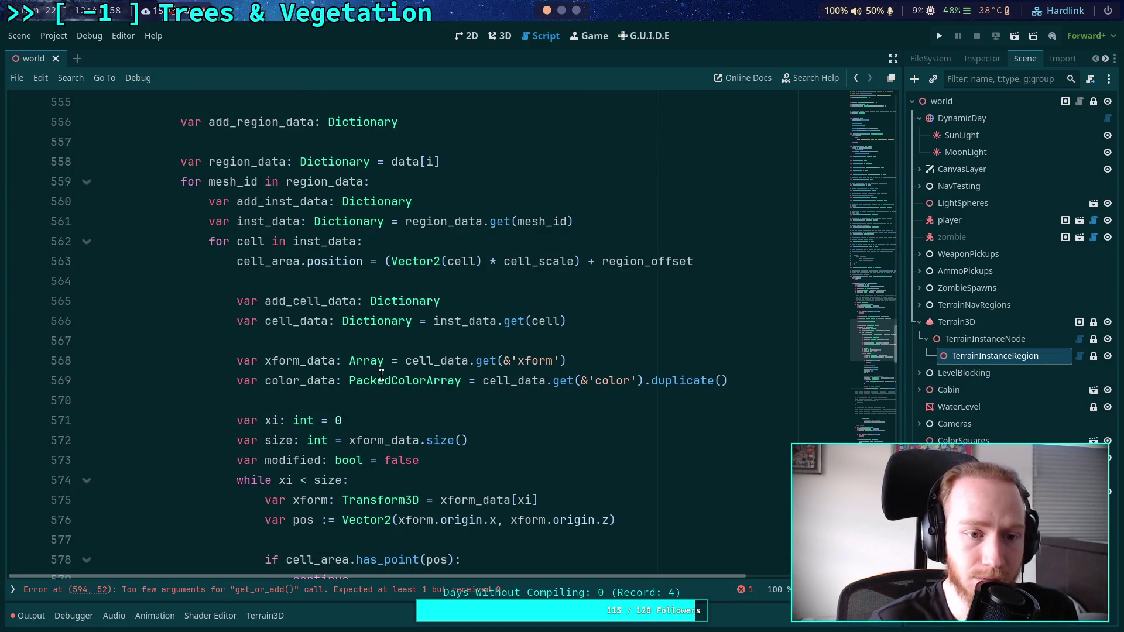
pyautogui.scroll(4, 381, 375)
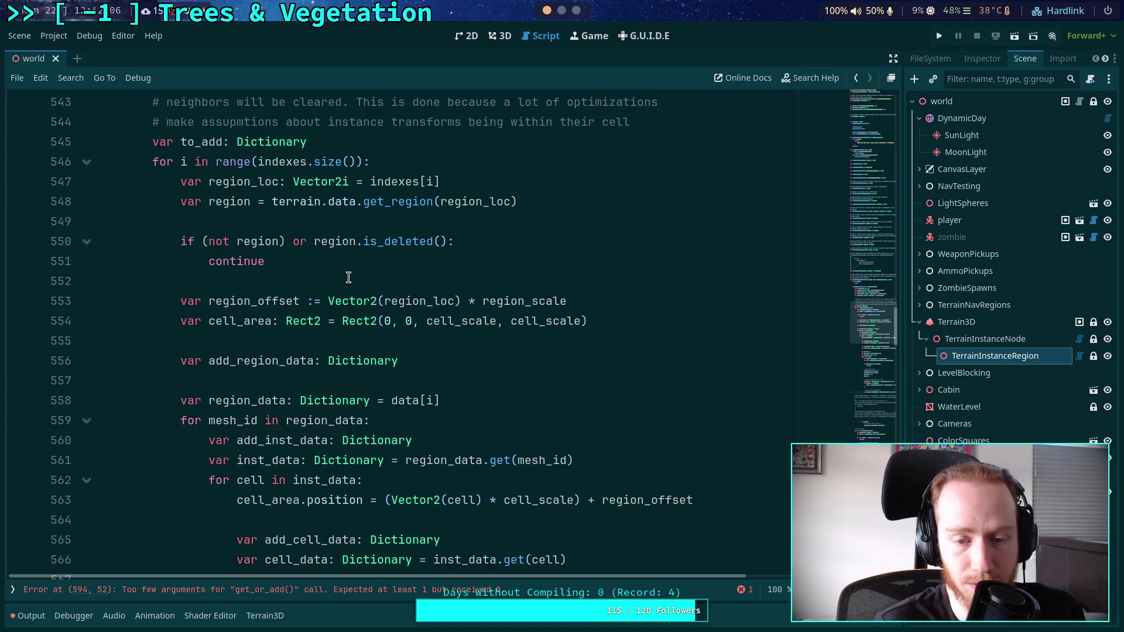
pyautogui.moveTo(434, 358); pyautogui.dragTo(439, 345)
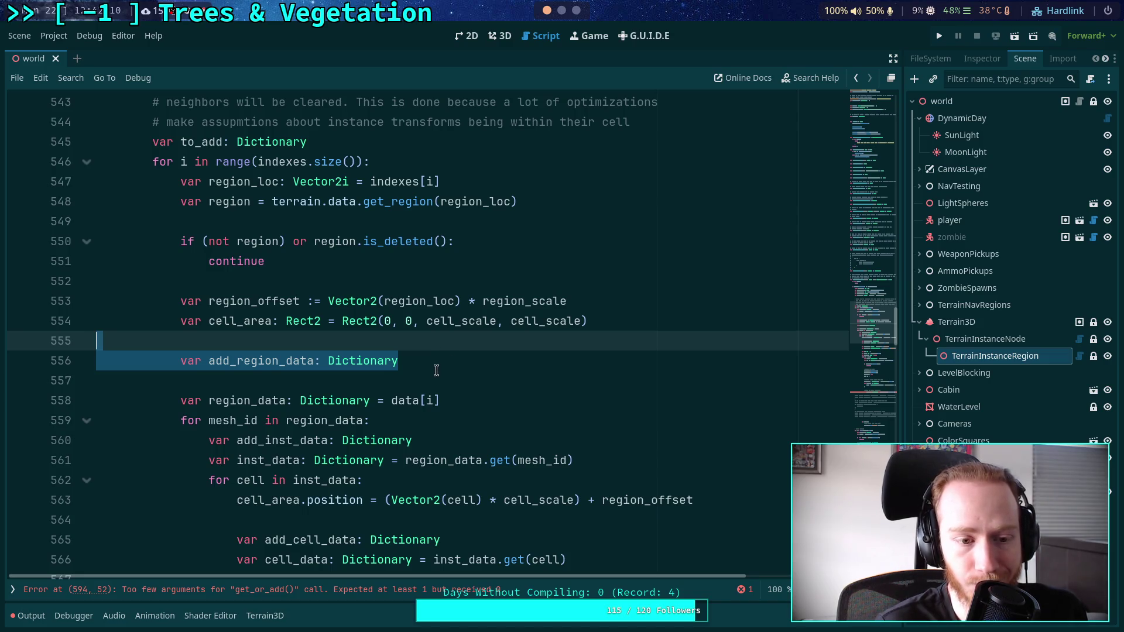
# Delete the add_region_data declaration and inspect the add_inst_data declaration.
pyautogui.press('BackSpace')
pyautogui.press('BackSpace')
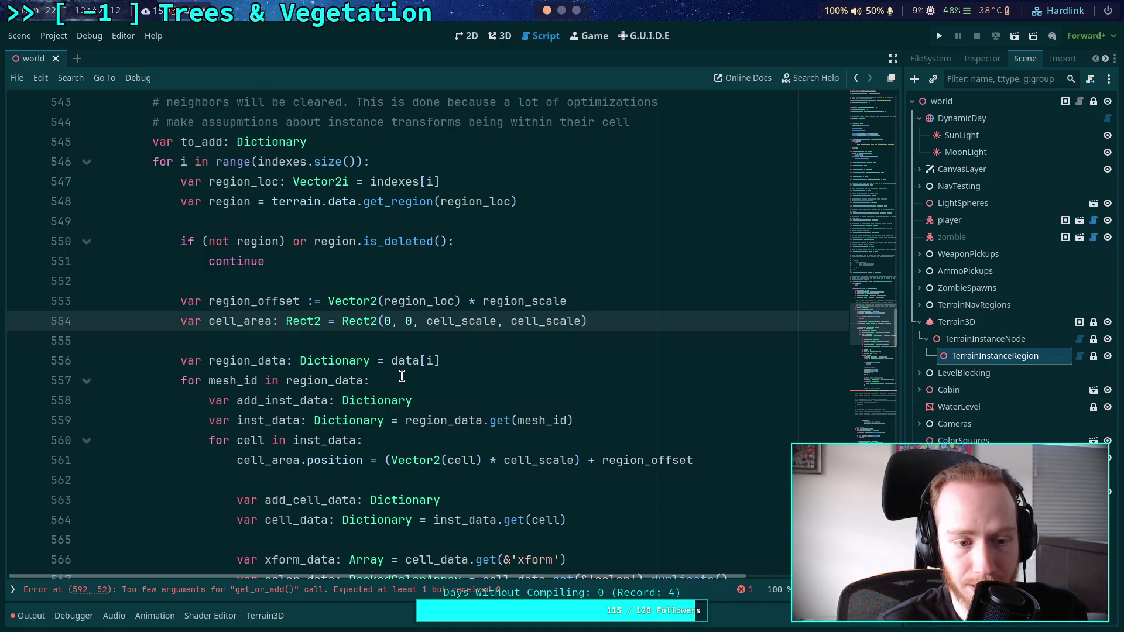
pyautogui.scroll(-3, 401, 376)
pyautogui.moveTo(451, 224); pyautogui.dragTo(448, 204)
pyautogui.scroll(2, 443, 301)
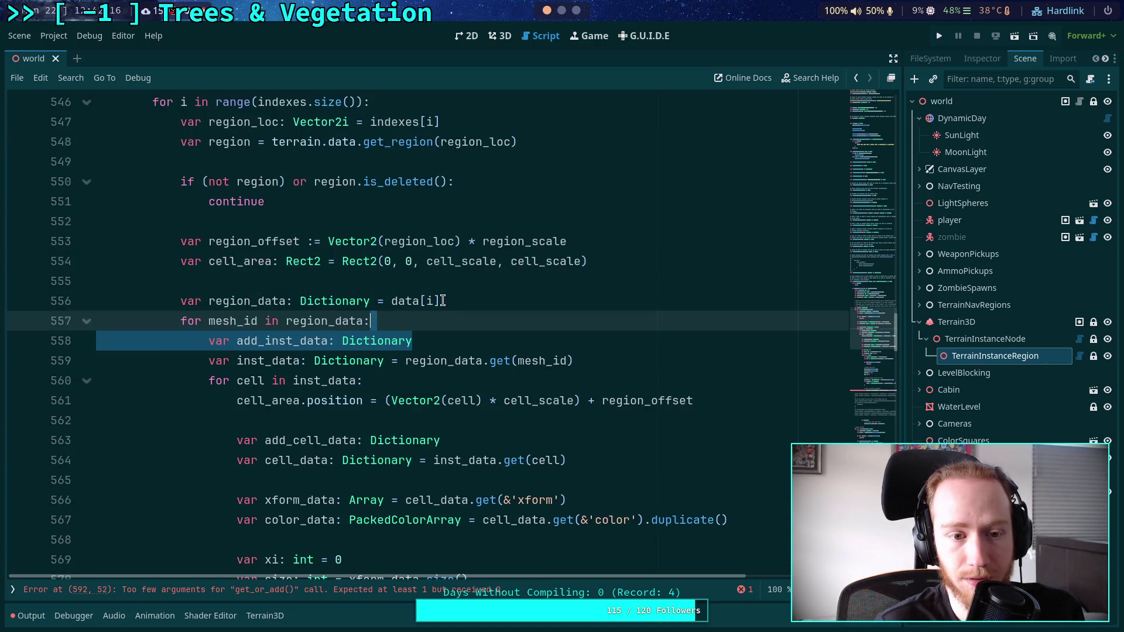
pyautogui.doubleClick(288, 334)
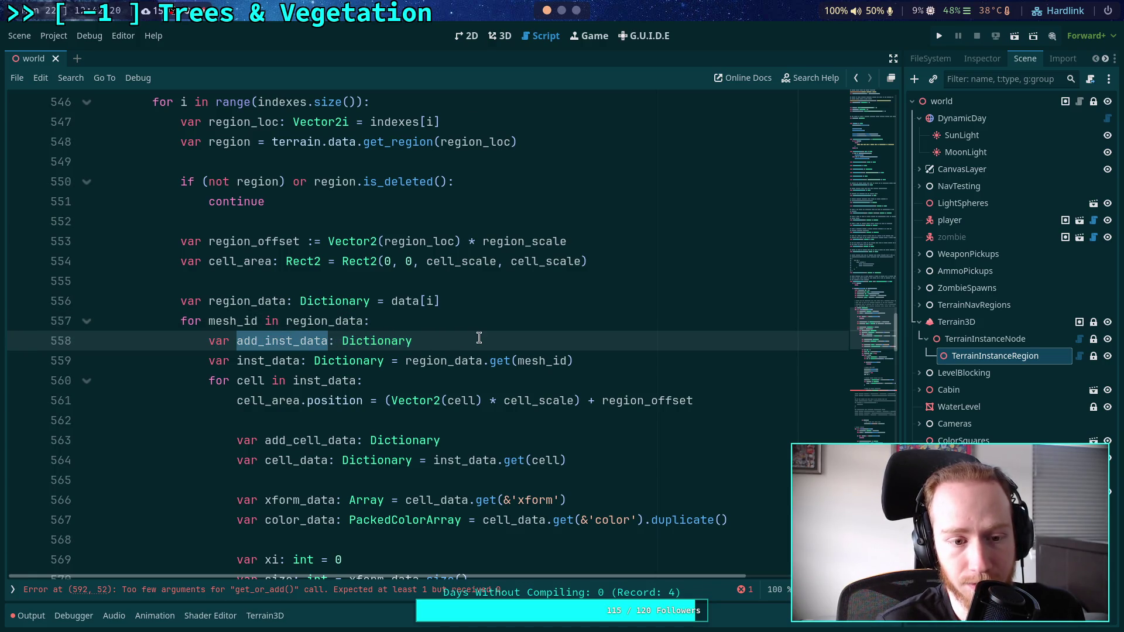
# Restore add_region_data, then delete it again together with the blank line above.
pyautogui.hotkey('ctrl', 'z')
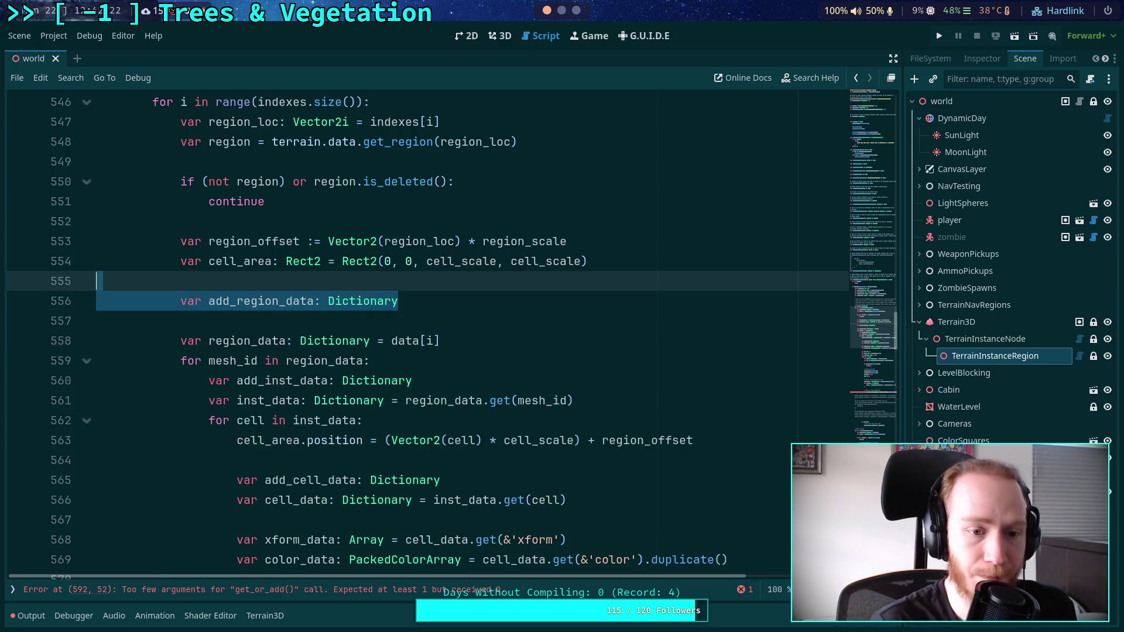
pyautogui.click(401, 310)
pyautogui.doubleClick(284, 301)
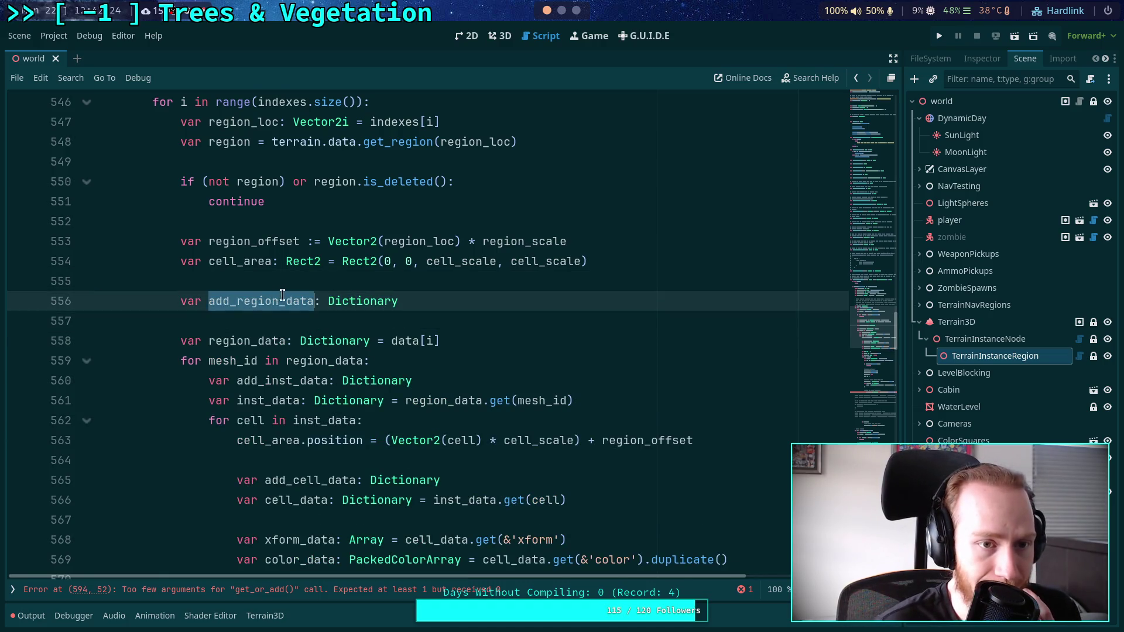
pyautogui.scroll(2, 348, 333)
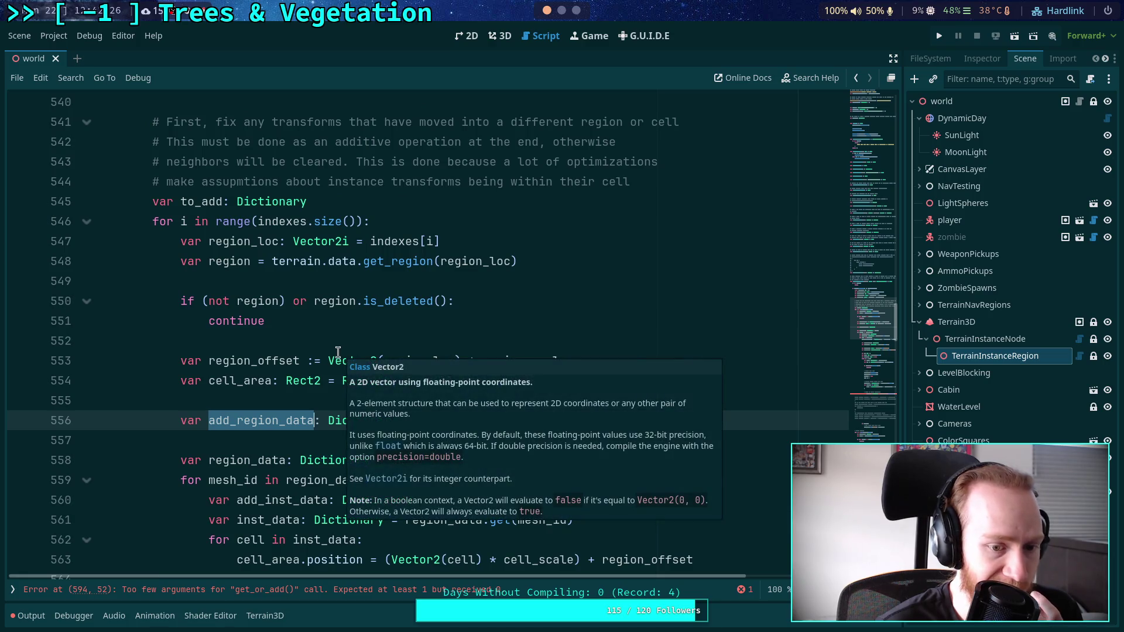
pyautogui.click(187, 406)
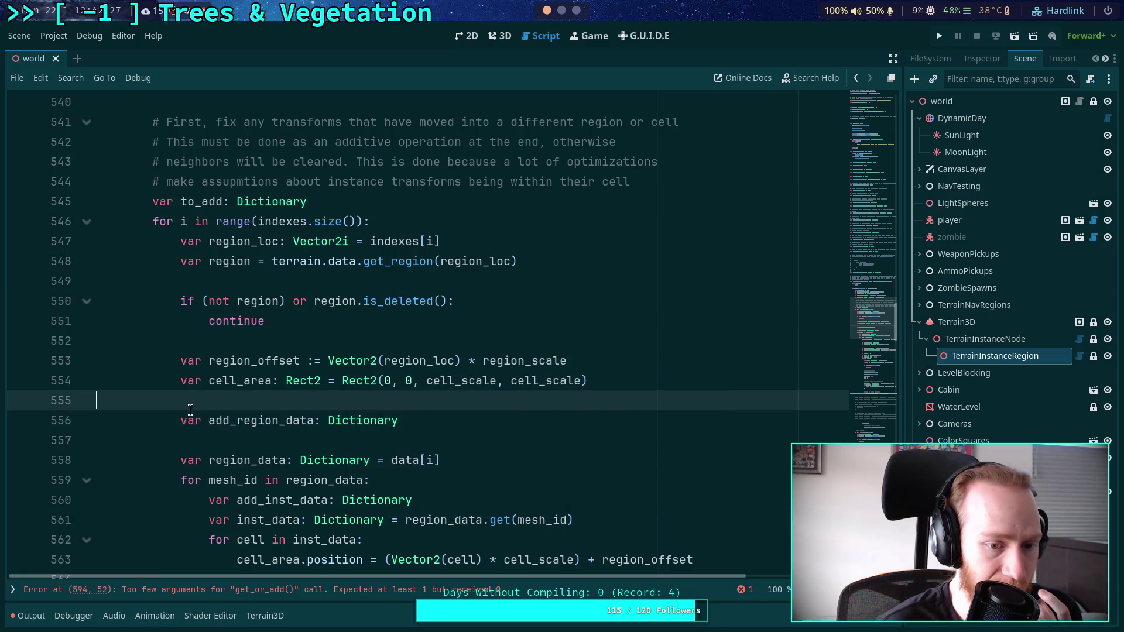
pyautogui.keyDown('shift'); pyautogui.click(427, 423); pyautogui.keyUp('shift')
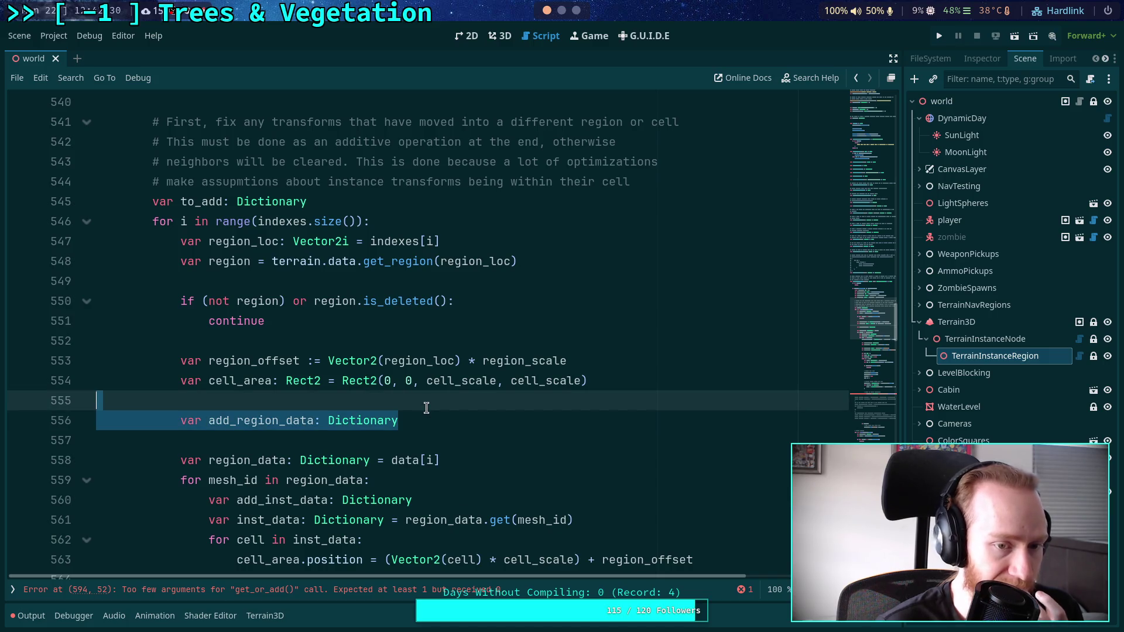
pyautogui.press('BackSpace')
pyautogui.press('BackSpace')
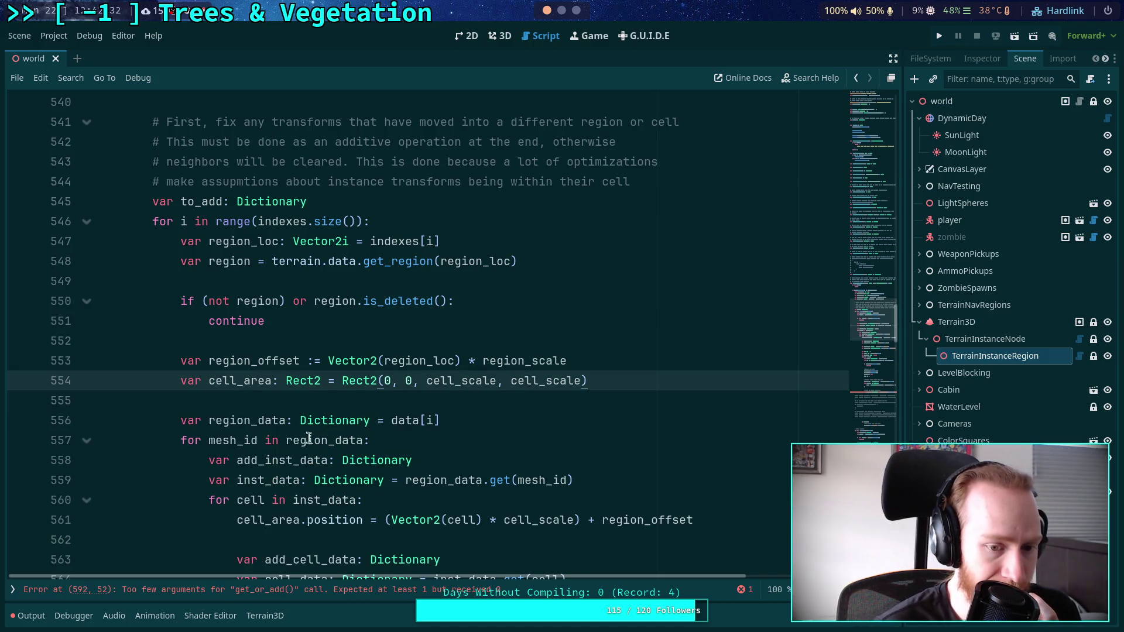
pyautogui.doubleClick(277, 460)
pyautogui.scroll(-3, 281, 461)
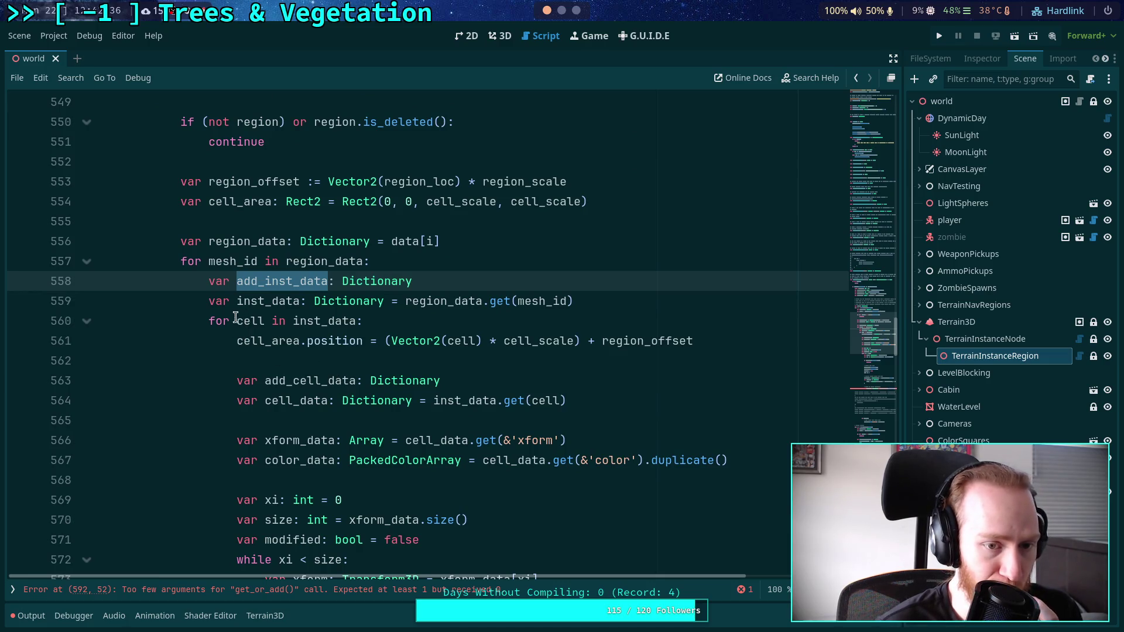
pyautogui.scroll(-3, 216, 305)
# Collapse the 'for cell in inst_data' loop and open new lines after it.
pyautogui.scroll(2, 210, 289)
pyautogui.click(235, 261)
pyautogui.click(87, 263)
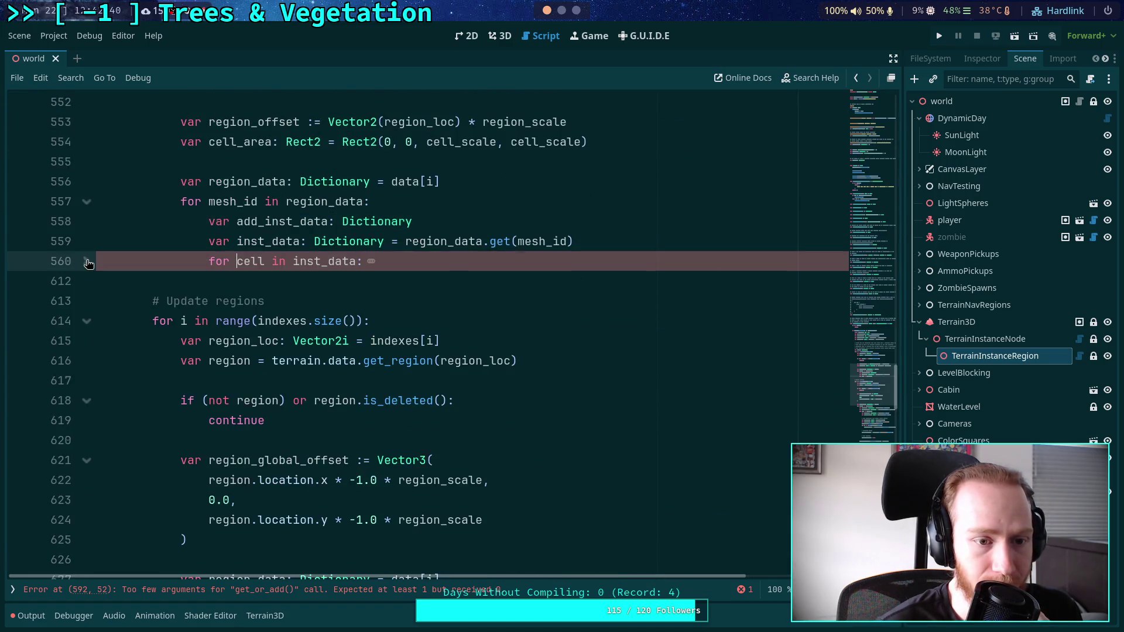
pyautogui.click(238, 284)
pyautogui.press('Return')
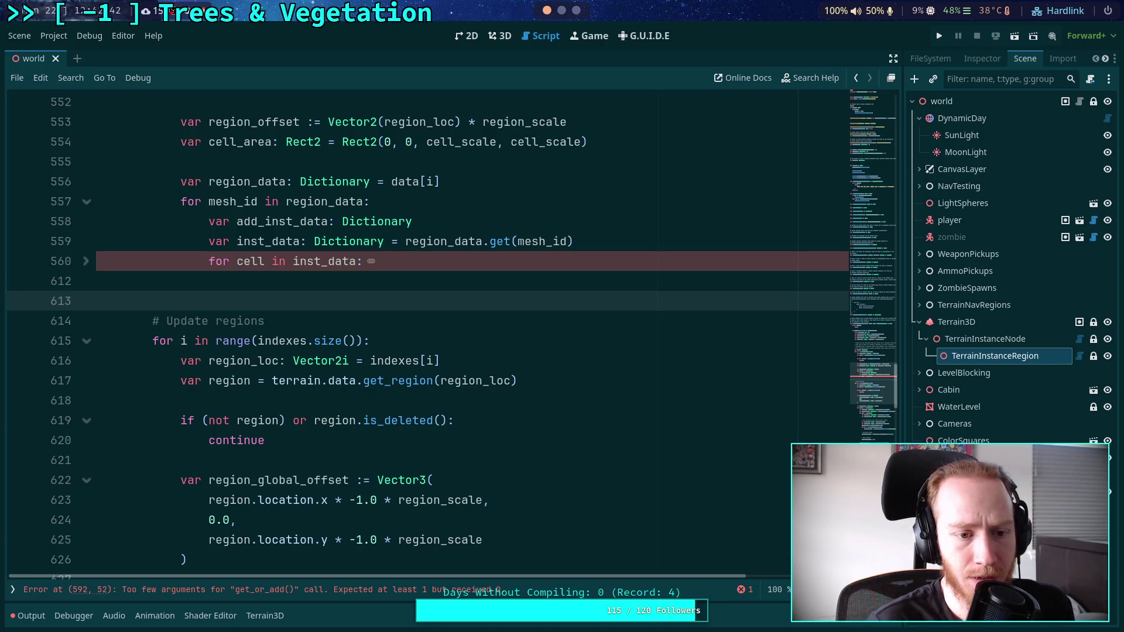
pyautogui.press('Return')
pyautogui.write('if add')
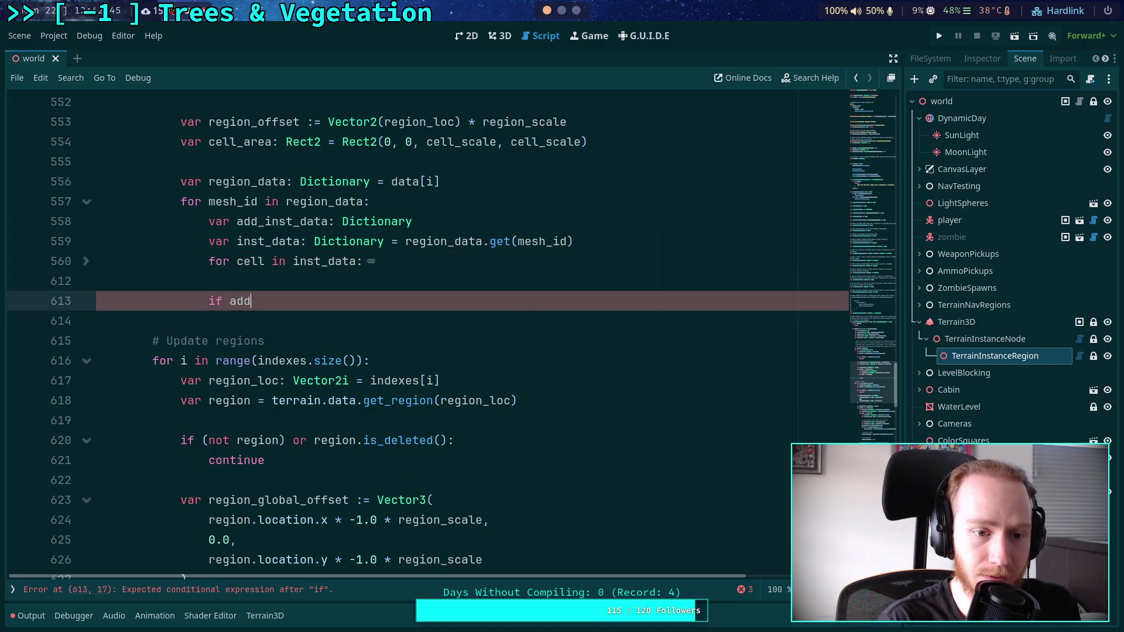
# Write 'if add_inst_data.size() > 0:' with a pass placeholder body.
pyautogui.write('_')
pyautogui.press('Return')
pyautogui.write('.is_')
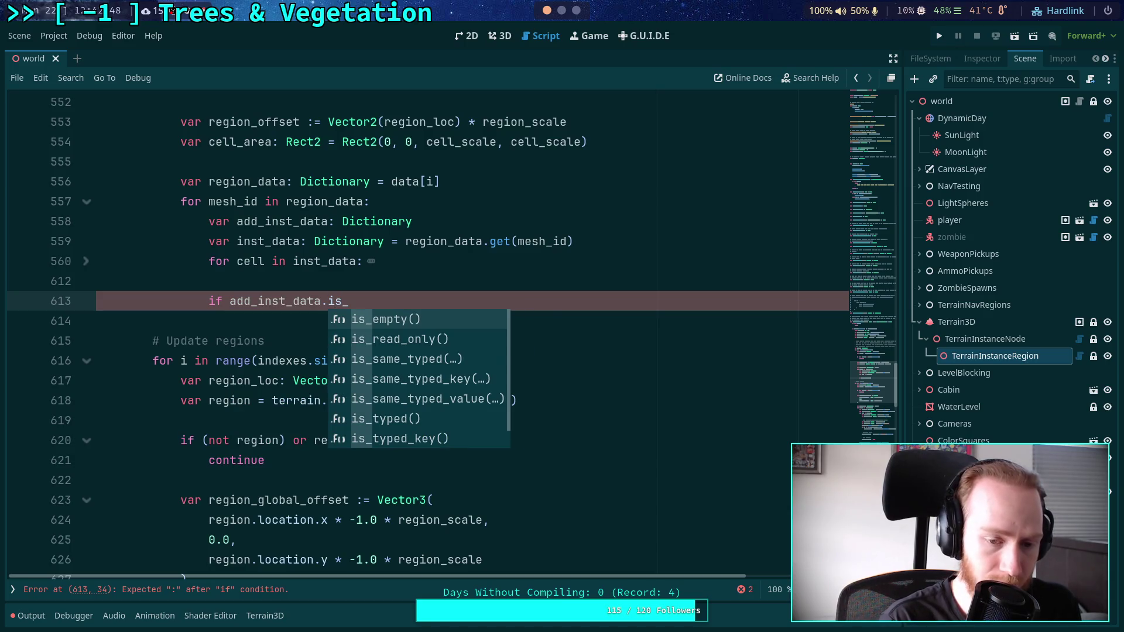
pyautogui.press('BackSpace')
pyautogui.press('BackSpace')
pyautogui.press('BackSpace')
pyautogui.write('size')
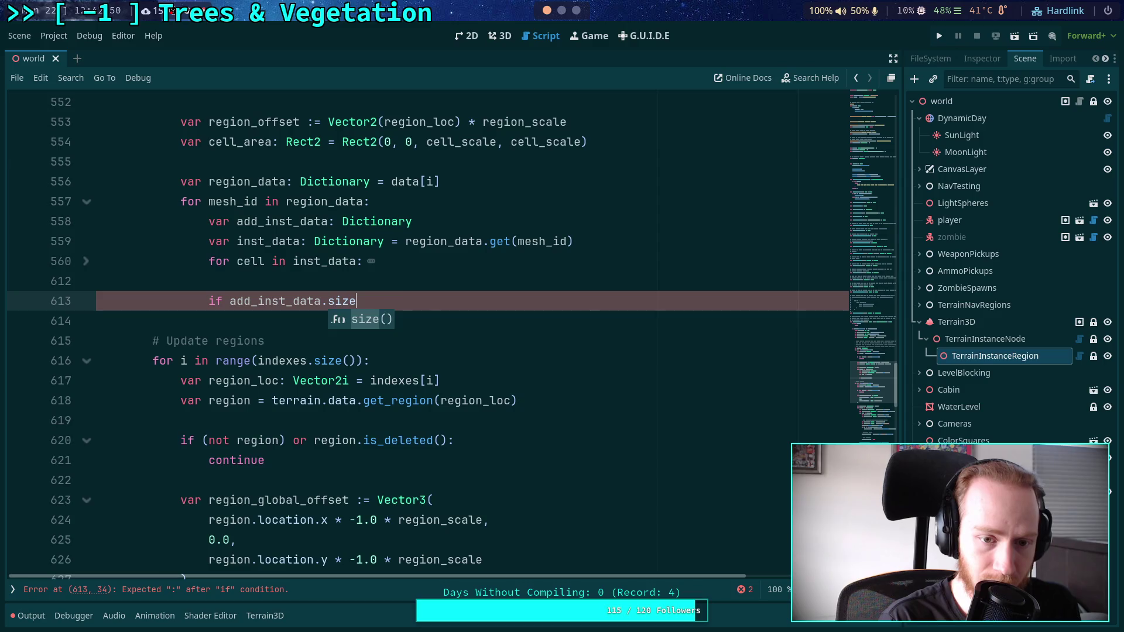
pyautogui.press('Return')
pyautogui.press('Return')
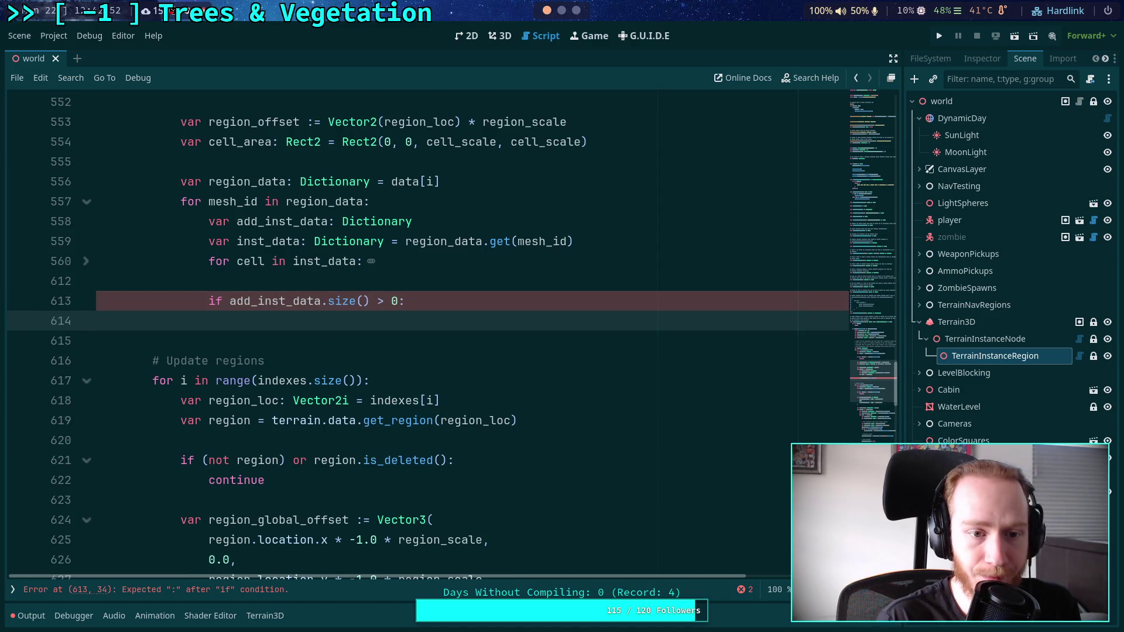
pyautogui.write('pass')
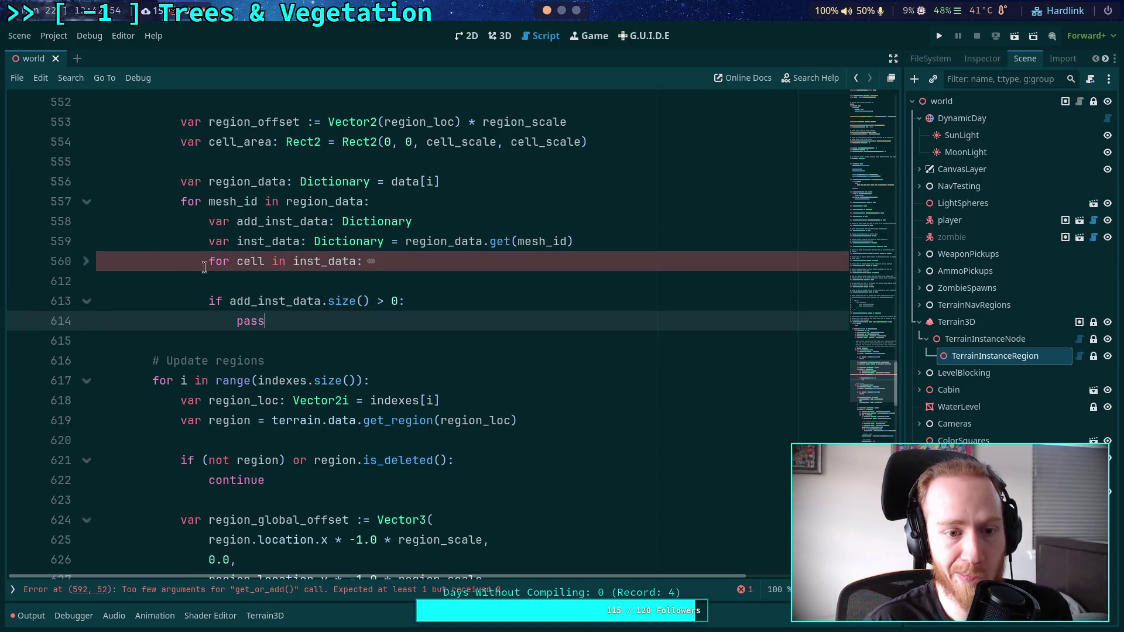
# Expand the loop, add a blank line after the inst_data lookup, and remove the add_cell_data declaration.
pyautogui.click(87, 261)
pyautogui.click(609, 238)
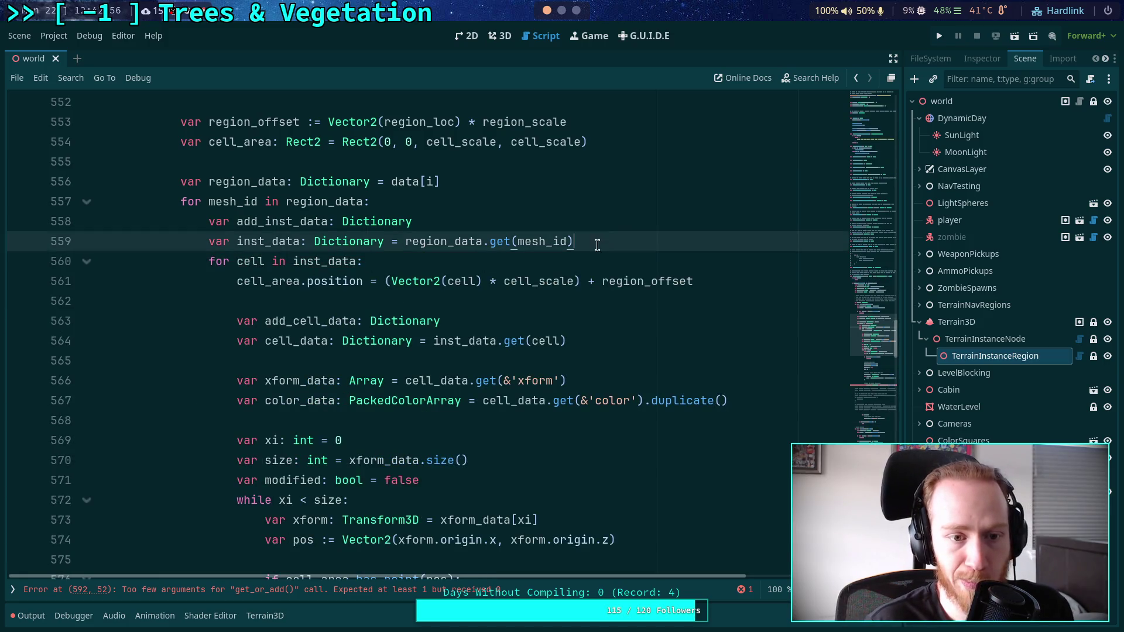
pyautogui.press('Return')
pyautogui.scroll(-1, 444, 301)
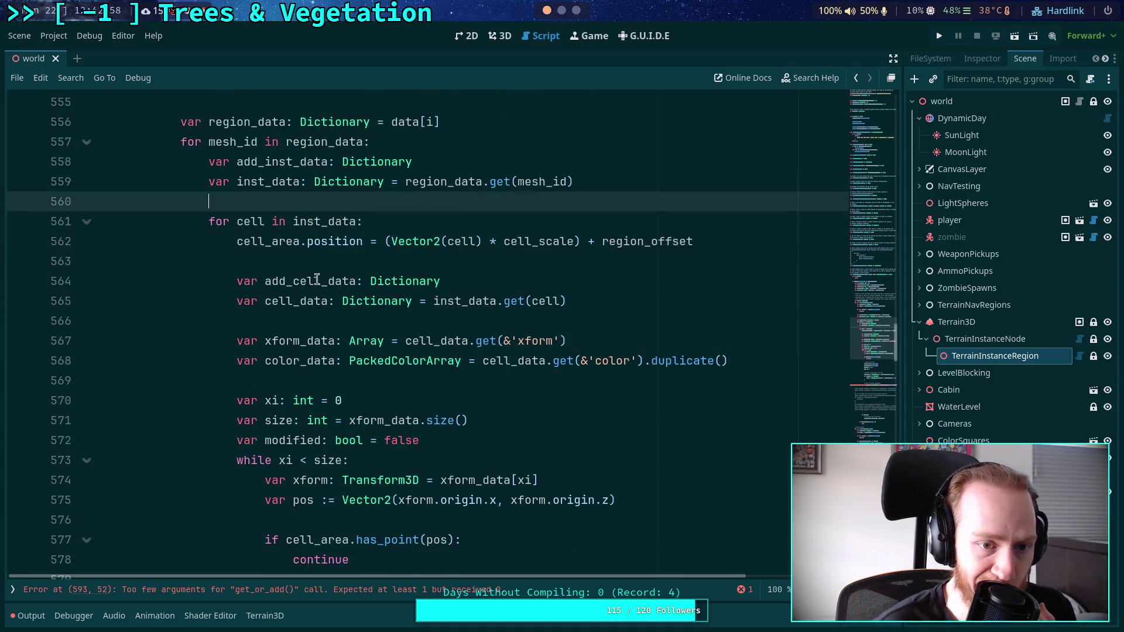
pyautogui.doubleClick(275, 162)
pyautogui.scroll(-6, 369, 323)
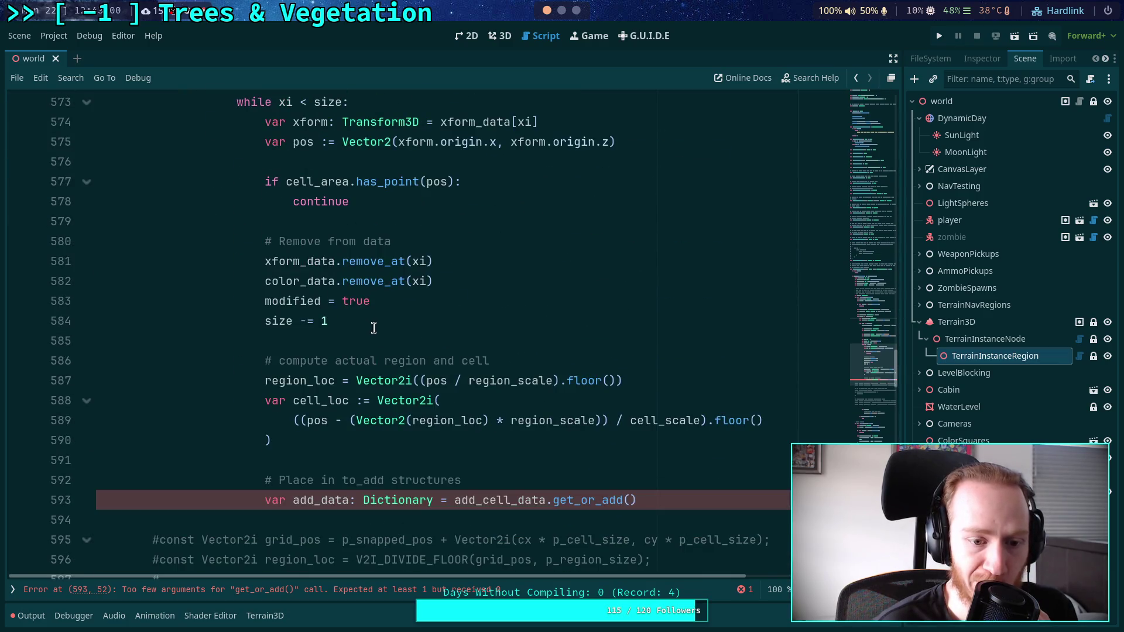
pyautogui.scroll(4, 369, 439)
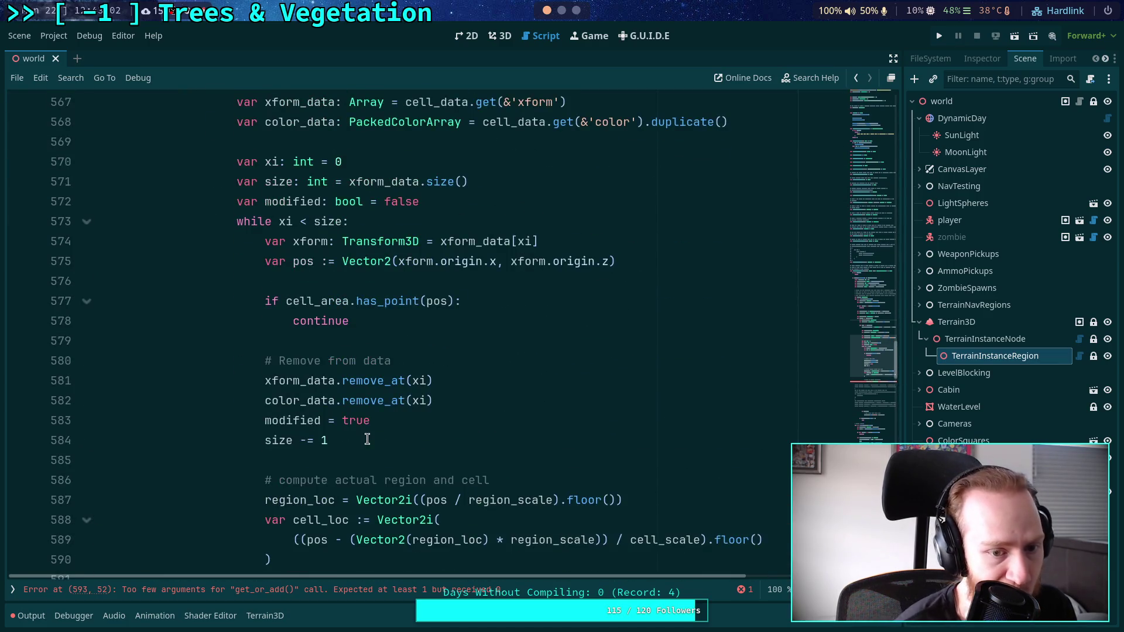
pyautogui.click(479, 155)
pyautogui.hotkey('shift', 'Up')
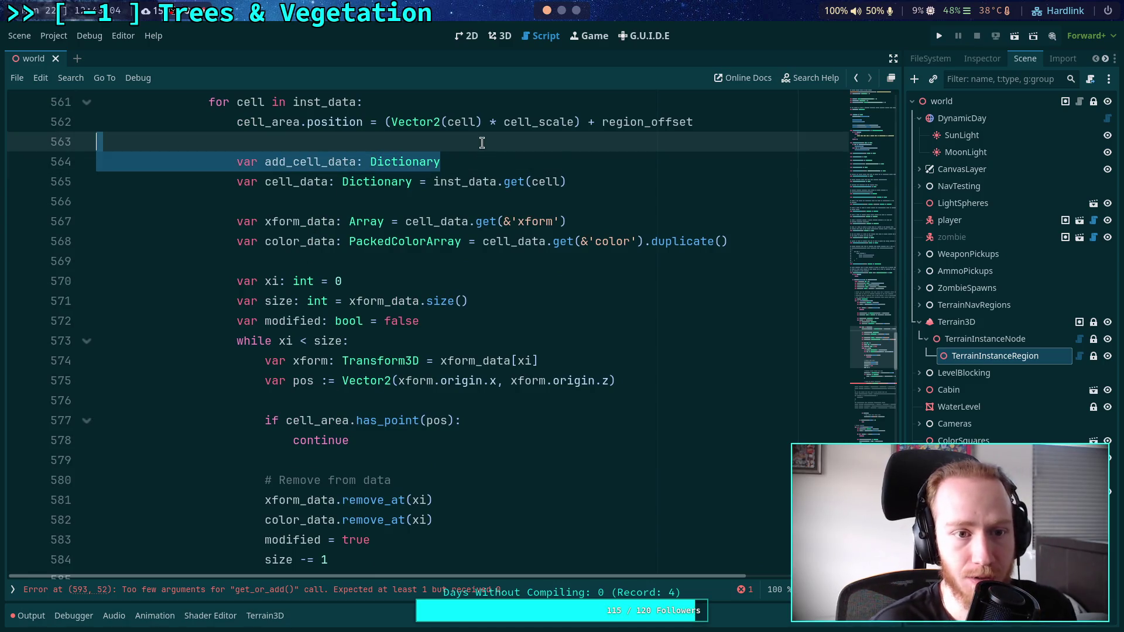
pyautogui.press('BackSpace')
pyautogui.press('BackSpace')
pyautogui.press('BackSpace')
pyautogui.press('BackSpace')
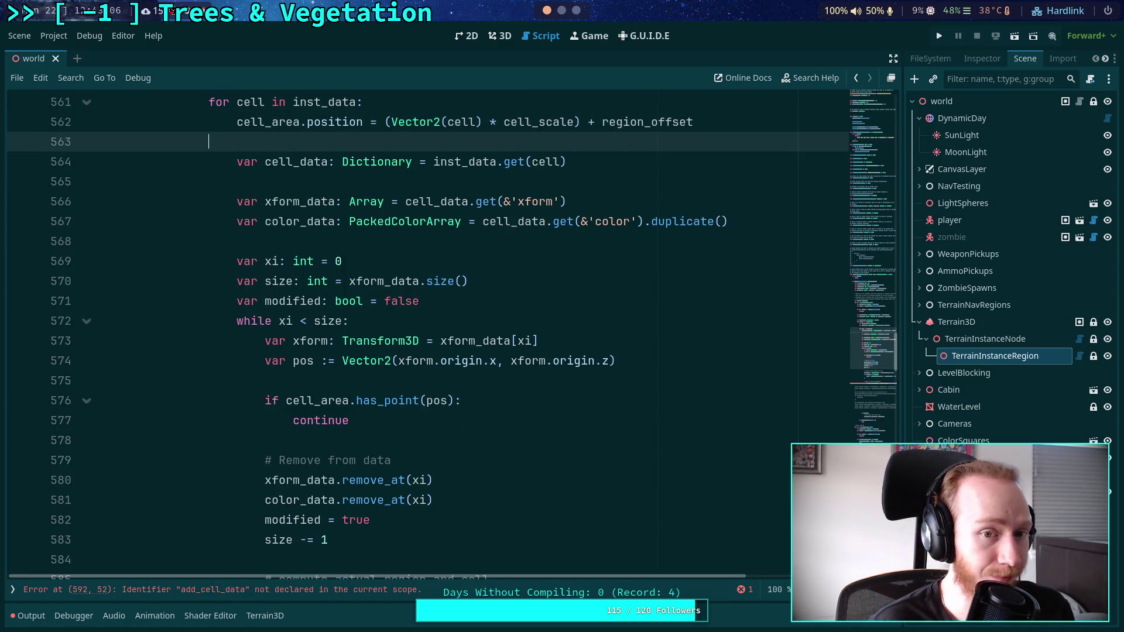
pyautogui.press('BackSpace')
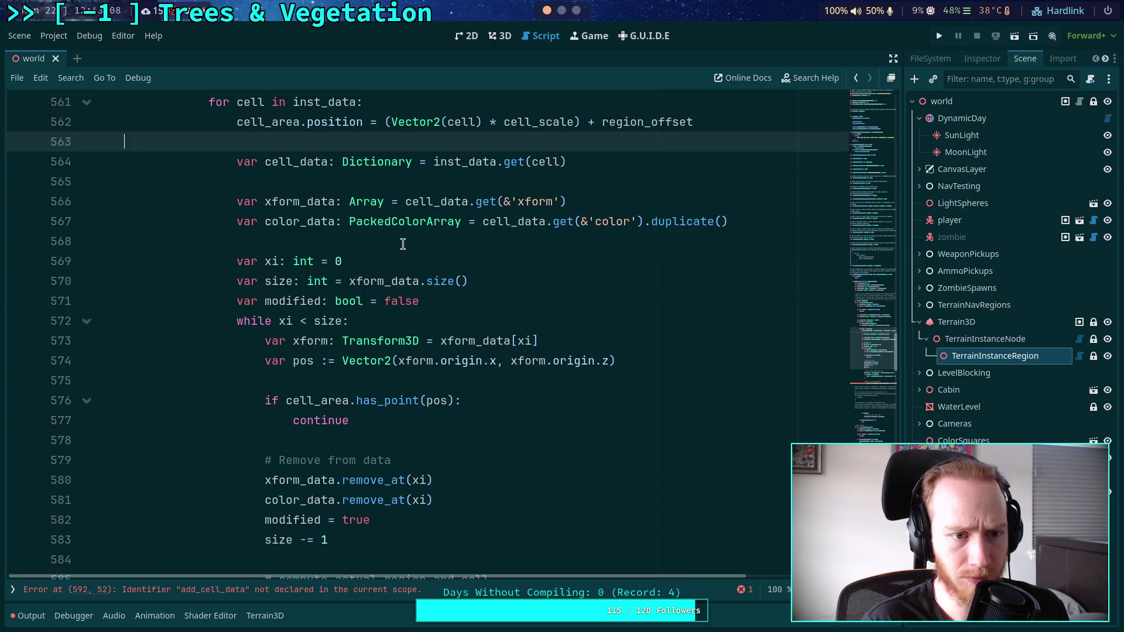
pyautogui.scroll(1, 404, 239)
pyautogui.click(404, 238)
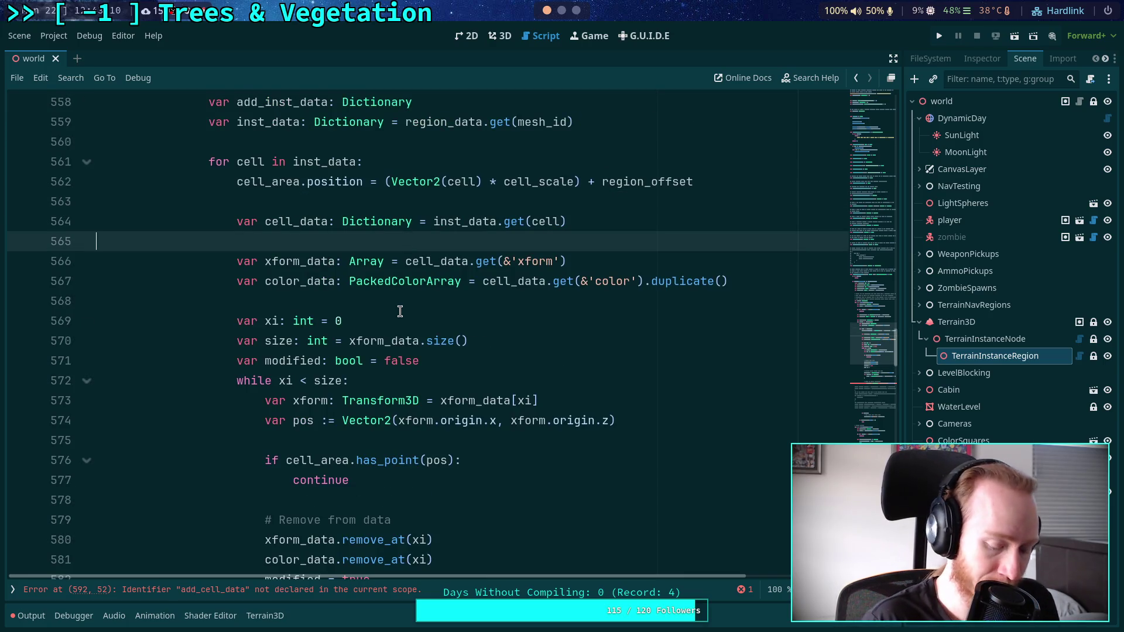
pyautogui.hotkey('ctrl', 's')
pyautogui.press('BackSpace')
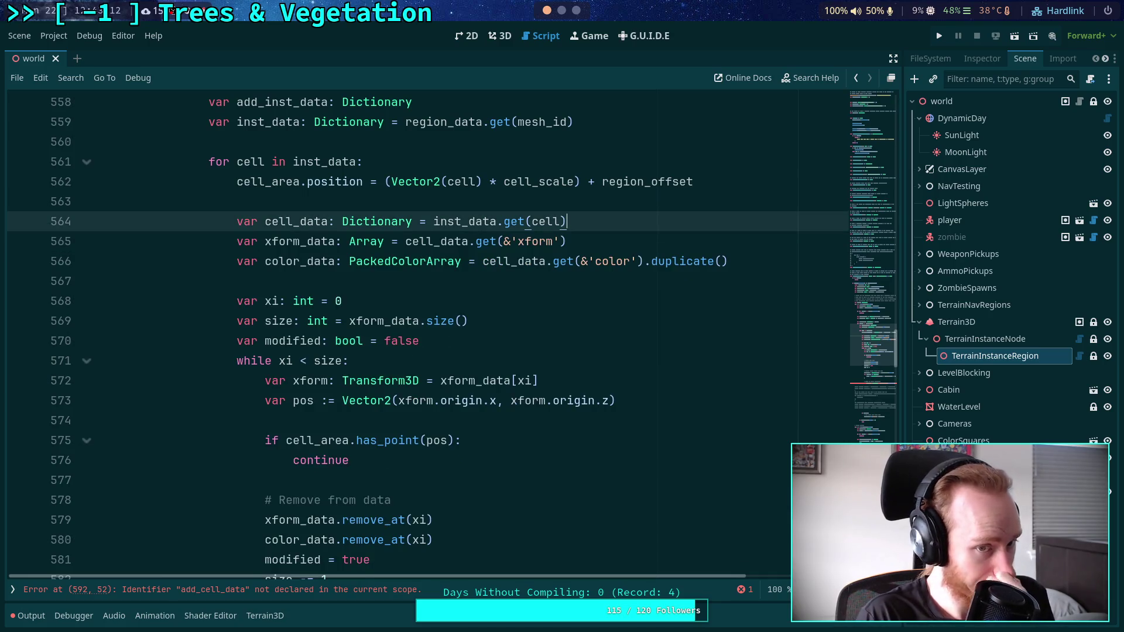
pyautogui.hotkey('ctrl', 's')
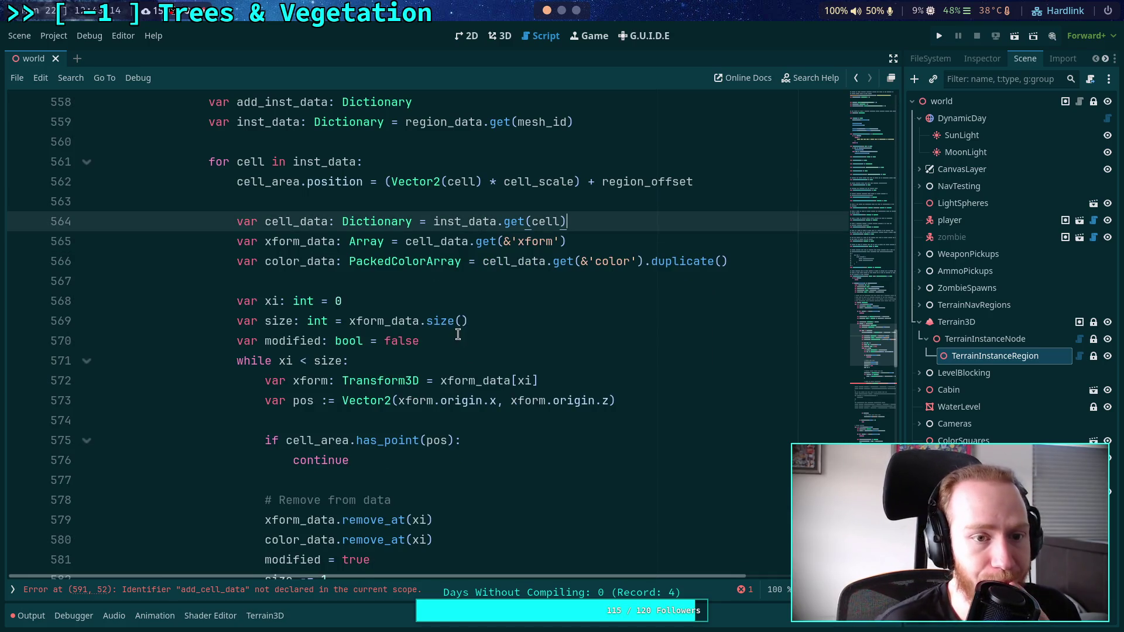
pyautogui.scroll(-5, 505, 354)
pyautogui.click(671, 459)
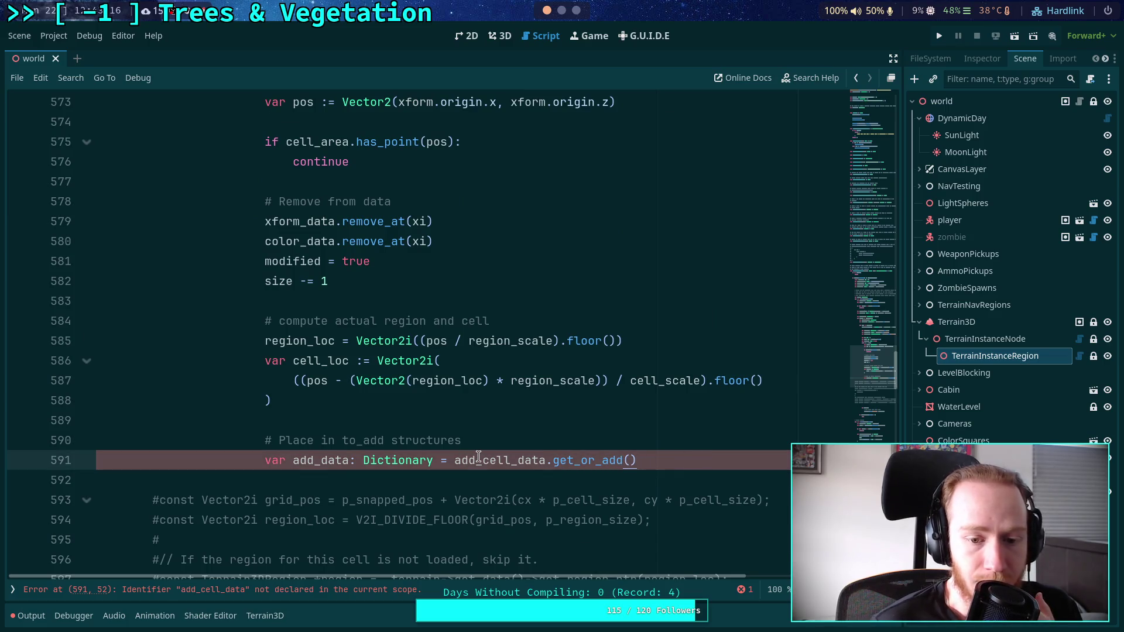
pyautogui.moveTo(458, 459); pyautogui.dragTo(696, 460)
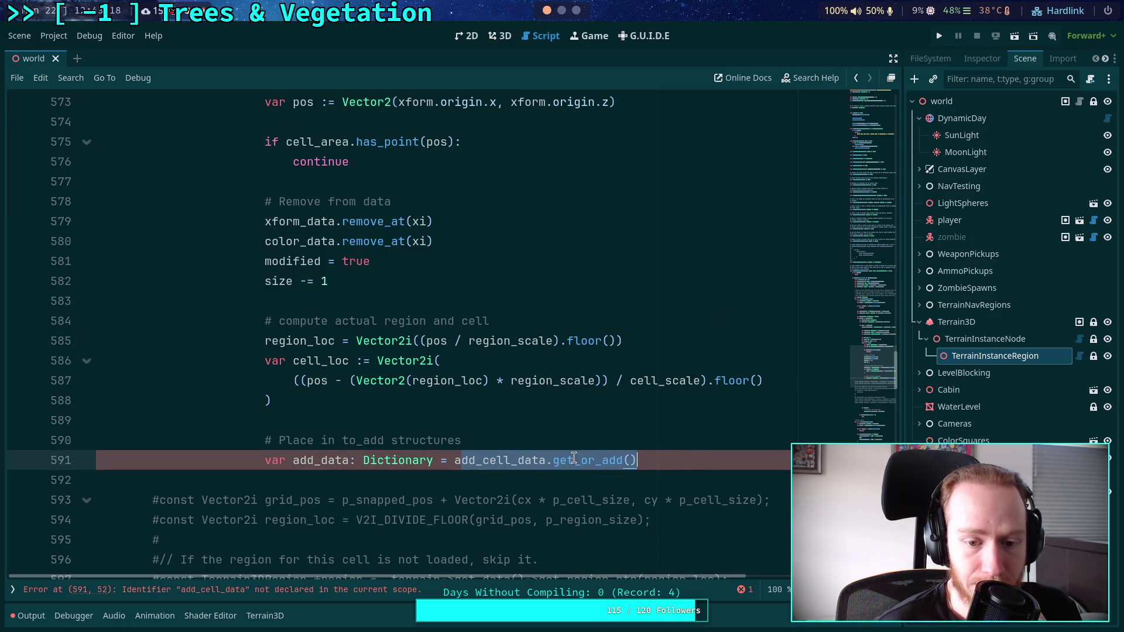
pyautogui.click(447, 460)
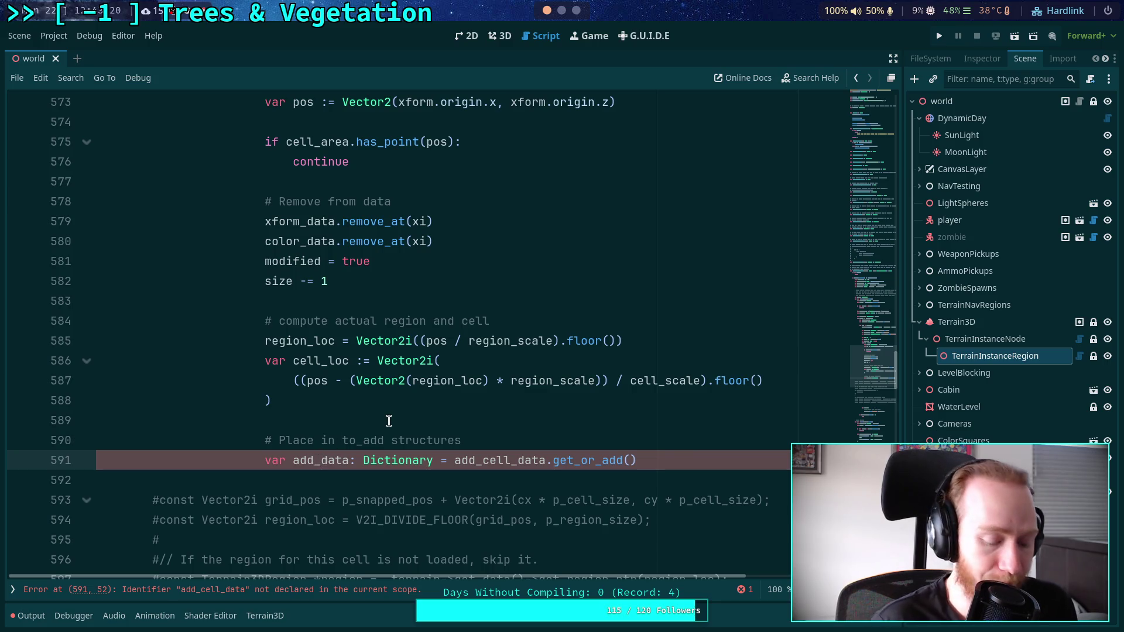
pyautogui.write('cell_')
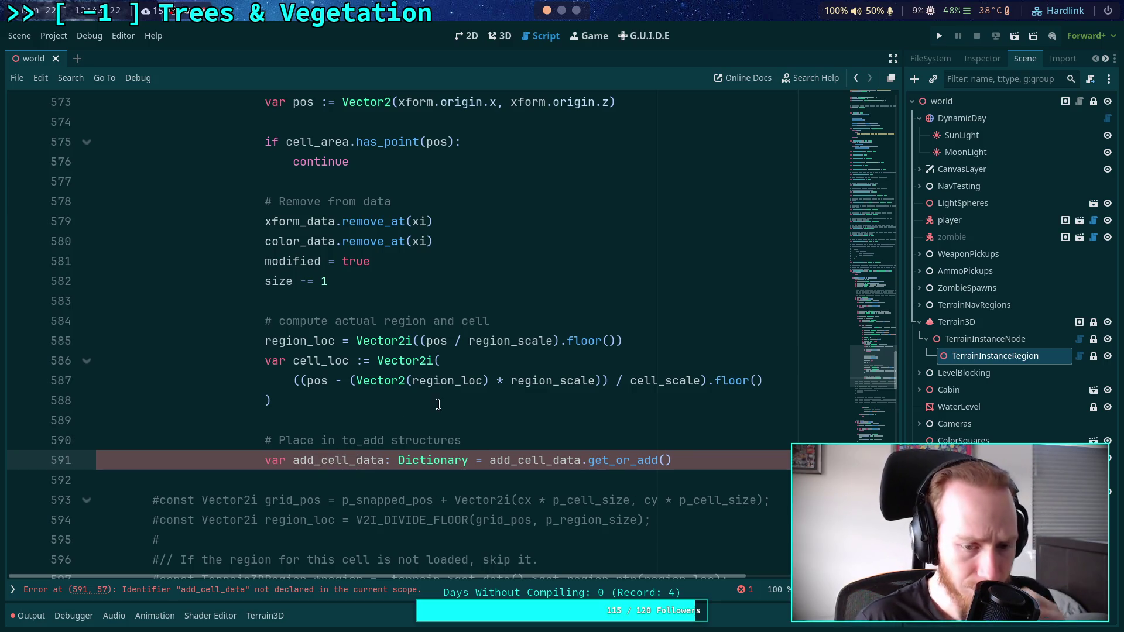
pyautogui.scroll(5, 353, 406)
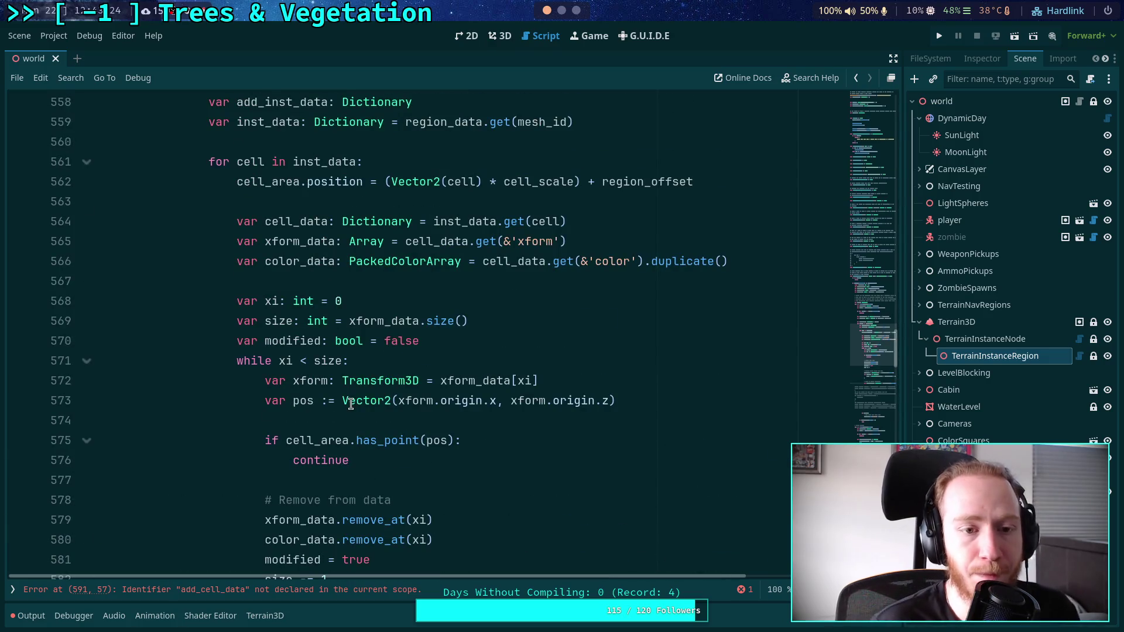
pyautogui.moveTo(351, 404)
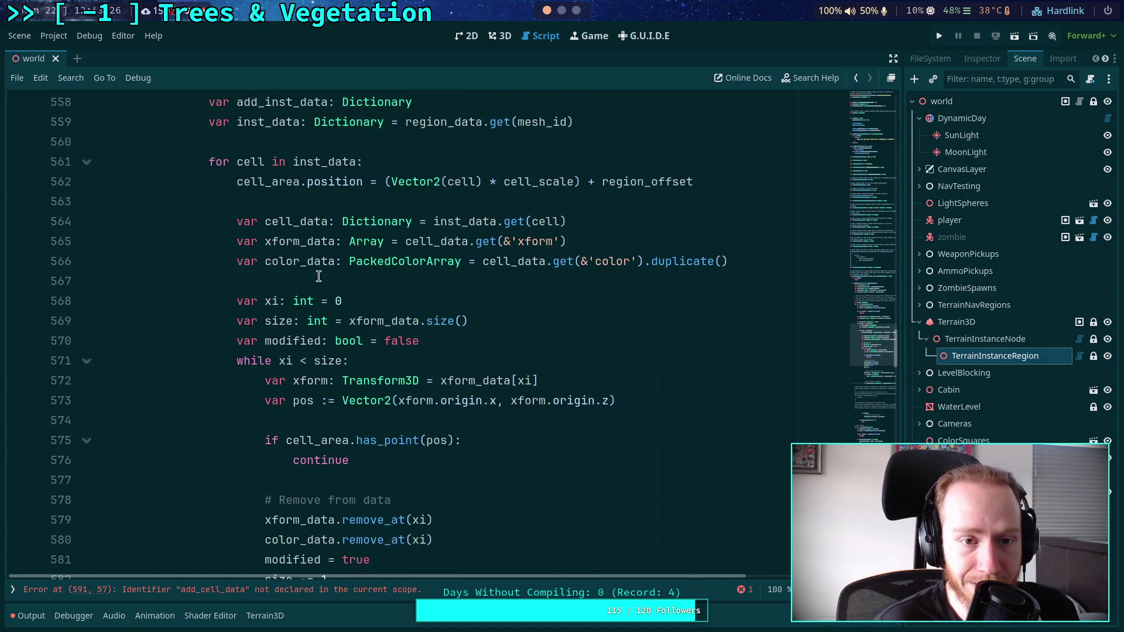
pyautogui.scroll(2, 322, 247)
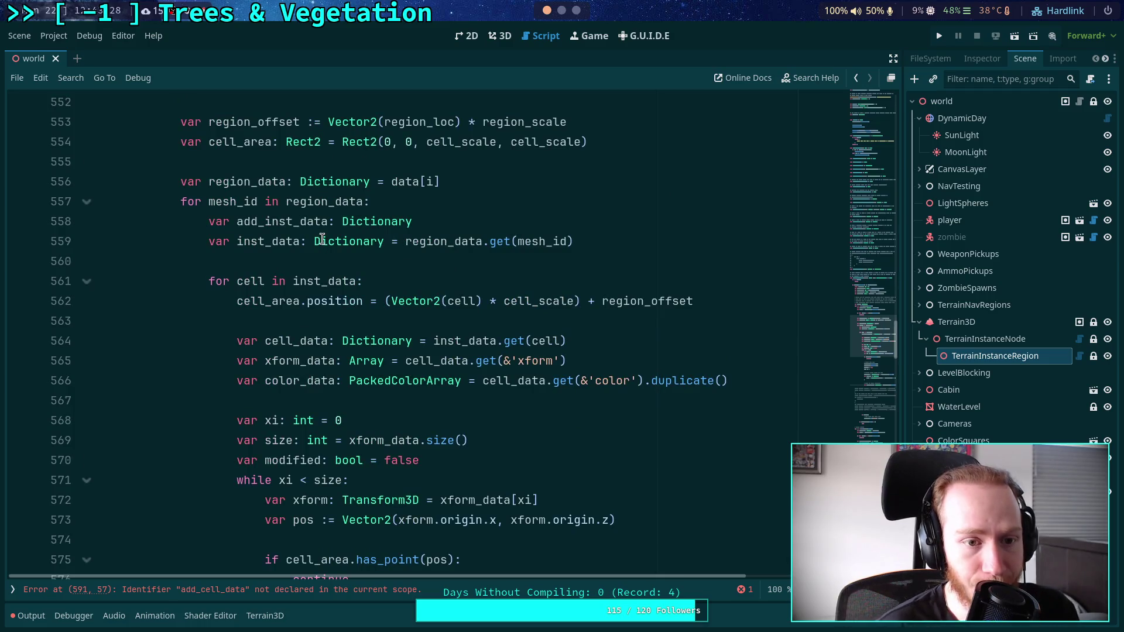
pyautogui.scroll(-9, 322, 237)
# Replace line 591 with an add_region_data: Dictionary declaration from to_add, checking the to_add declaration.
pyautogui.moveTo(321, 341)
pyautogui.mouseDown()
pyautogui.moveTo(549, 347)
pyautogui.moveTo(717, 334)
pyautogui.mouseUp()
pyautogui.write('regi')
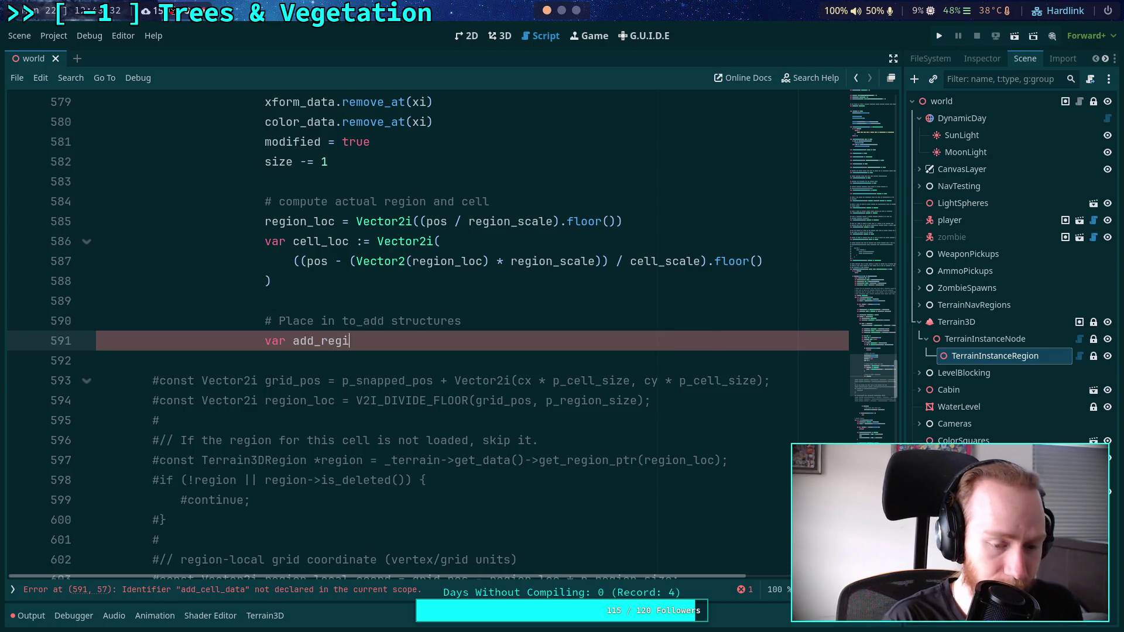
pyautogui.write('on_data: Diction')
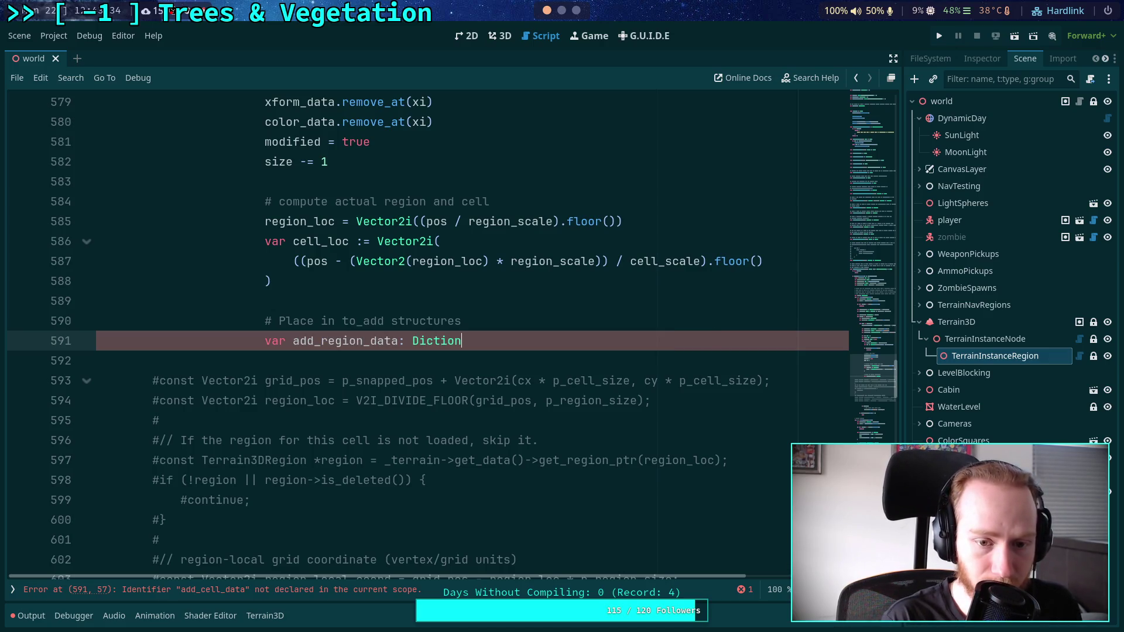
pyautogui.write('aryt')
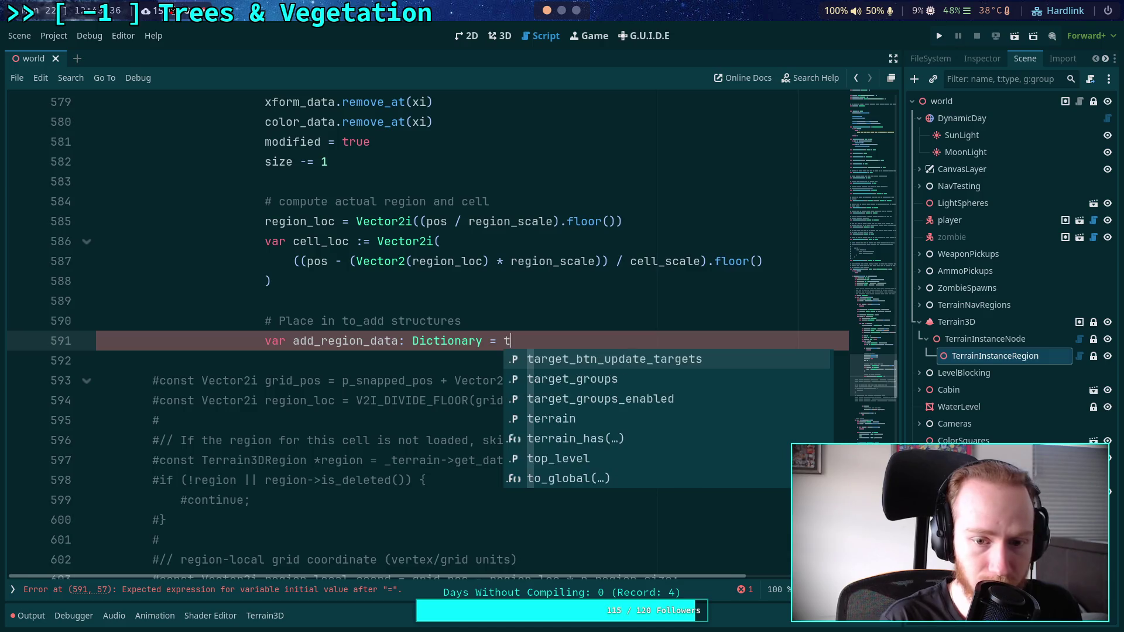
pyautogui.write('o_add')
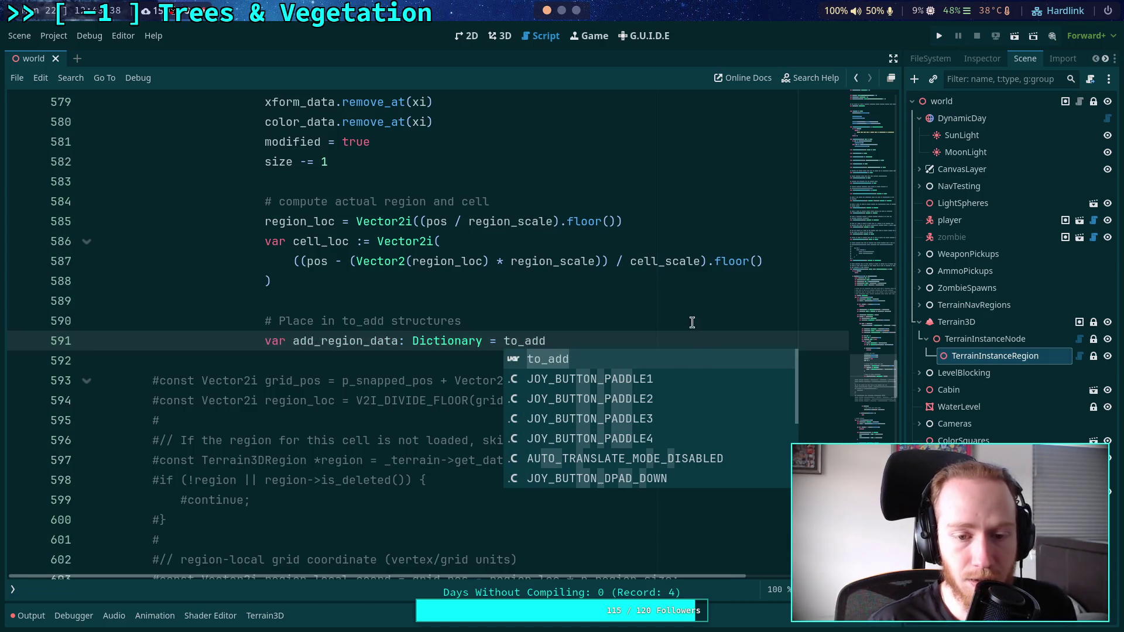
pyautogui.scroll(9, 648, 297)
pyautogui.scroll(4, 527, 299)
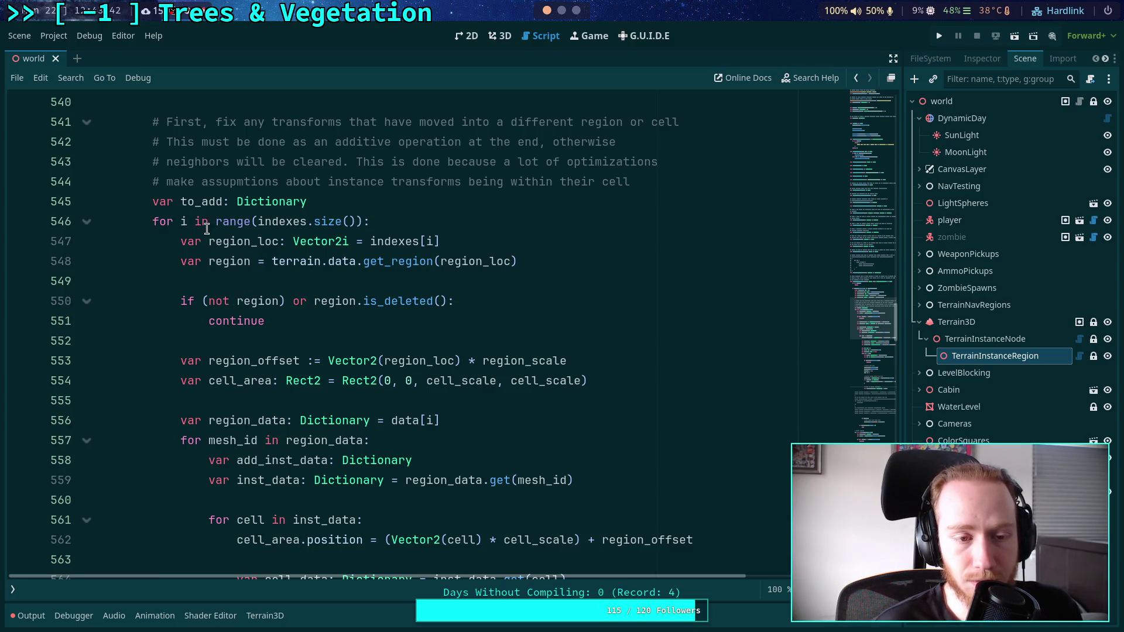
pyautogui.doubleClick(207, 203)
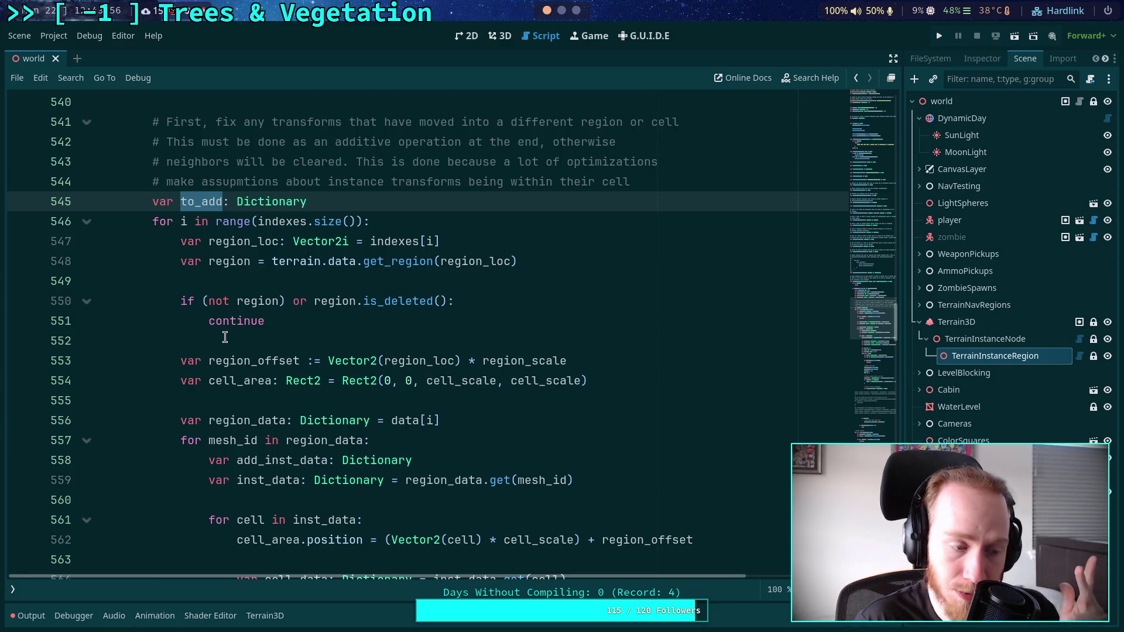
pyautogui.scroll(-8, 309, 339)
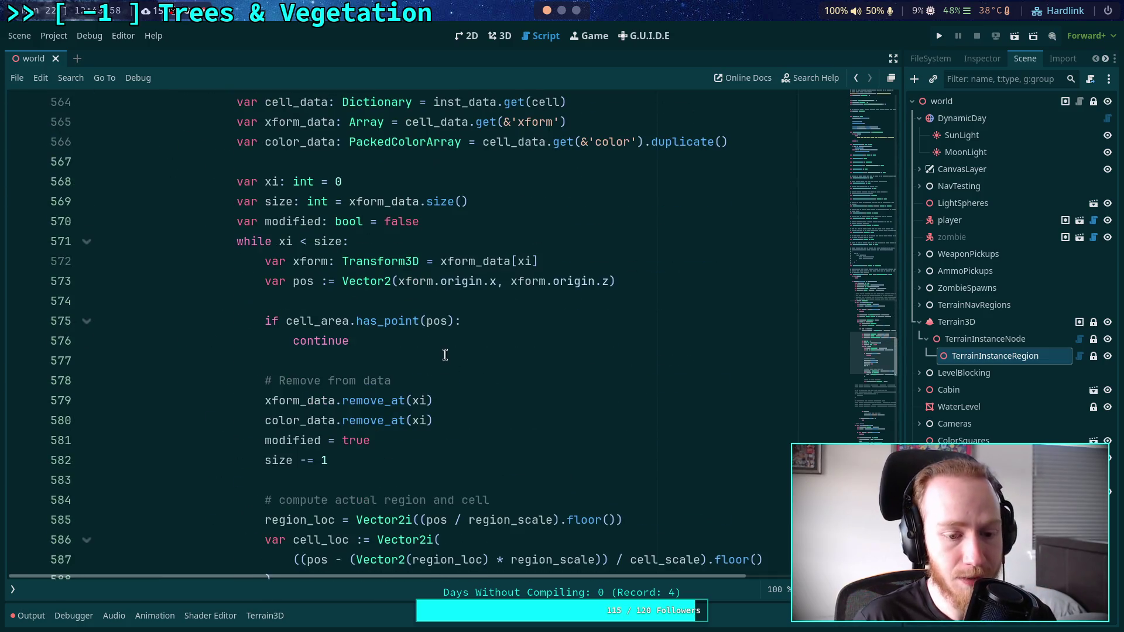
pyautogui.scroll(-5, 445, 354)
# Complete it as to_add.get_or_add(region_loc, Dictionary()) and begin the next var line.
pyautogui.click(603, 343)
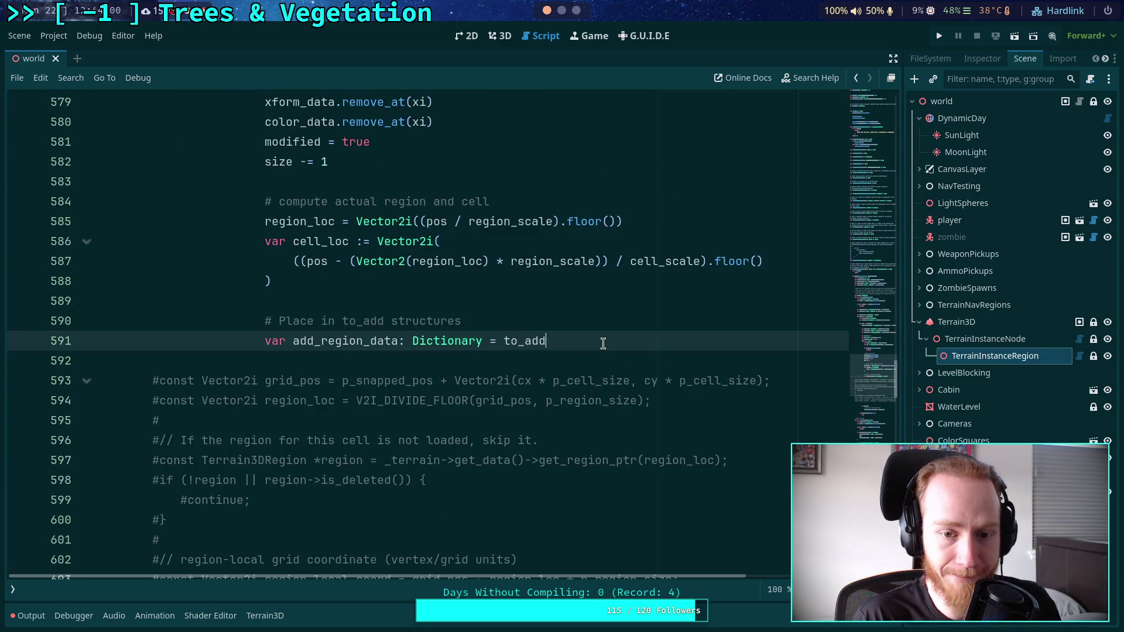
pyautogui.write('.gt')
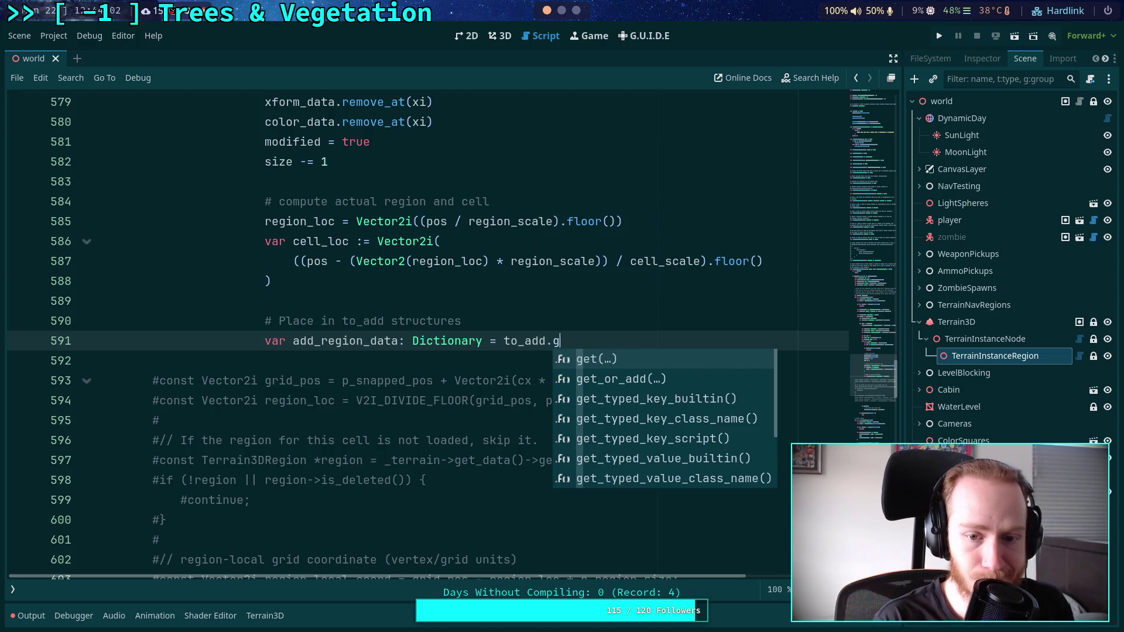
pyautogui.press('Return')
pyautogui.write('region_loc)')
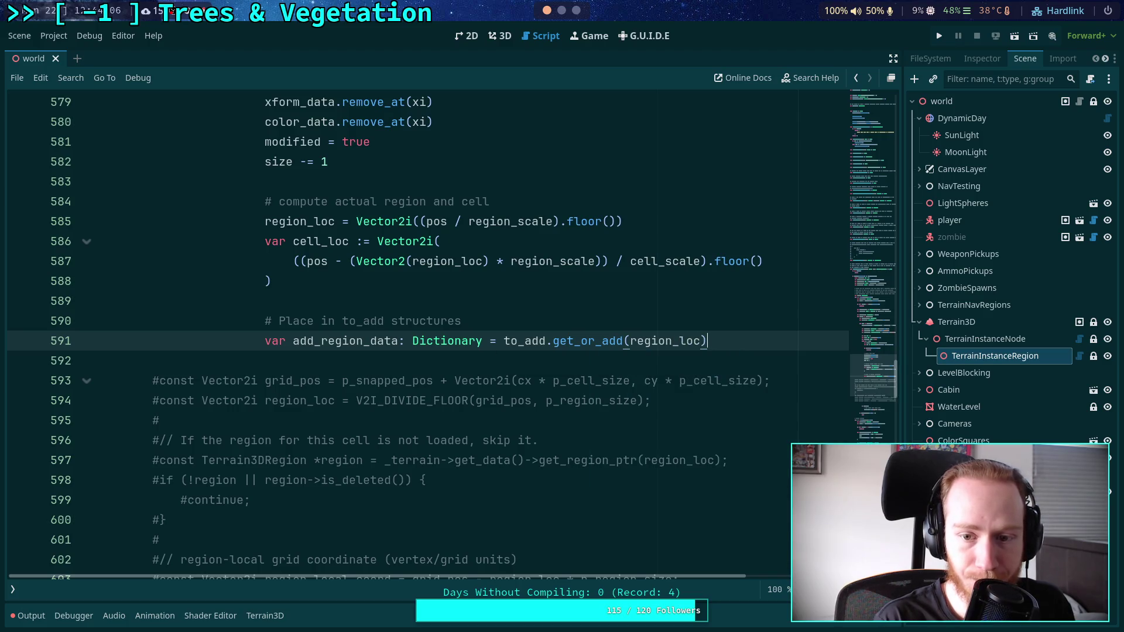
pyautogui.write(', Dictionar')
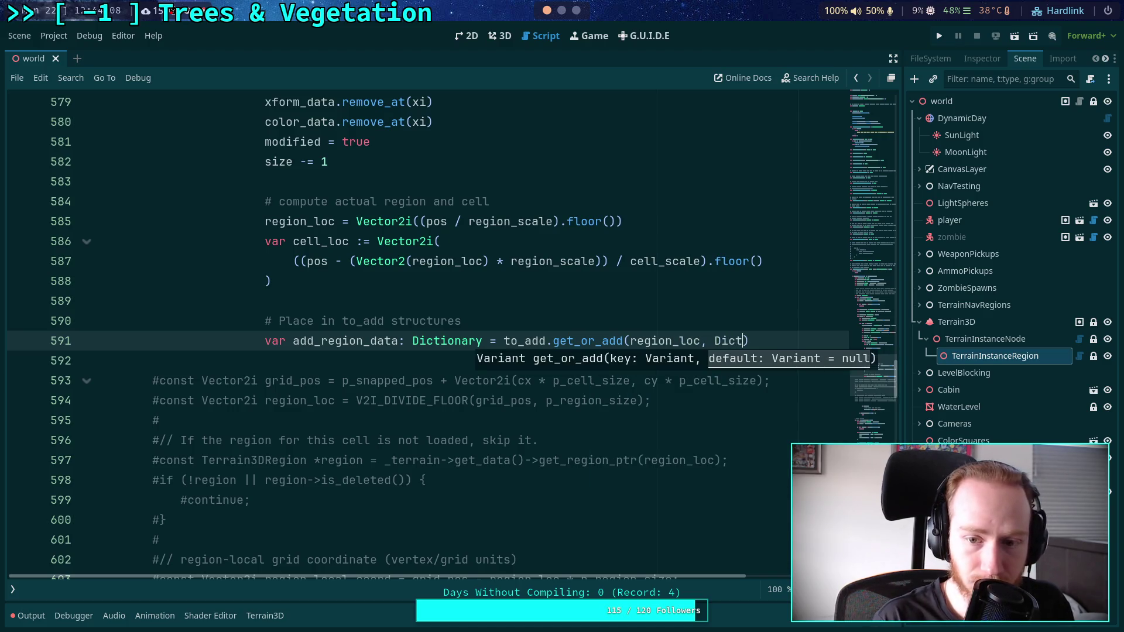
pyautogui.write('y()')
pyautogui.press('Return')
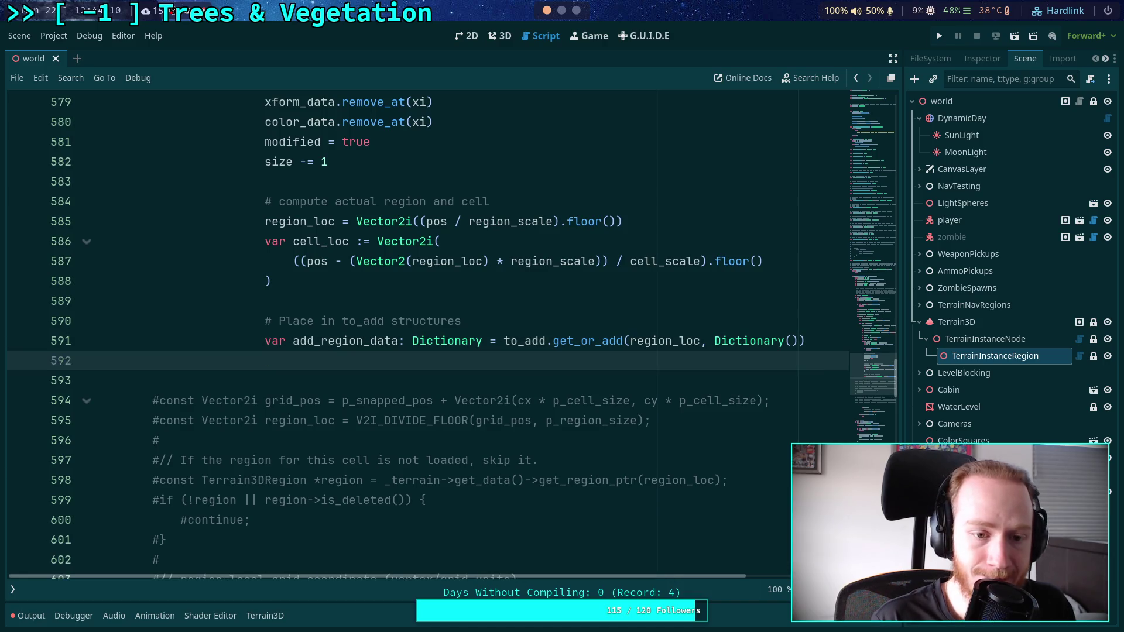
pyautogui.write('var a')
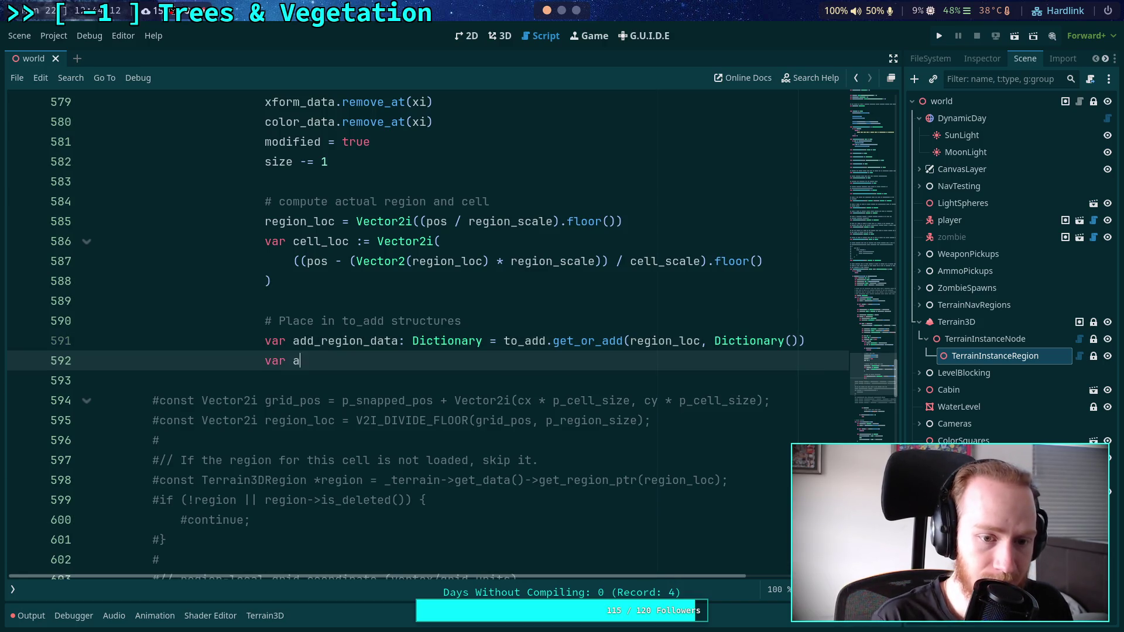
pyautogui.write('dd_cell_data:')
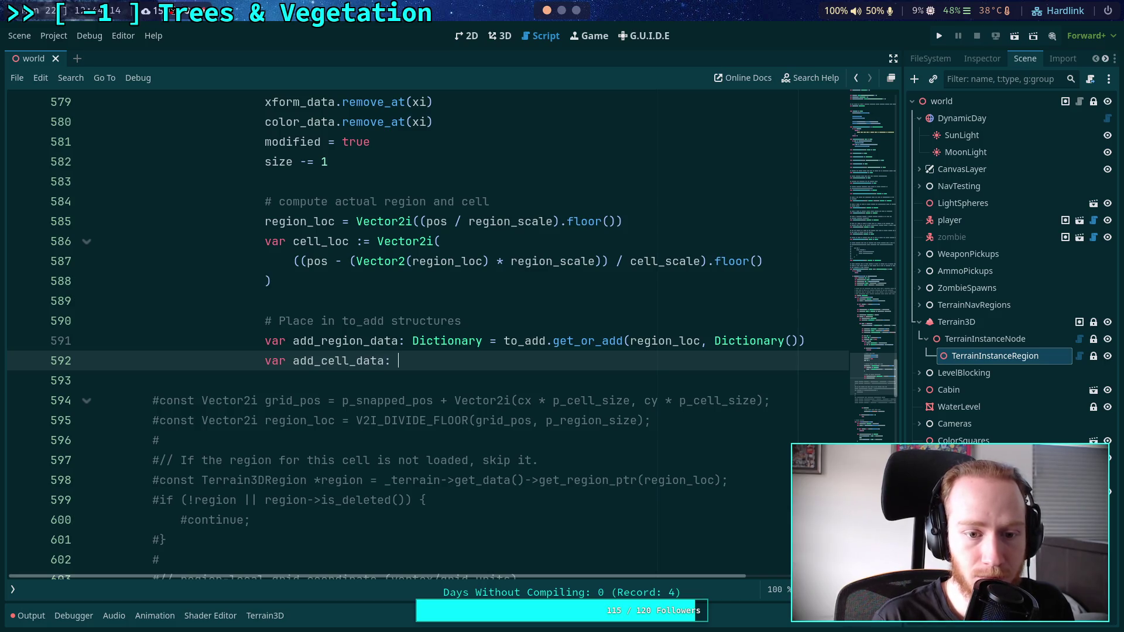
pyautogui.press('BackSpace')
pyautogui.press('BackSpace')
pyautogui.press('BackSpace')
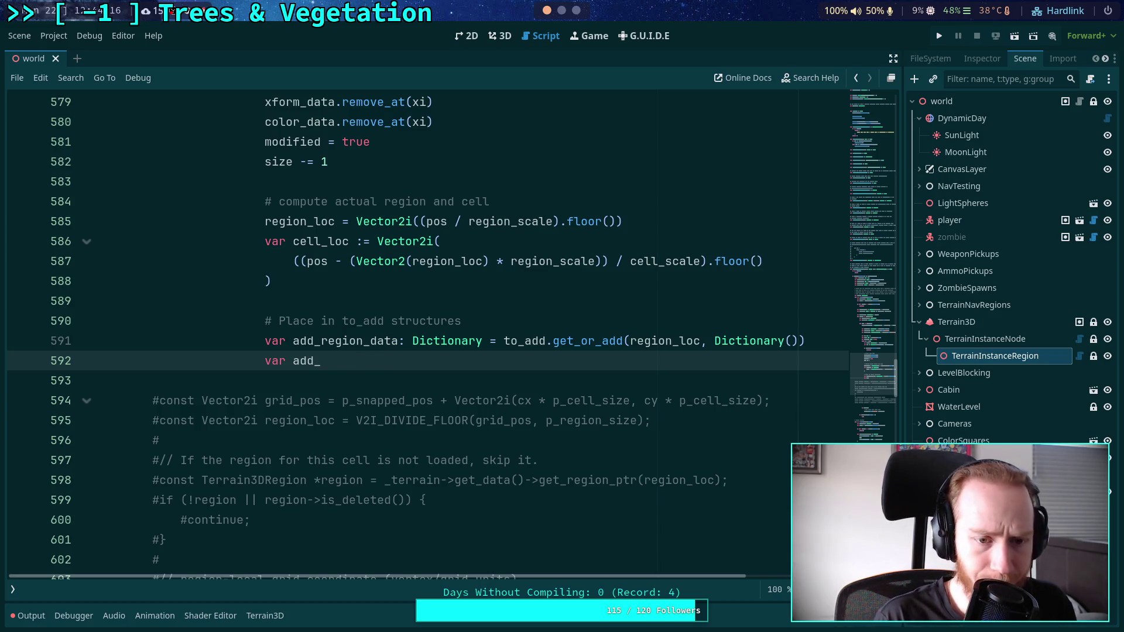
pyautogui.scroll(8, 503, 322)
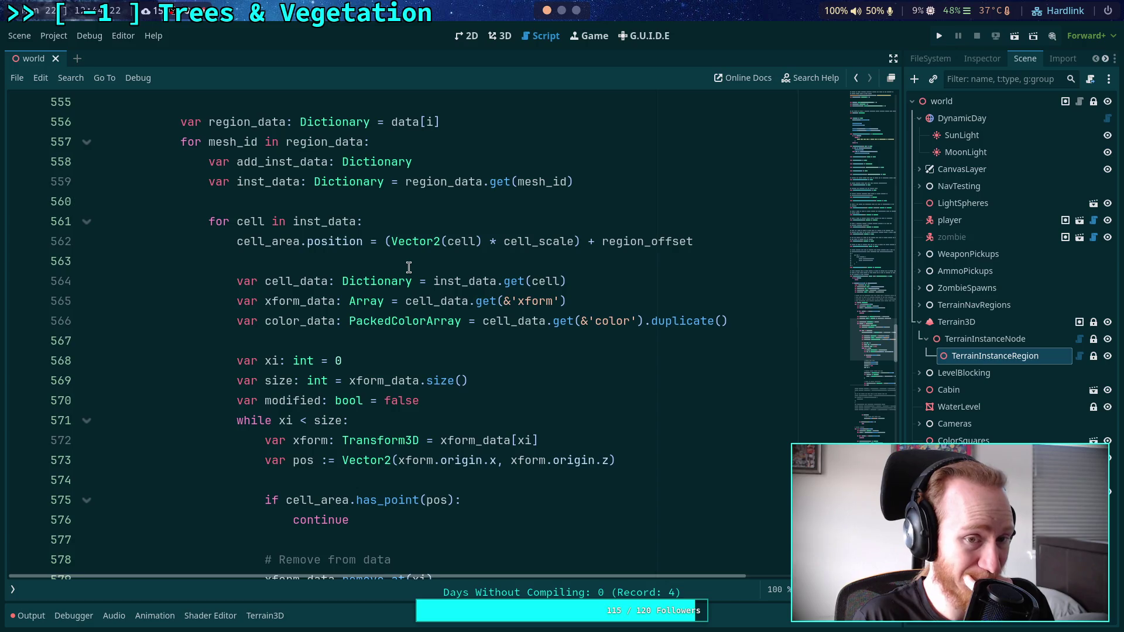
# Cut the unused add_inst_data line and delete the leftover lines after the colour write-back.
pyautogui.click(449, 162)
pyautogui.hotkey('ctrl', 'x')
pyautogui.scroll(-9, 374, 398)
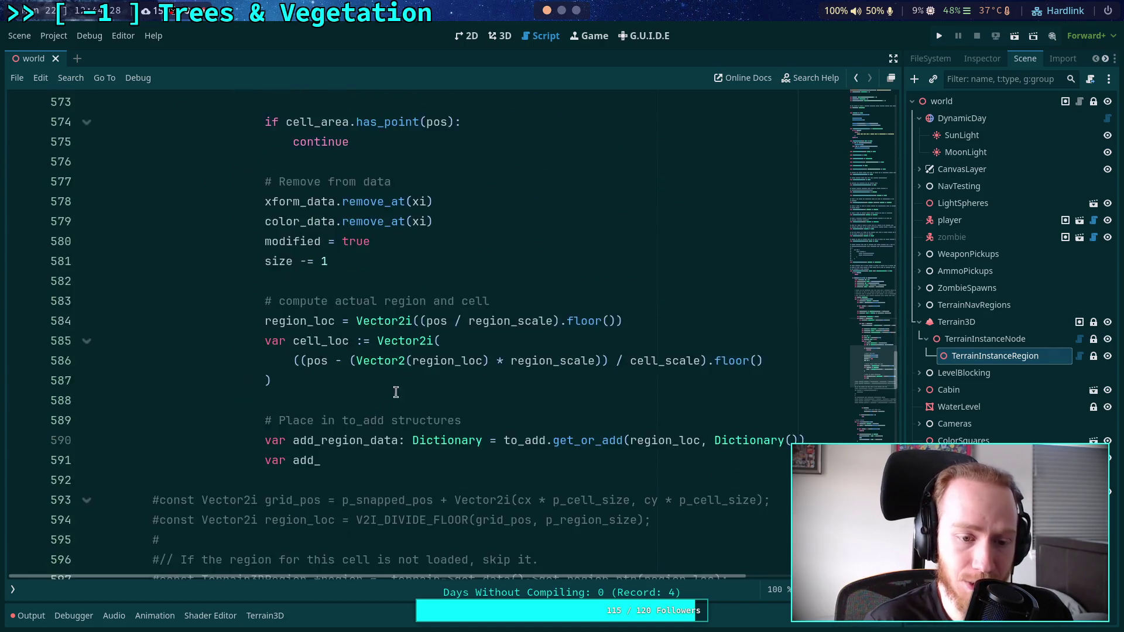
pyautogui.scroll(-5, 333, 408)
pyautogui.moveTo(264, 421)
pyautogui.mouseDown()
pyautogui.moveTo(268, 398)
pyautogui.moveTo(216, 383)
pyautogui.mouseUp()
pyautogui.press('BackSpace')
pyautogui.press('BackSpace')
# Scroll back up to the color_data removal line near line 578.
pyautogui.scroll(2, 490, 356)
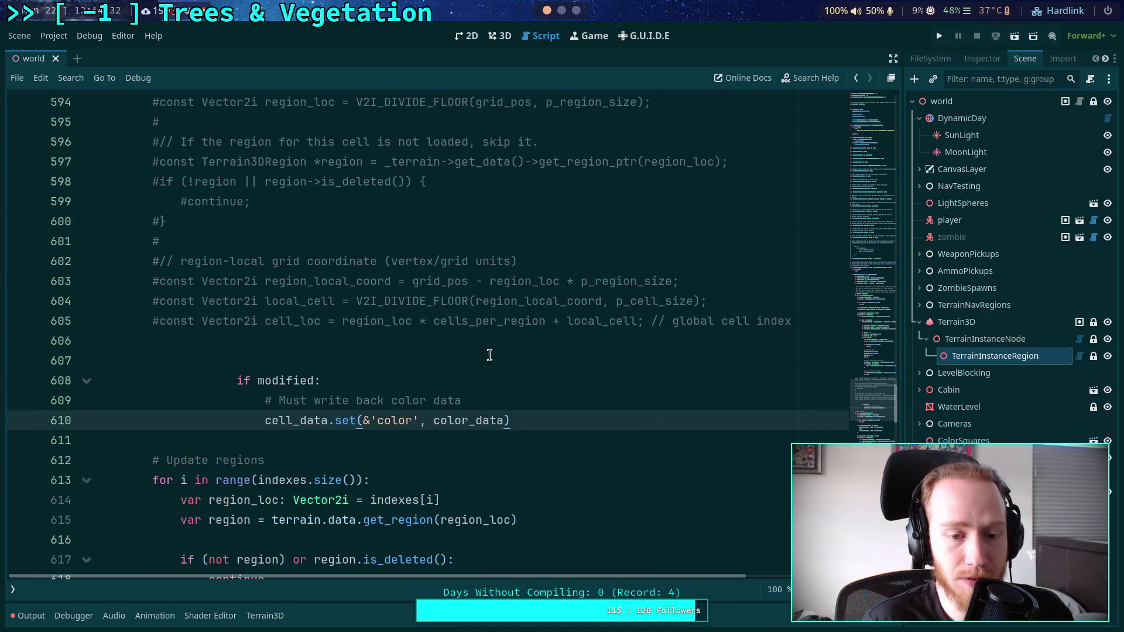
pyautogui.scroll(5, 312, 319)
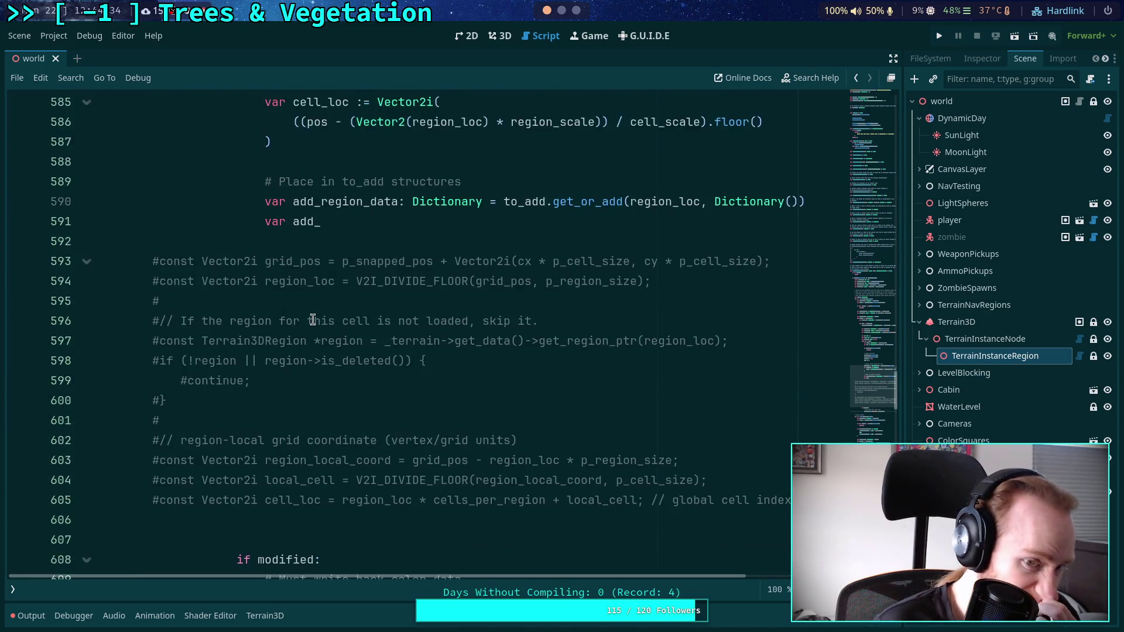
pyautogui.scroll(5, 312, 319)
pyautogui.scroll(-1, 359, 402)
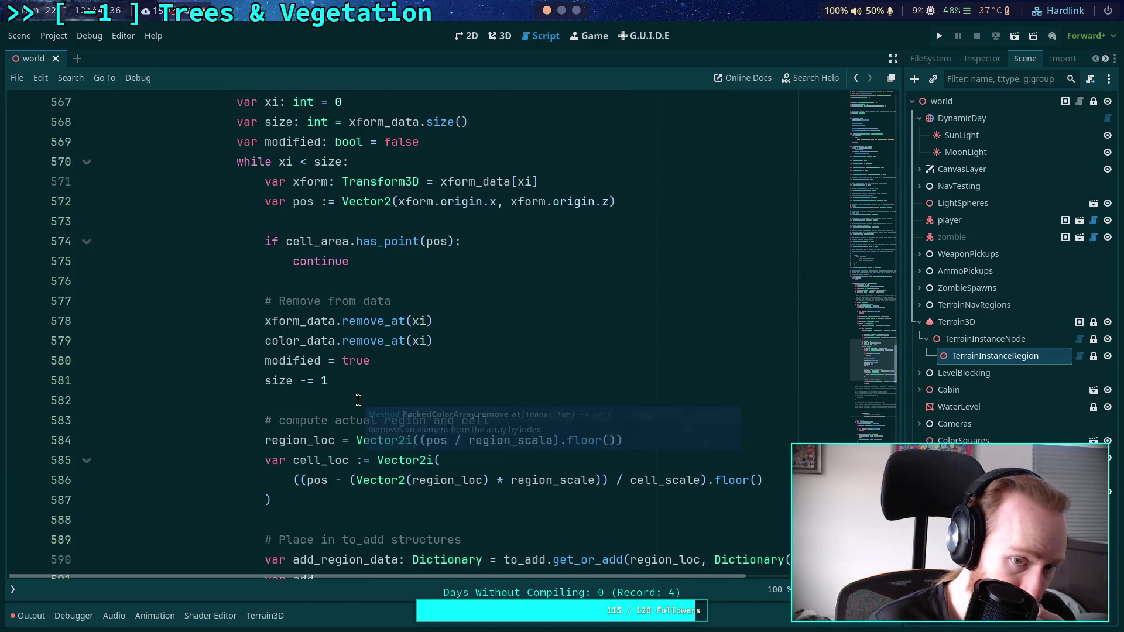
pyautogui.scroll(-1, 344, 484)
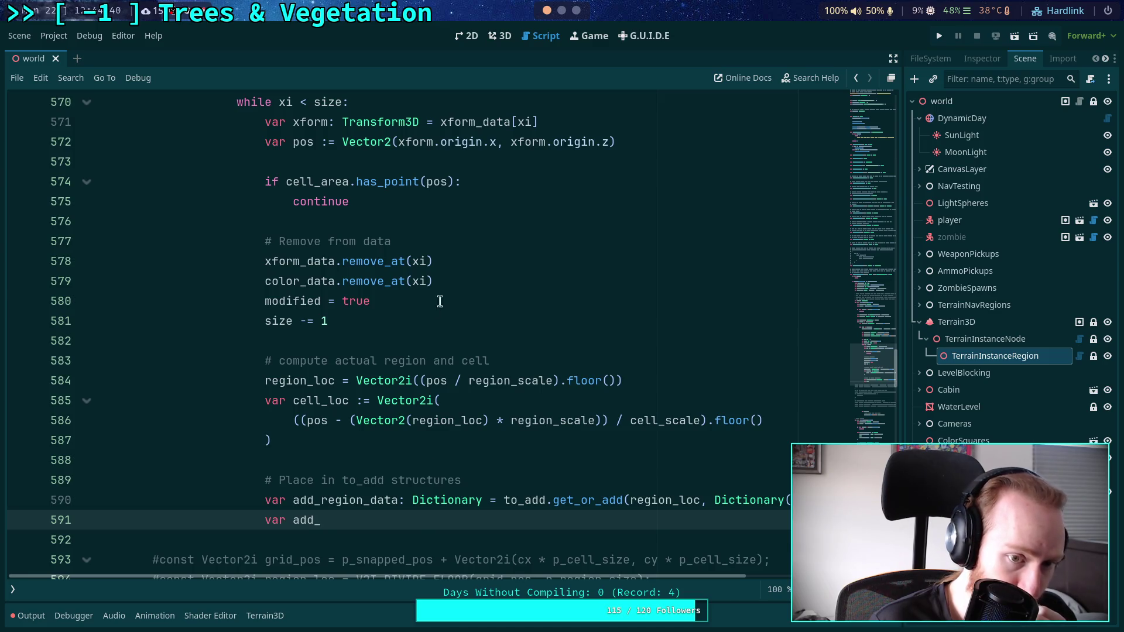
pyautogui.click(499, 279)
# Add the comments '# This modifies it in-place' to line 578 and '# This must be written back' to line 579.
pyautogui.press('Up')
pyautogui.write('# This modifies it in-p')
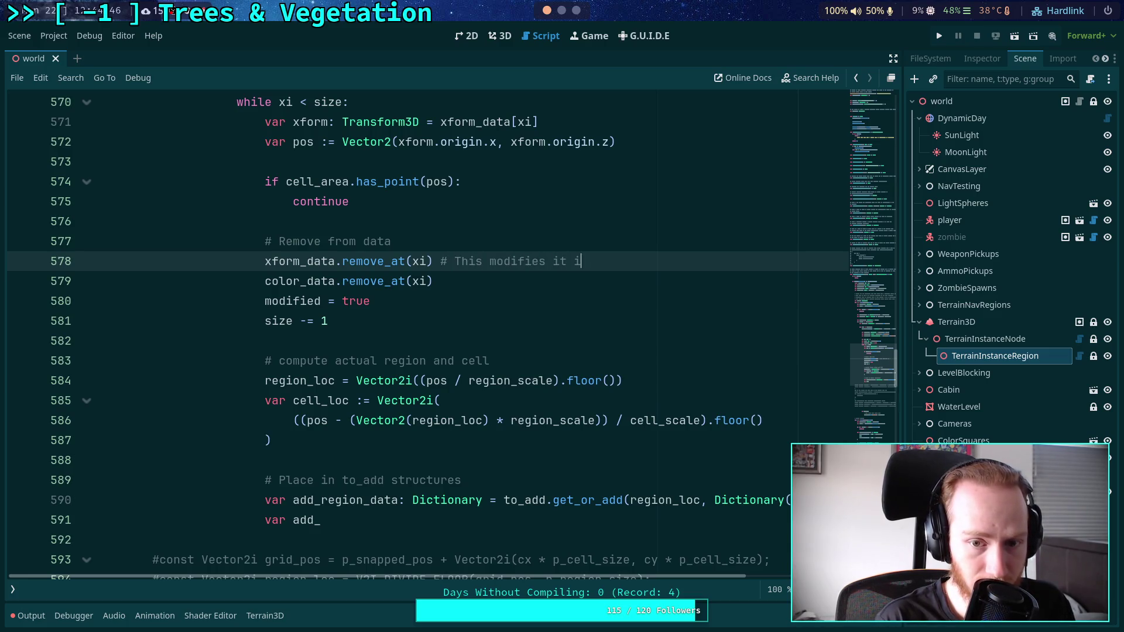
pyautogui.write('lace')
pyautogui.press('Down')
pyautogui.write('#')
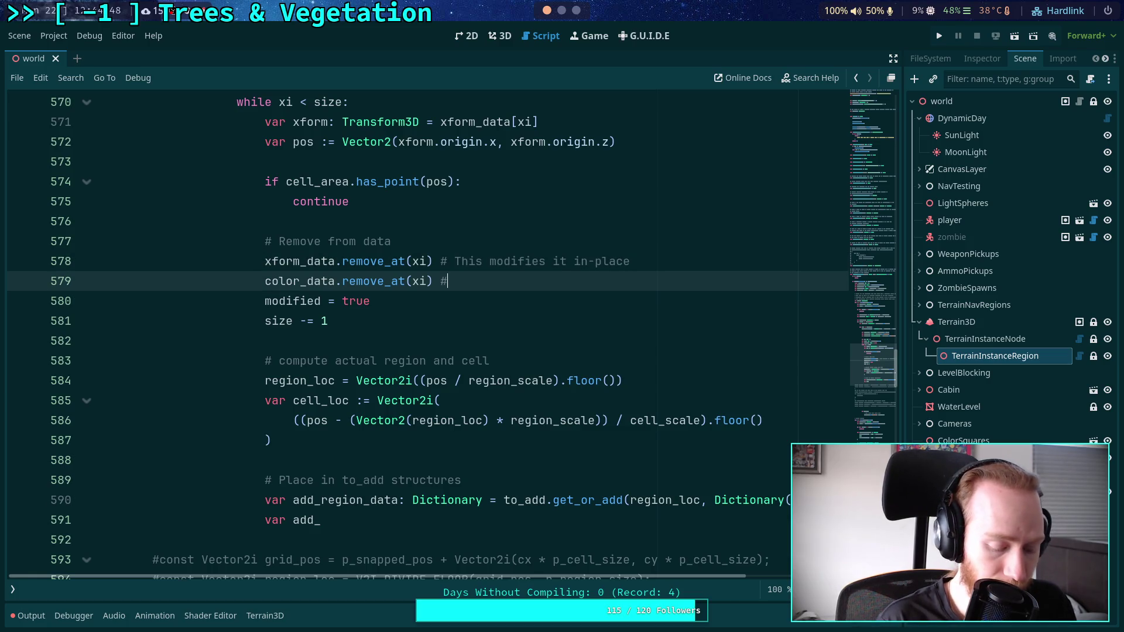
pyautogui.write(' This must be written back')
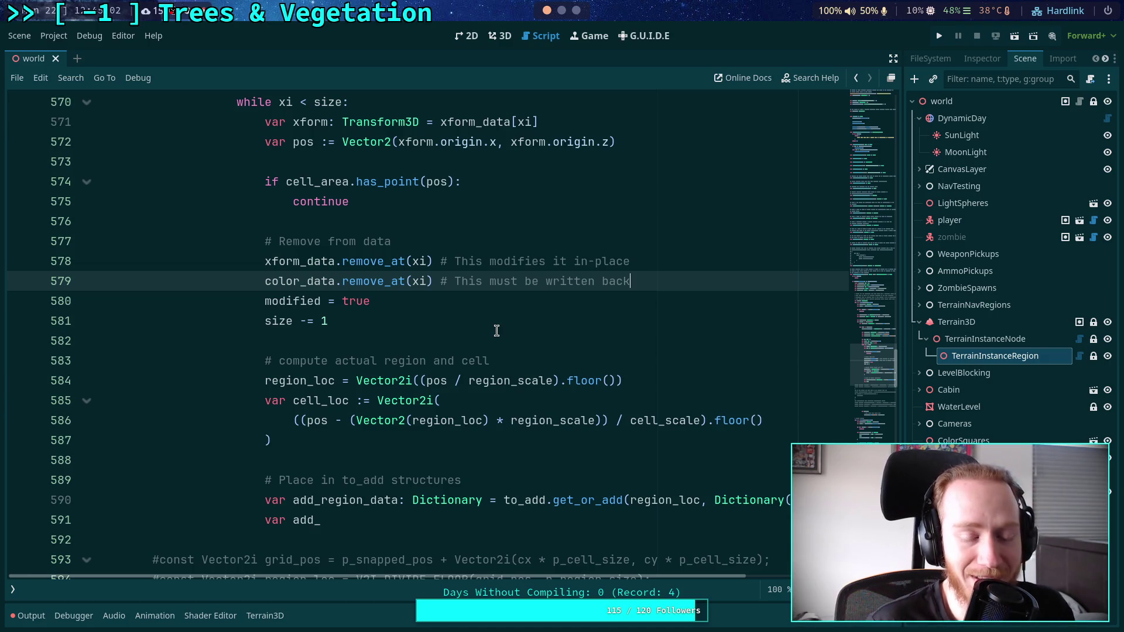
pyautogui.click(398, 338)
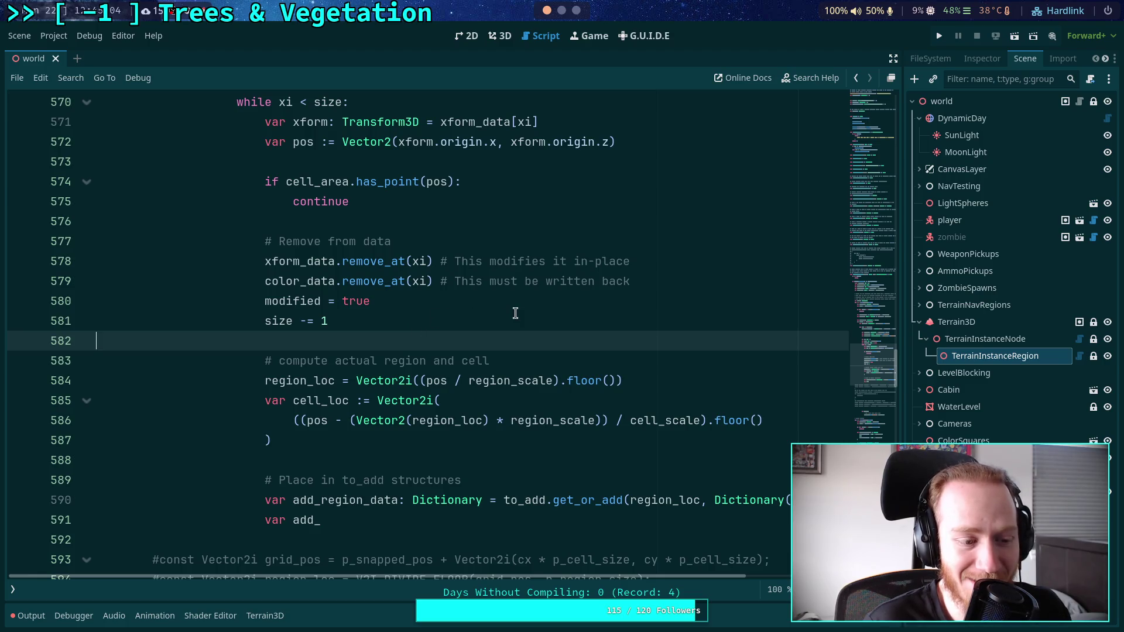
pyautogui.scroll(-1, 515, 310)
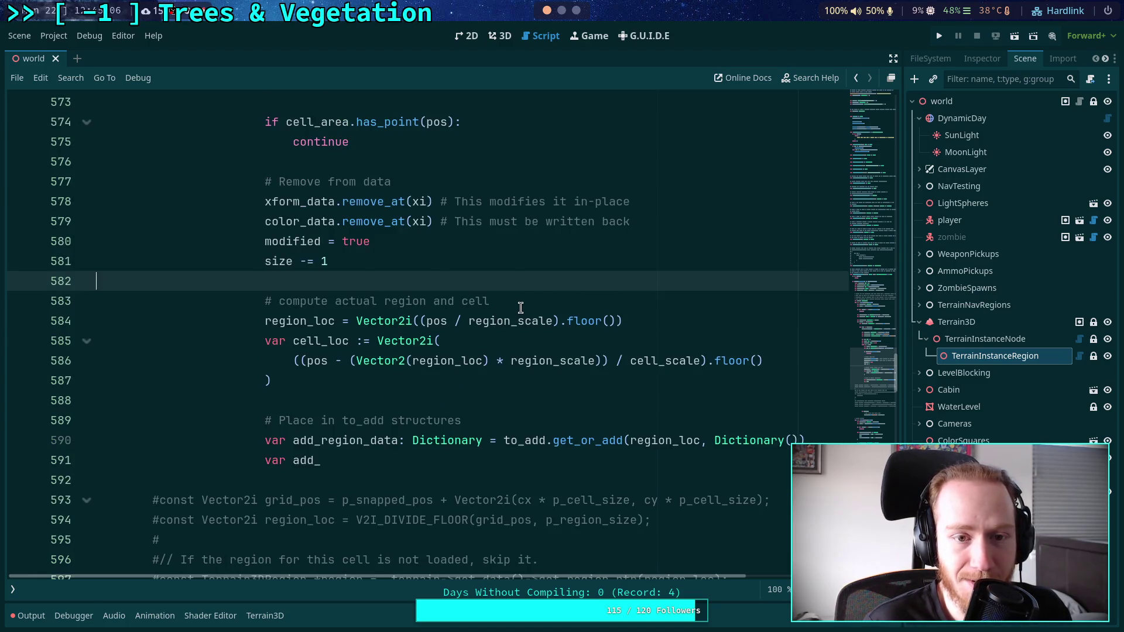
pyautogui.scroll(1, 520, 308)
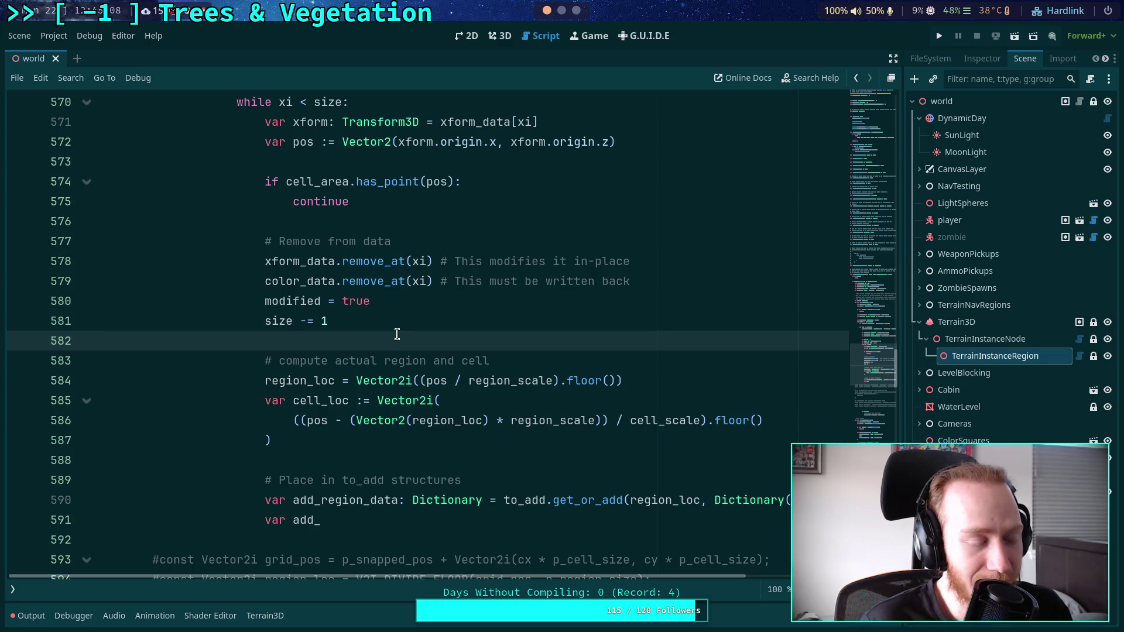
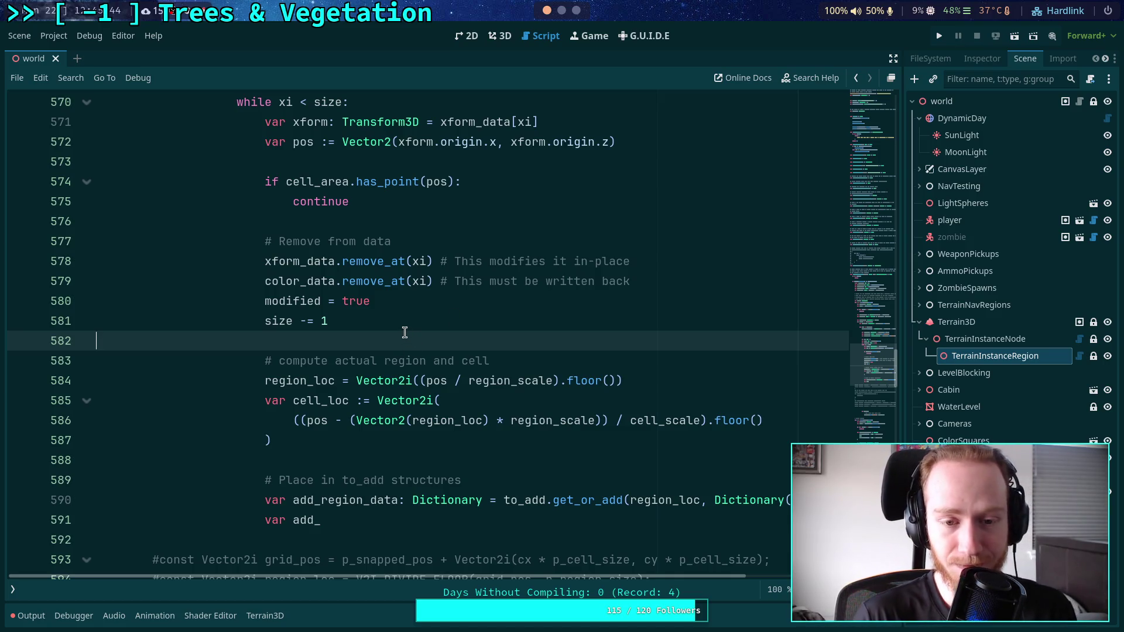
# Continue line 591 as 'var add_cell_data: Dictionary = add_region_data.get_o…'.
pyautogui.scroll(-1, 427, 321)
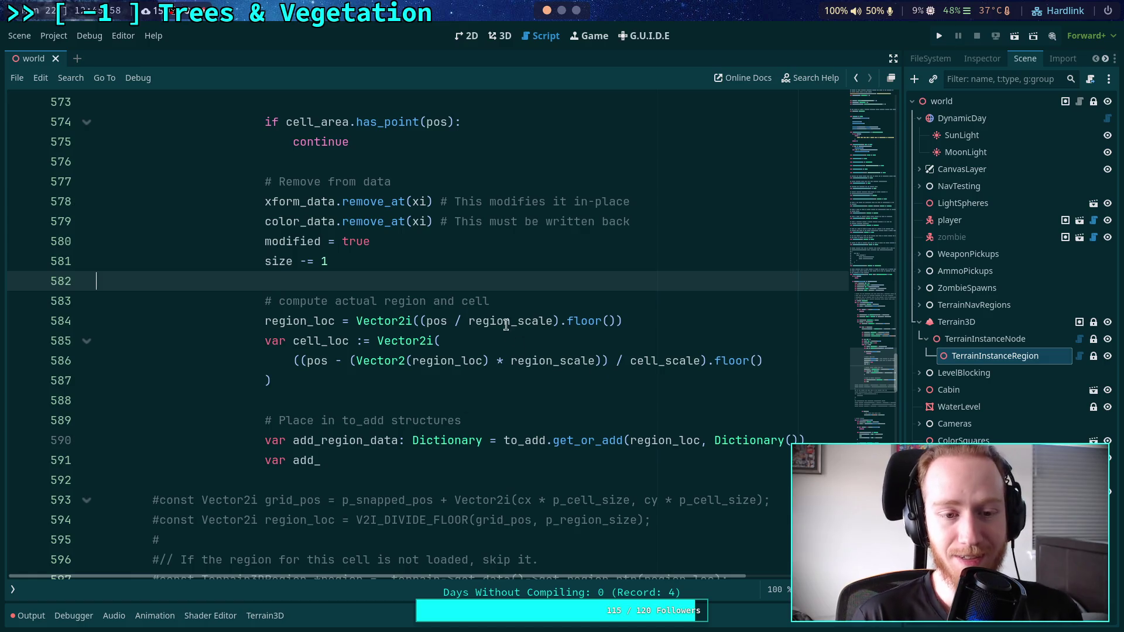
pyautogui.click(515, 459)
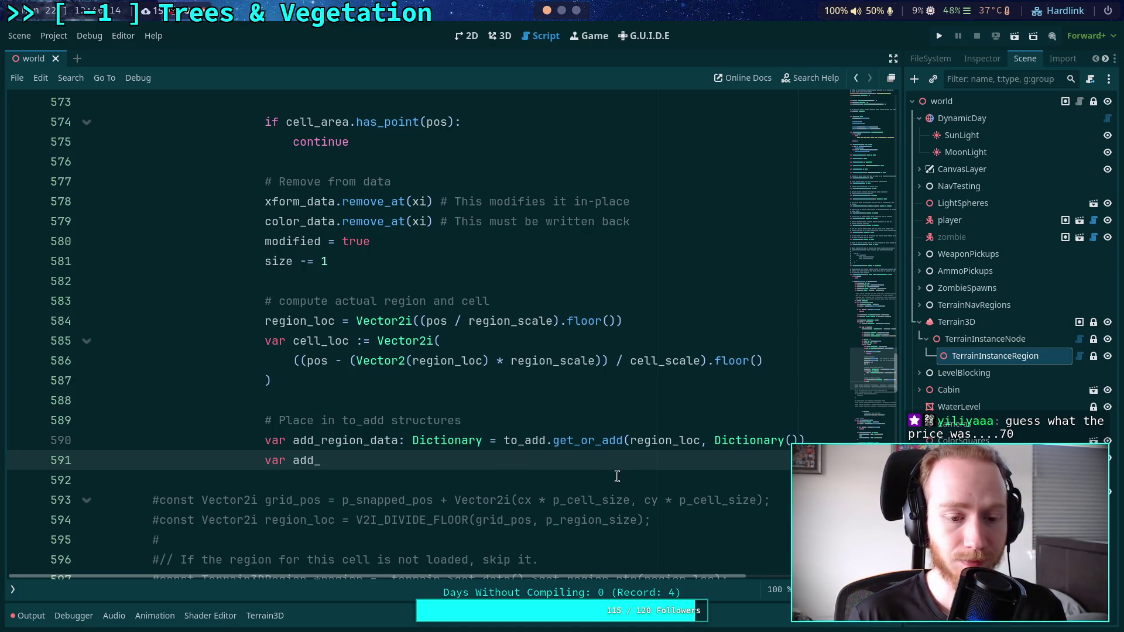
pyautogui.write('cel')
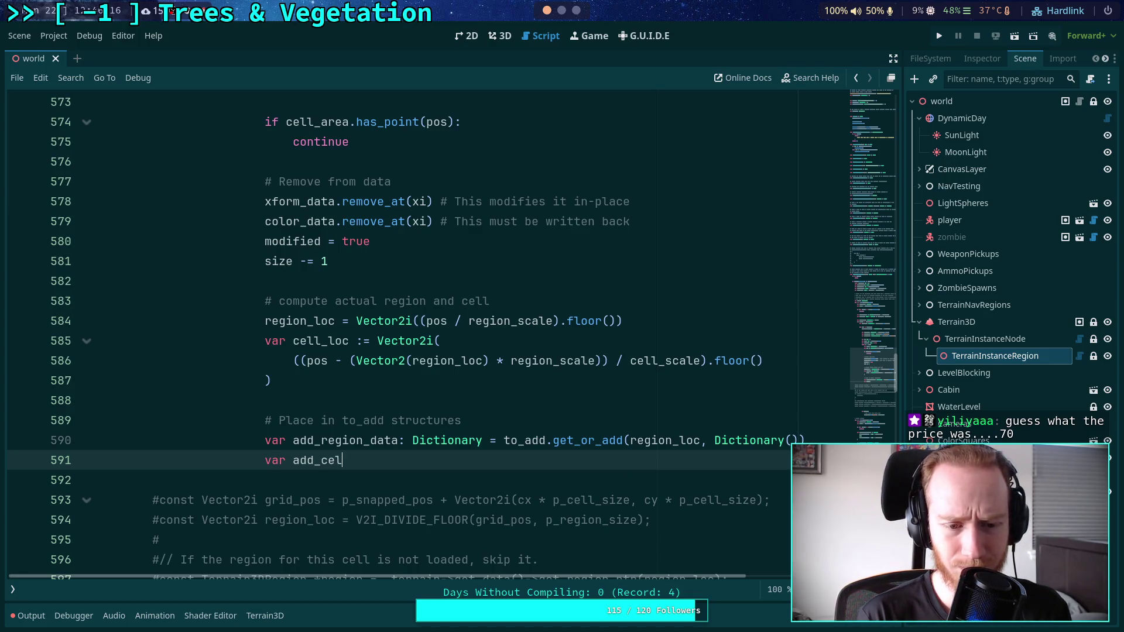
pyautogui.write('l_data: Dictionary ')
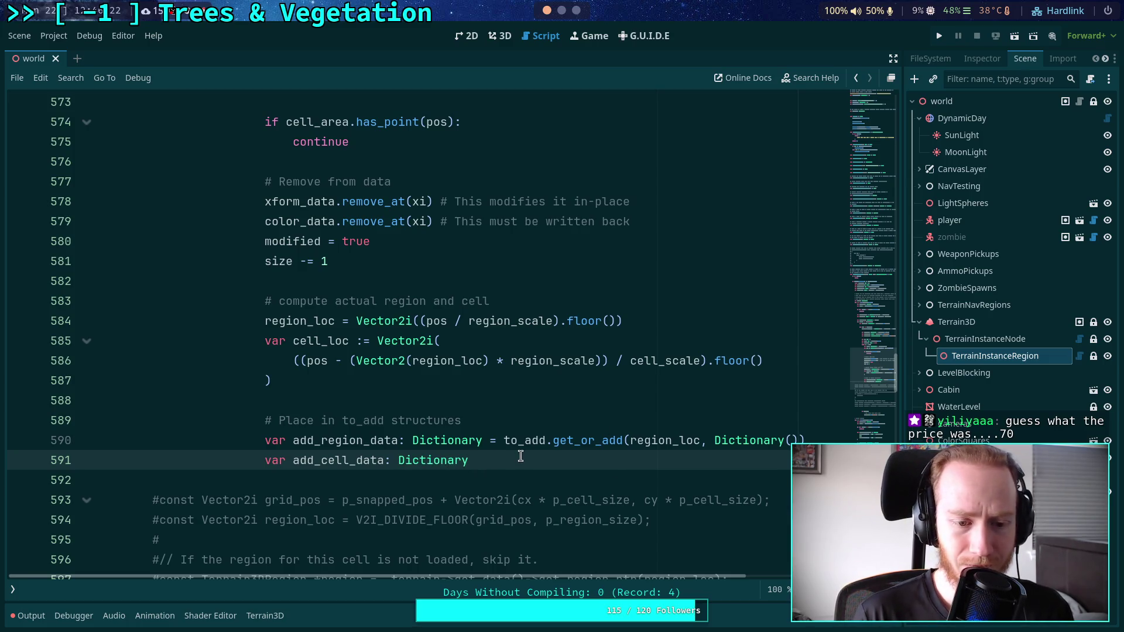
pyautogui.write('= add_re')
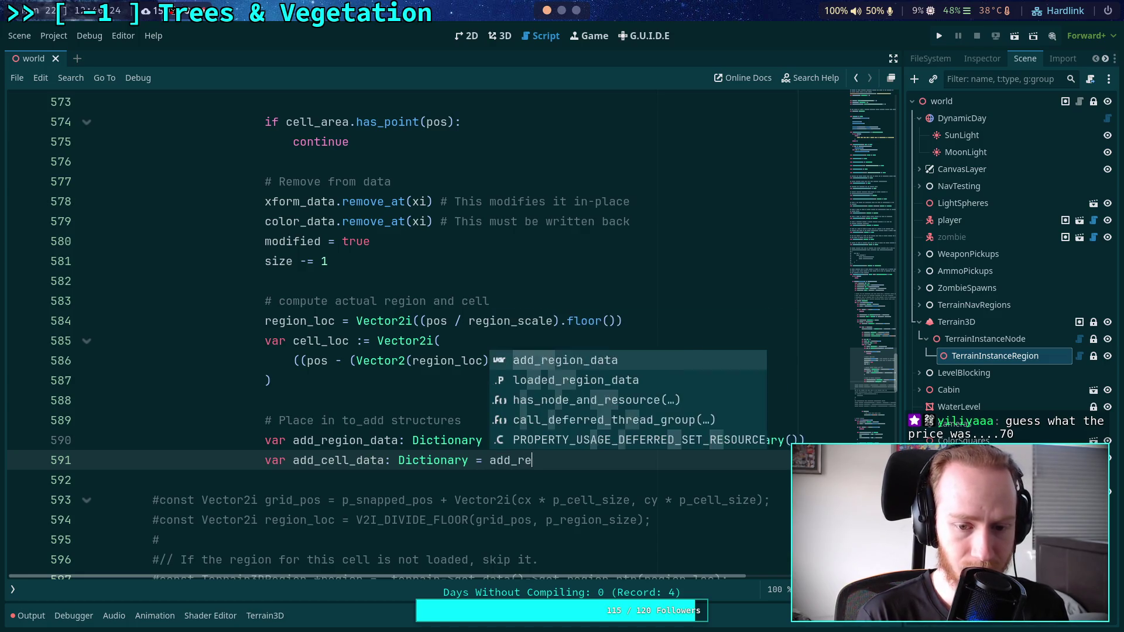
pyautogui.write('gion_data.get_o')
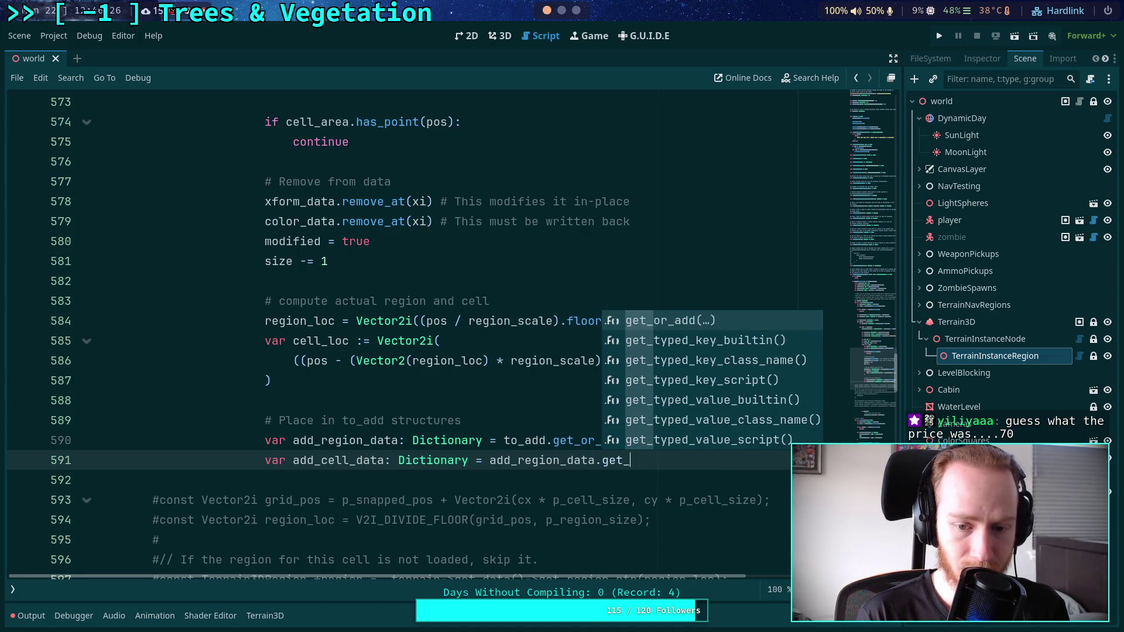
# Rework the line 591 variable into add_inst_data typed as Dictionary.
pyautogui.press('Return')
pyautogui.write('cell_loc,')
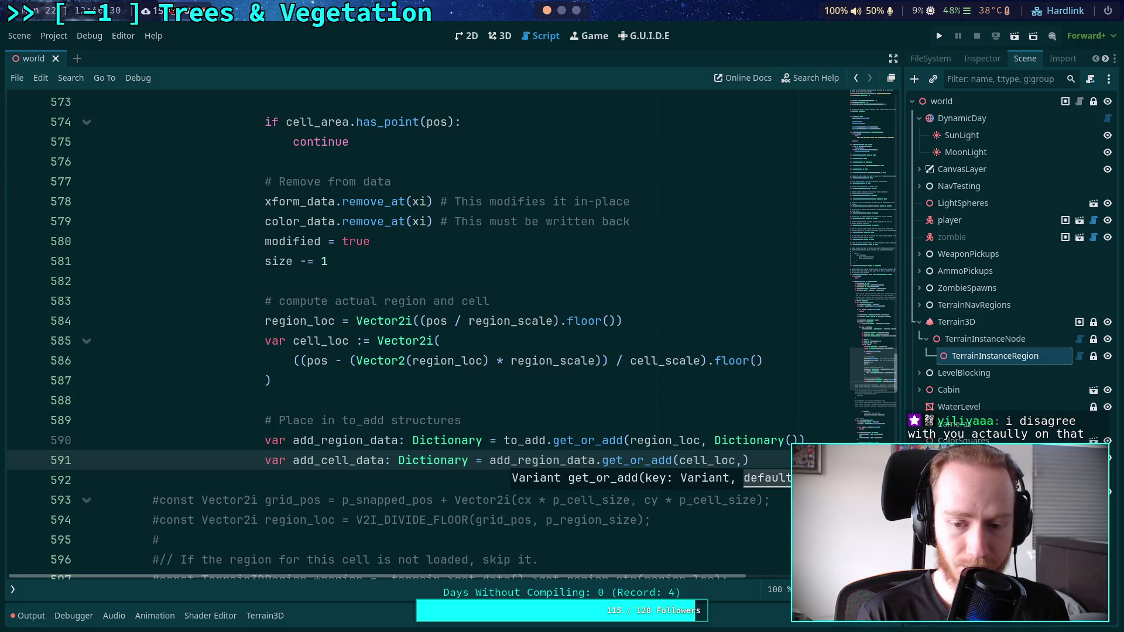
pyautogui.press('BackSpace')
pyautogui.press('BackSpace')
pyautogui.press('BackSpace')
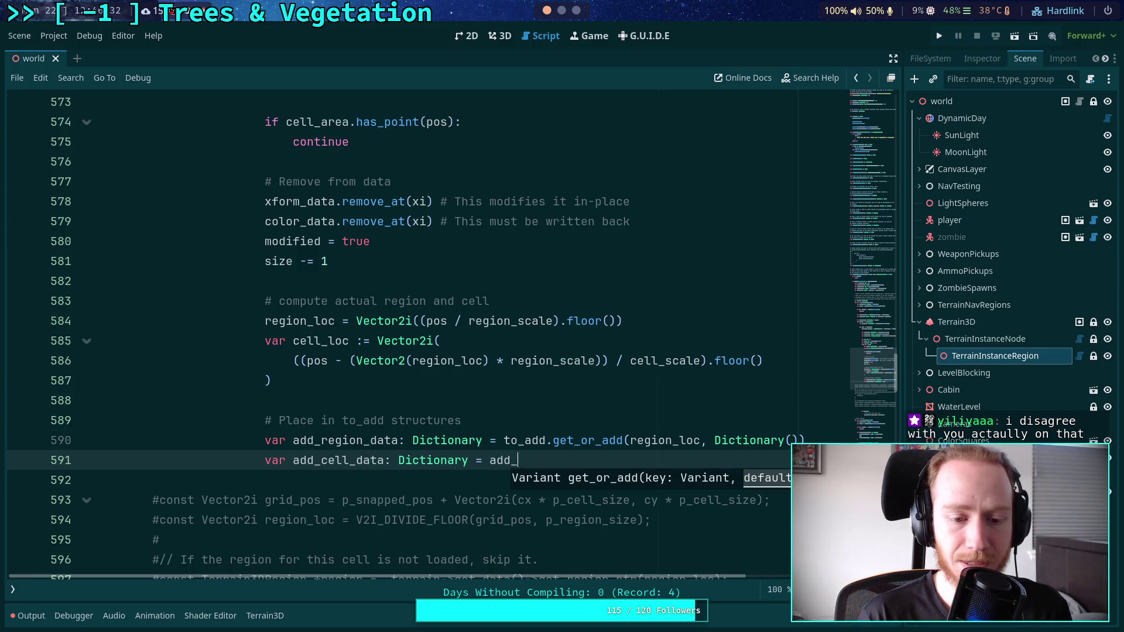
pyautogui.press('BackSpace')
pyautogui.press('BackSpace')
pyautogui.press('BackSpace')
pyautogui.write('inst_')
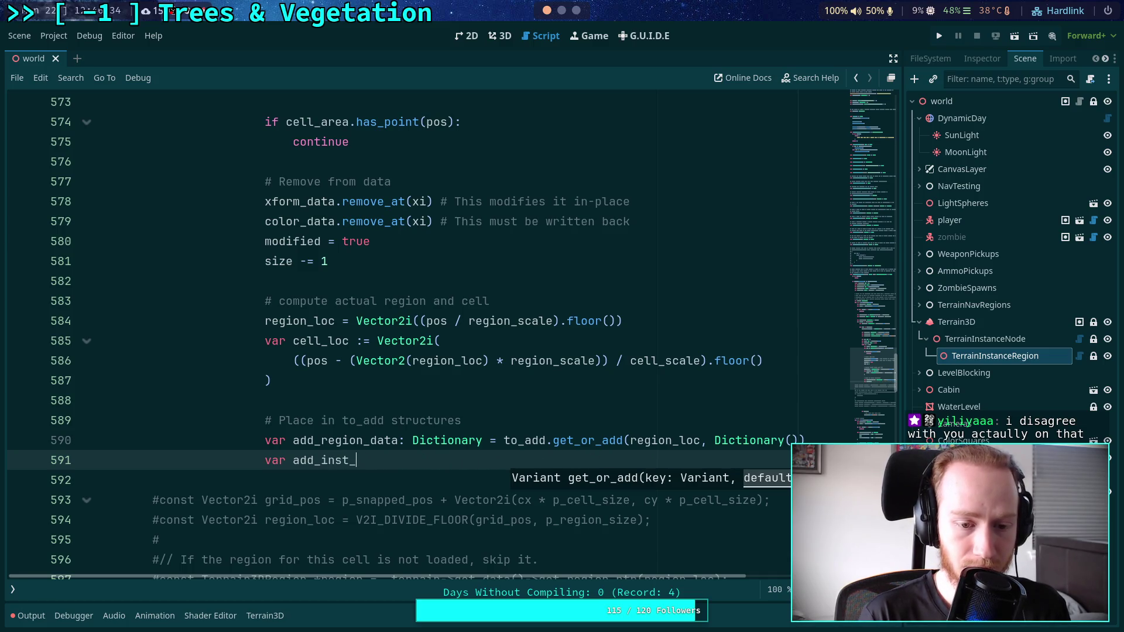
pyautogui.write('data: Dic')
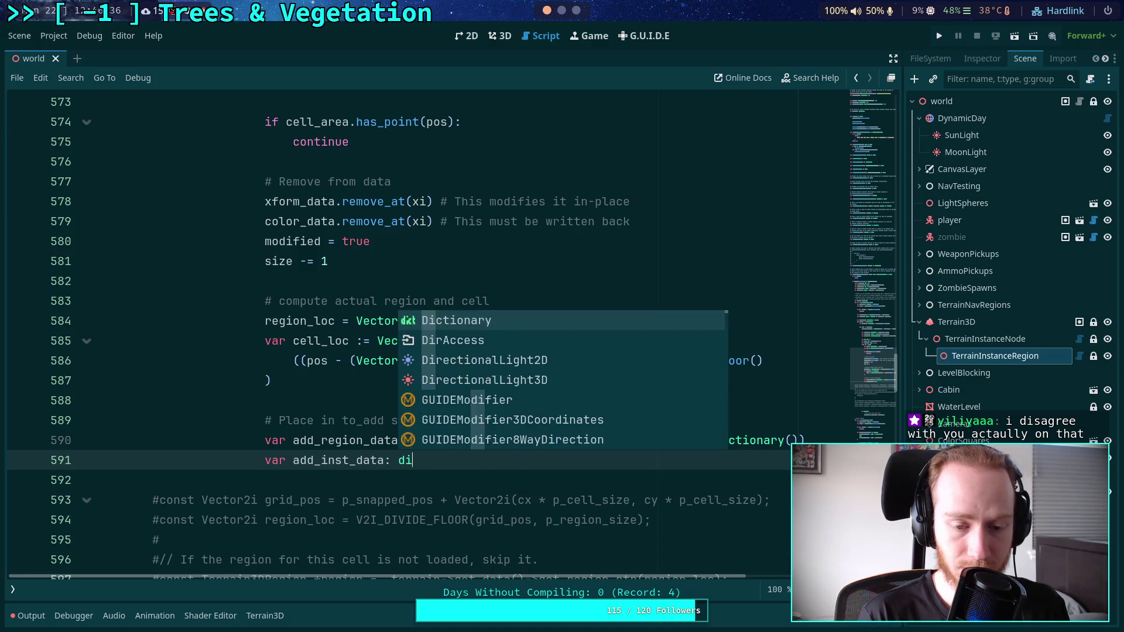
pyautogui.press('BackSpace')
pyautogui.press('BackSpace')
pyautogui.press('BackSpace')
pyautogui.write('Dictionary = ')
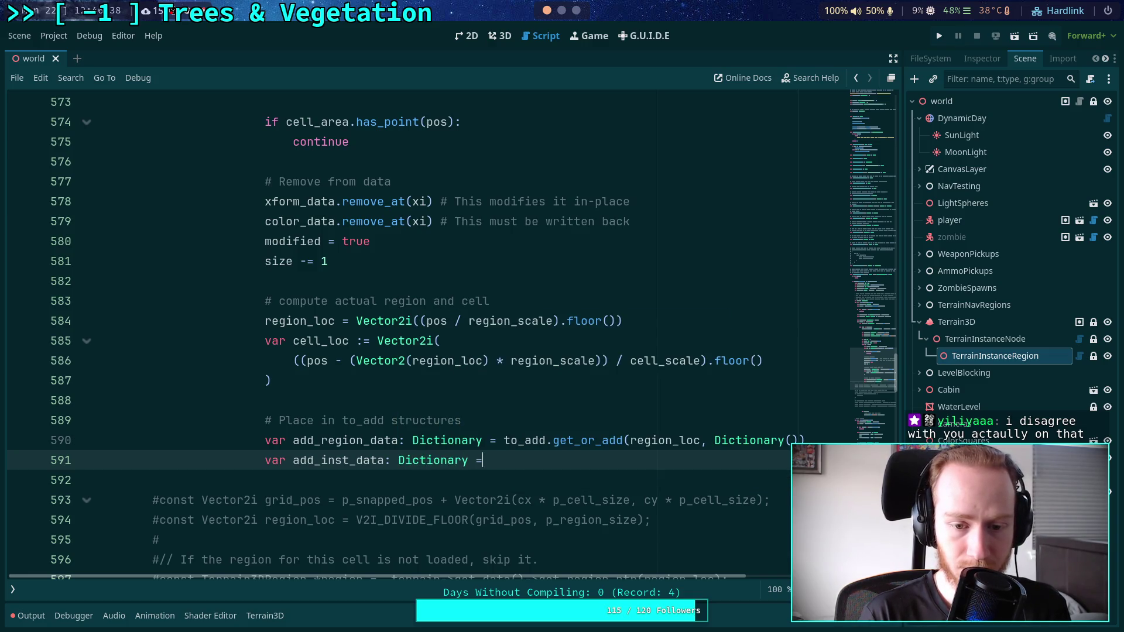
pyautogui.write('add_re')
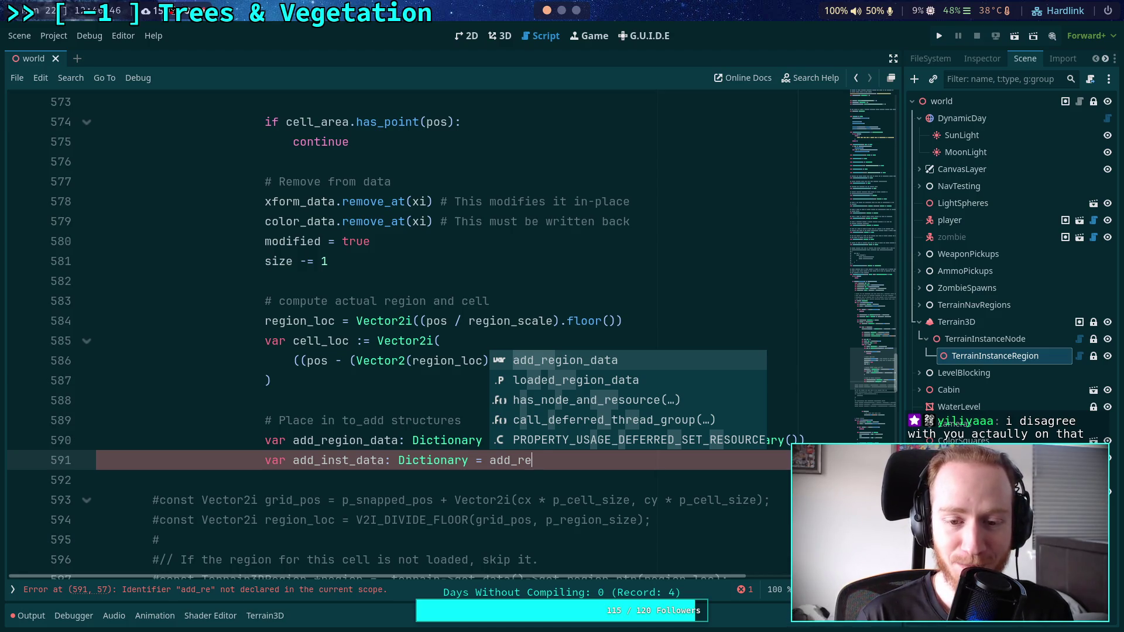
# Assign it from add_region_data.get_or_add(), leaving the arguments empty.
pyautogui.press('Return')
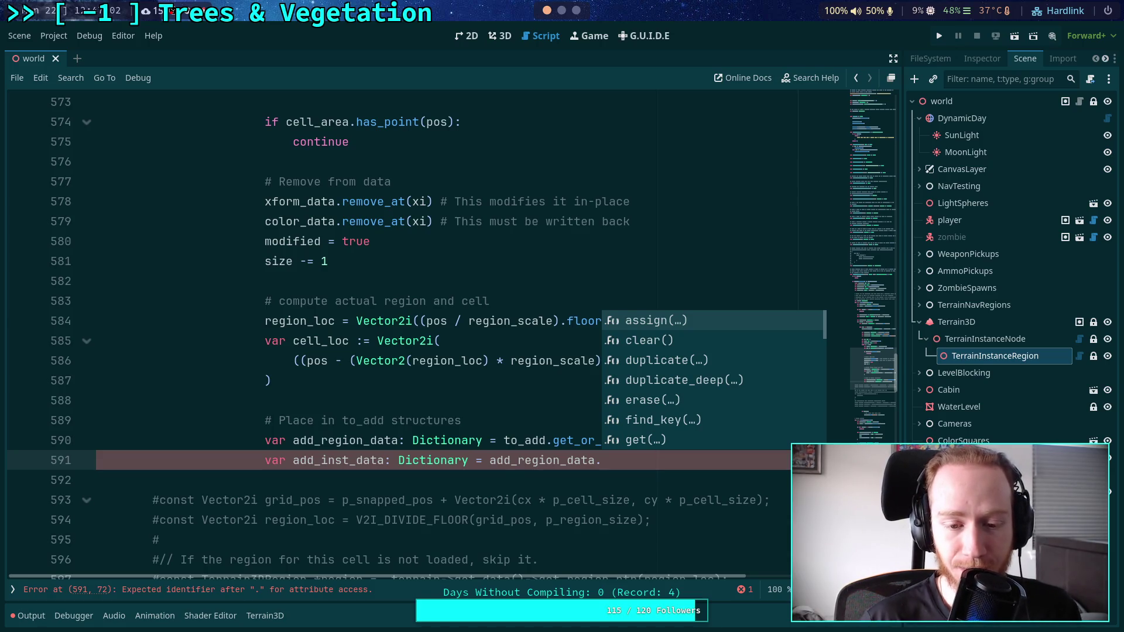
pyautogui.press('Escape')
pyautogui.scroll(-1, 665, 406)
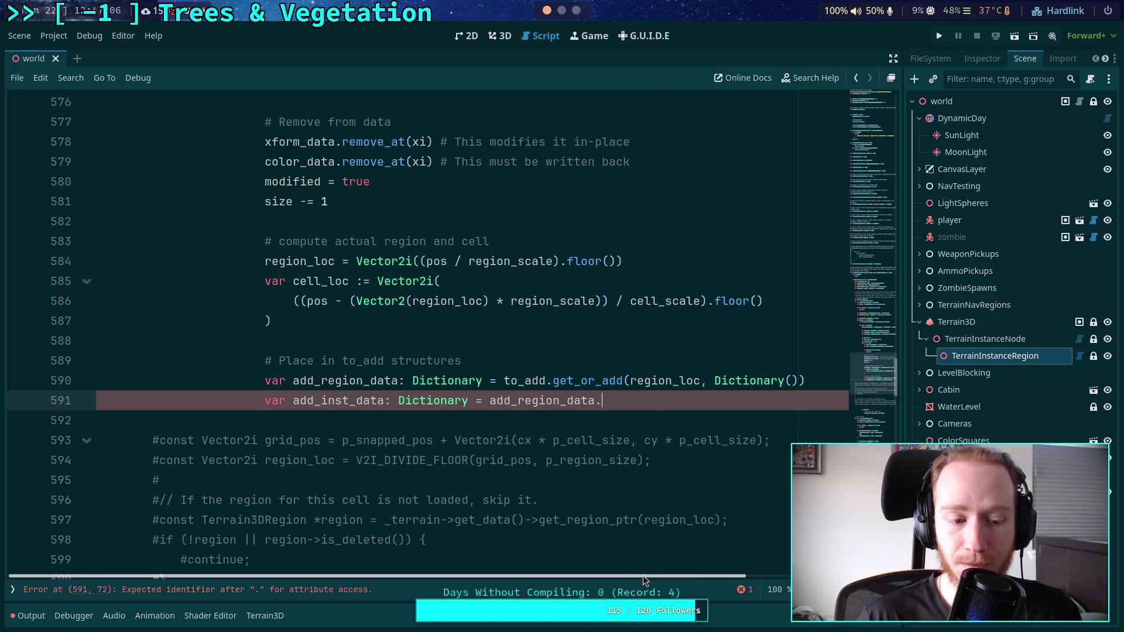
pyautogui.scroll(-1, 597, 536)
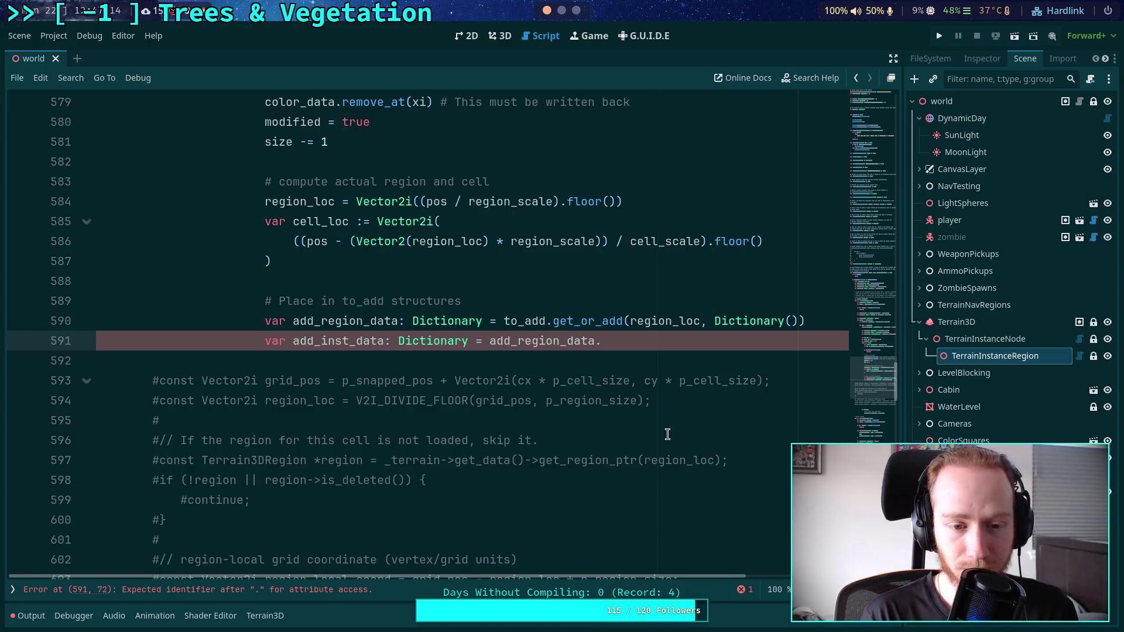
pyautogui.write('get_')
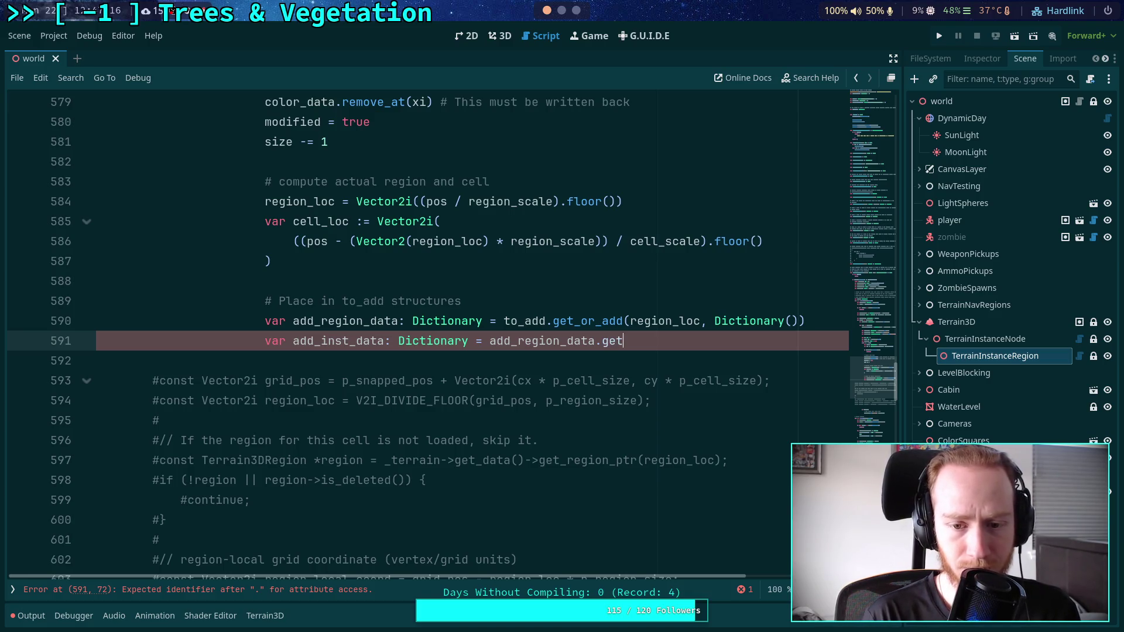
pyautogui.press('Return')
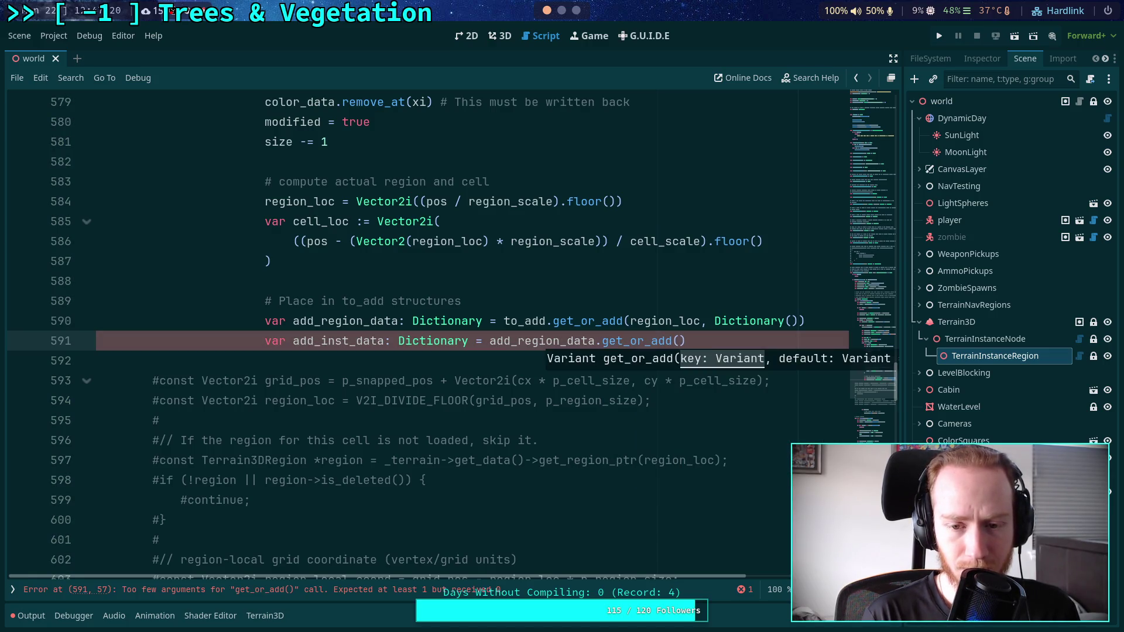
# Pass mesh_id and Dictionary() as the get_or_add arguments on line 591.
pyautogui.scroll(7, 499, 326)
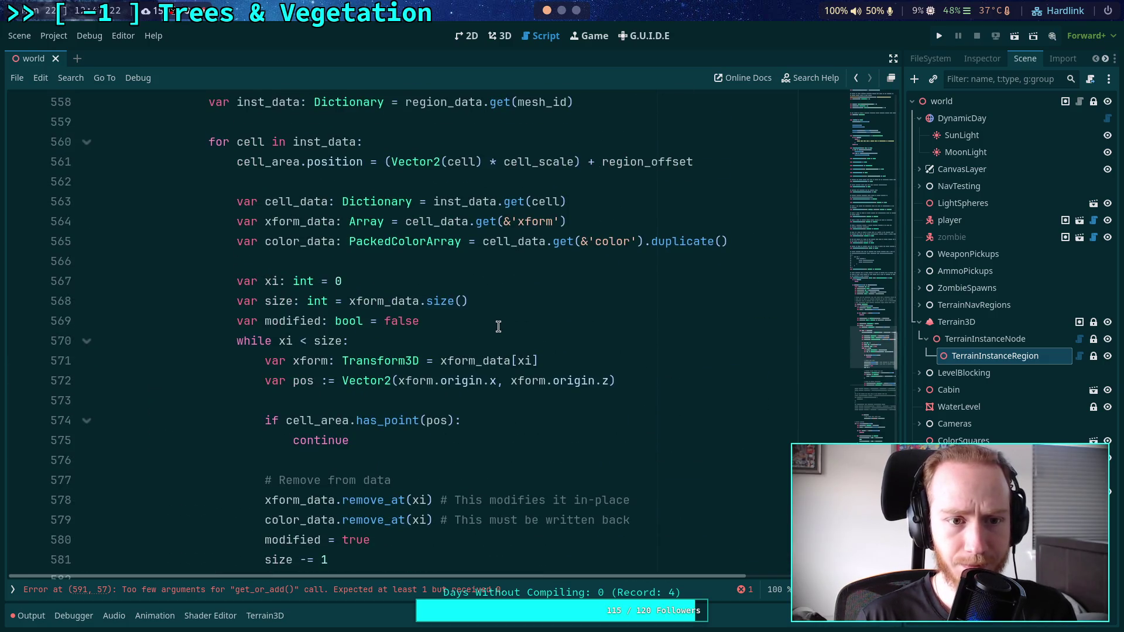
pyautogui.scroll(2, 498, 326)
pyautogui.scroll(-10, 495, 328)
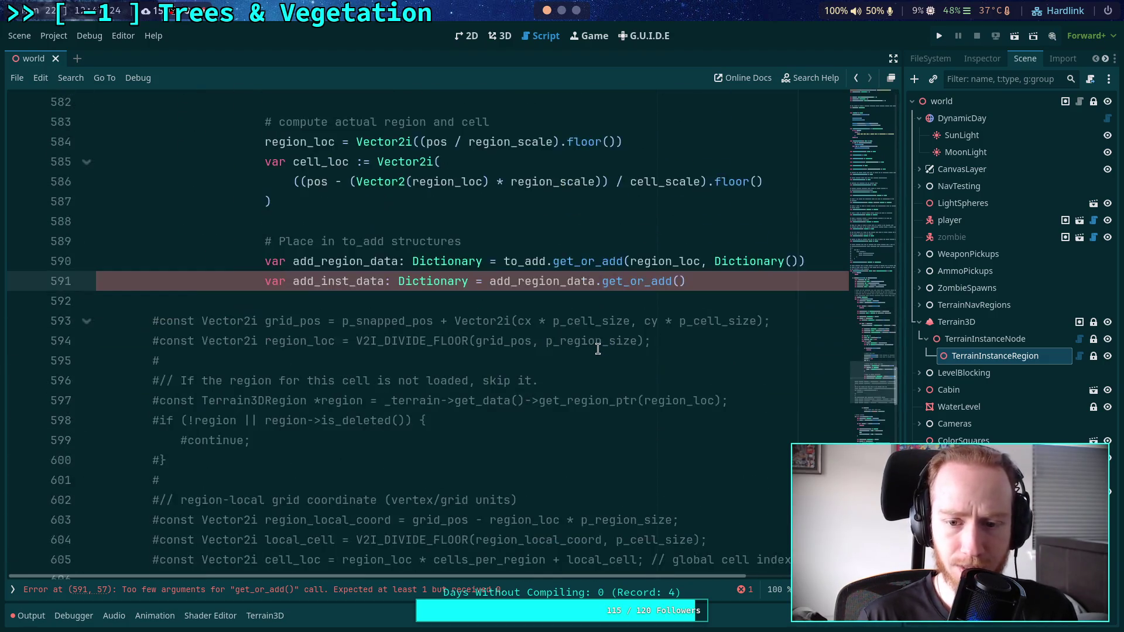
pyautogui.write('mesh_id, D')
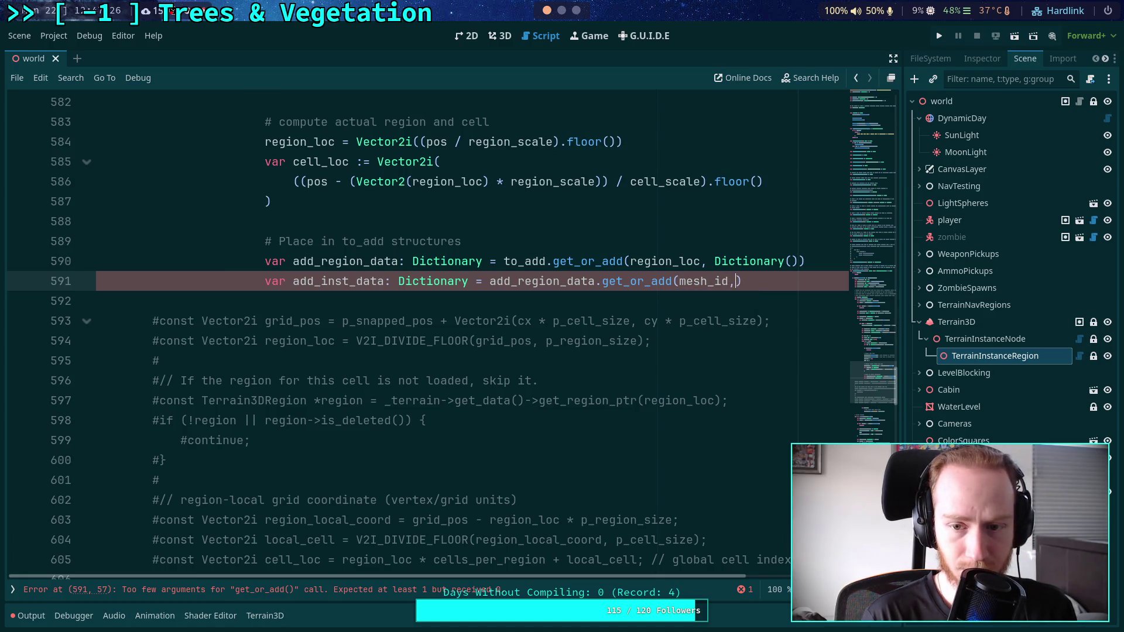
pyautogui.write('ictionary())')
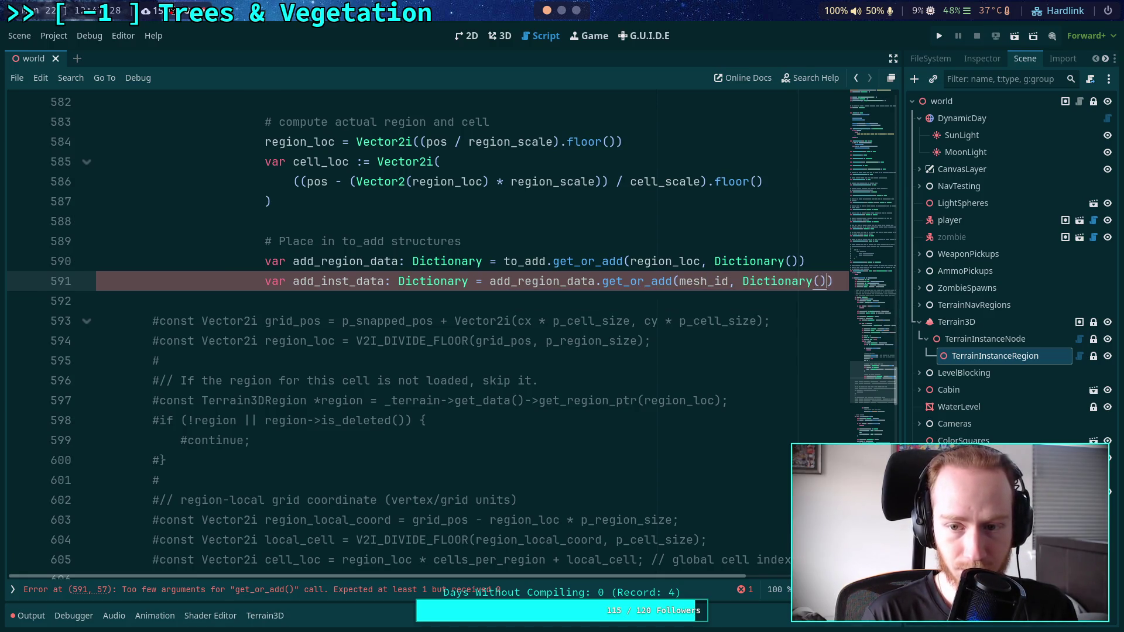
# Start line 592 declaring add_cell_data: Dictionary from add_inst_data.
pyautogui.press('Return')
pyautogui.write('var ')
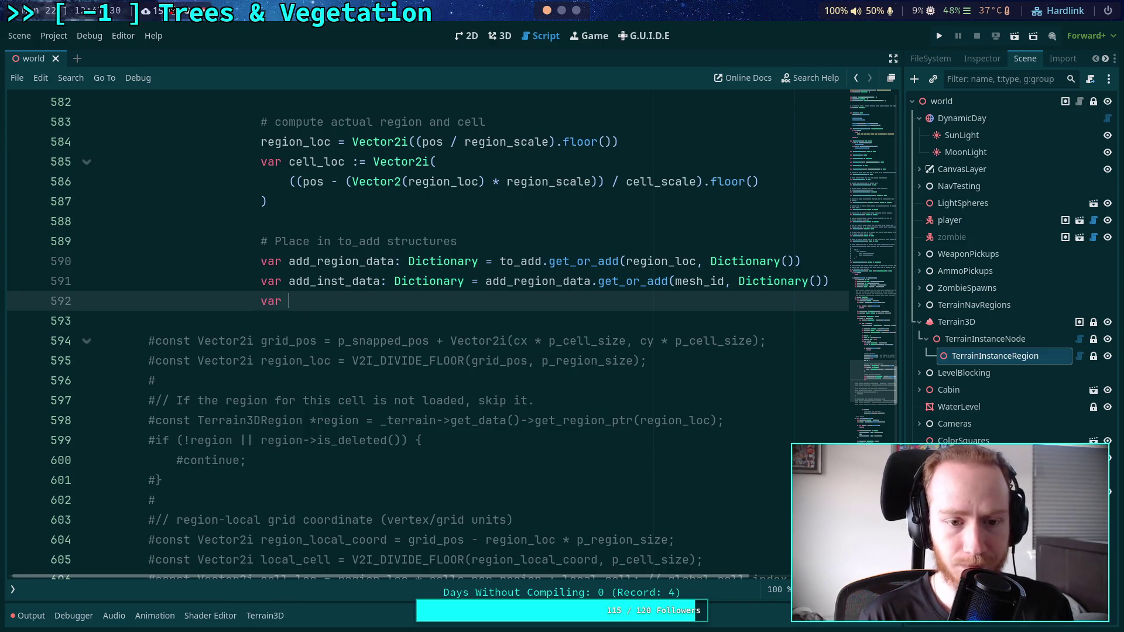
pyautogui.write('add_cell_data: C')
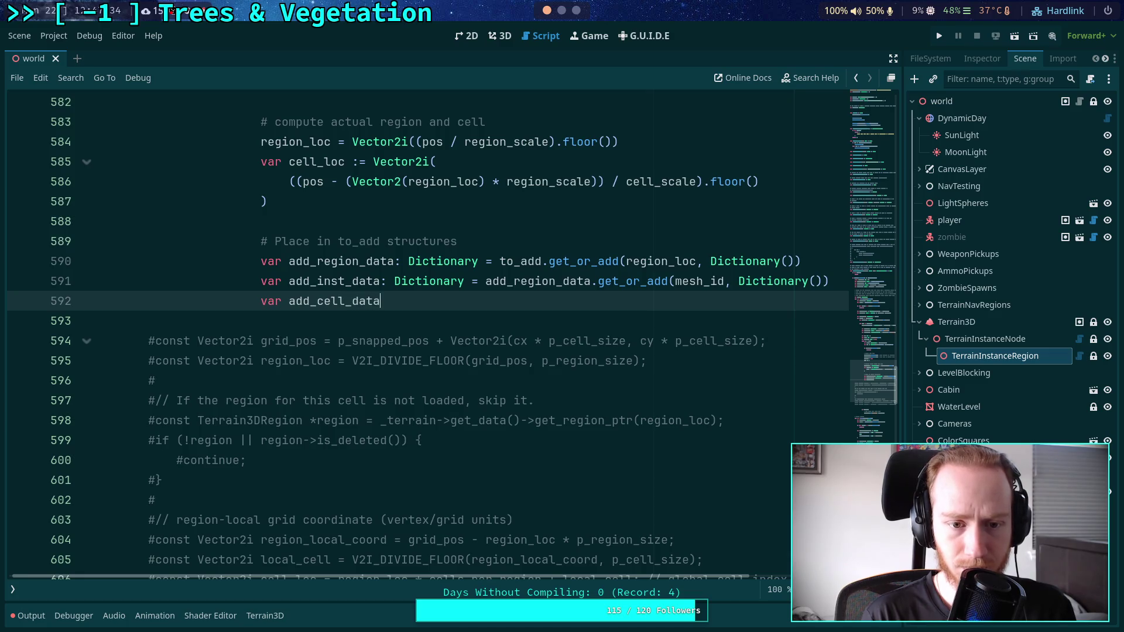
pyautogui.press('BackSpace')
pyautogui.write('Diction')
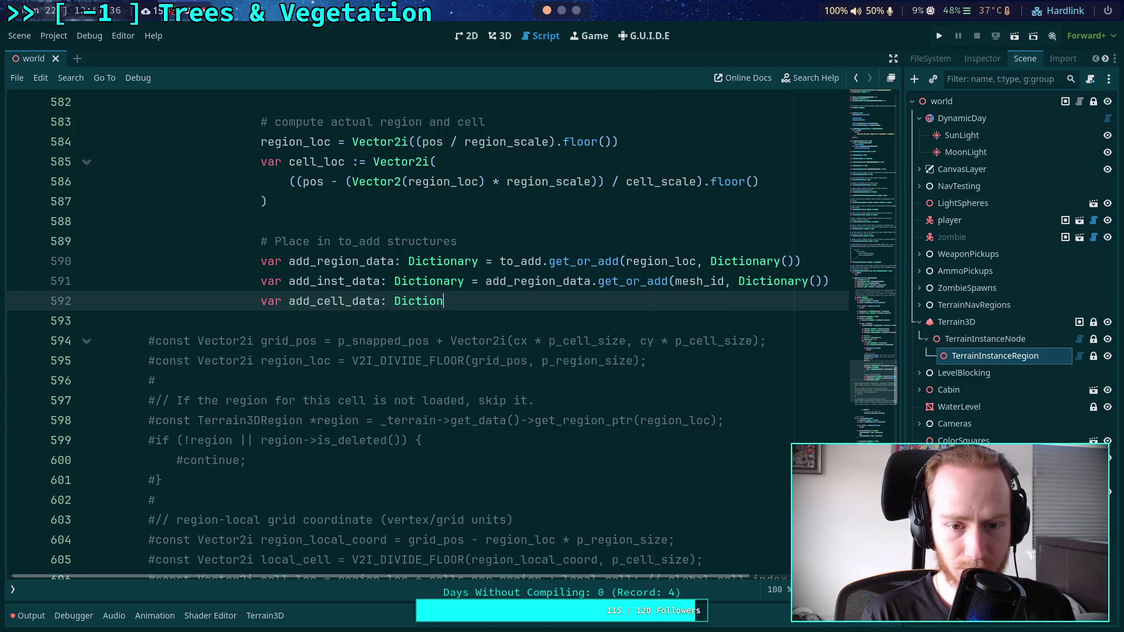
pyautogui.write('ary = add')
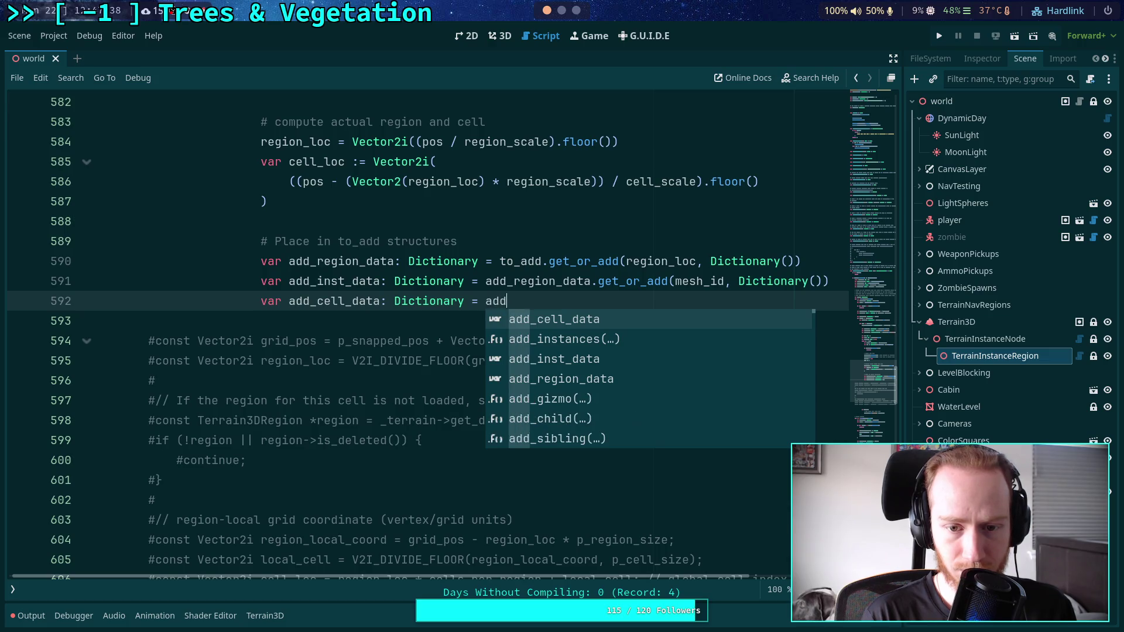
pyautogui.write('_i')
pyautogui.press('Down')
pyautogui.press('Return')
# Complete it with .get_or_add(cell_loc, Dictionary()).
pyautogui.write('.')
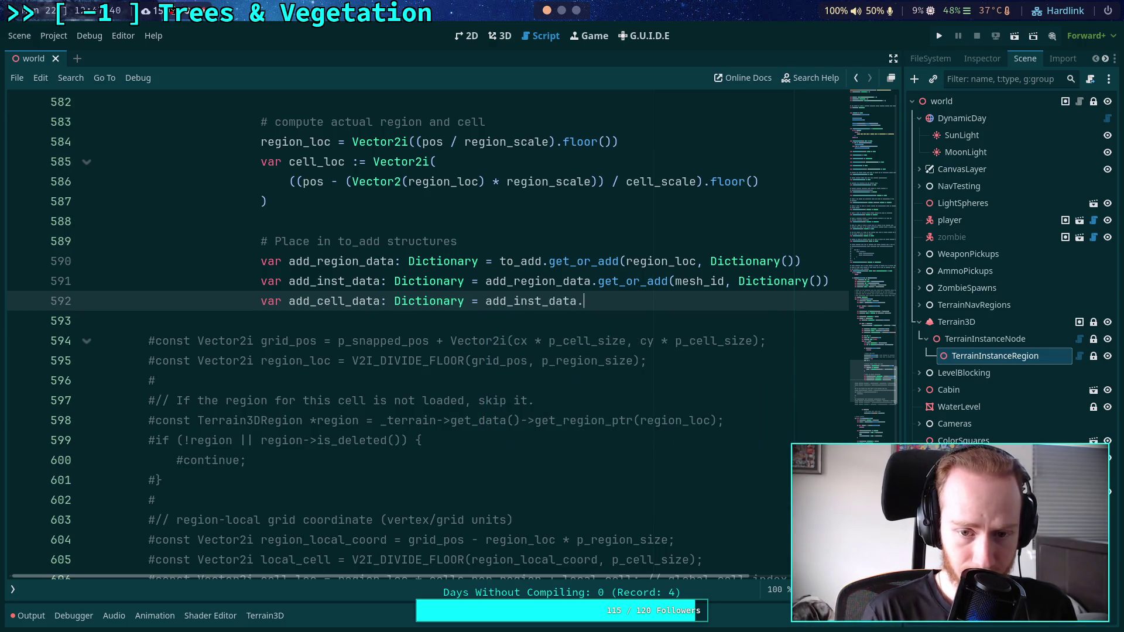
pyautogui.write('get_or_add')
pyautogui.press('Return')
pyautogui.write('cell_')
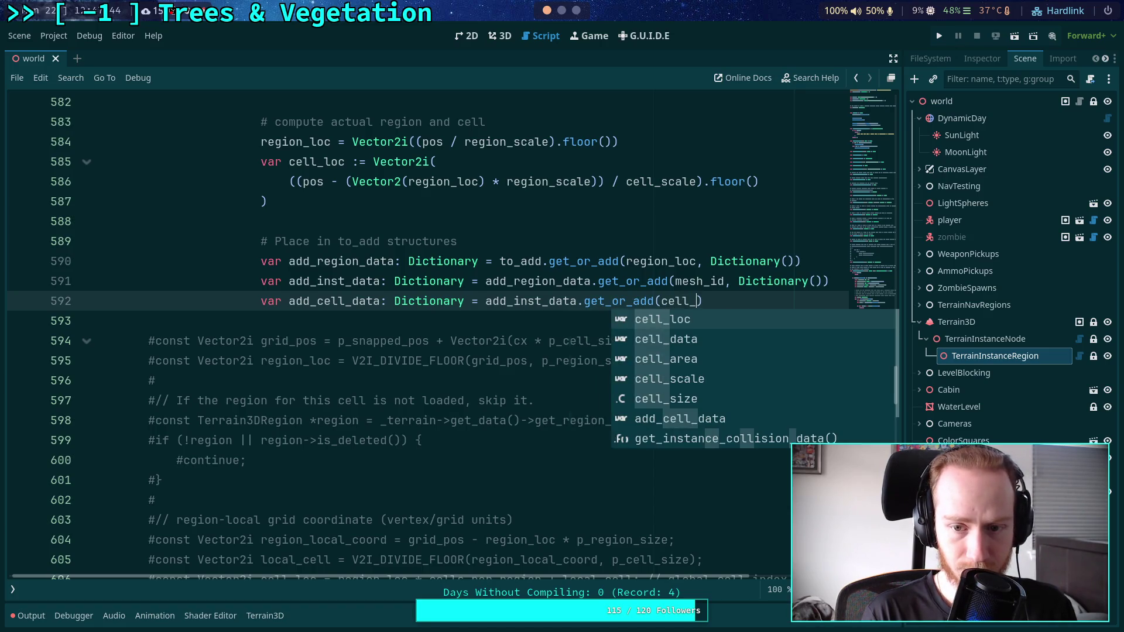
pyautogui.press('Return')
pyautogui.write(', Dic')
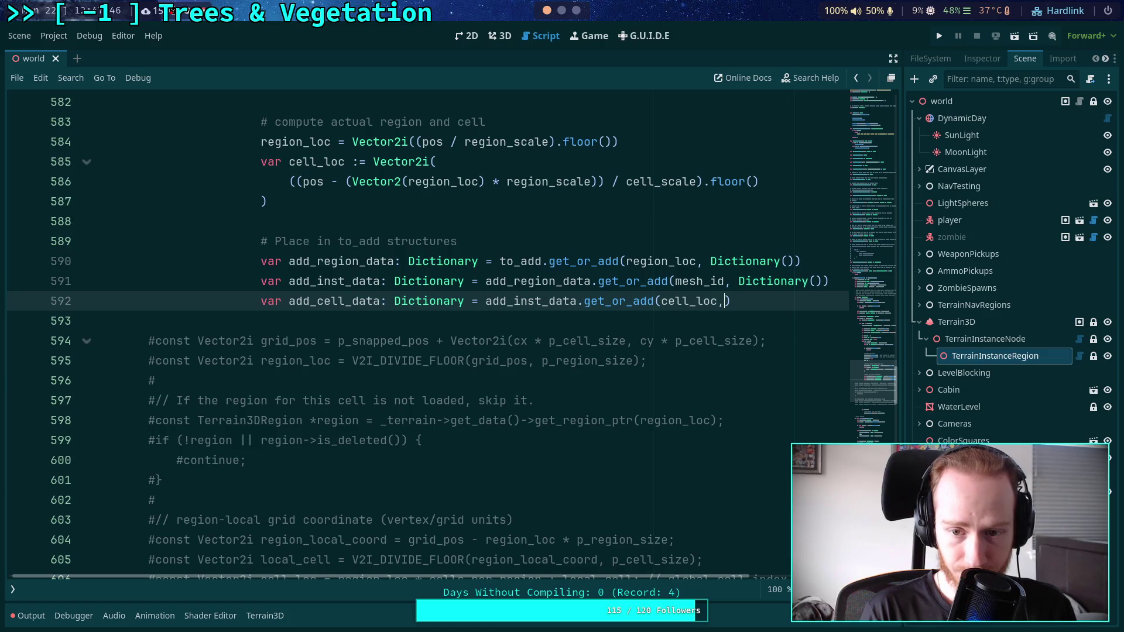
pyautogui.write('te')
pyautogui.press('BackSpace')
pyautogui.write('ionary()')
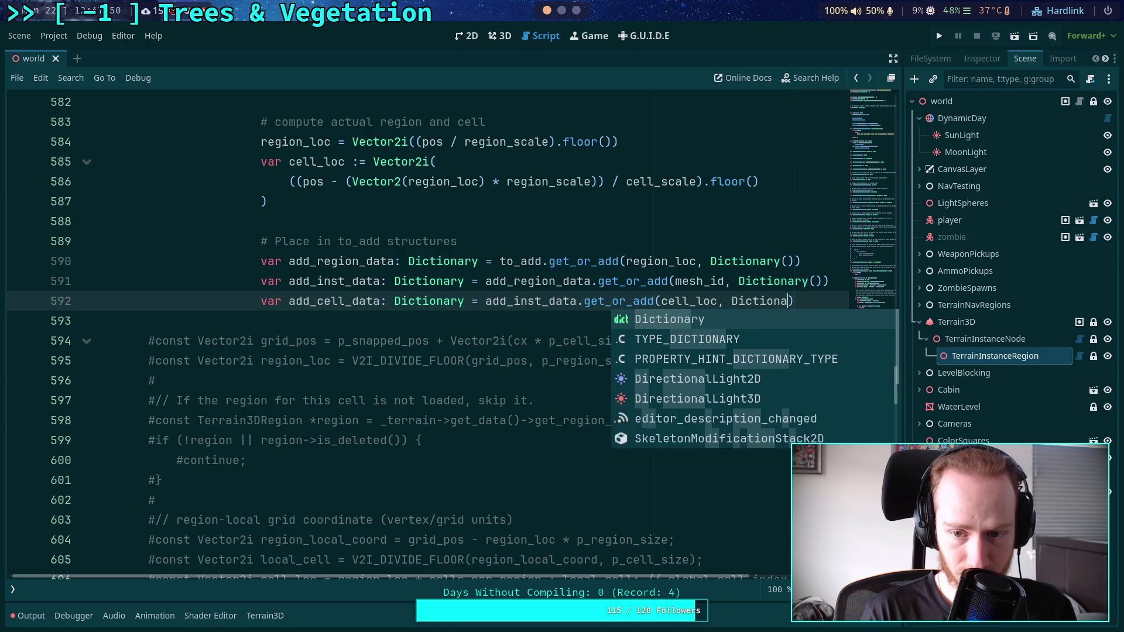
pyautogui.write(')')
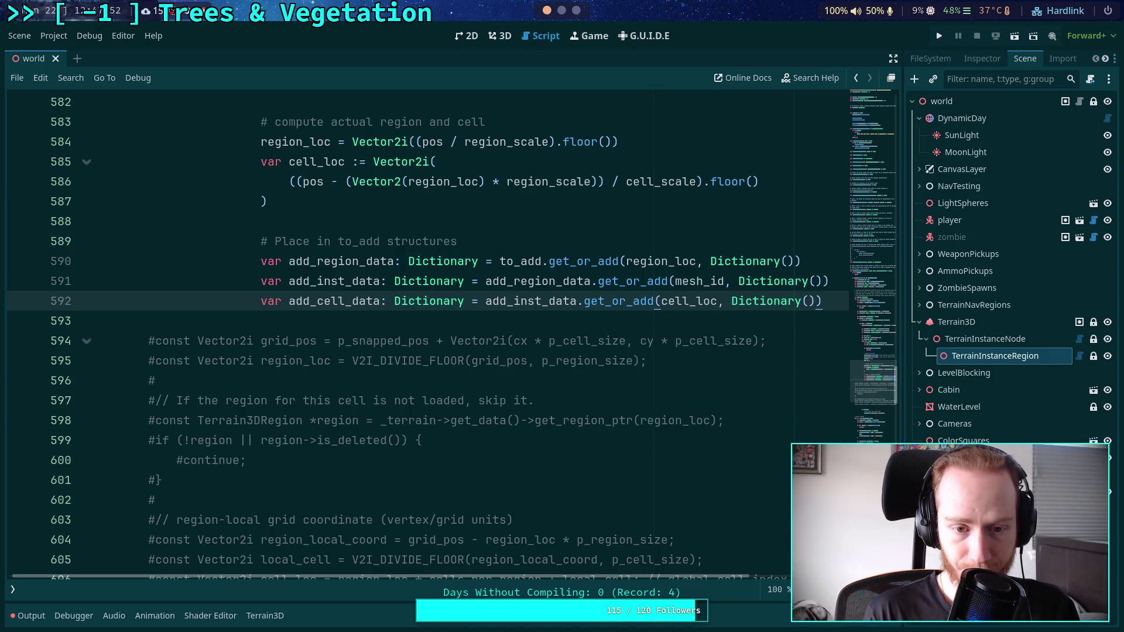
# Add 'var add_xforms: Array = add_cell_data.get_or_add(&'xform', Array())' on line 593.
pyautogui.press('Return')
pyautogui.write('var add_xform')
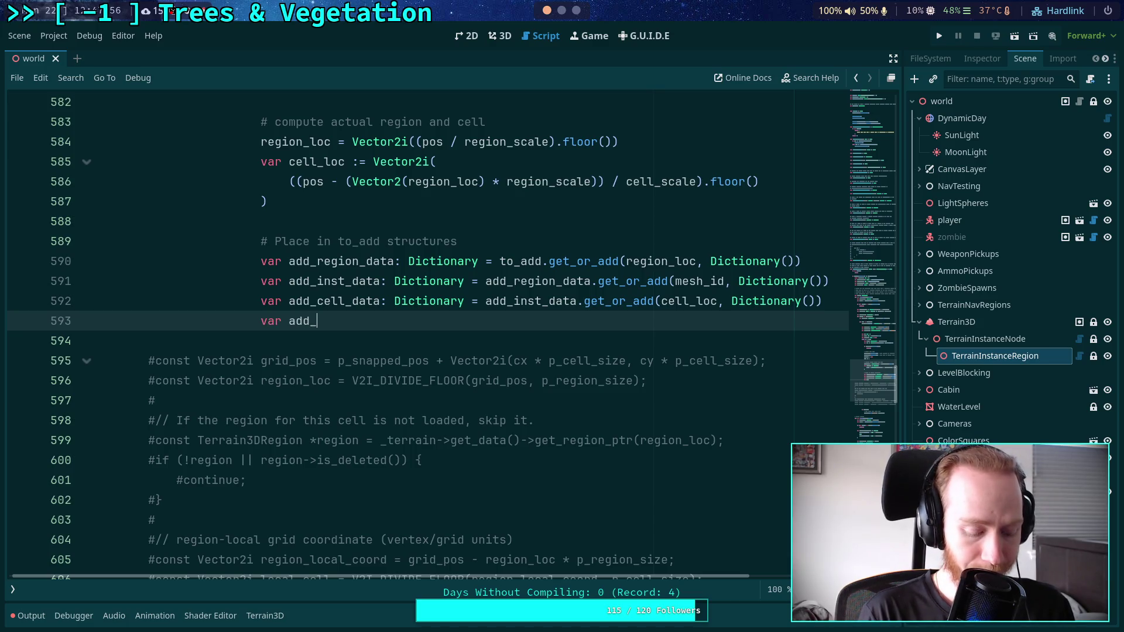
pyautogui.write('s: ')
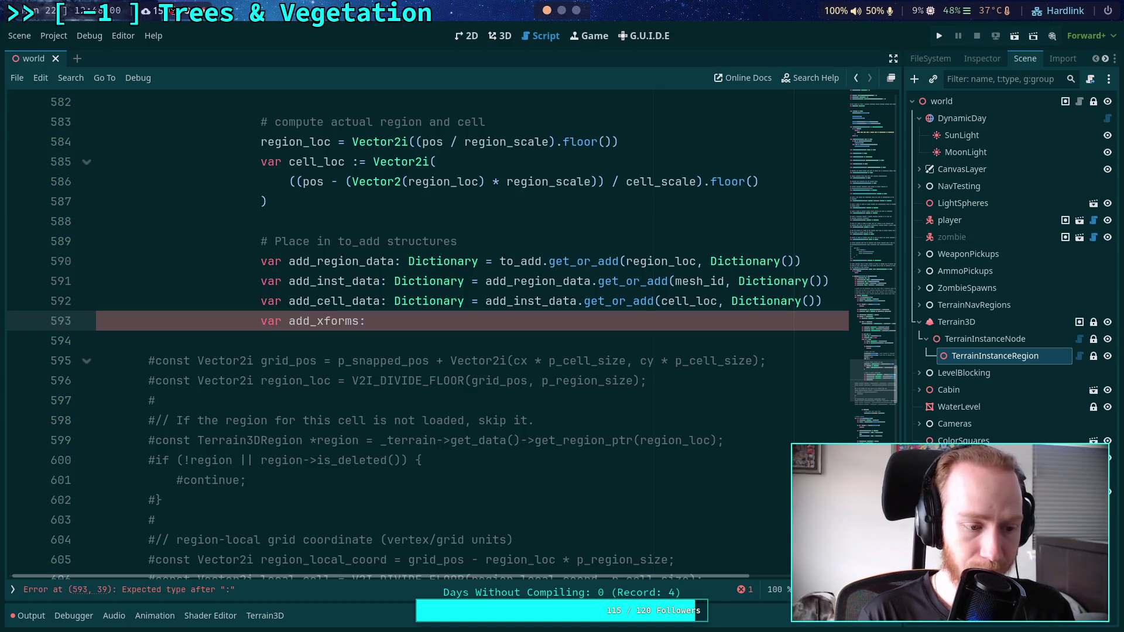
pyautogui.write('Array = ')
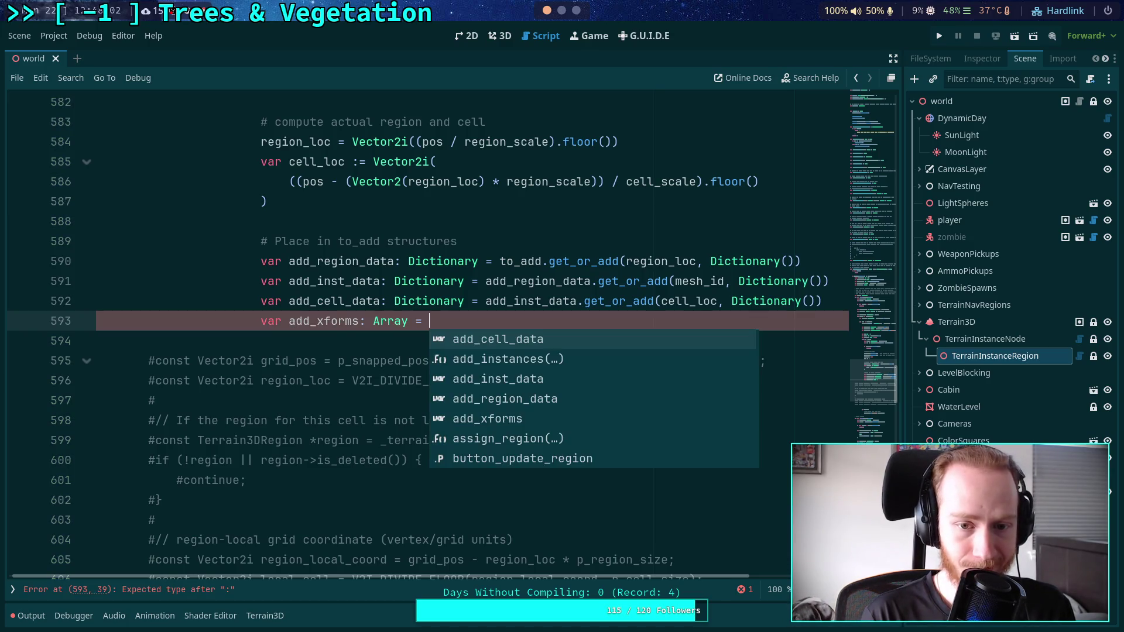
pyautogui.write('add_cell_data.')
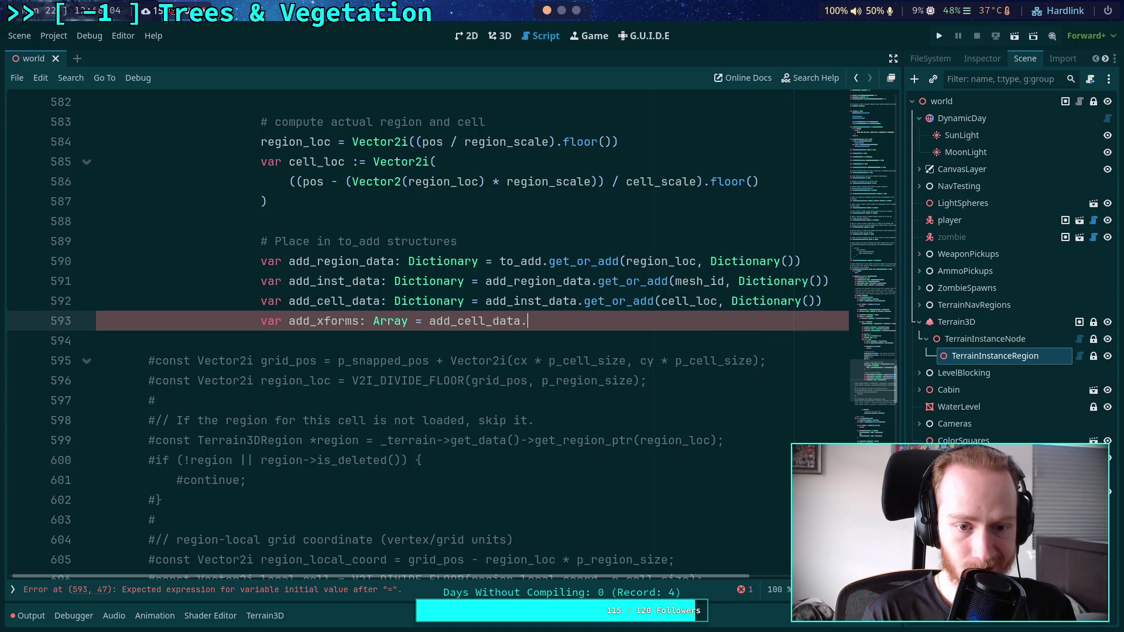
pyautogui.write('get_')
pyautogui.press('Return')
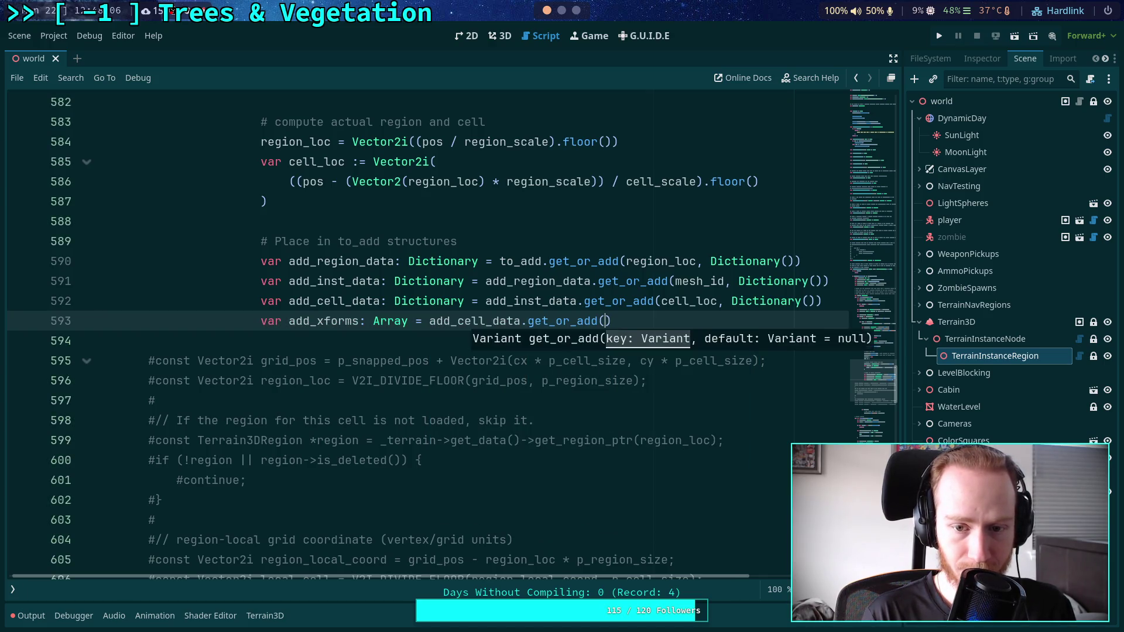
pyautogui.write("&'xform'")
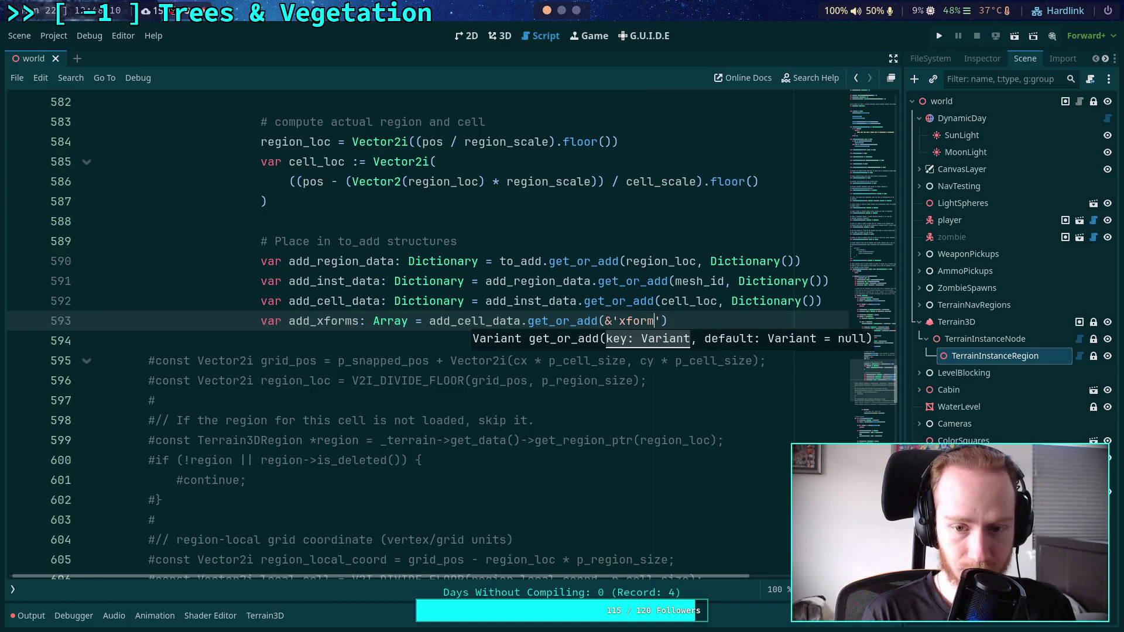
pyautogui.write(', Array())')
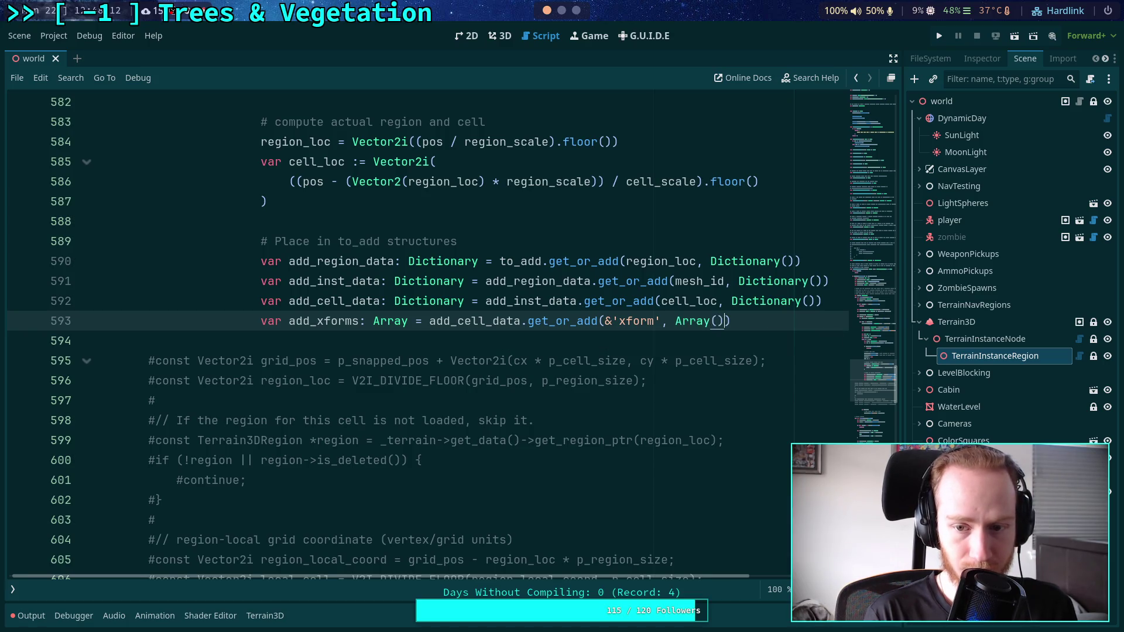
pyautogui.press('Return')
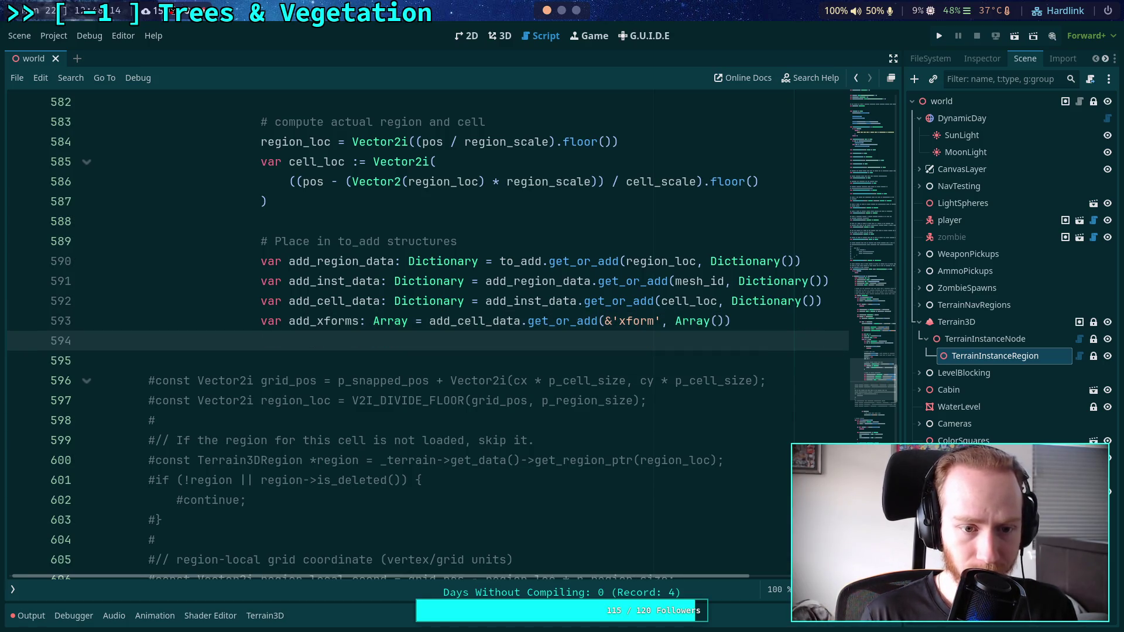
pyautogui.scroll(4, 527, 366)
pyautogui.scroll(1, 496, 372)
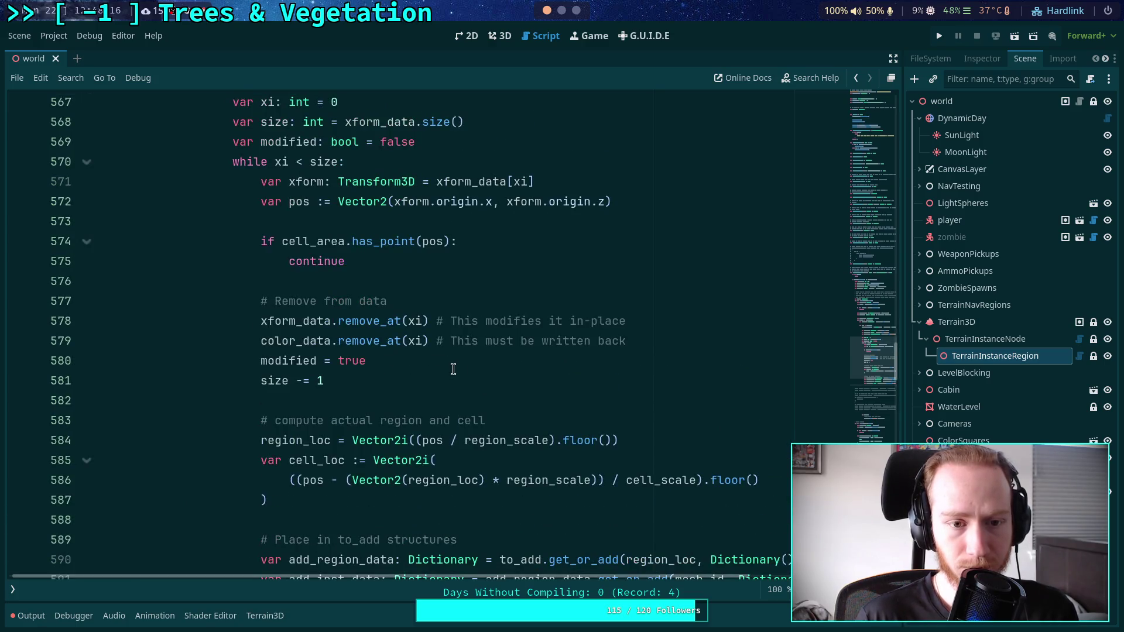
# Insert 'var color: Color = color_data[xi]' above the xform_data.remove_at line.
pyautogui.click(650, 321)
pyautogui.press('Return')
pyautogui.write('v')
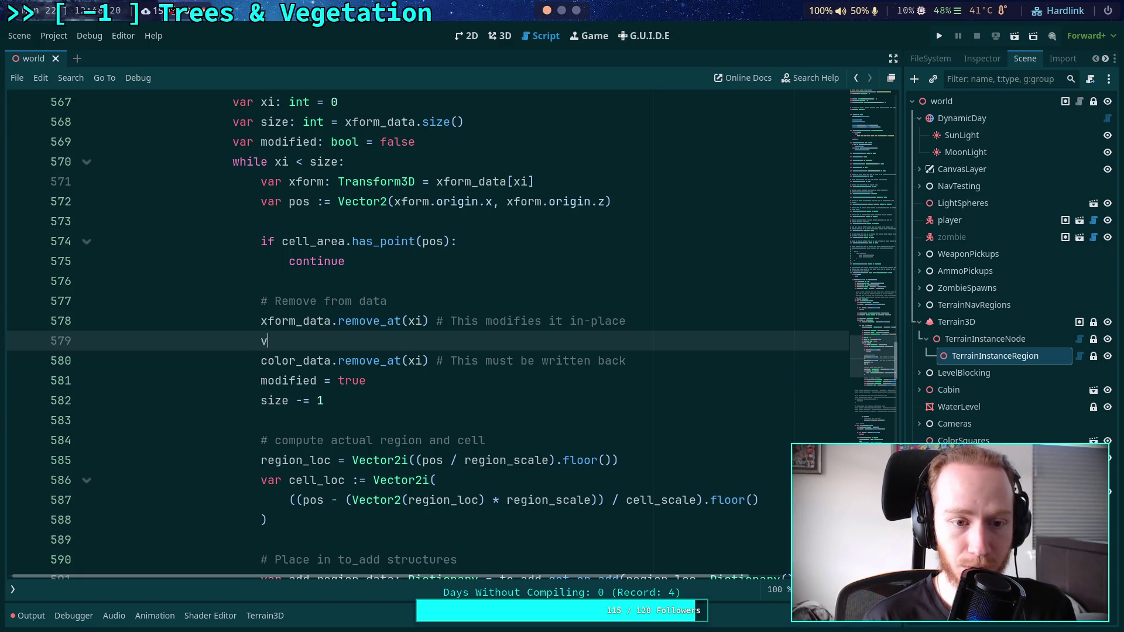
pyautogui.write('ar color: Color = ')
pyautogui.write('c')
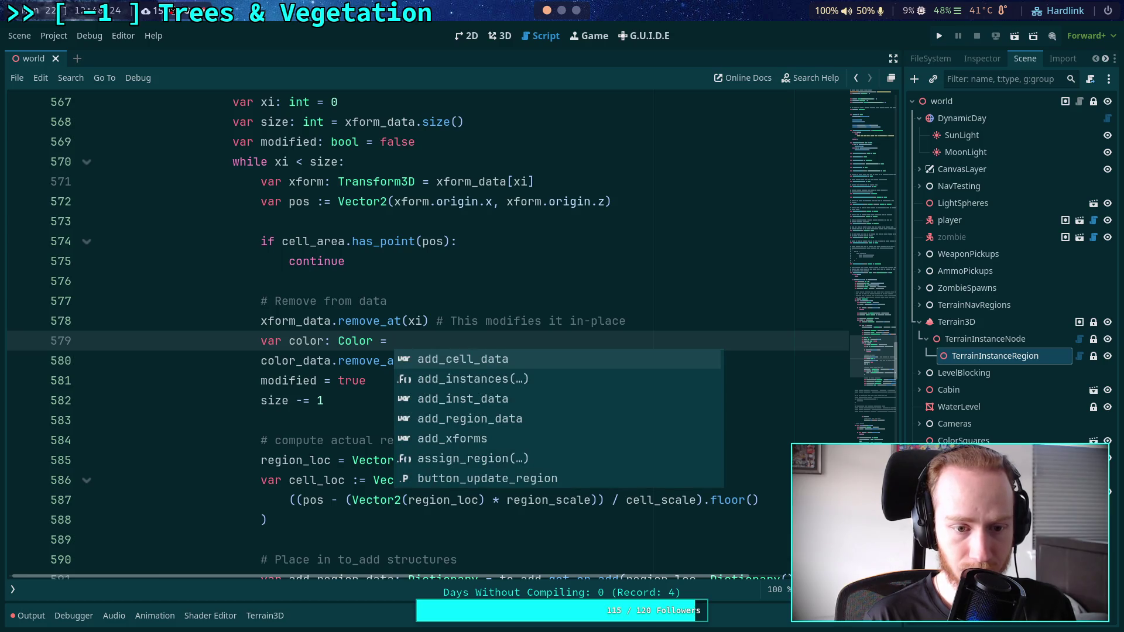
pyautogui.write('ol')
pyautogui.press('Down')
pyautogui.press('Return')
pyautogui.write('[xi')
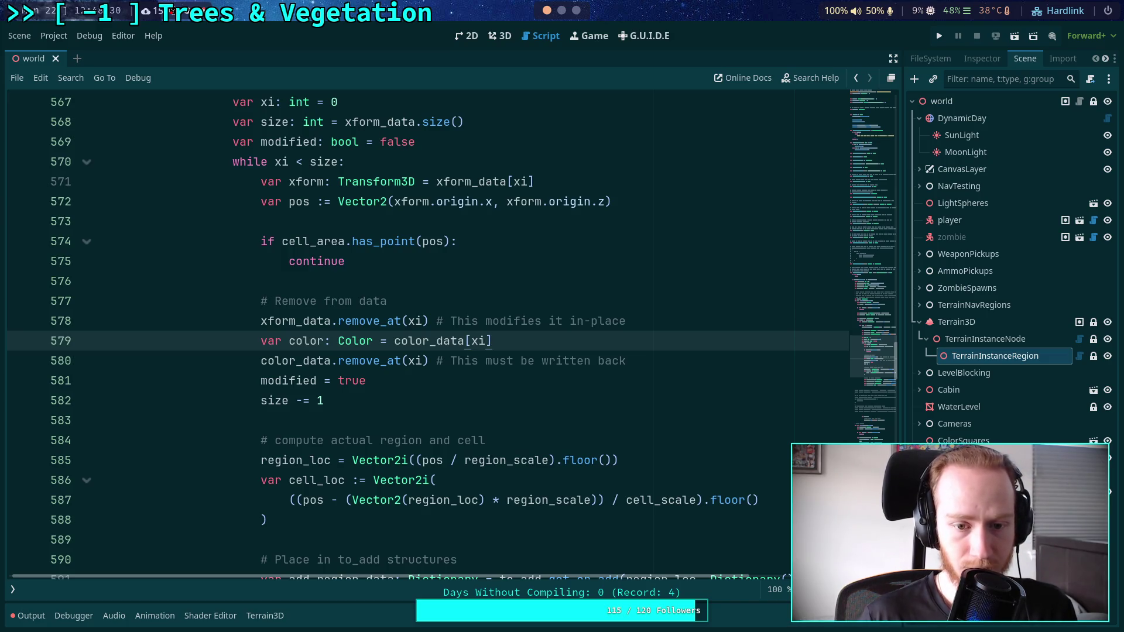
pyautogui.scroll(-2, 602, 356)
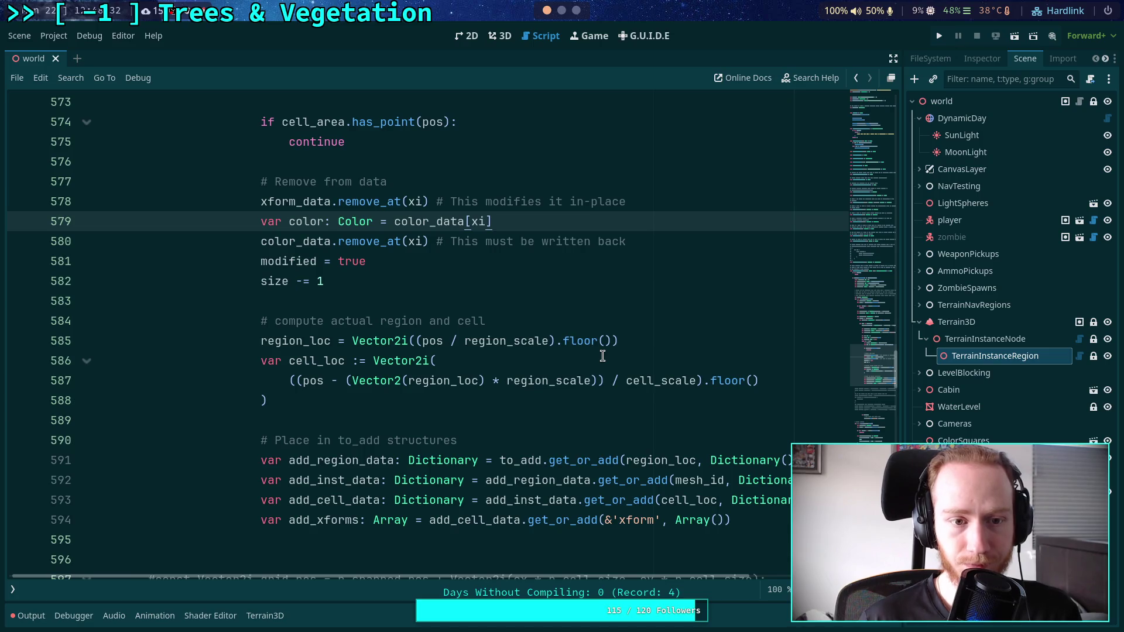
pyautogui.hotkey('alt', 'Up')
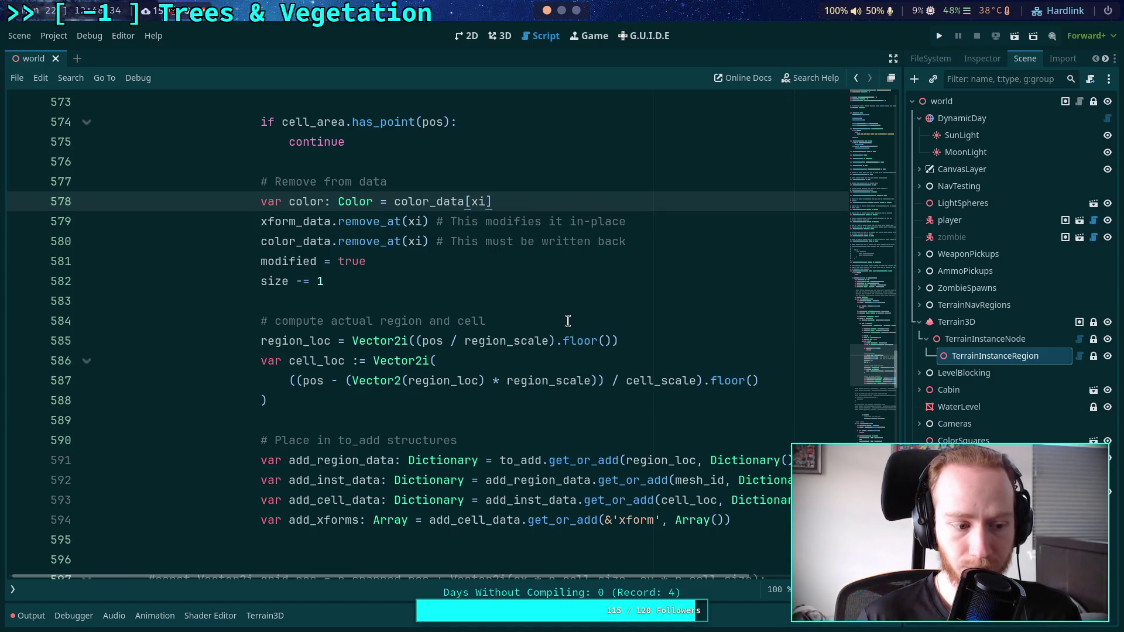
# Start an add_color line and rename add_xforms to add_xform.
pyautogui.scroll(-2, 568, 320)
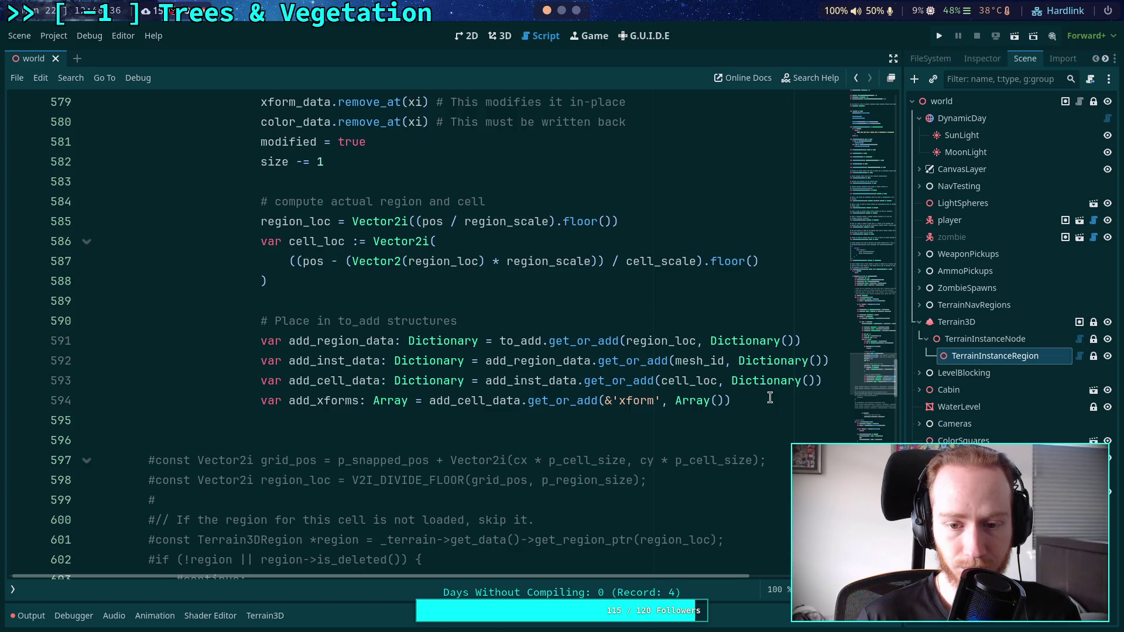
pyautogui.click(769, 403)
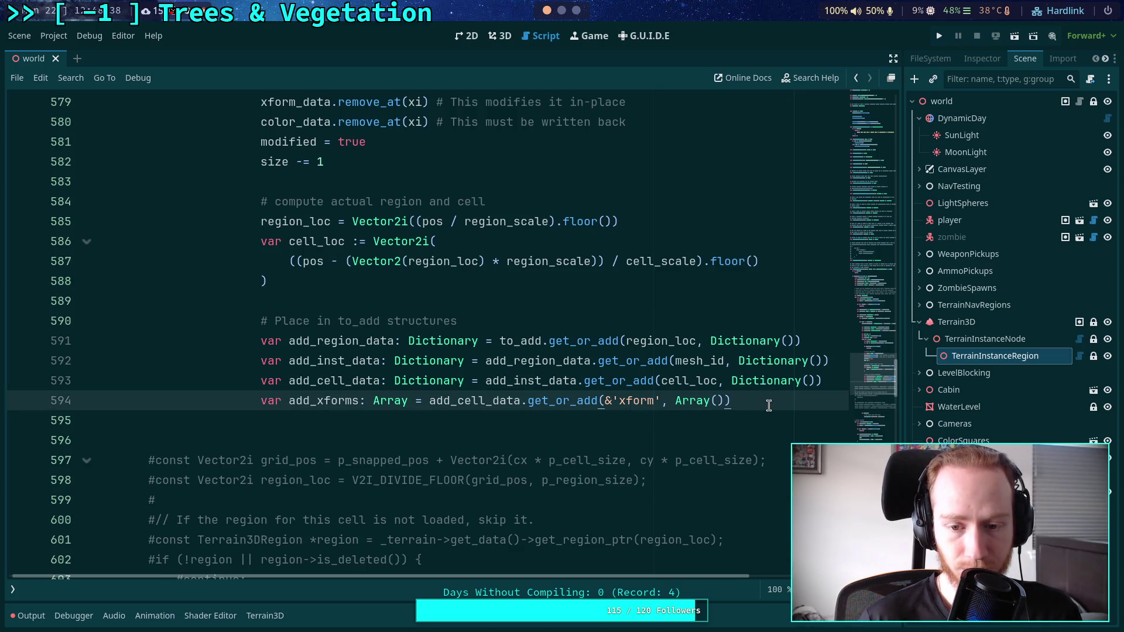
pyautogui.press('Return')
pyautogui.write('var add_color:')
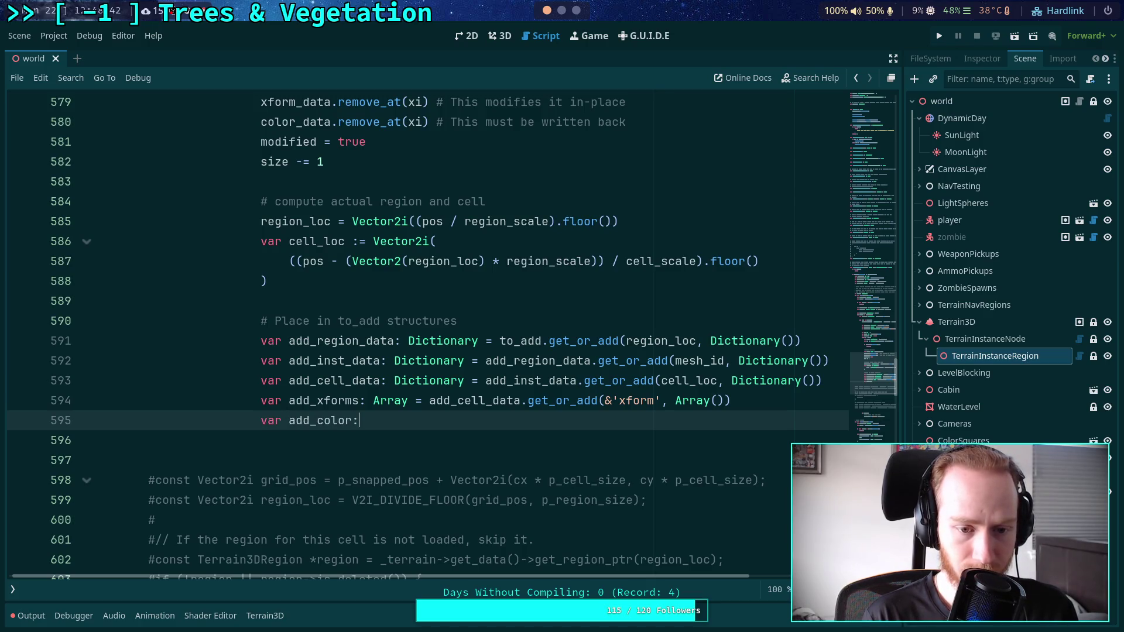
pyautogui.press('Up')
pyautogui.press('BackSpace')
pyautogui.press('Down')
pyautogui.press('Down')
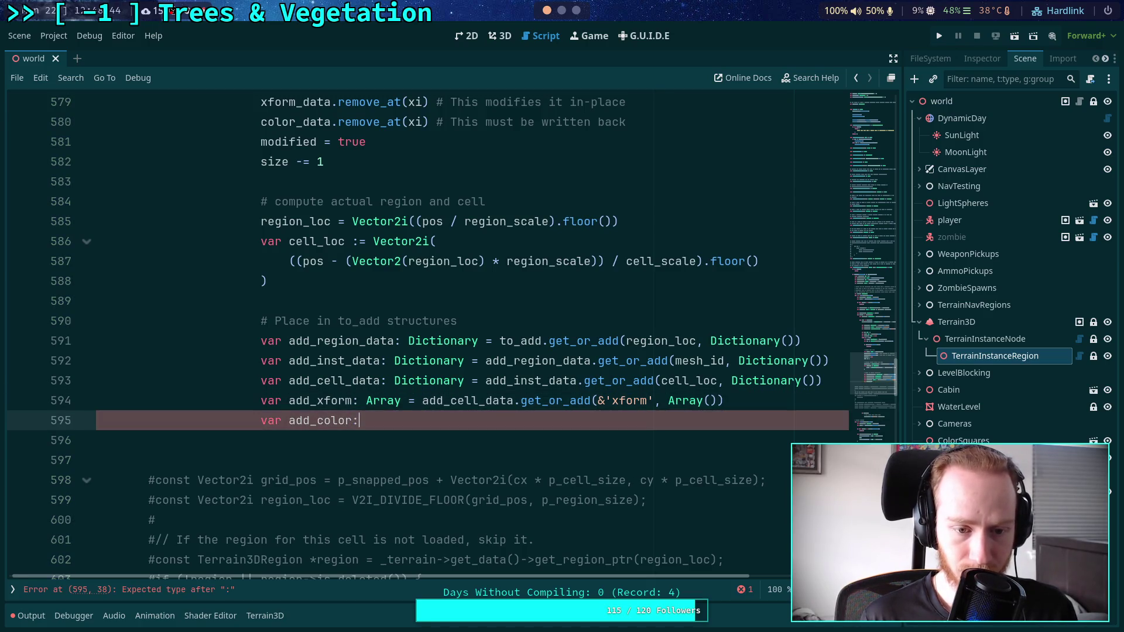
pyautogui.press('Up')
# Replace the add_color declaration with the comment '# Use a singlearray instaead of copies'.
pyautogui.write('Pac')
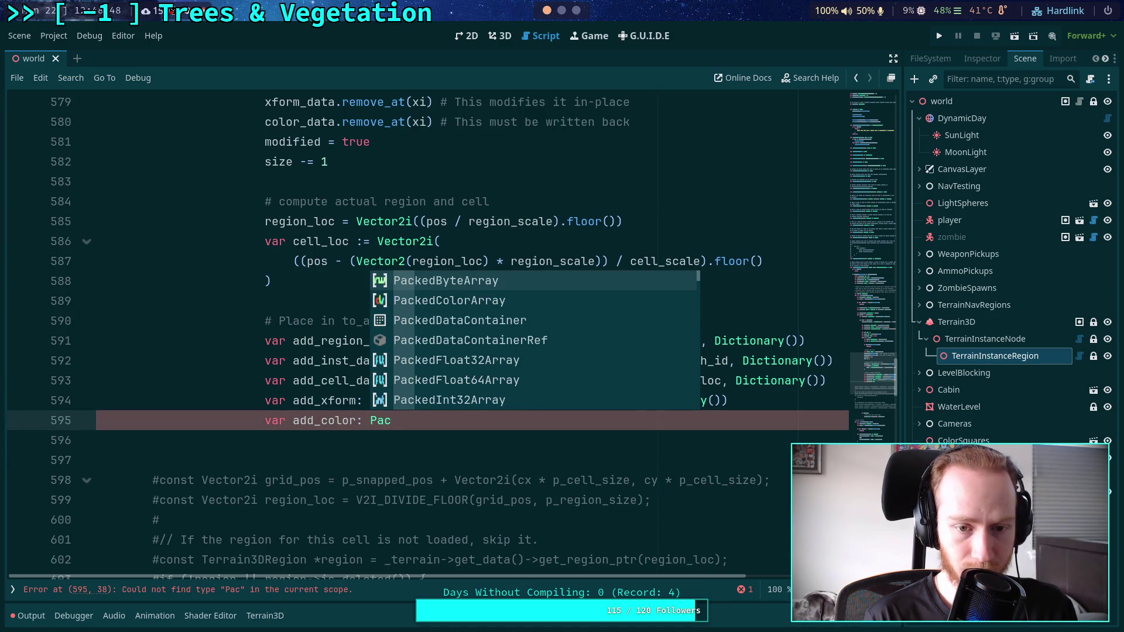
pyautogui.press('Down')
pyautogui.press('Return')
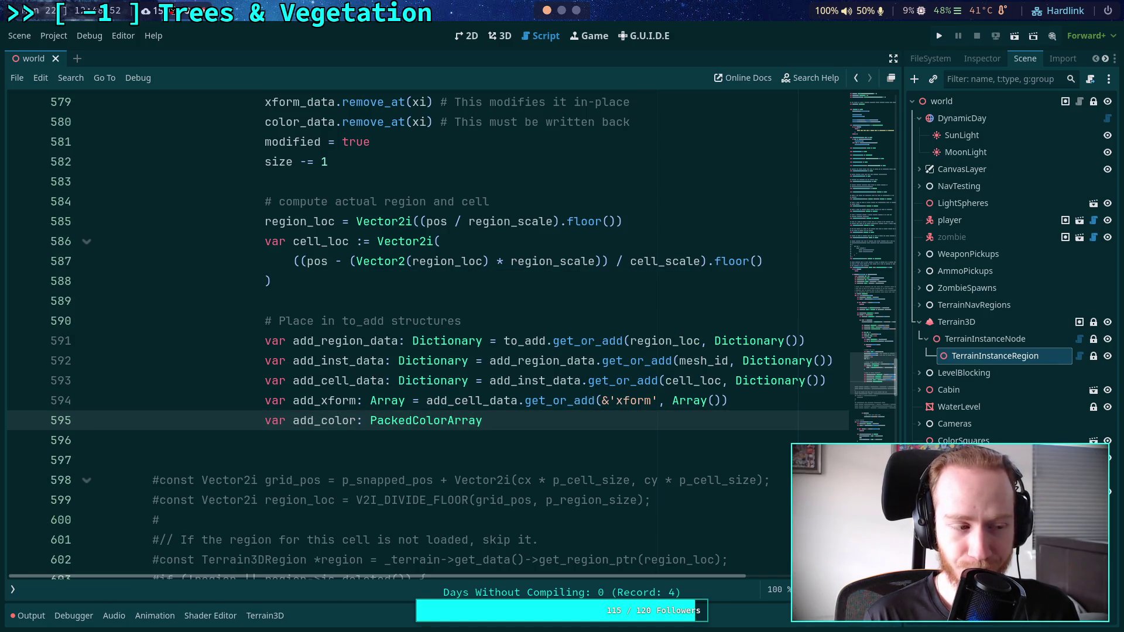
pyautogui.press('BackSpace')
pyautogui.press('BackSpace')
pyautogui.press('BackSpace')
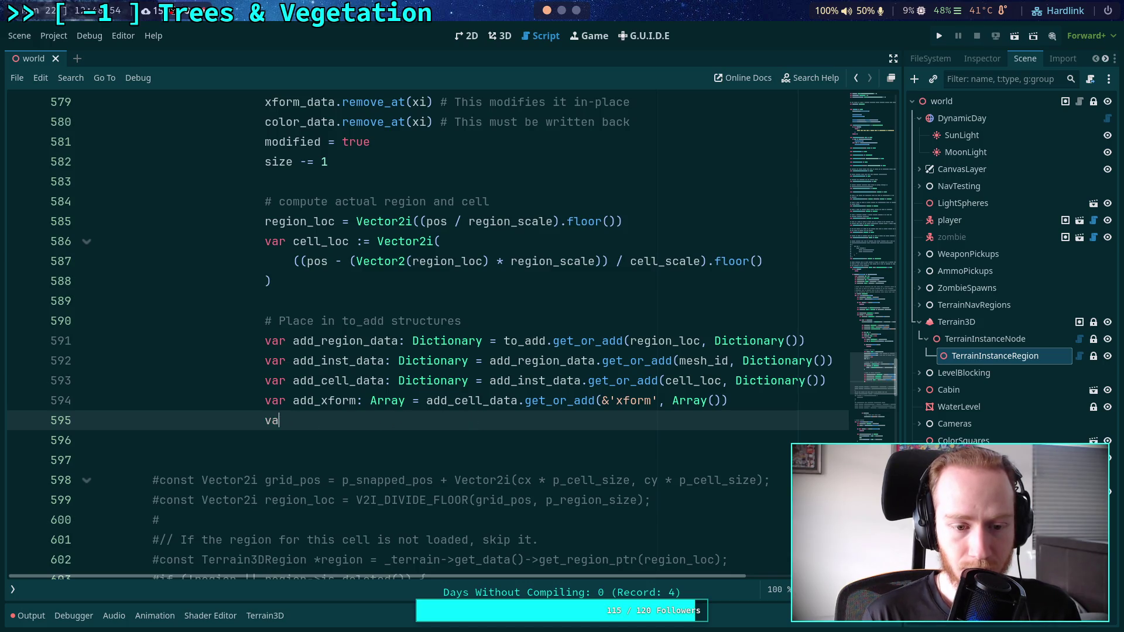
pyautogui.write('# Use a single')
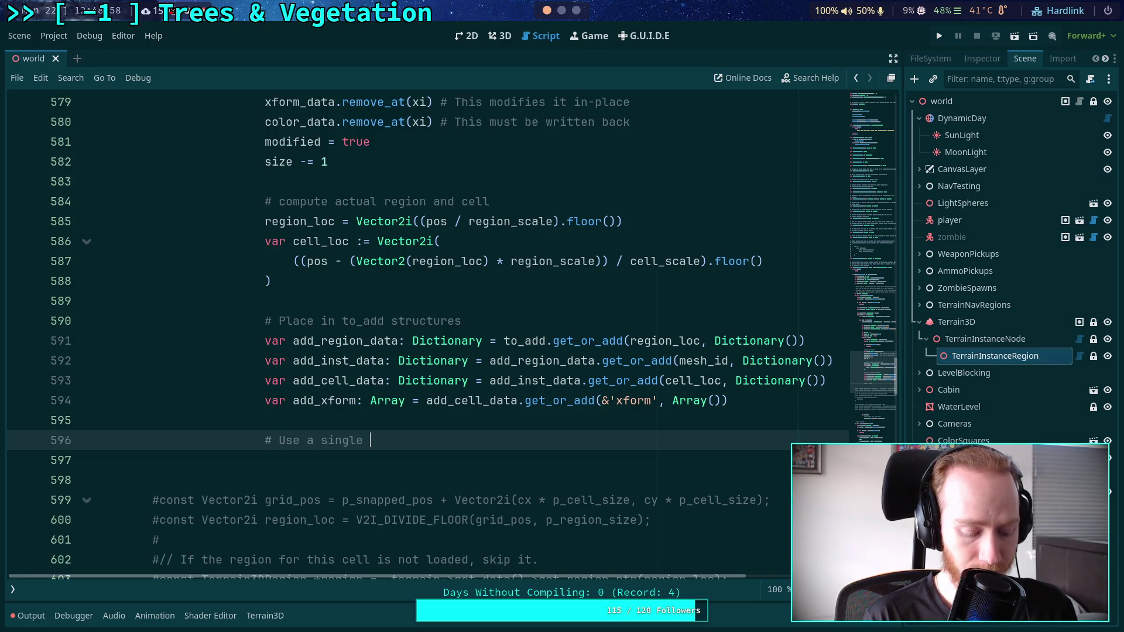
pyautogui.write('array')
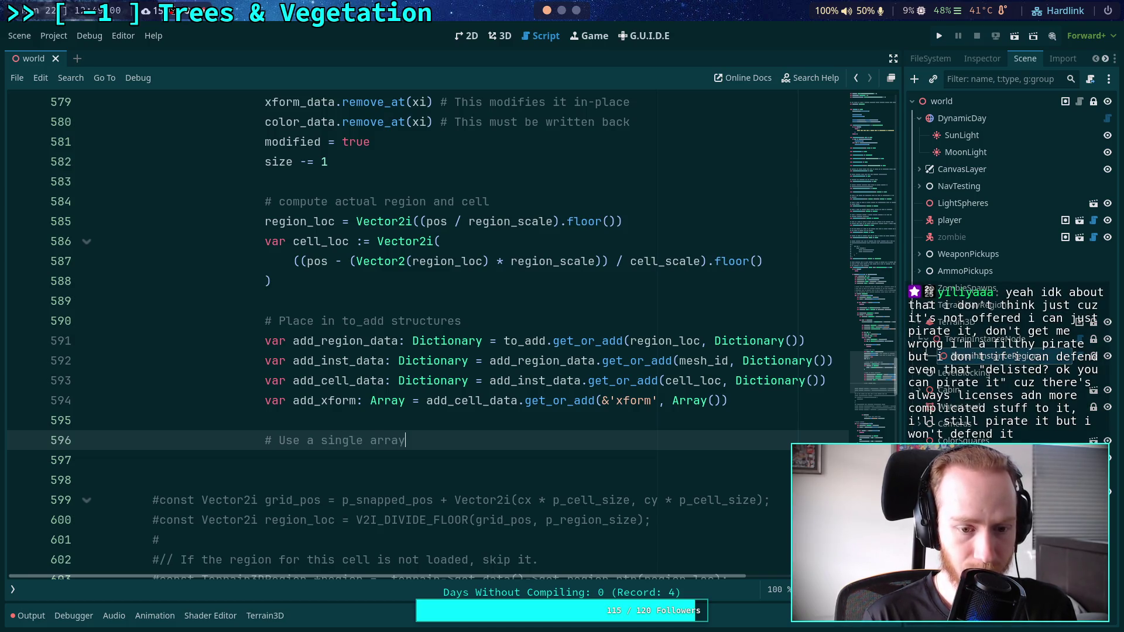
pyautogui.write(' instaead ')
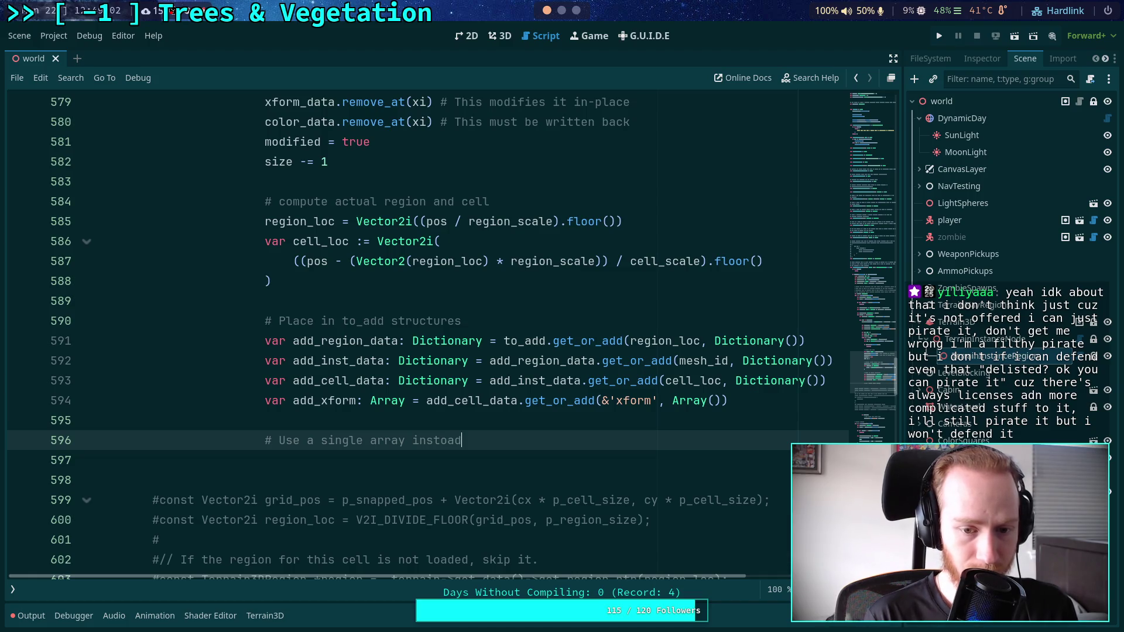
pyautogui.write('of c')
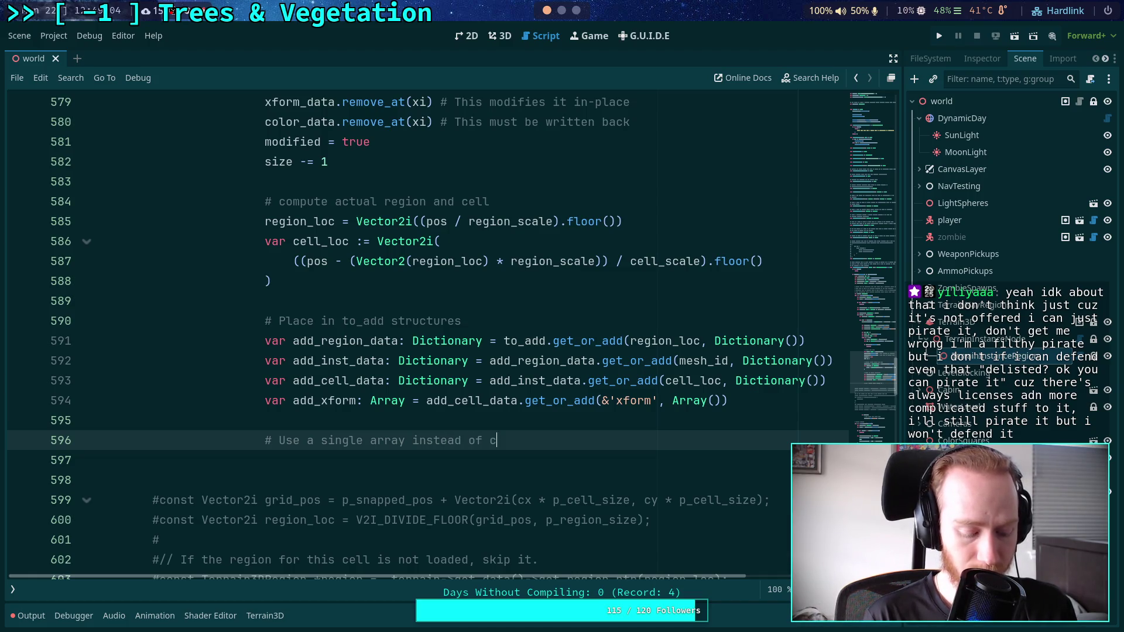
pyautogui.write('opies')
# Add 'if not add_cell_data.has(&'color'):' that sets 'color' to PackedColorArray().
pyautogui.press('Return')
pyautogui.write('if ')
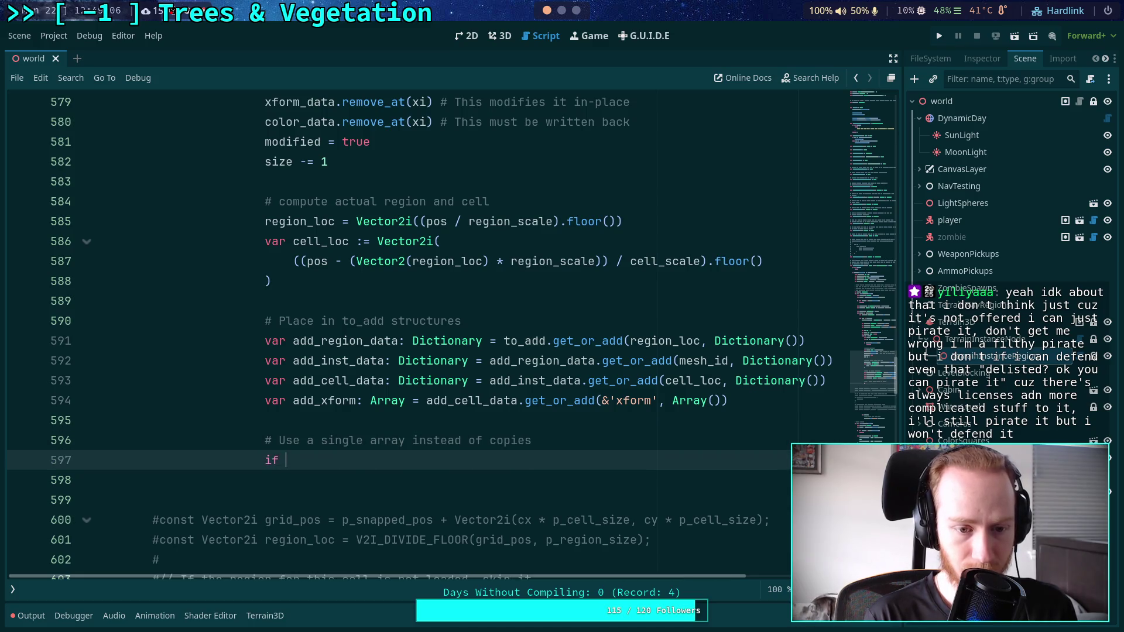
pyautogui.write('not add_ce')
pyautogui.press('Return')
pyautogui.write('.has')
pyautogui.press('Return')
pyautogui.write("&'")
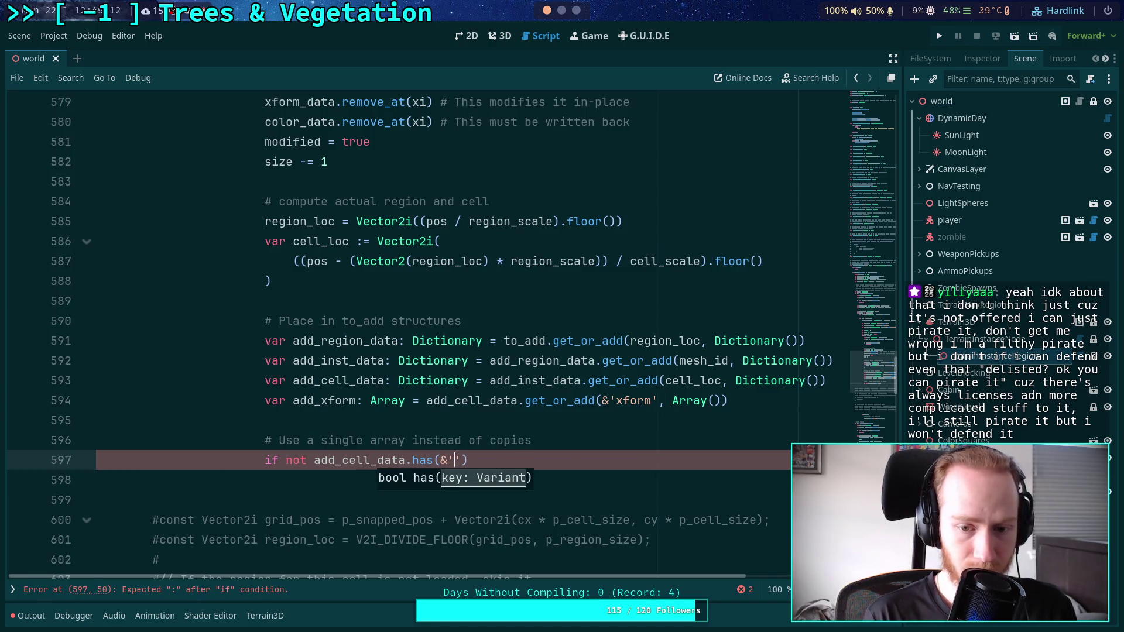
pyautogui.write('color')
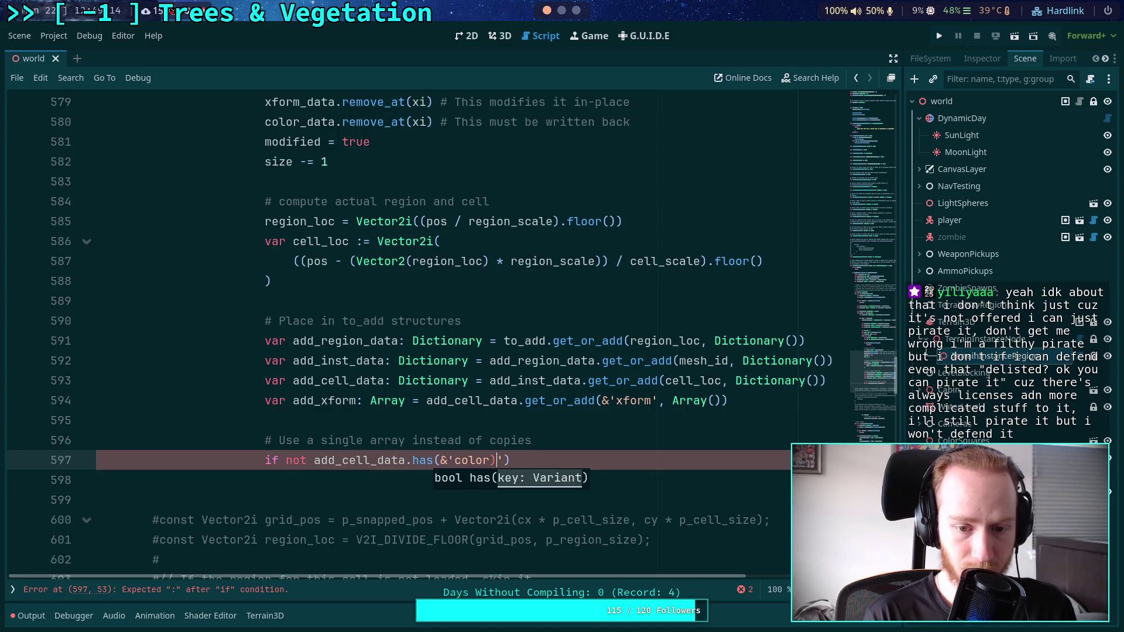
pyautogui.press('End')
pyautogui.write(':')
pyautogui.press('Return')
pyautogui.write('add')
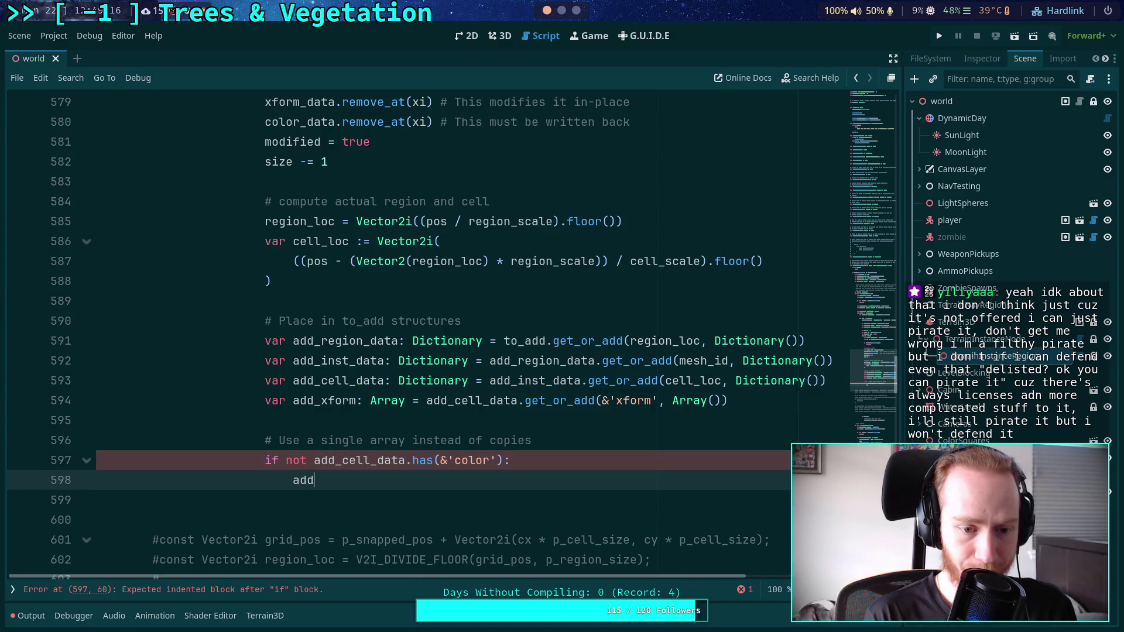
pyautogui.write('_cell_data.')
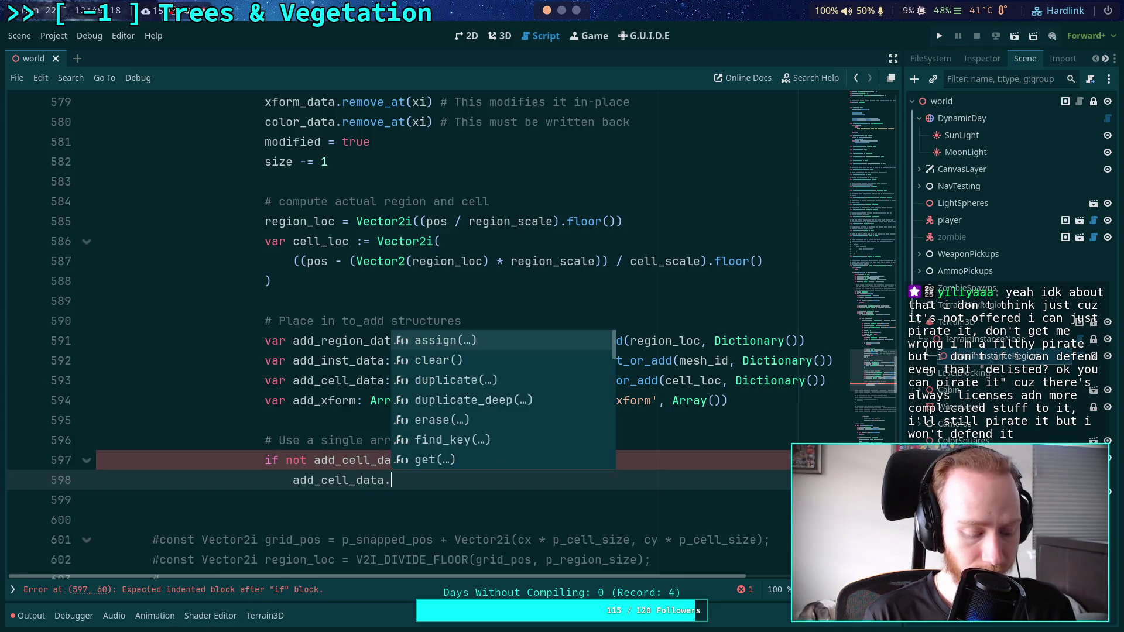
pyautogui.write("set(&'color',")
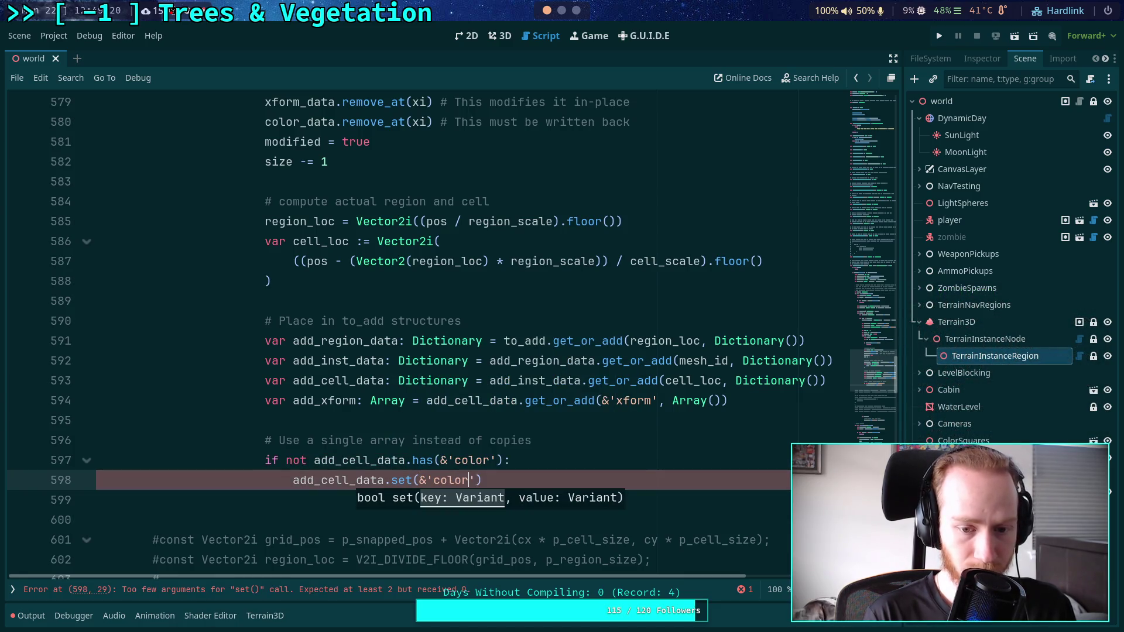
pyautogui.write(' PackedC')
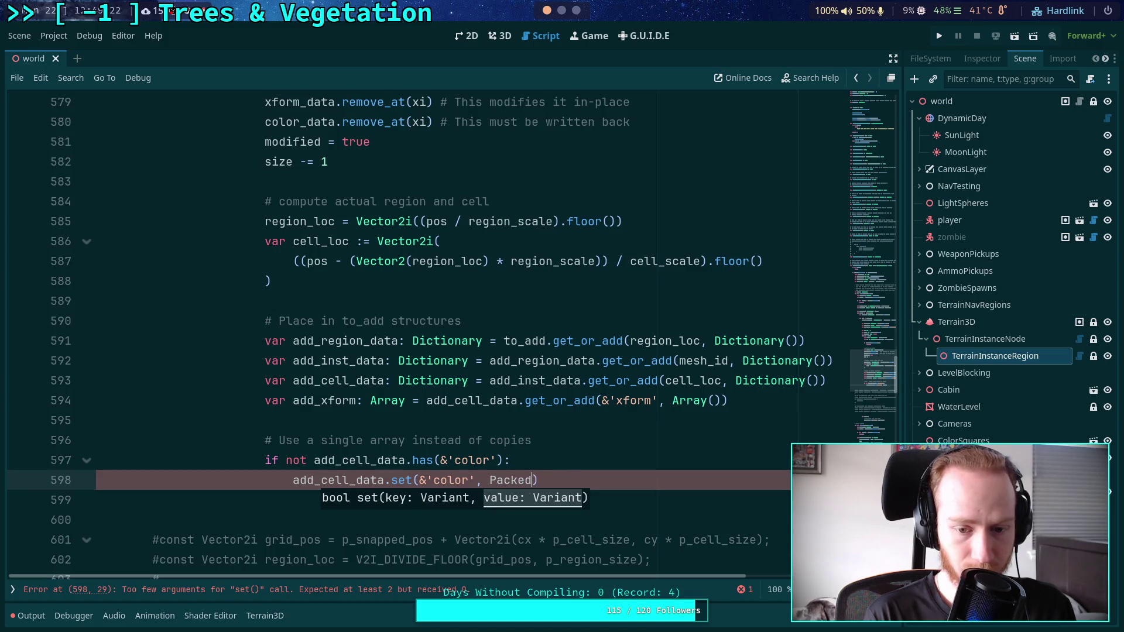
pyautogui.press('Return')
pyautogui.write('())')
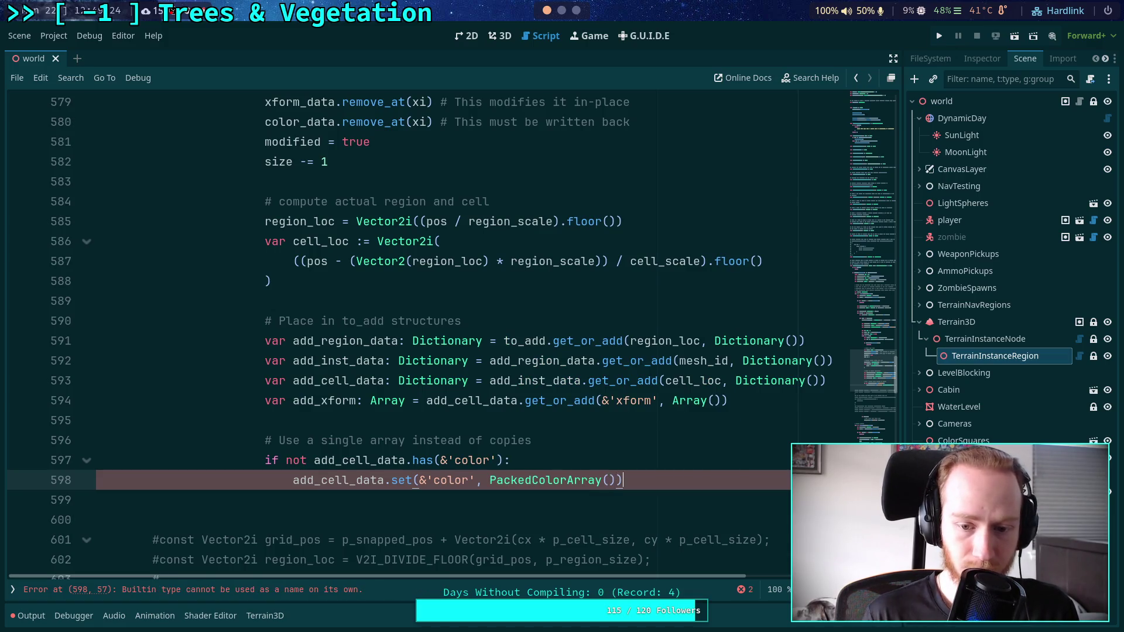
# Append xform to add_xform on the following line.
pyautogui.press('Return')
pyautogui.press('Return')
pyautogui.write('add')
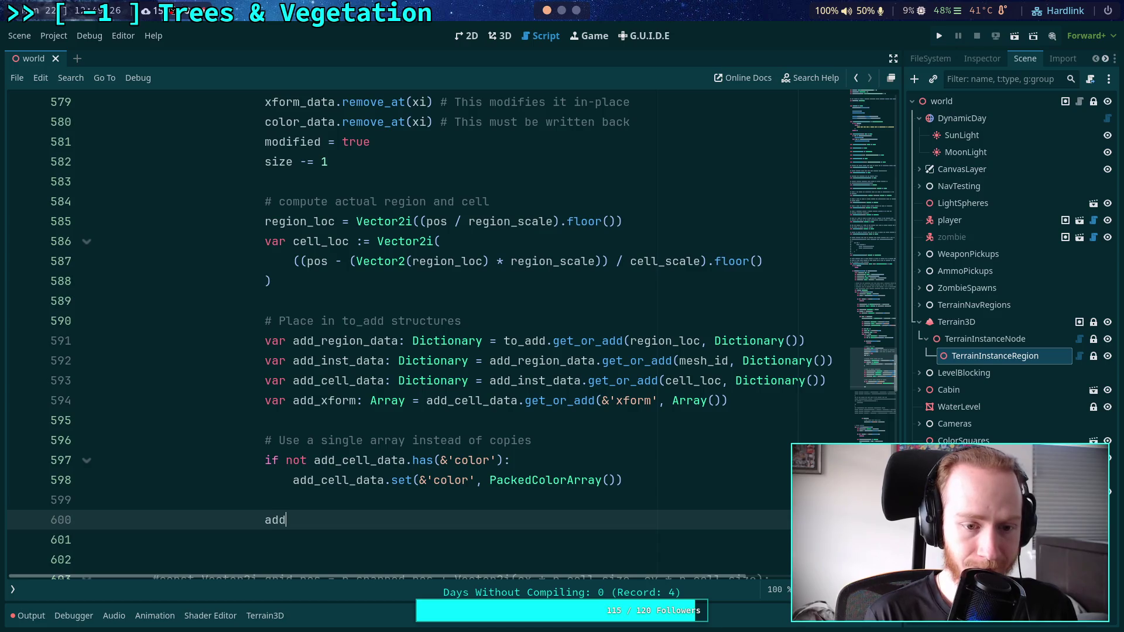
pyautogui.write('_xform.append(')
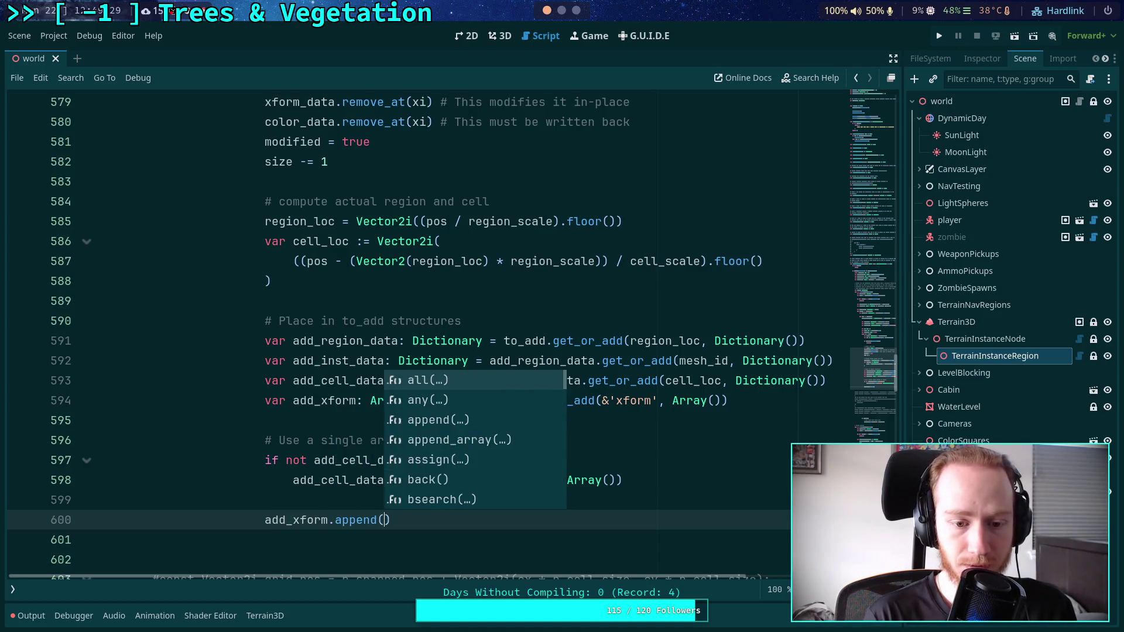
pyautogui.press('Return')
pyautogui.write('xform)')
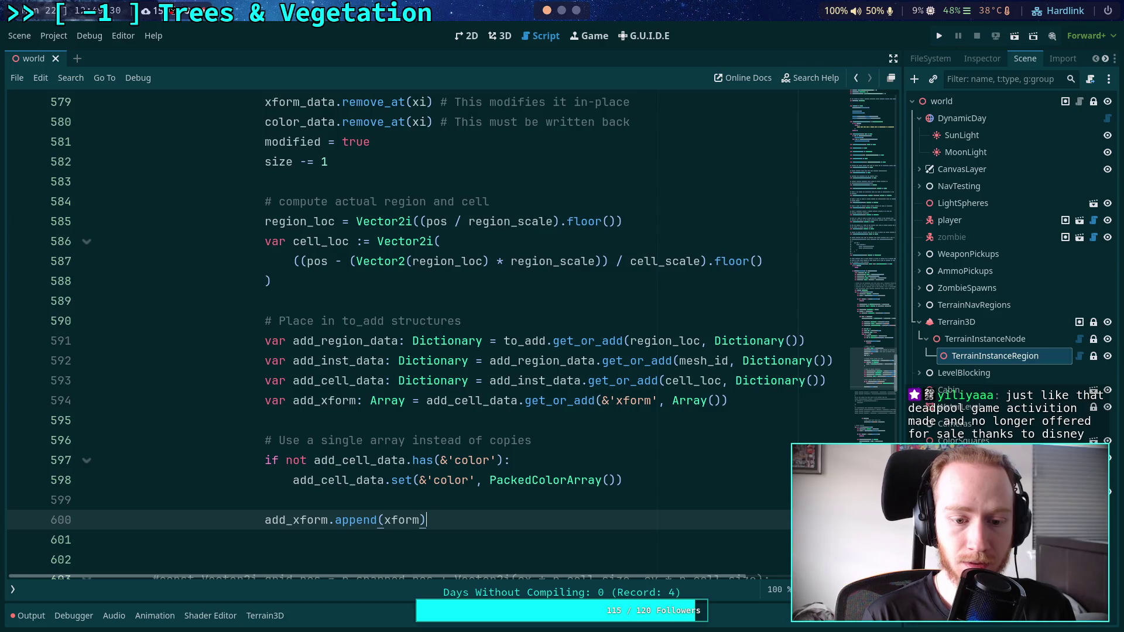
pyautogui.press('Return')
pyautogui.scroll(5, 728, 387)
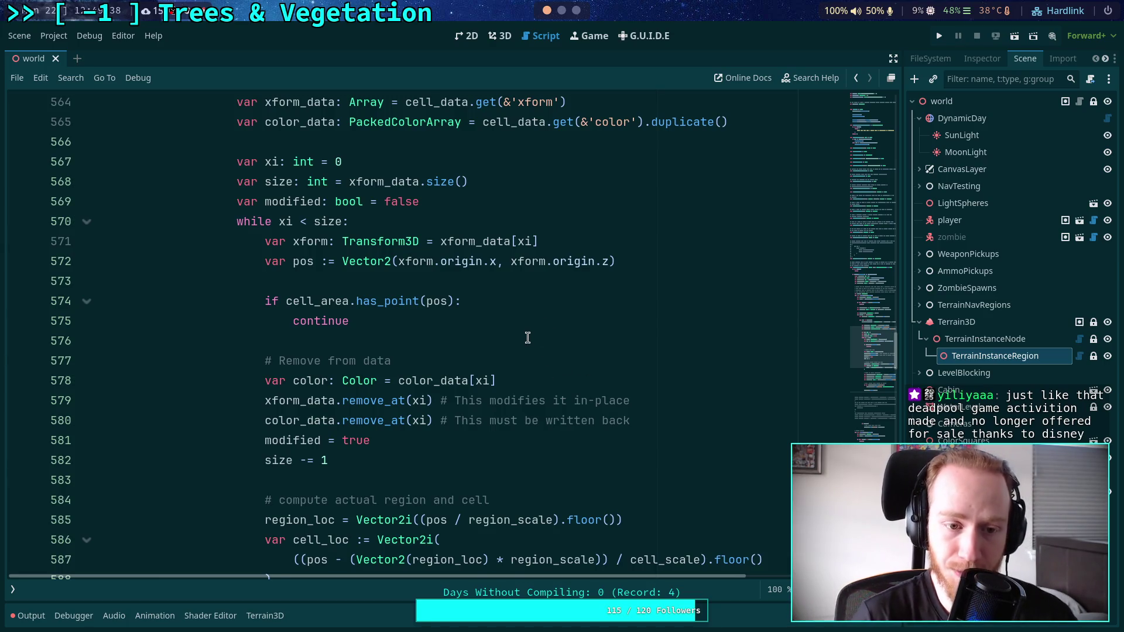
# Write add_cell_data.get(&'color').append(color) on line 601.
pyautogui.scroll(-7, 526, 334)
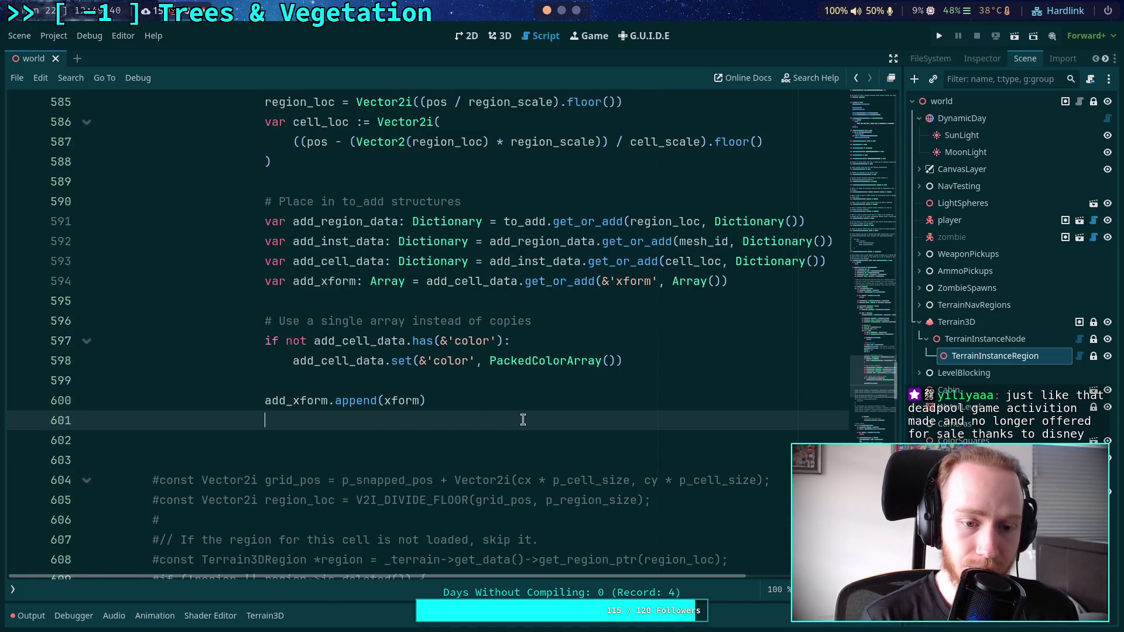
pyautogui.write('add_c')
pyautogui.press('Return')
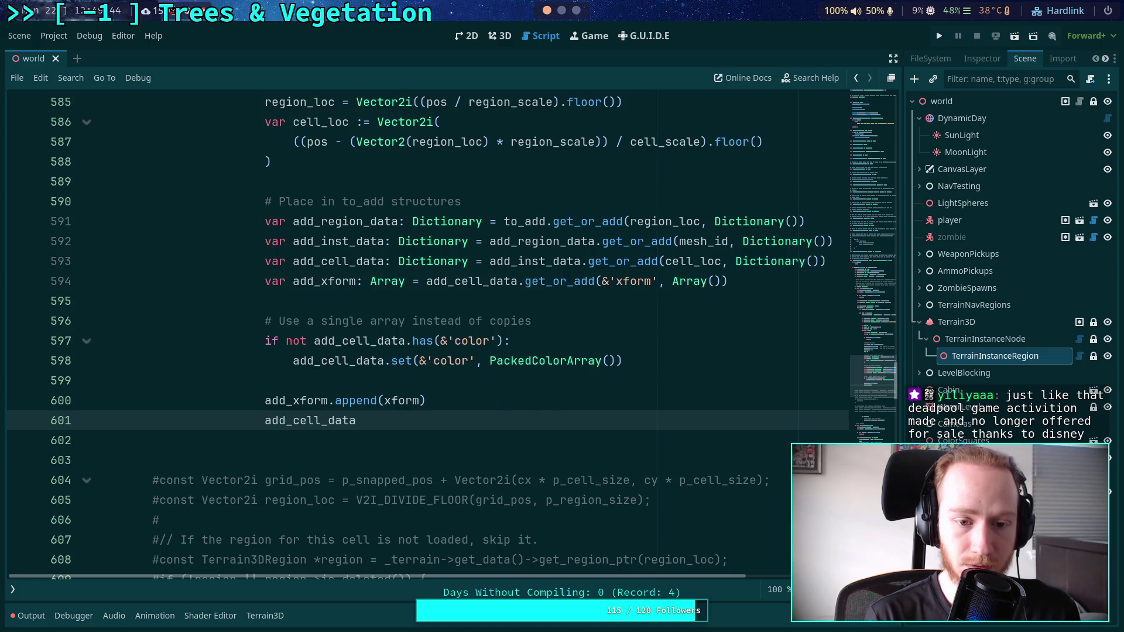
pyautogui.write('.get(')
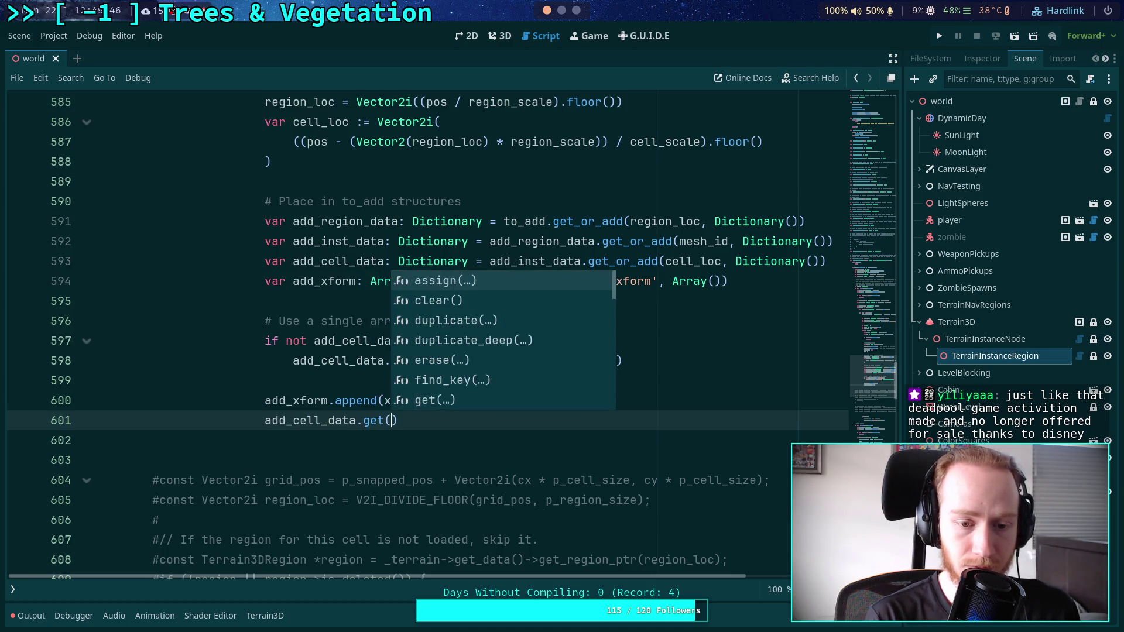
pyautogui.press('Return')
pyautogui.write("&'color")
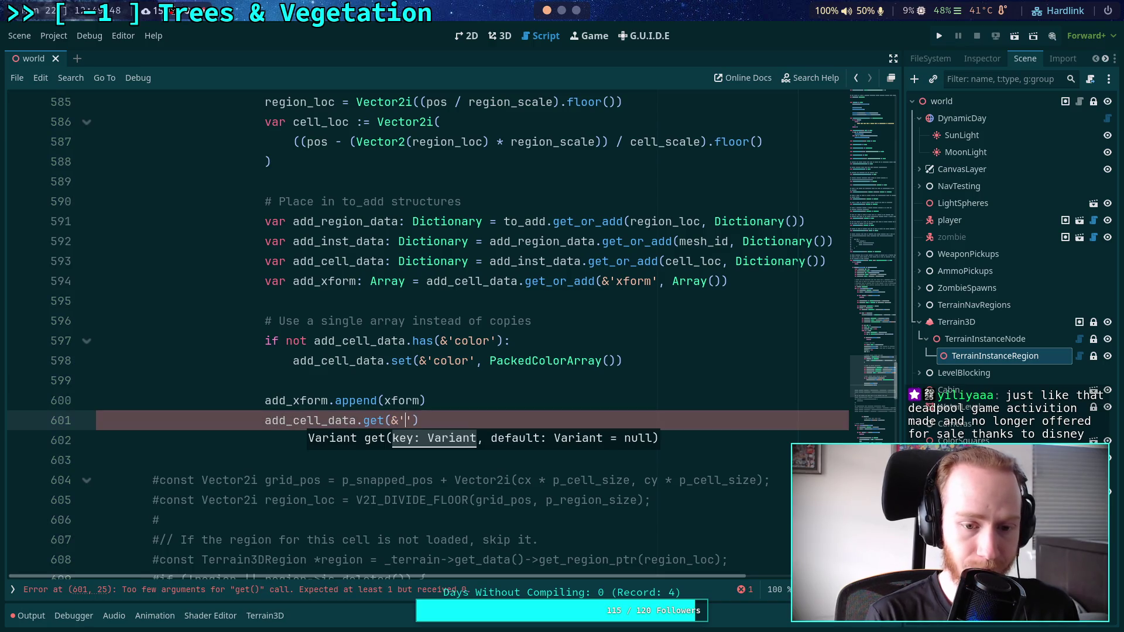
pyautogui.press('End')
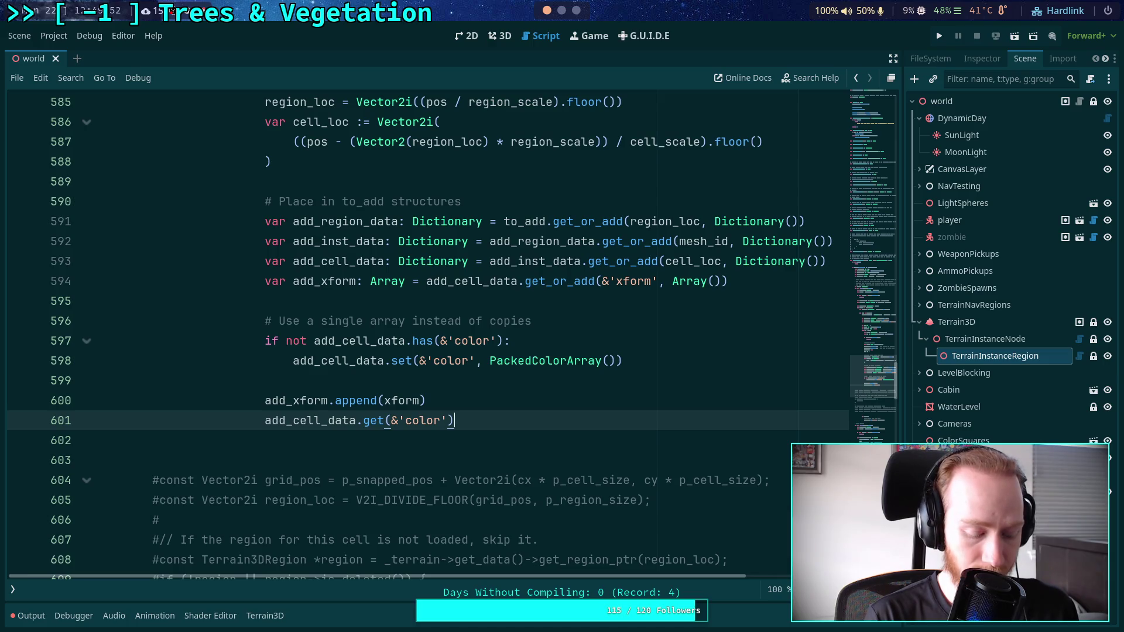
pyautogui.write('.append(color)')
pyautogui.scroll(1, 479, 449)
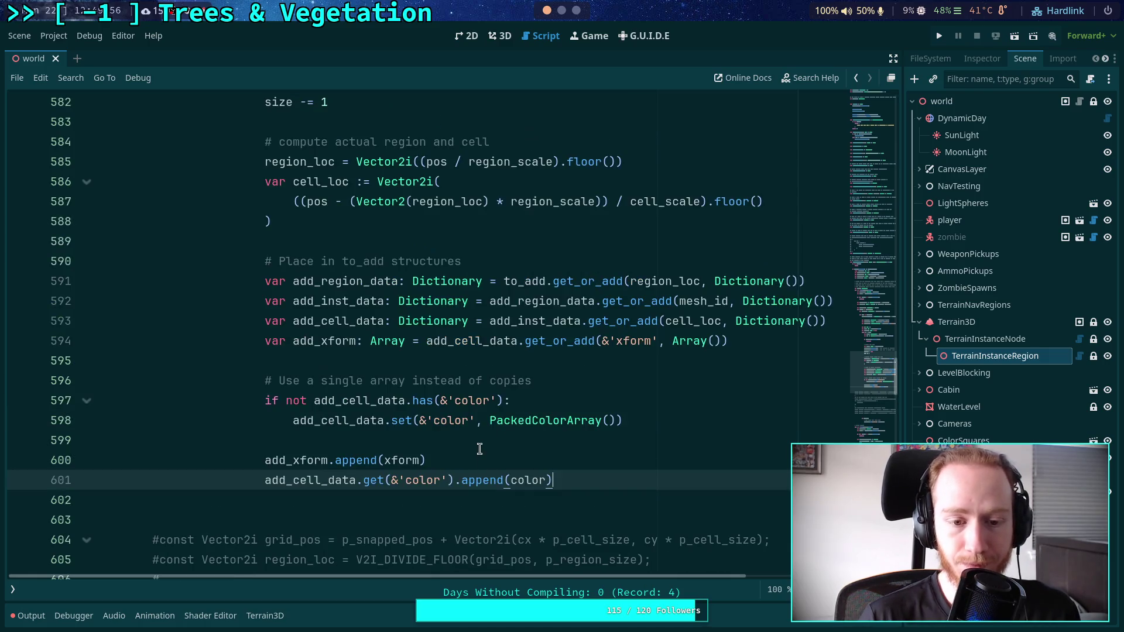
pyautogui.scroll(1, 480, 449)
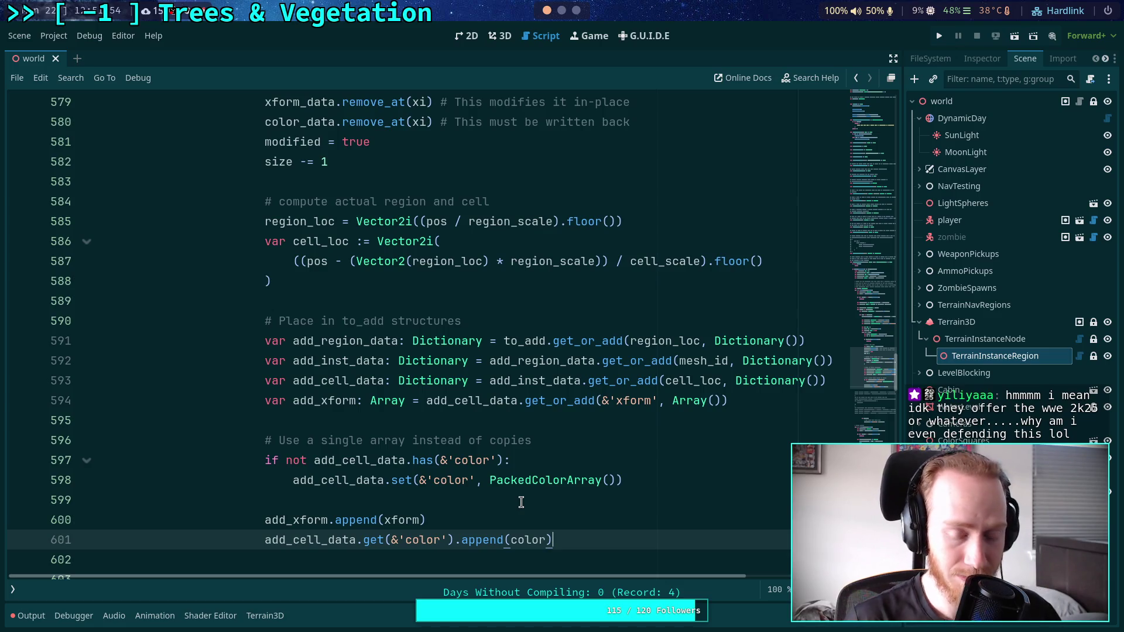
pyautogui.scroll(-1, 521, 501)
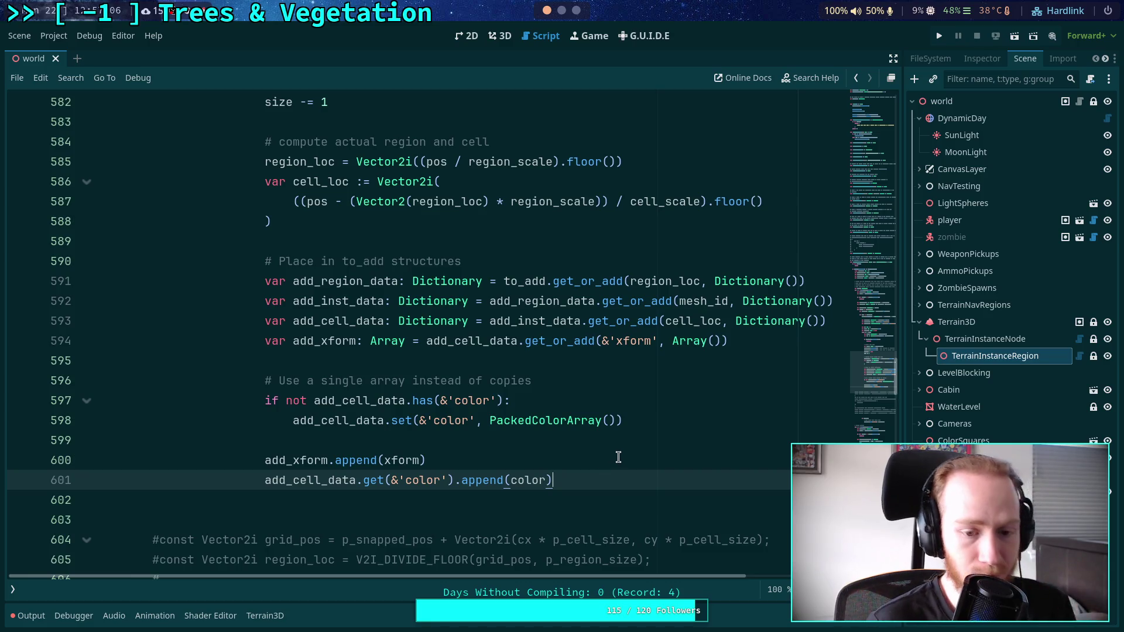
# Insert a blank line after the colour append on line 601.
pyautogui.press('Return')
# Review the grouping code, highlighting every use of add_xform.
pyautogui.scroll(-1, 556, 404)
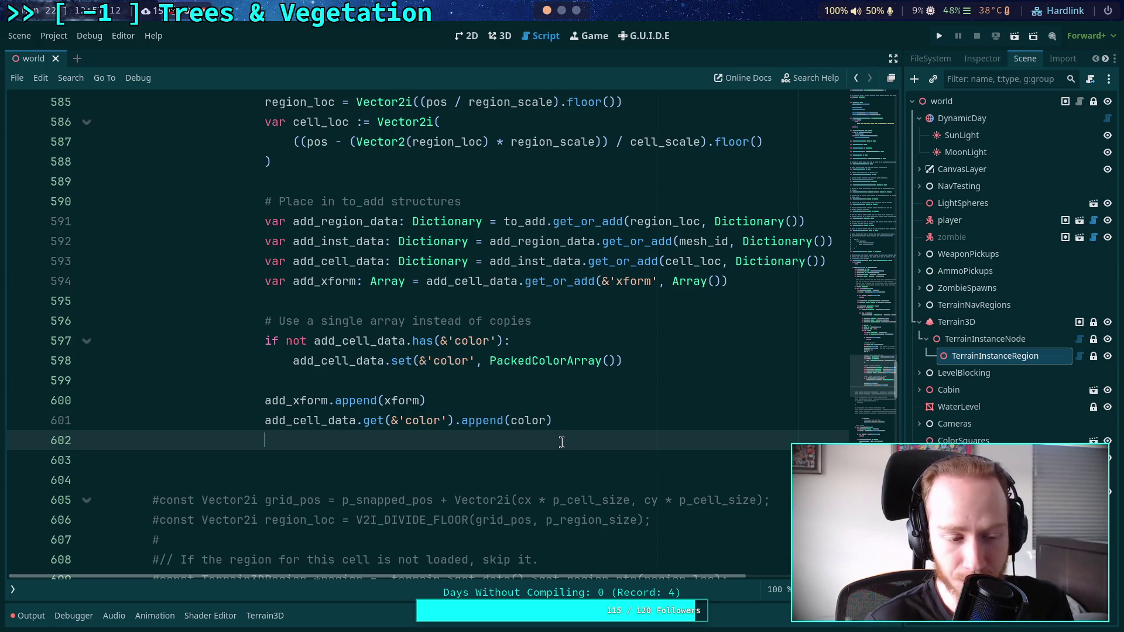
pyautogui.moveTo(421, 238)
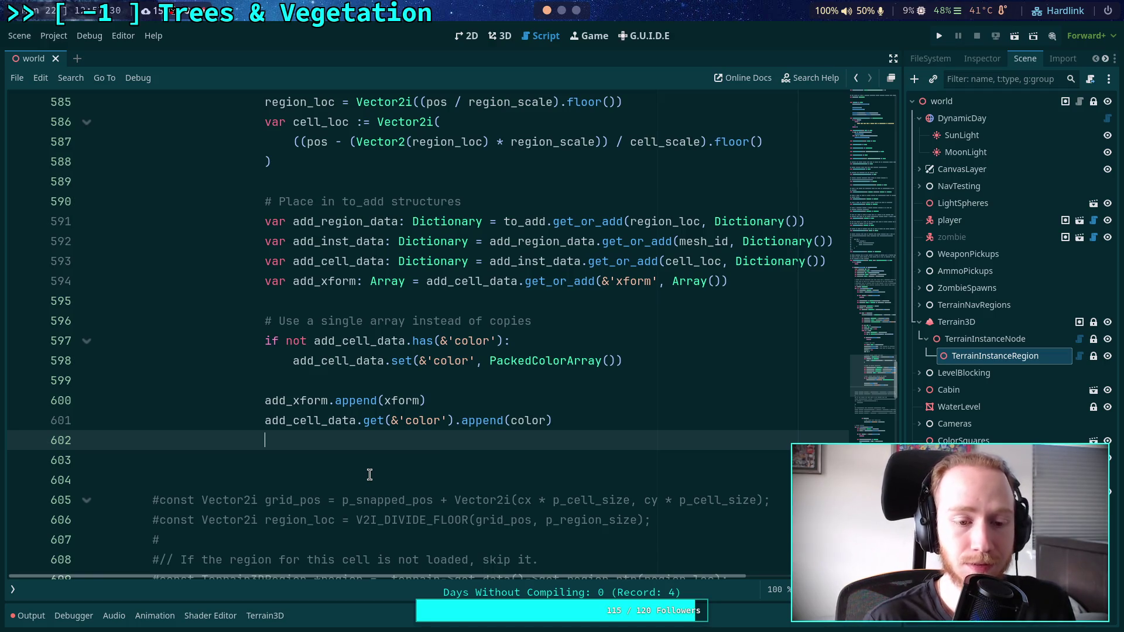
pyautogui.scroll(1, 387, 476)
pyautogui.scroll(-1, 387, 475)
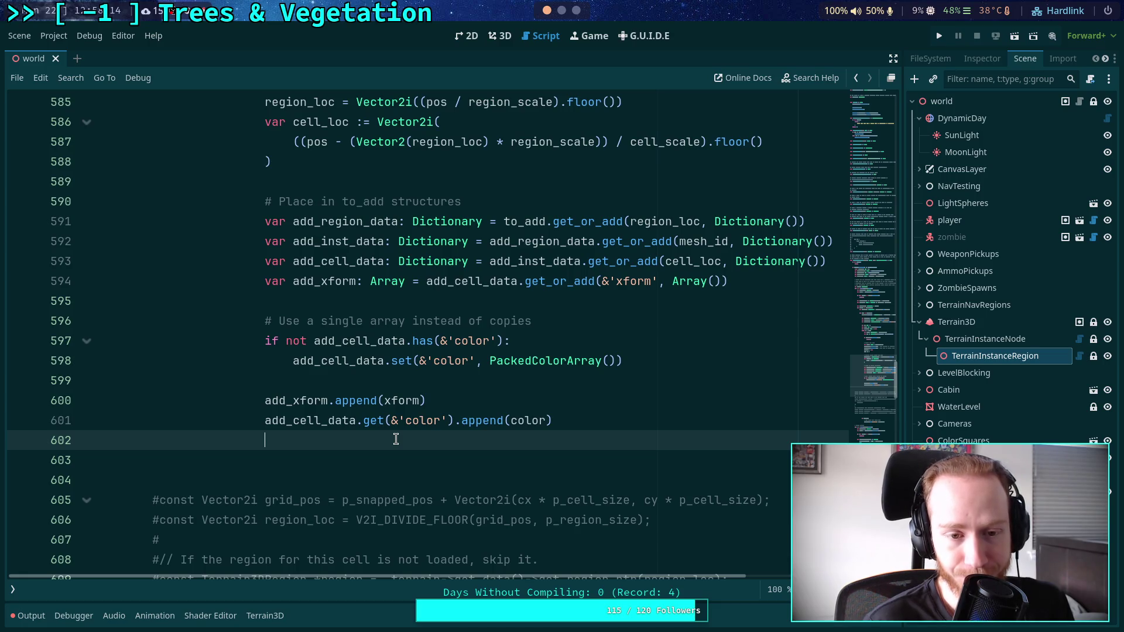
pyautogui.scroll(1, 389, 451)
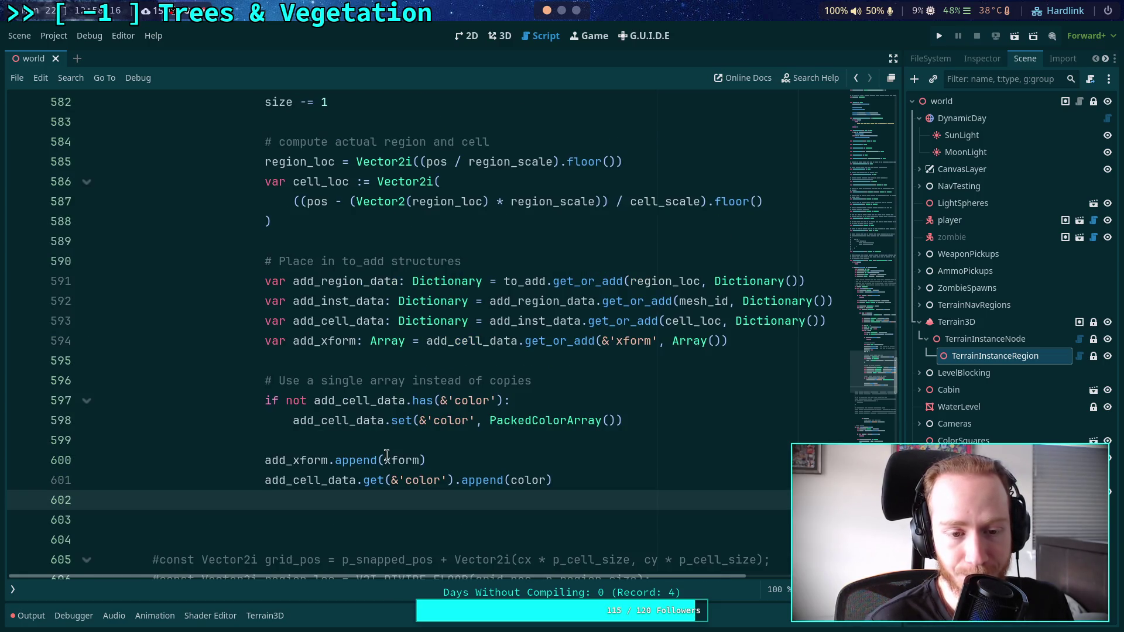
pyautogui.doubleClick(270, 461)
pyautogui.scroll(2, 292, 433)
pyautogui.scroll(3, 302, 422)
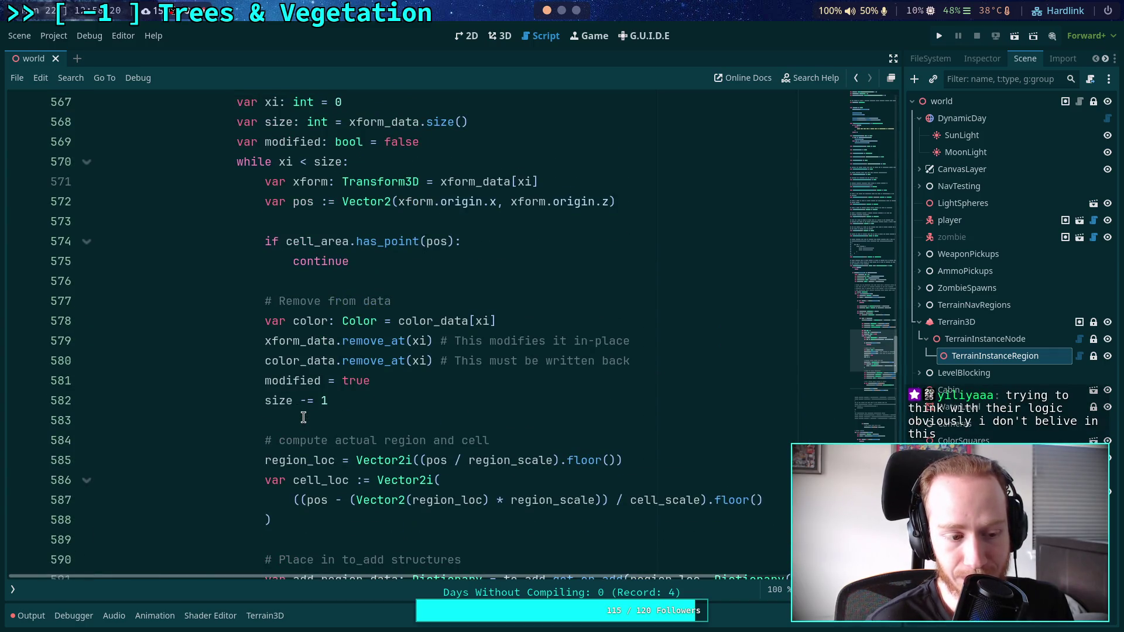
# Add another empty line below the colour append.
pyautogui.click(303, 416)
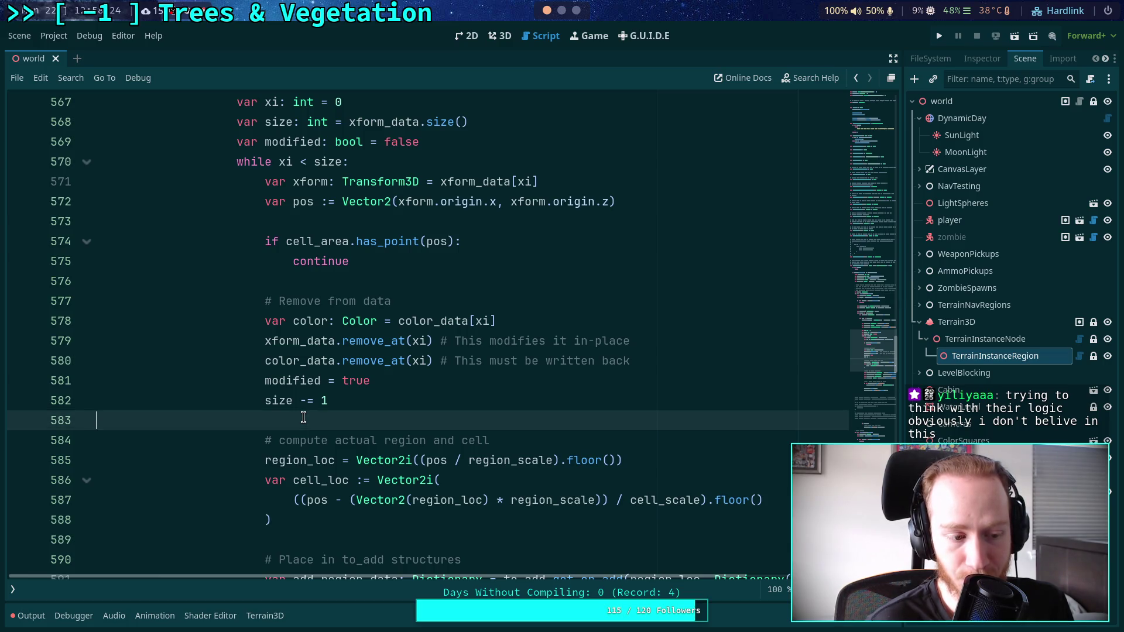
pyautogui.scroll(2, 303, 417)
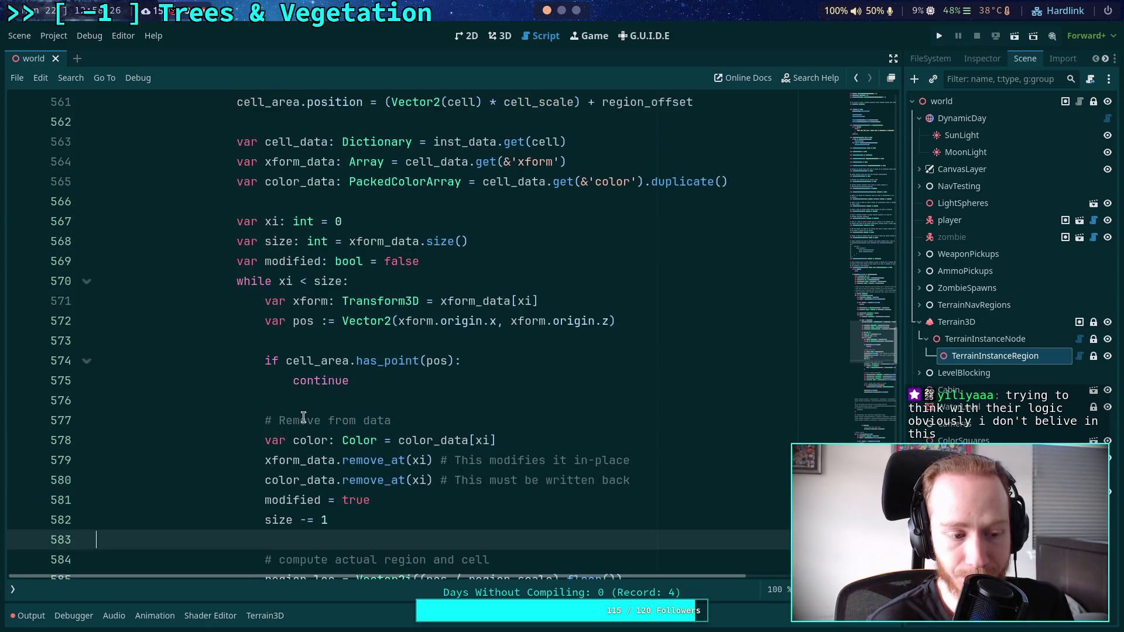
pyautogui.click(331, 405)
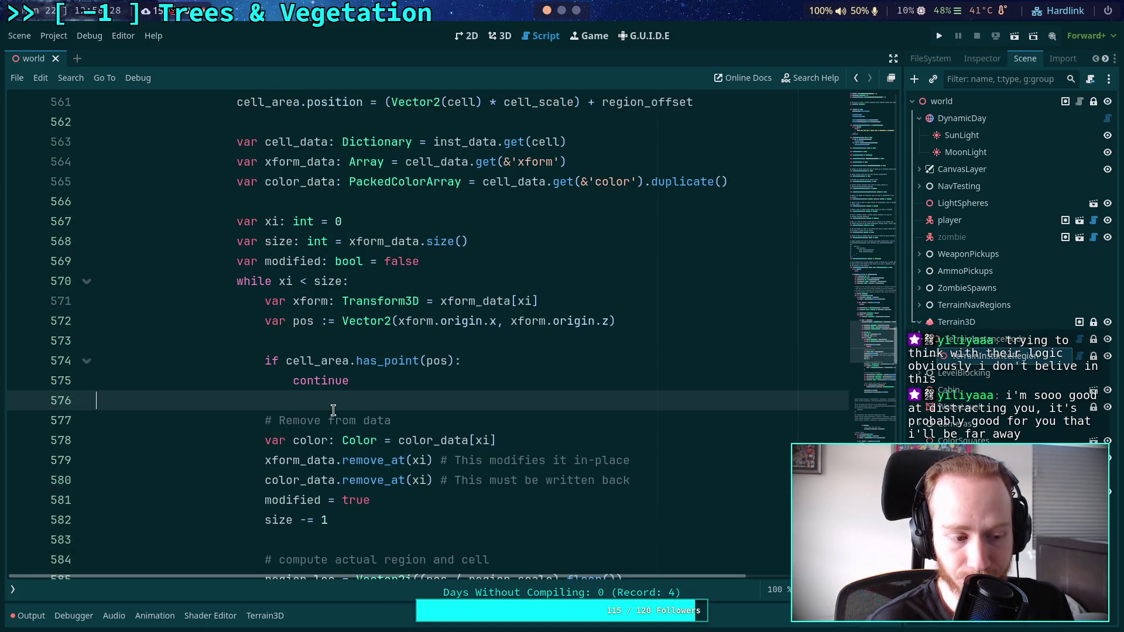
pyautogui.scroll(-2, 332, 410)
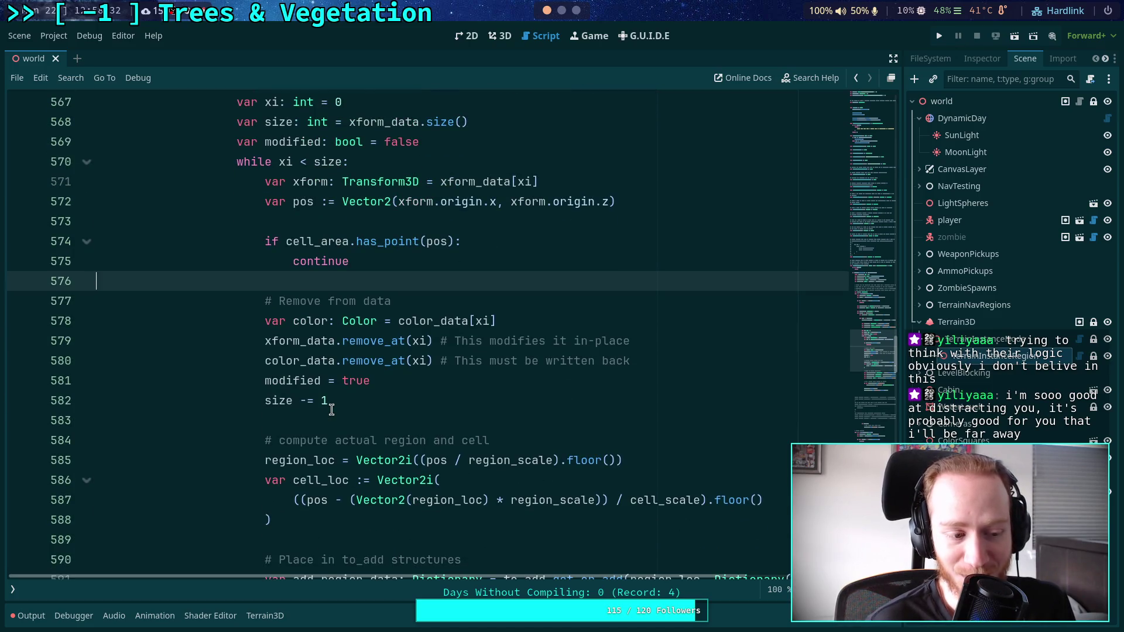
pyautogui.click(299, 420)
pyautogui.scroll(-5, 298, 420)
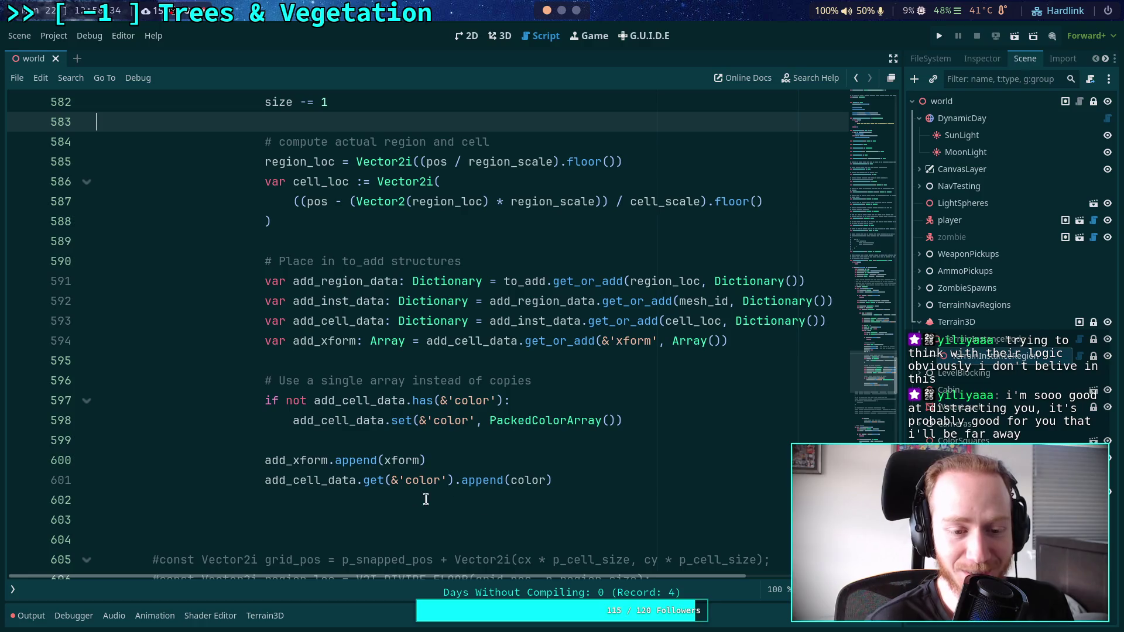
pyautogui.click(589, 492)
pyautogui.press('Return')
pyautogui.scroll(-1, 589, 492)
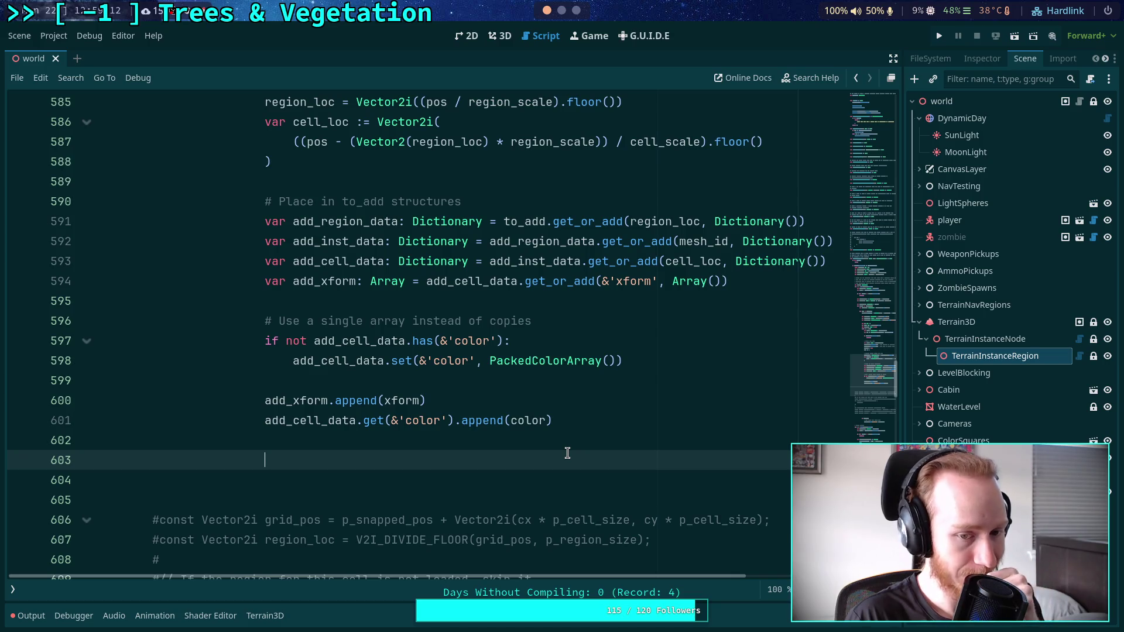
pyautogui.scroll(6, 567, 453)
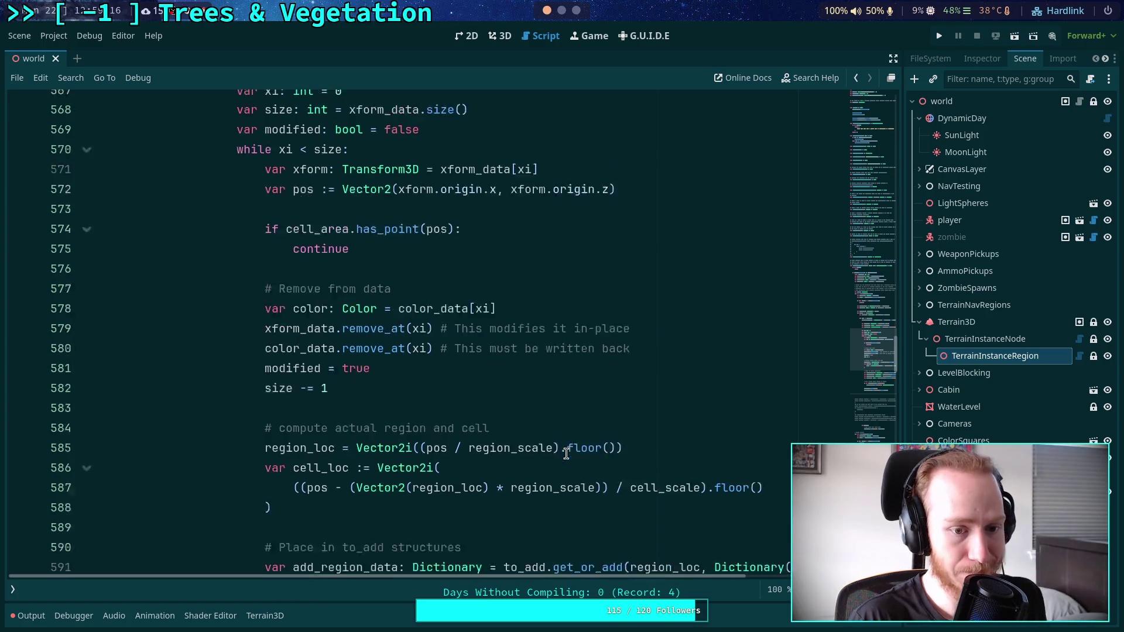
pyautogui.scroll(-3, 566, 454)
pyautogui.scroll(4, 566, 454)
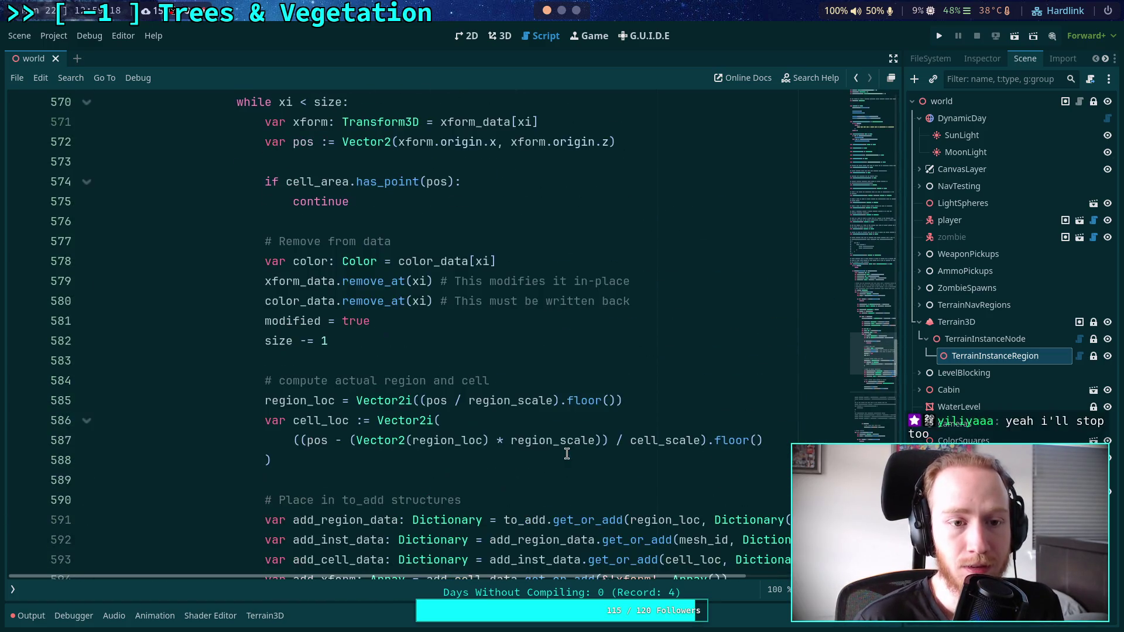
pyautogui.click(518, 304)
pyautogui.press('Return')
pyautogui.write('xi += 1')
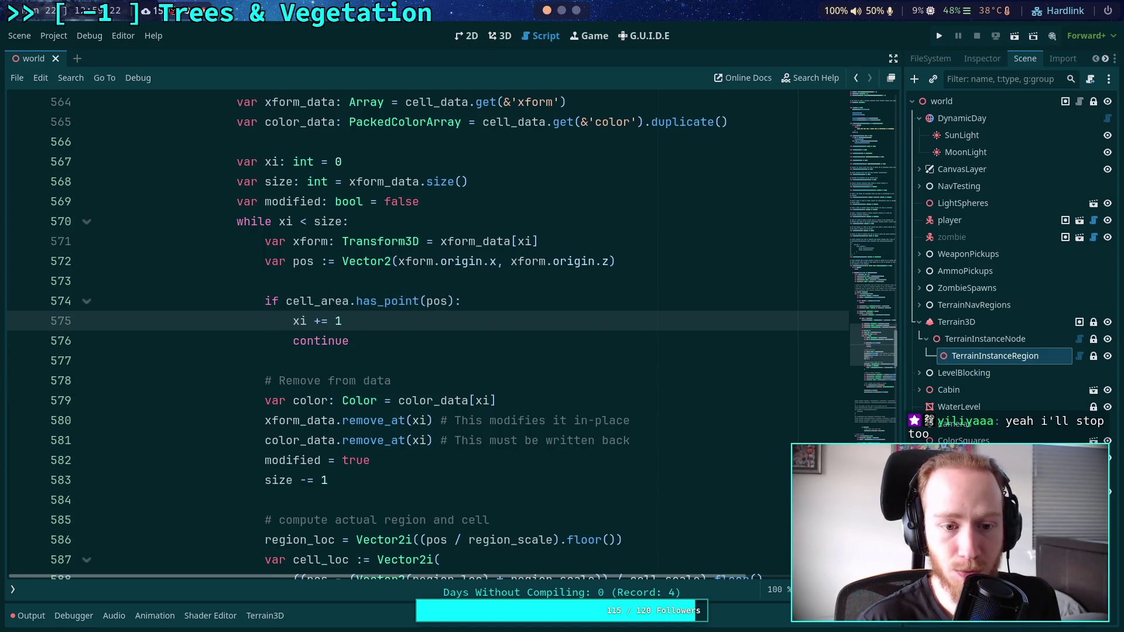
pyautogui.scroll(-5, 524, 374)
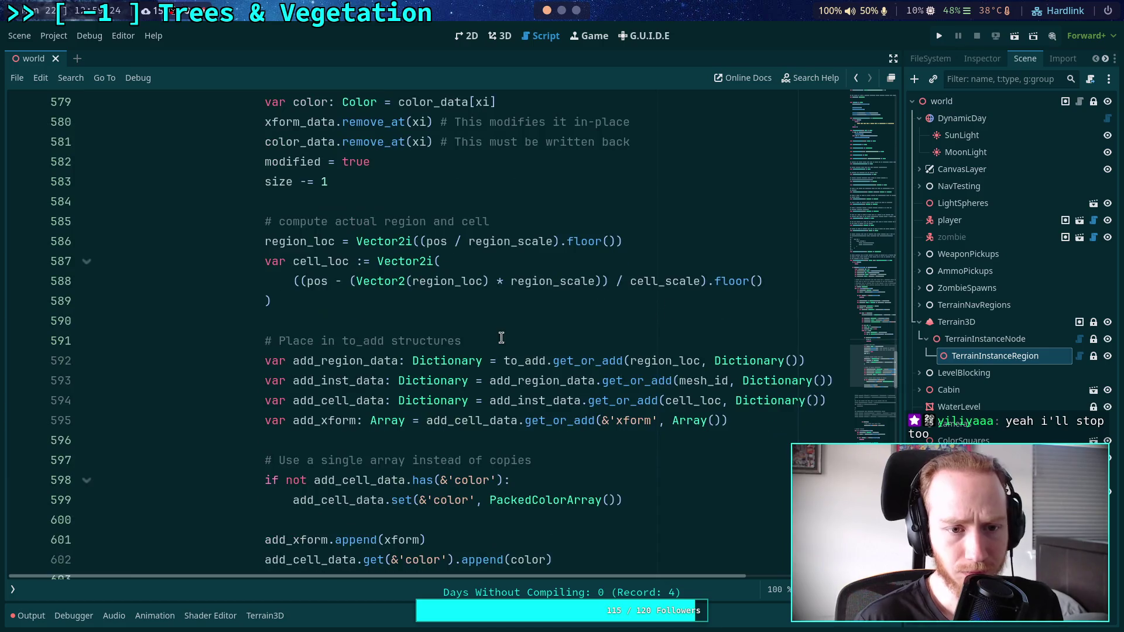
pyautogui.scroll(-4, 390, 347)
pyautogui.click(527, 357)
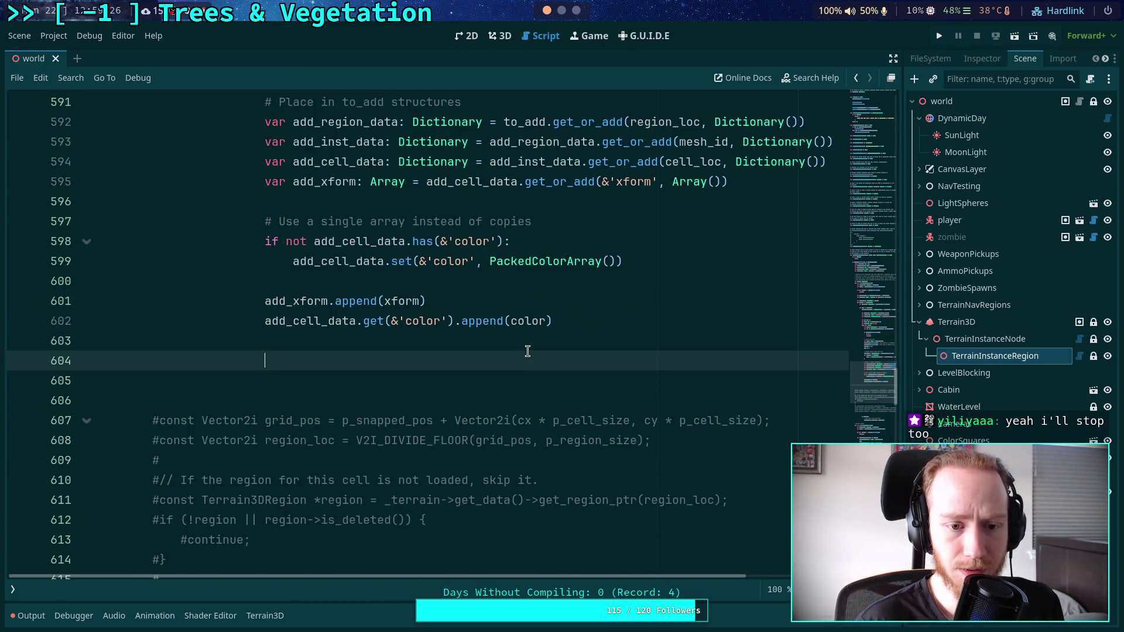
pyautogui.scroll(10, 548, 341)
pyautogui.scroll(1, 551, 338)
pyautogui.scroll(-11, 551, 338)
pyautogui.scroll(-5, 552, 337)
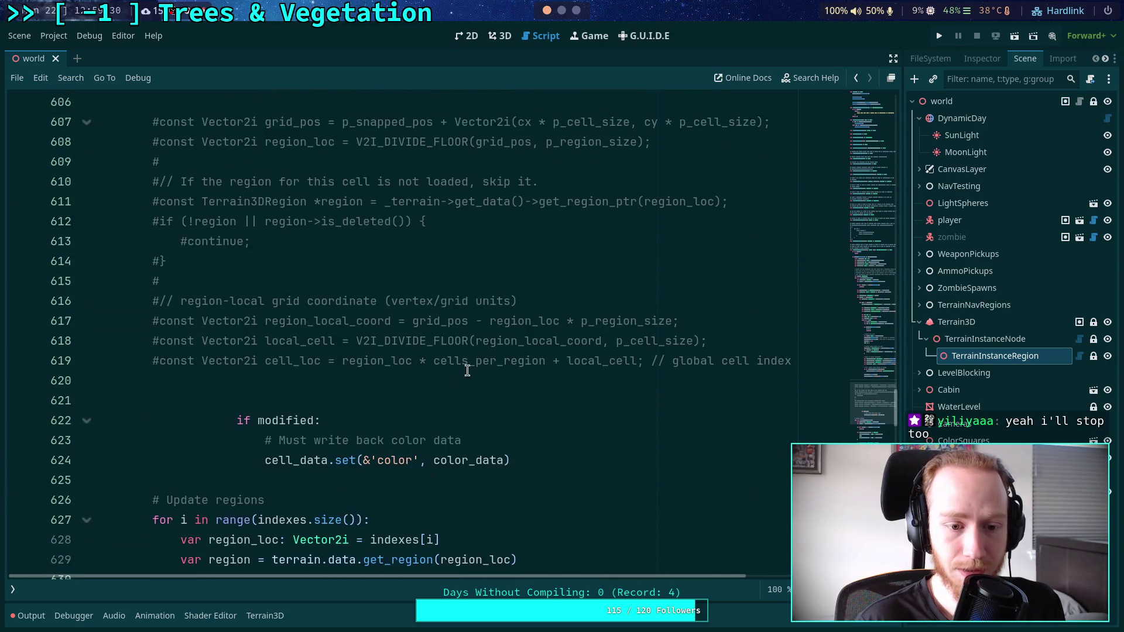
pyautogui.moveTo(389, 382)
pyautogui.mouseDown()
pyautogui.moveTo(313, 321)
pyautogui.moveTo(314, 283)
pyautogui.mouseUp()
# Delete the commented-out C++ reference block and its leftover empty line.
pyautogui.scroll(4, 313, 322)
pyautogui.press('Delete')
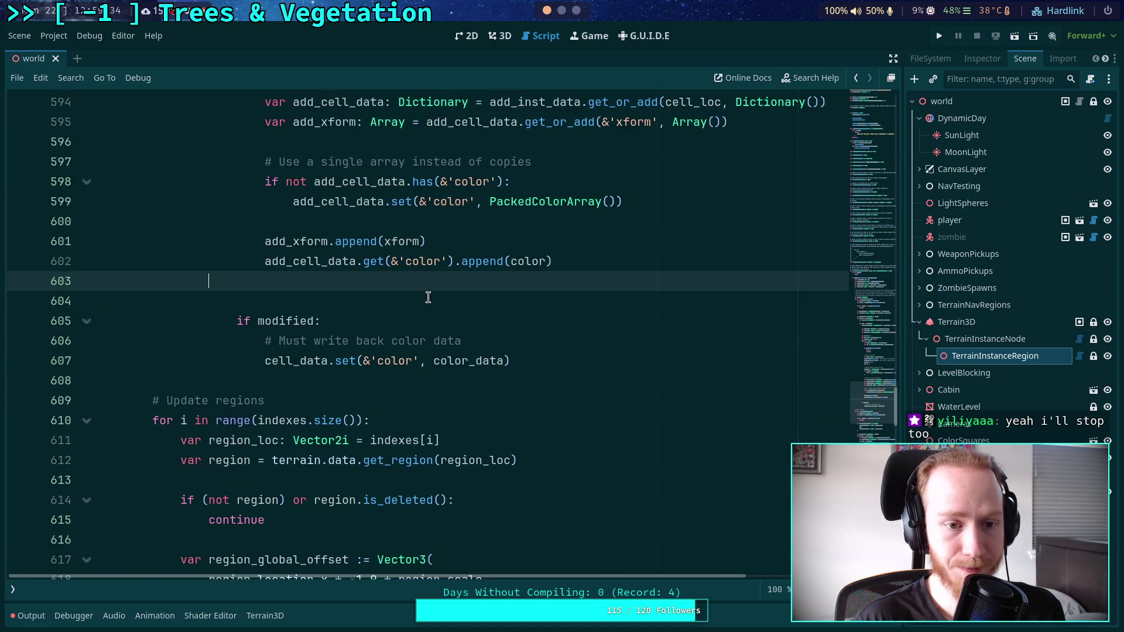
pyautogui.press('BackSpace')
pyautogui.click(624, 345)
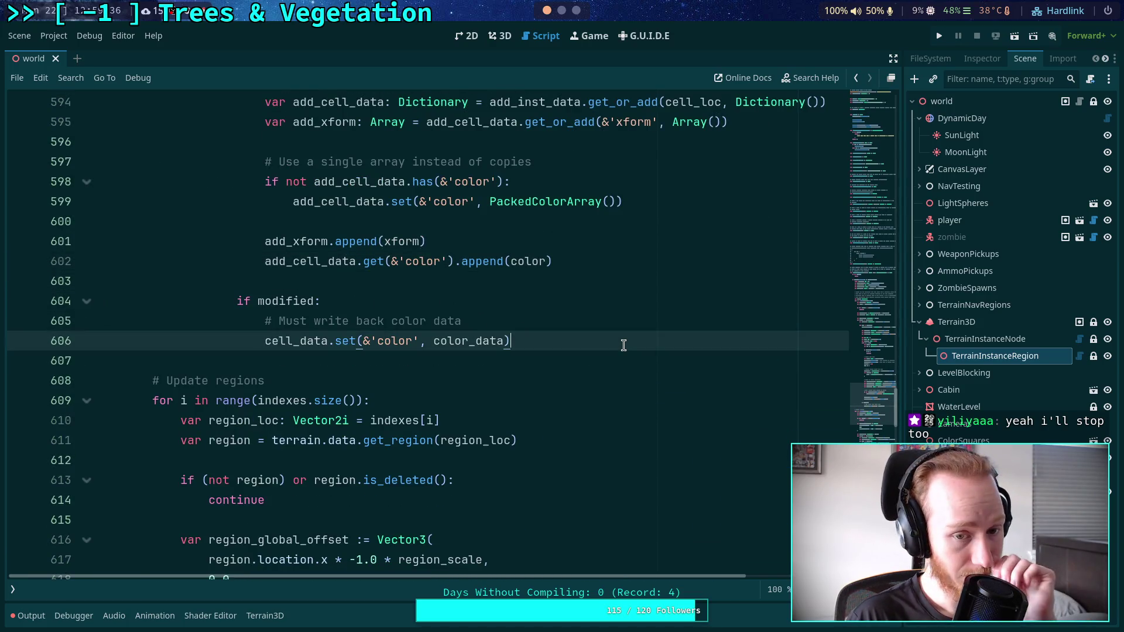
pyautogui.scroll(2, 470, 459)
# Check where color_data and add_xform are used by highlighting each.
pyautogui.doubleClick(469, 459)
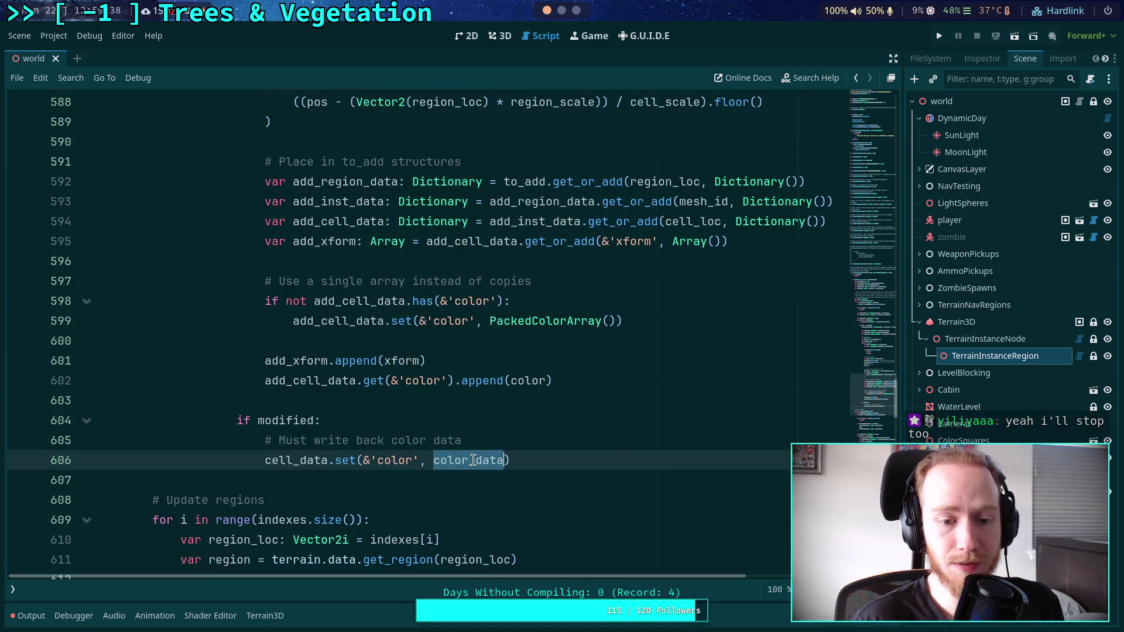
pyautogui.scroll(4, 468, 400)
pyautogui.scroll(-4, 457, 383)
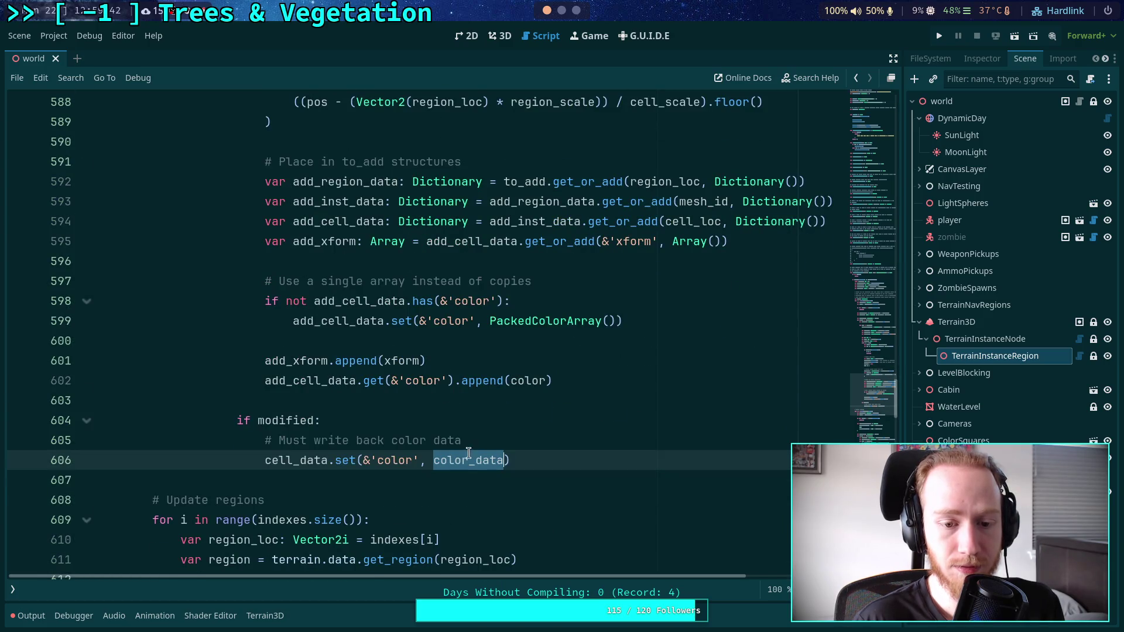
pyautogui.click(495, 440)
pyautogui.scroll(8, 437, 424)
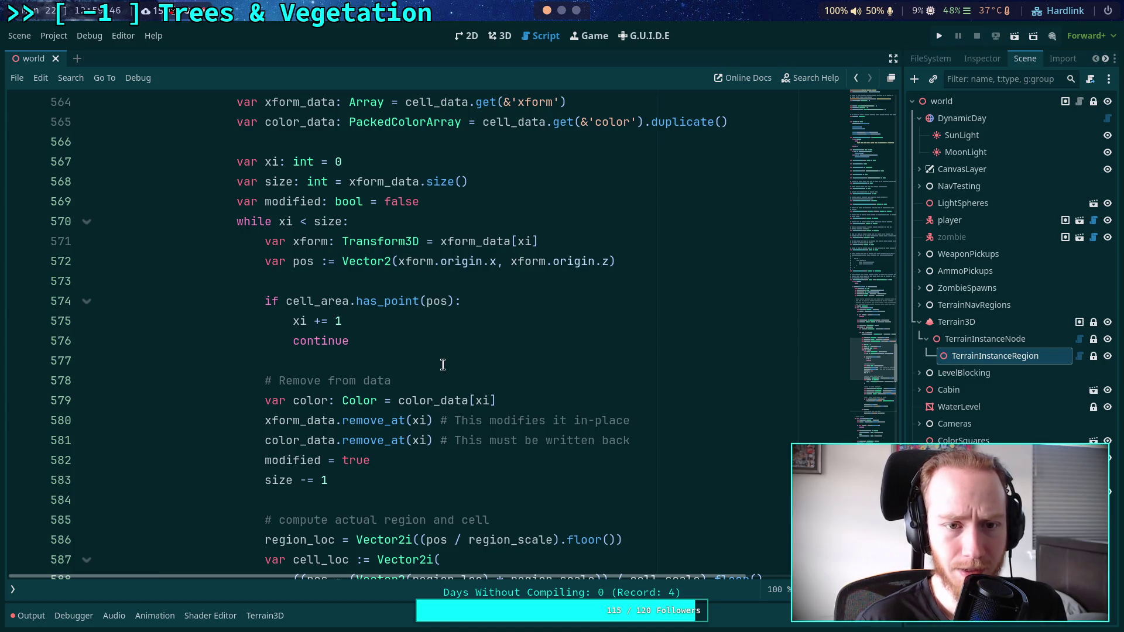
pyautogui.scroll(-8, 442, 364)
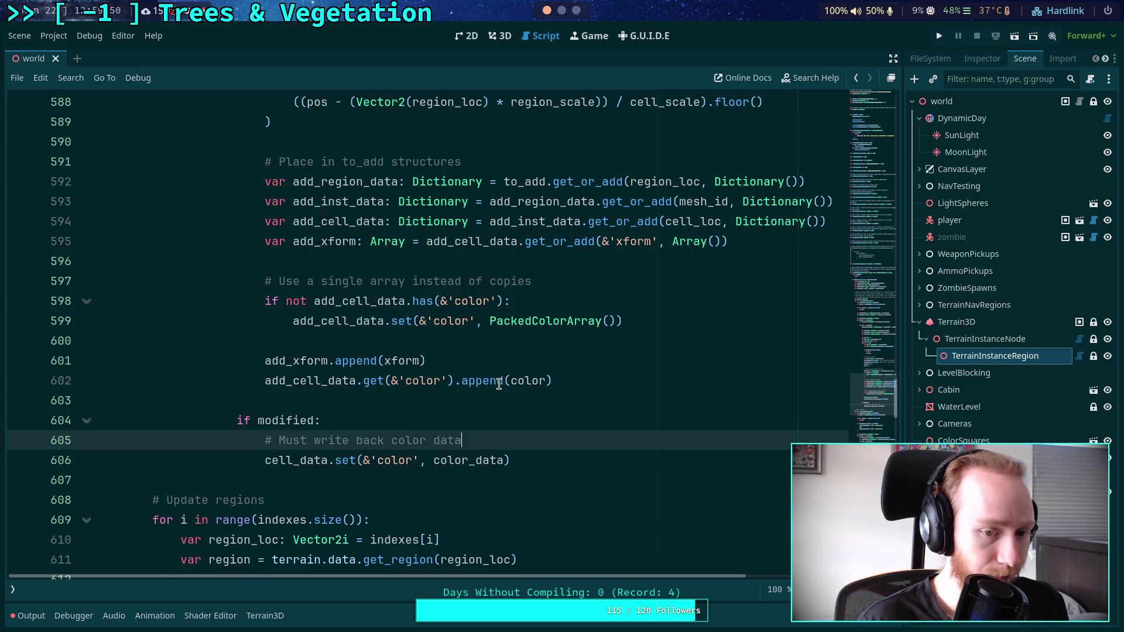
pyautogui.scroll(1, 499, 383)
pyautogui.doubleClick(297, 419)
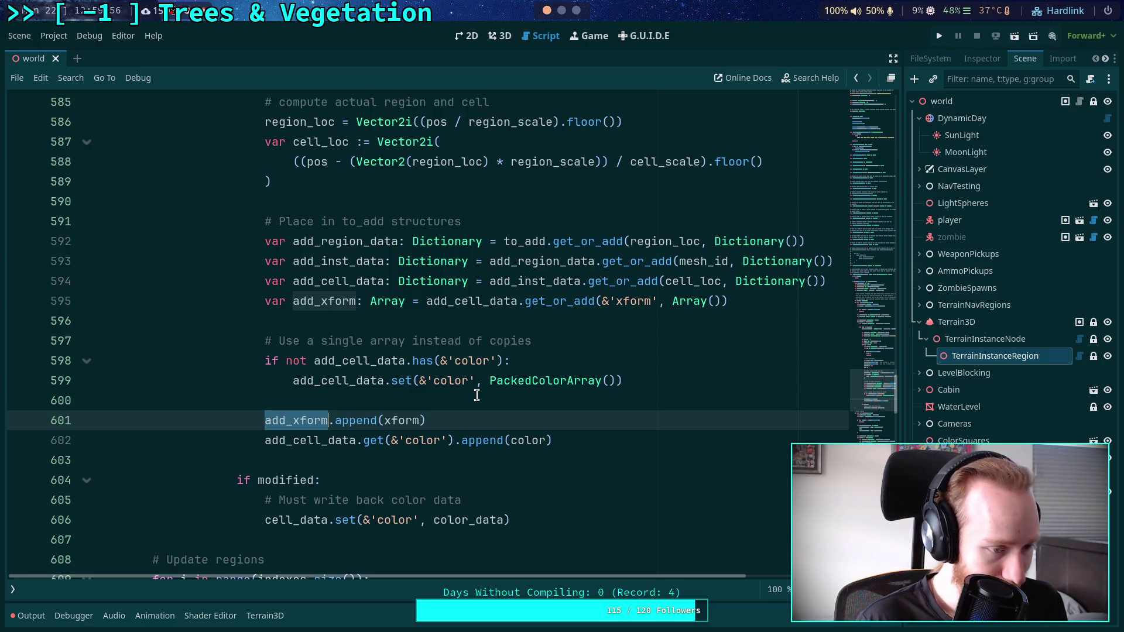
pyautogui.click(499, 460)
# Add an empty line after the color write-back line.
pyautogui.click(548, 503)
pyautogui.click(554, 513)
pyautogui.press('Return')
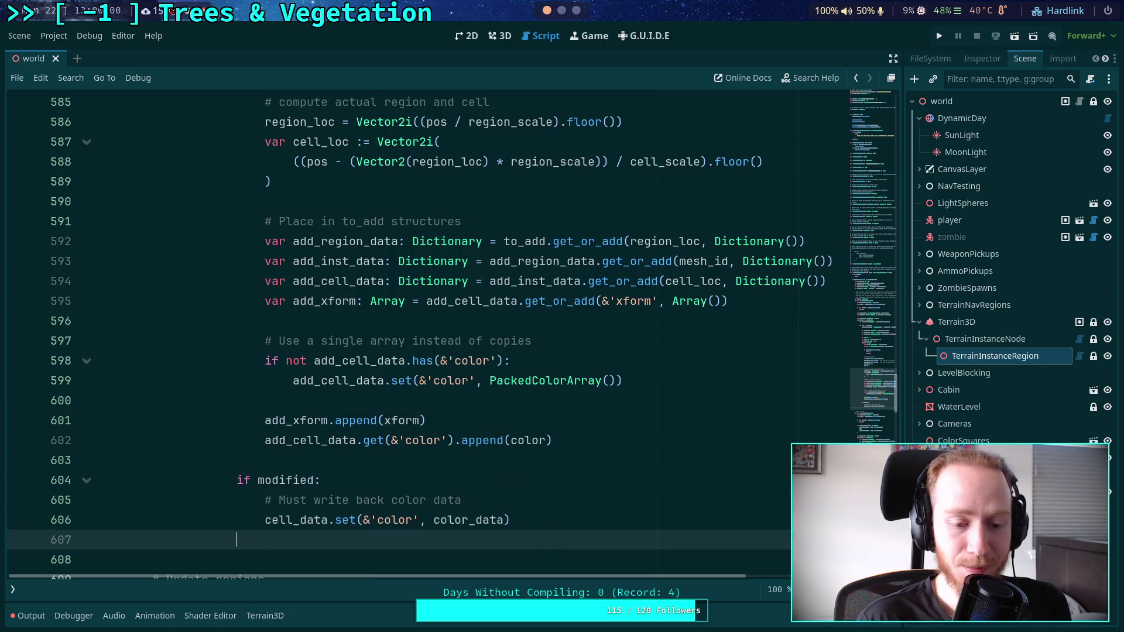
pyautogui.scroll(10, 96, 406)
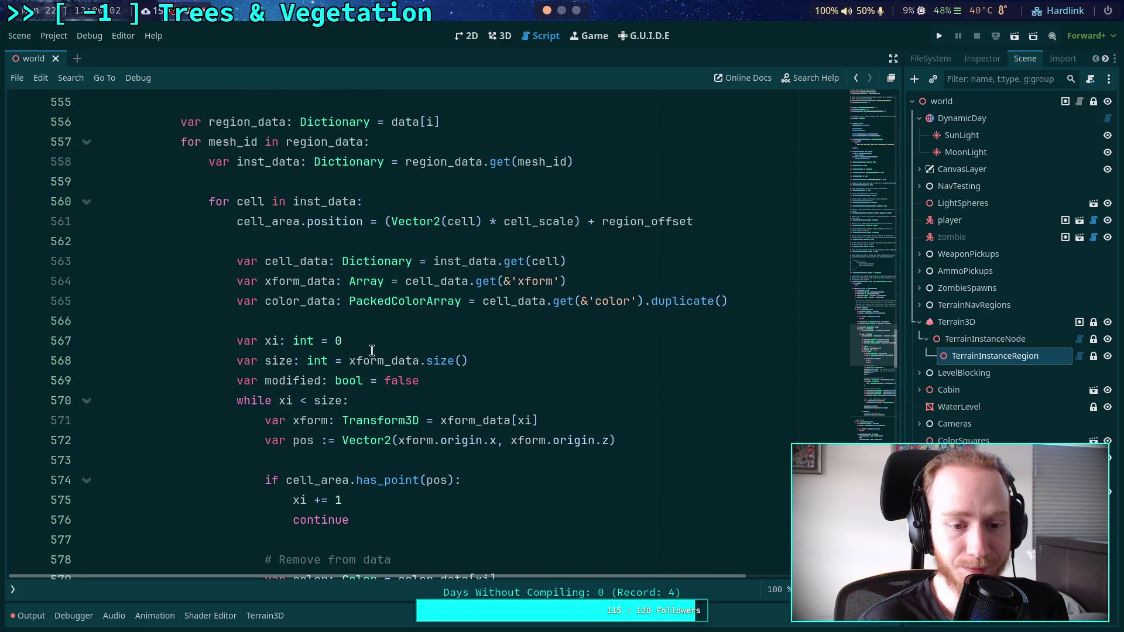
# Collapse the while loop at line 570 and delete the extra empty line 607.
pyautogui.click(93, 403)
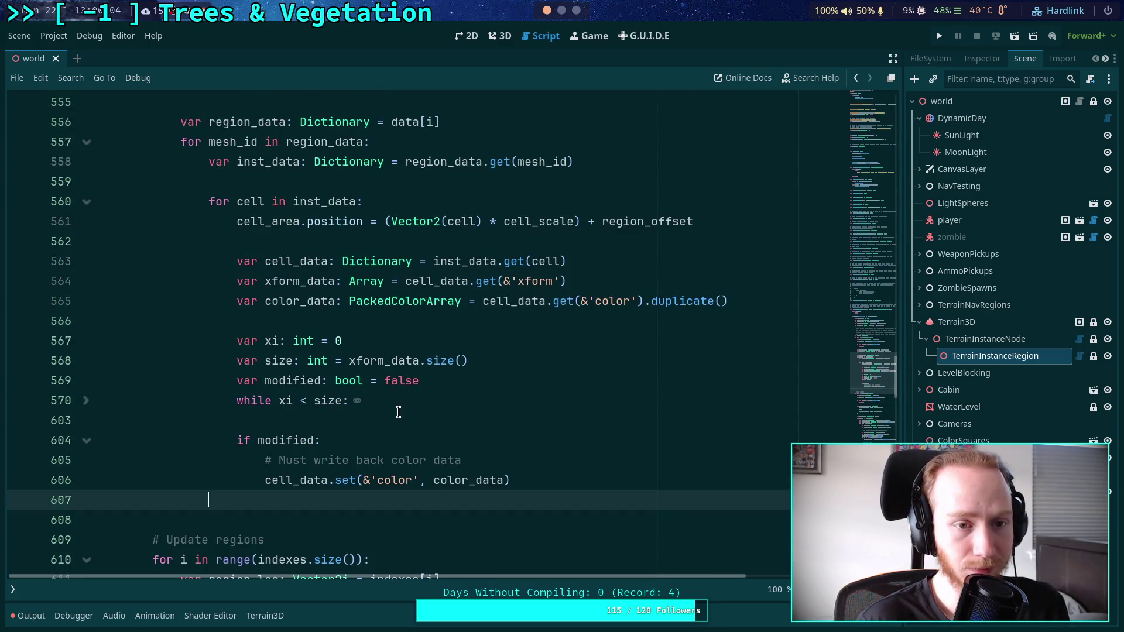
pyautogui.scroll(1, 409, 412)
pyautogui.scroll(2, 409, 412)
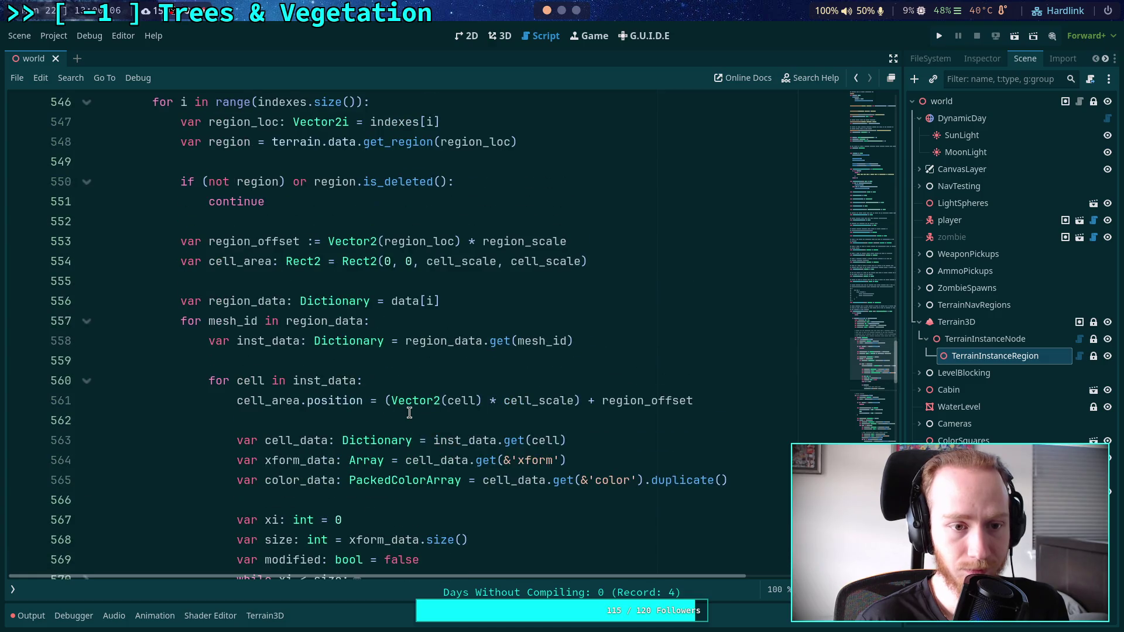
pyautogui.moveTo(413, 408)
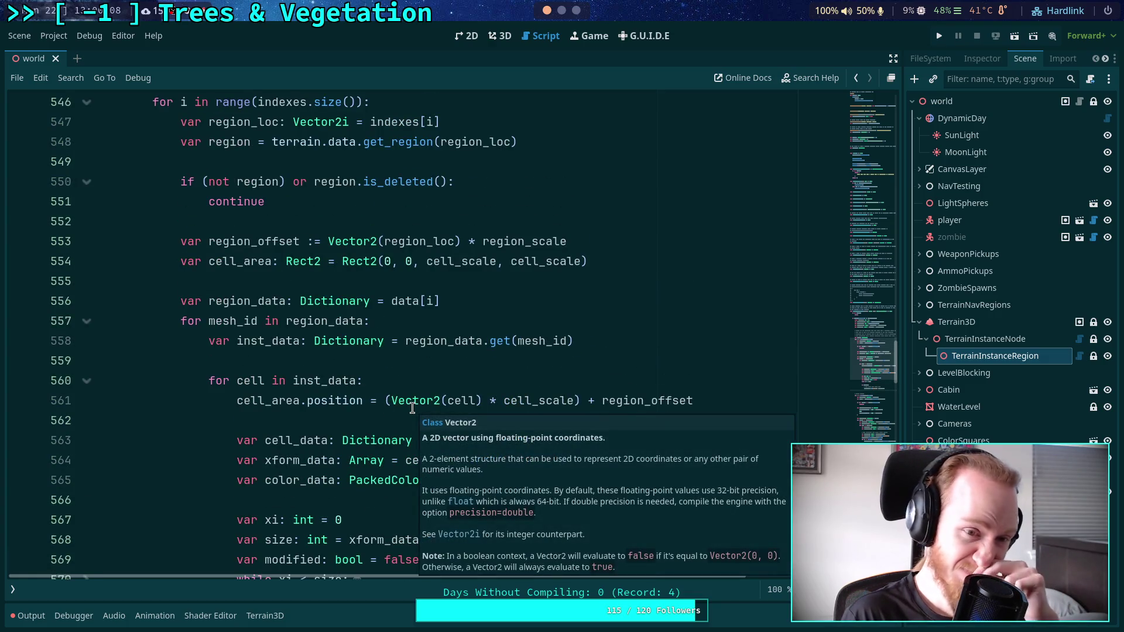
pyautogui.scroll(2, 296, 337)
pyautogui.press('BackSpace')
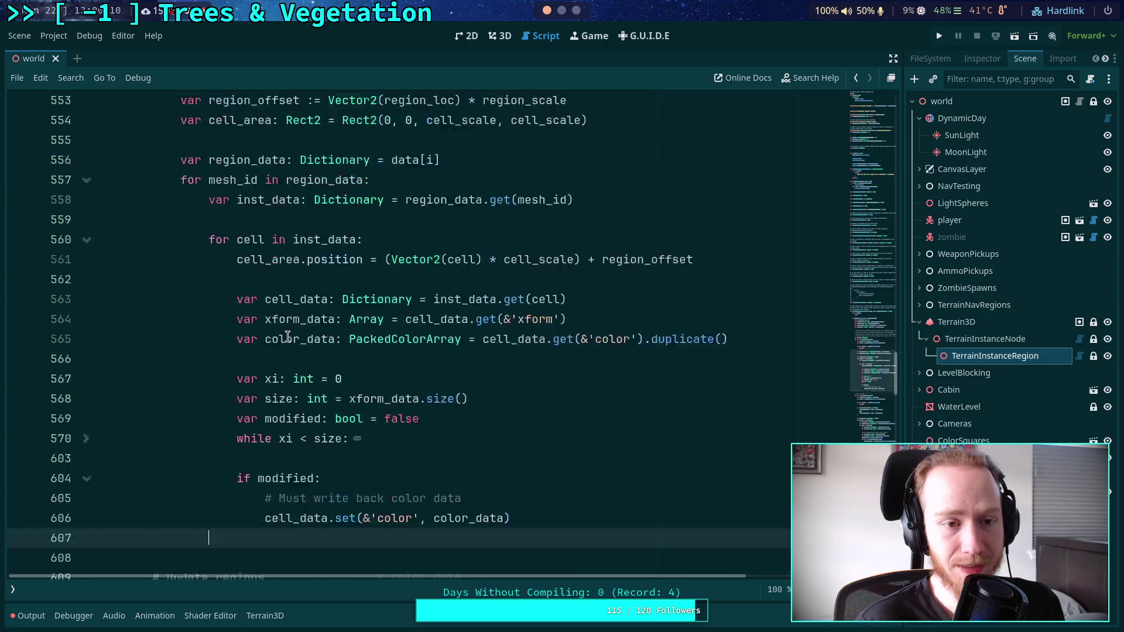
pyautogui.scroll(-2, 288, 336)
pyautogui.scroll(3, 296, 333)
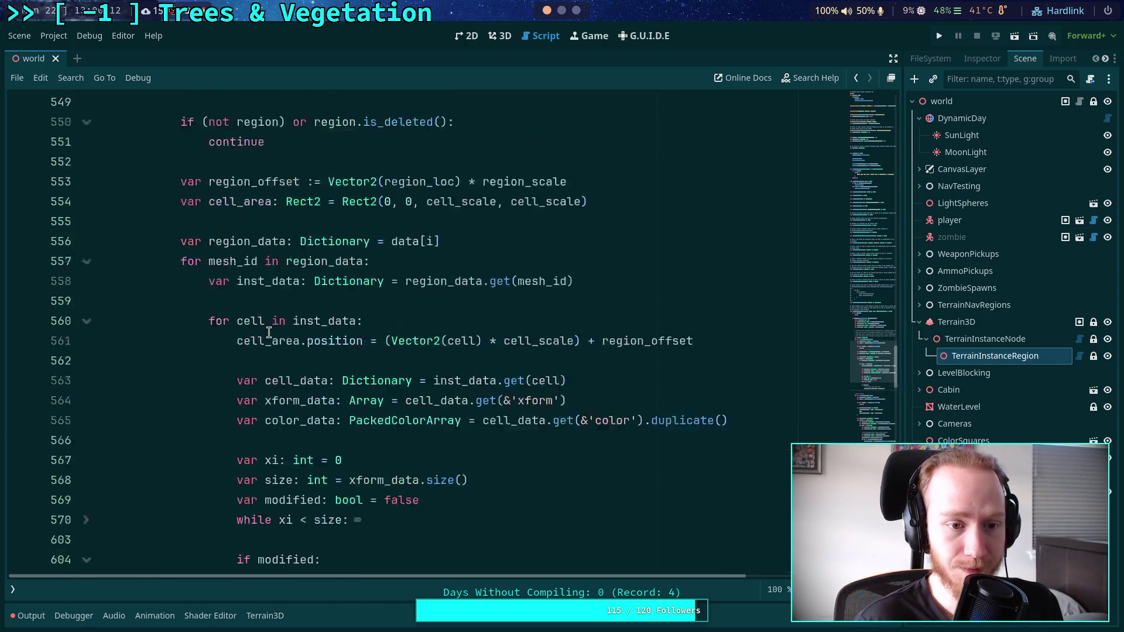
pyautogui.scroll(-4, 269, 333)
pyautogui.press('BackSpace')
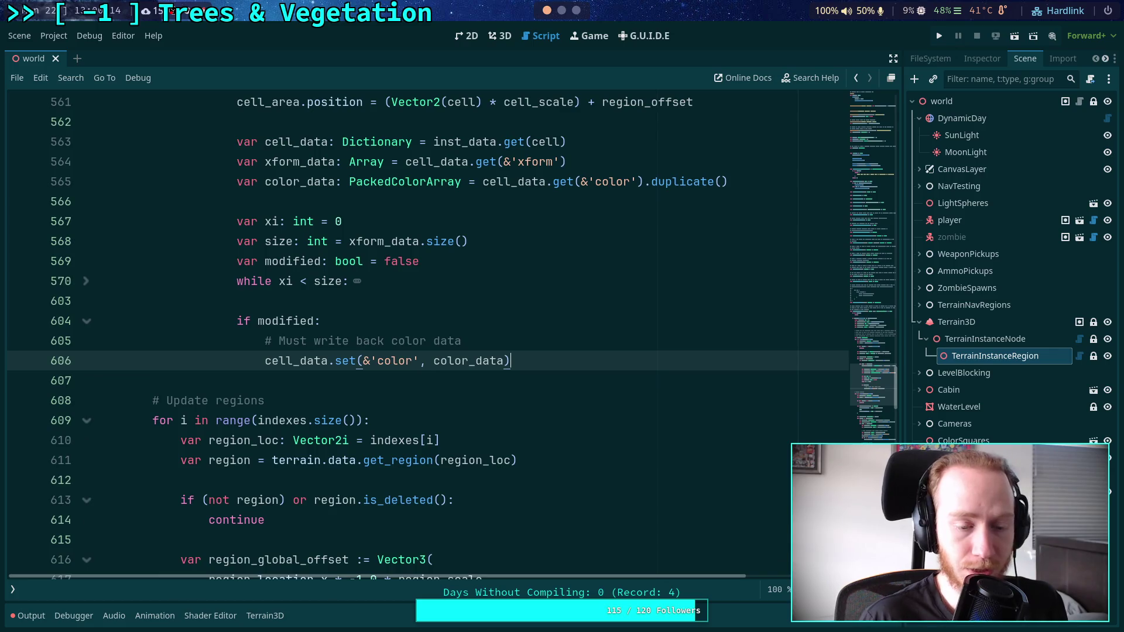
pyautogui.scroll(-3, 314, 364)
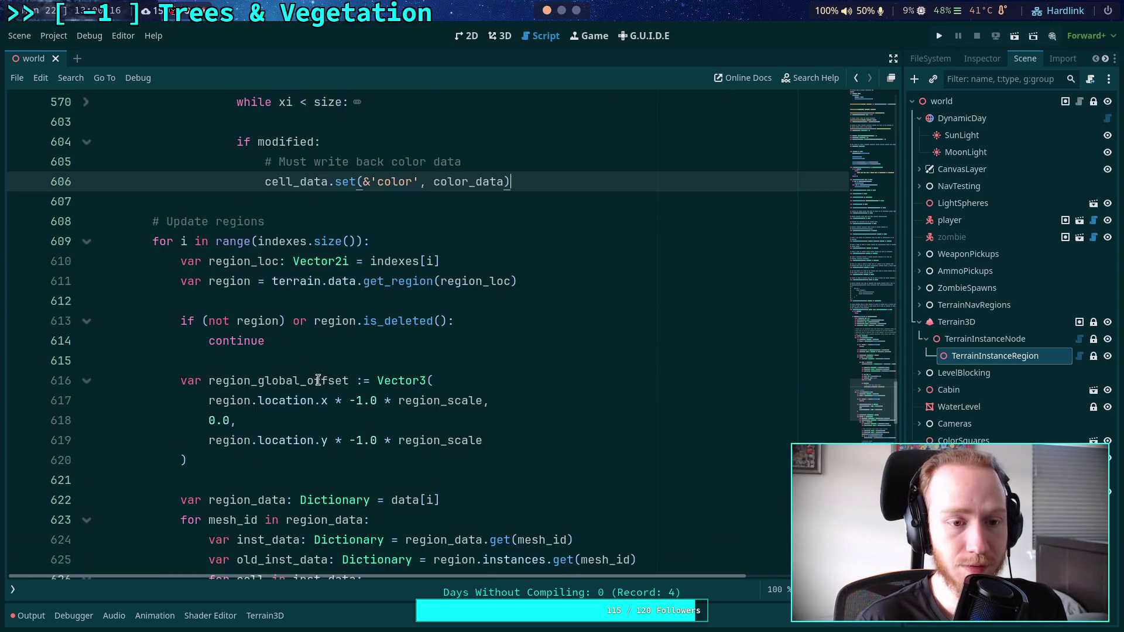
# Fold the '# Update regions' loop and add indented blank lines before the return at line 644.
pyautogui.click(91, 243)
pyautogui.click(257, 264)
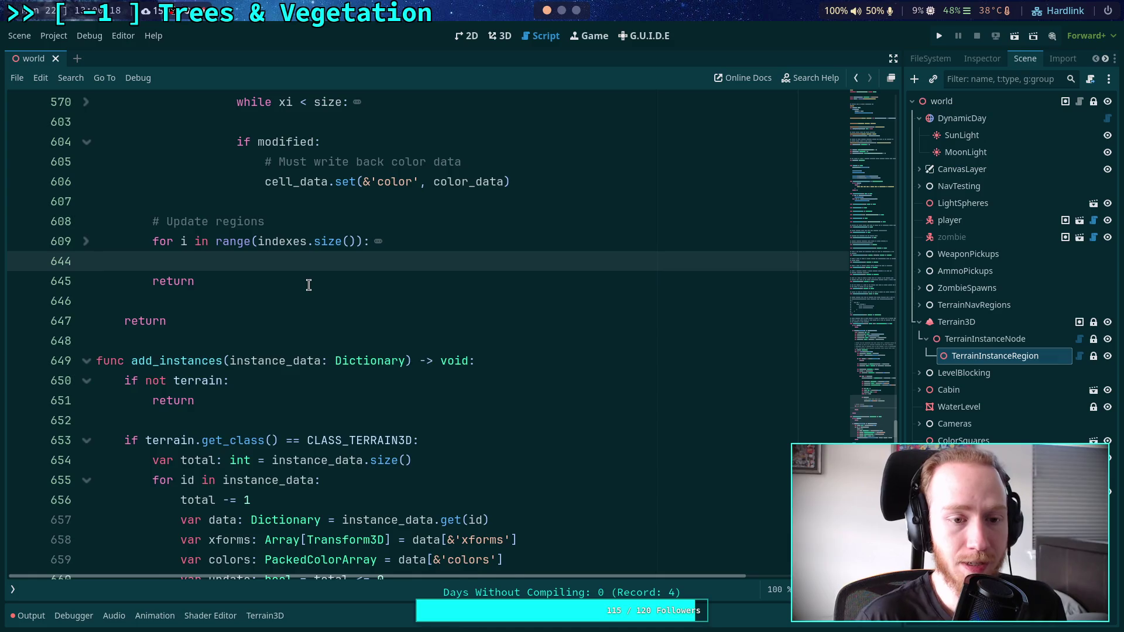
pyautogui.press('Return')
pyautogui.press('Return')
pyautogui.press('Up')
pyautogui.press('Return')
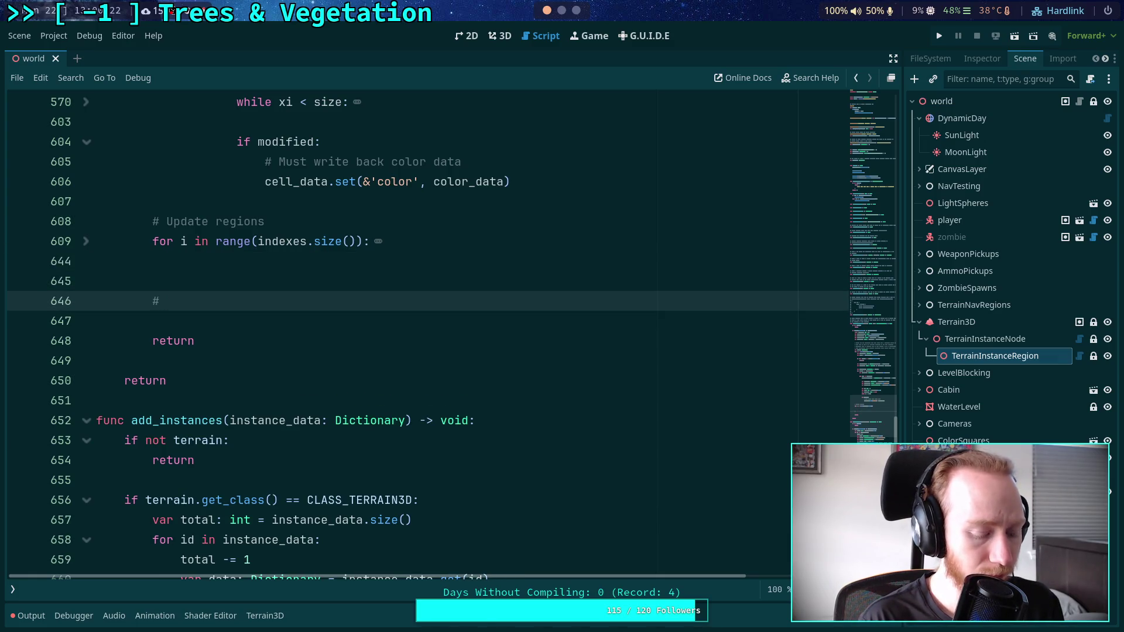
# Write the comment '# Append moved instances' below update_mmis, removing the extra blank line above it.
pyautogui.write(' Append')
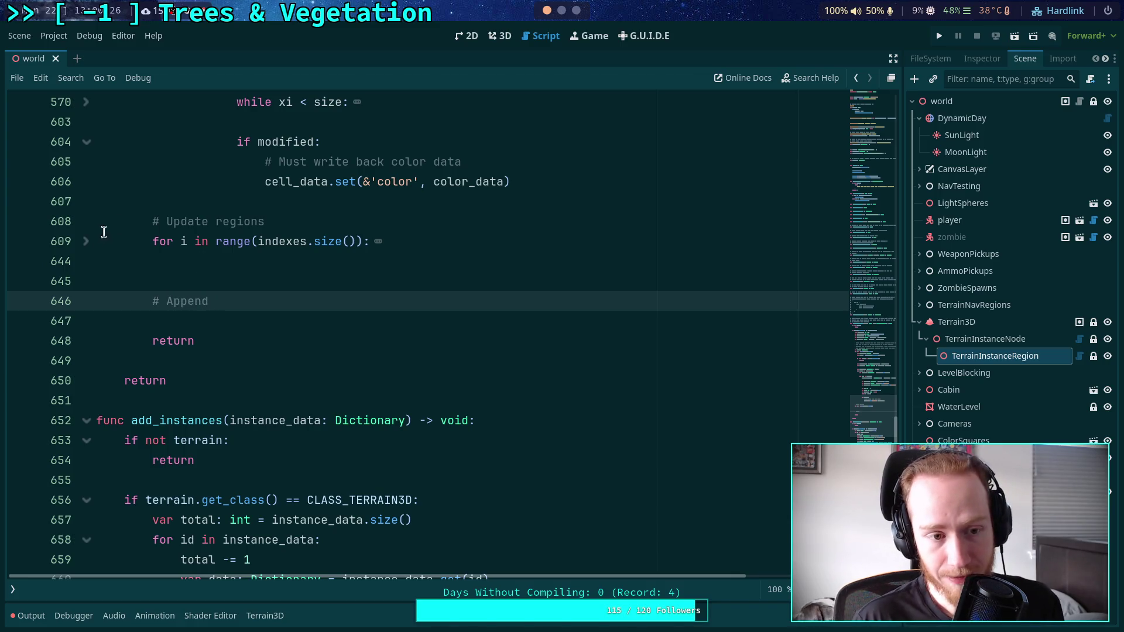
pyautogui.click(88, 249)
pyautogui.click(221, 317)
pyautogui.scroll(-10, 220, 317)
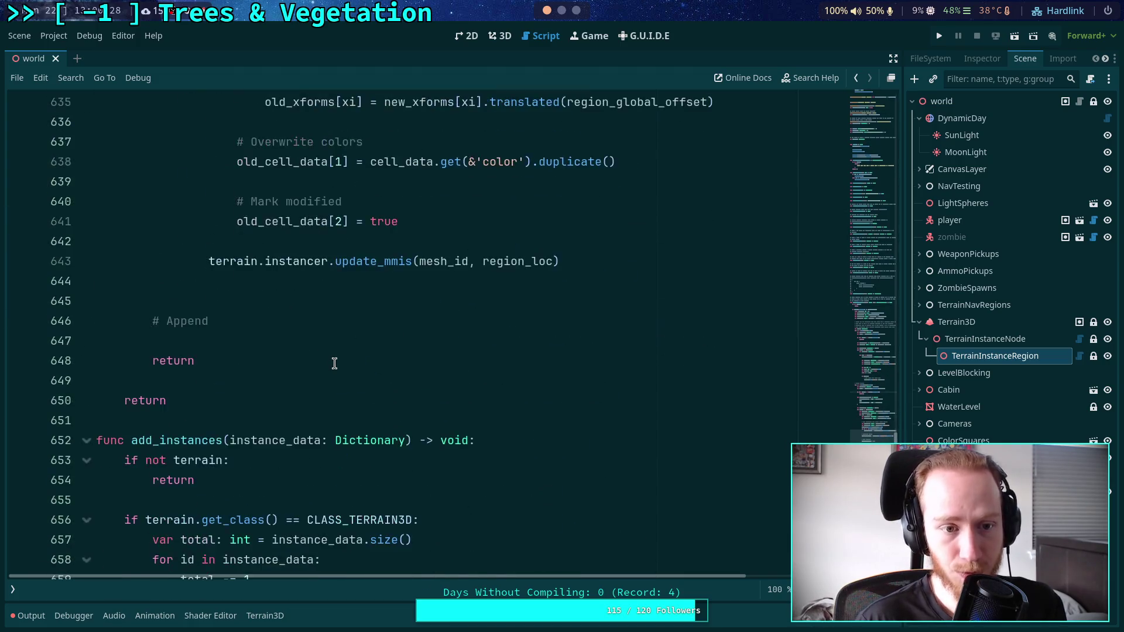
pyautogui.scroll(3, 334, 361)
pyautogui.click(251, 454)
pyautogui.click(249, 473)
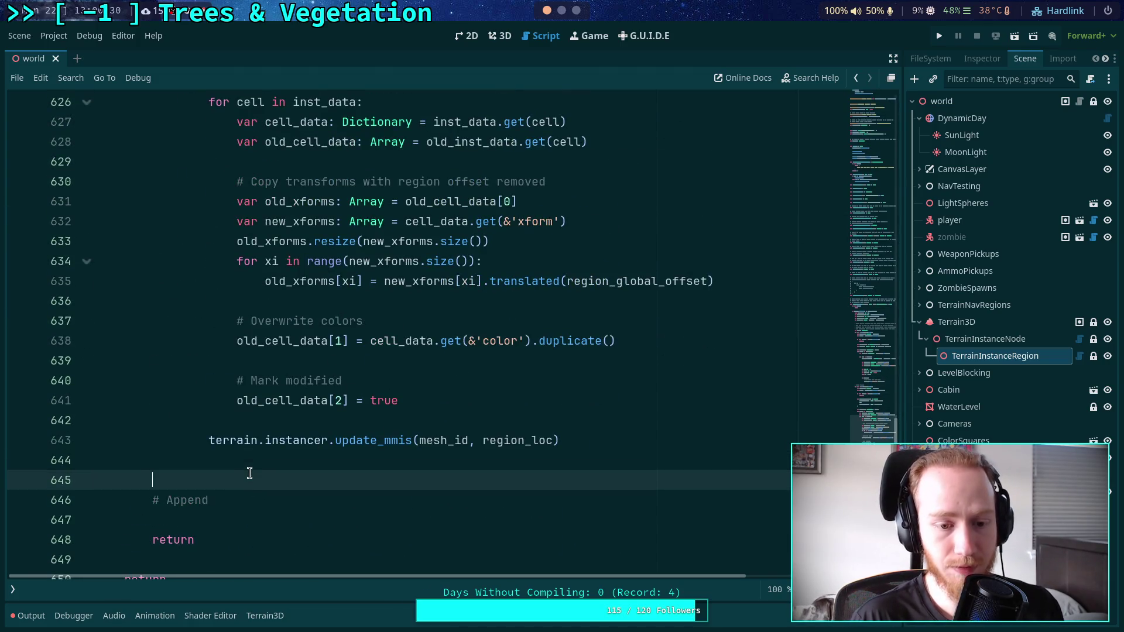
pyautogui.press('BackSpace')
pyautogui.press('BackSpace')
pyautogui.click(292, 479)
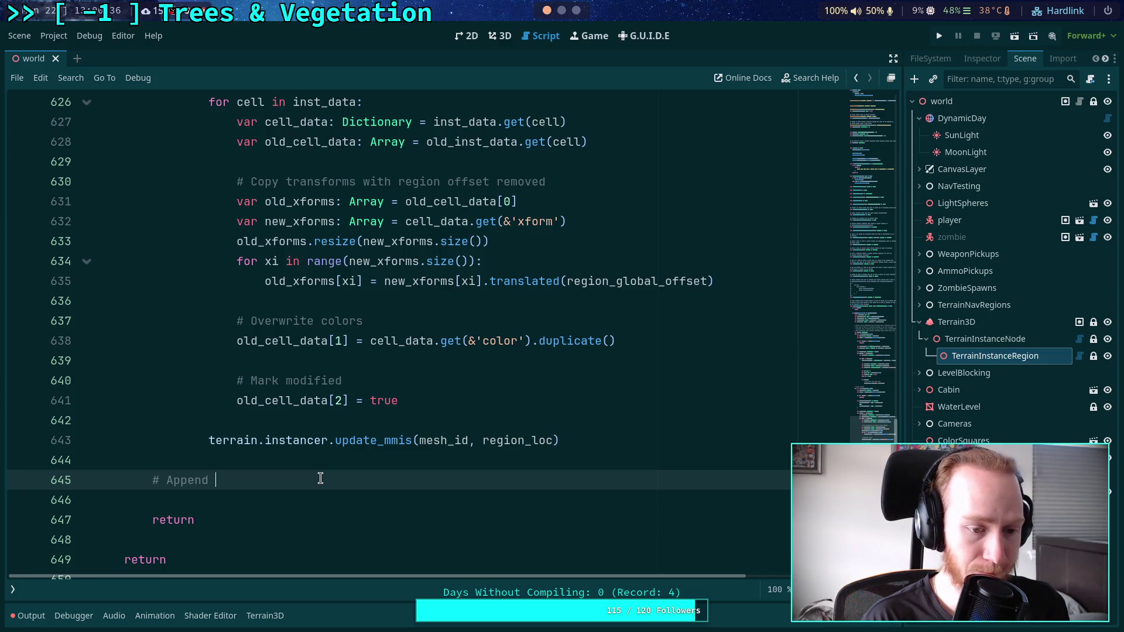
pyautogui.write('mov')
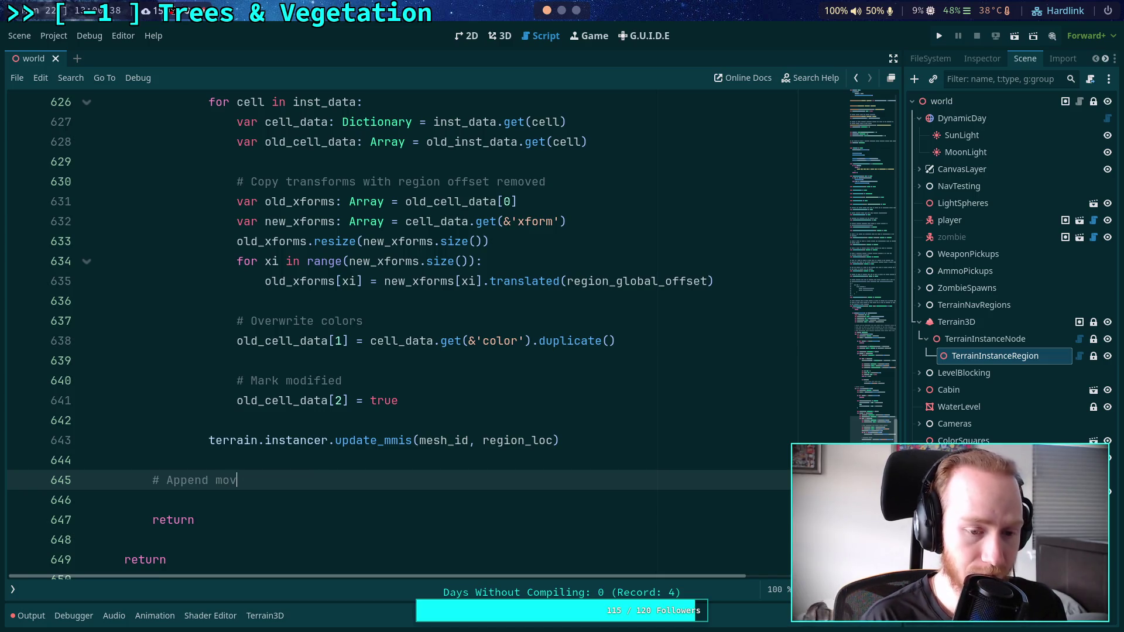
pyautogui.write('ed instances')
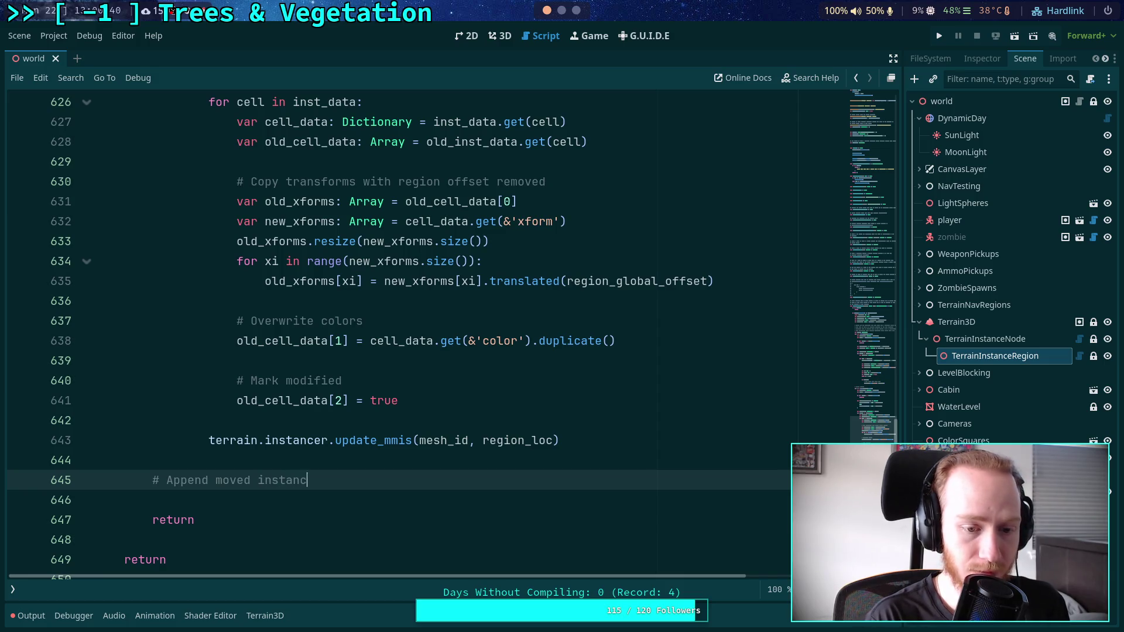
pyautogui.press('Return')
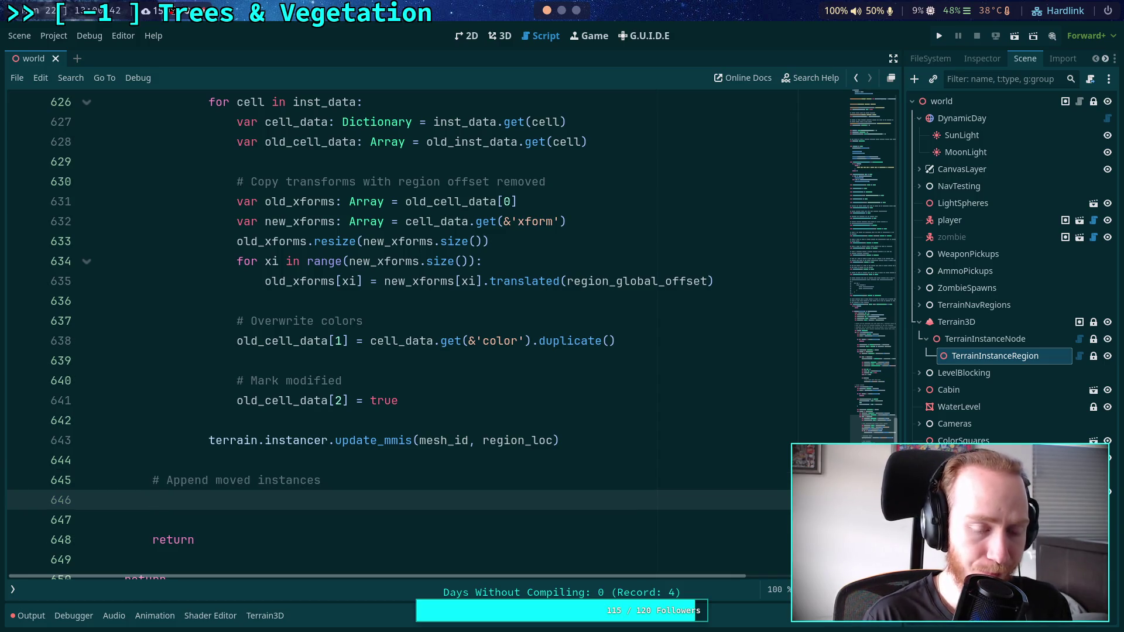
# Fold the Update regions loop again and return to blank line 646.
pyautogui.click(288, 400)
pyautogui.scroll(9, 288, 400)
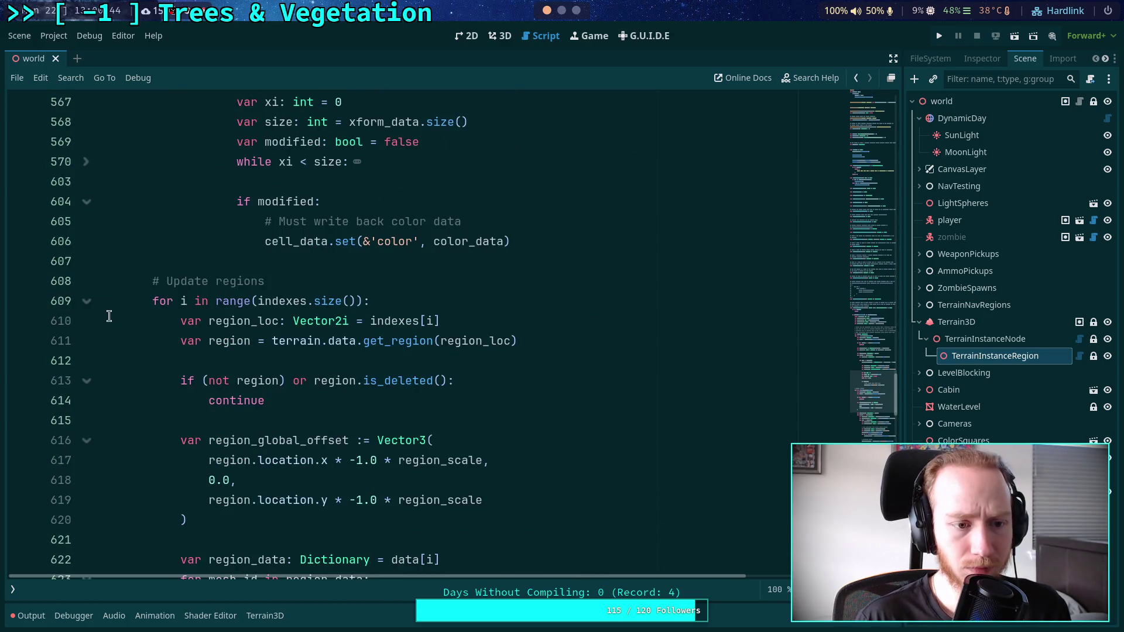
pyautogui.click(87, 301)
pyautogui.scroll(3, 227, 352)
pyautogui.press('Down')
pyautogui.press('Down')
pyautogui.press('Down')
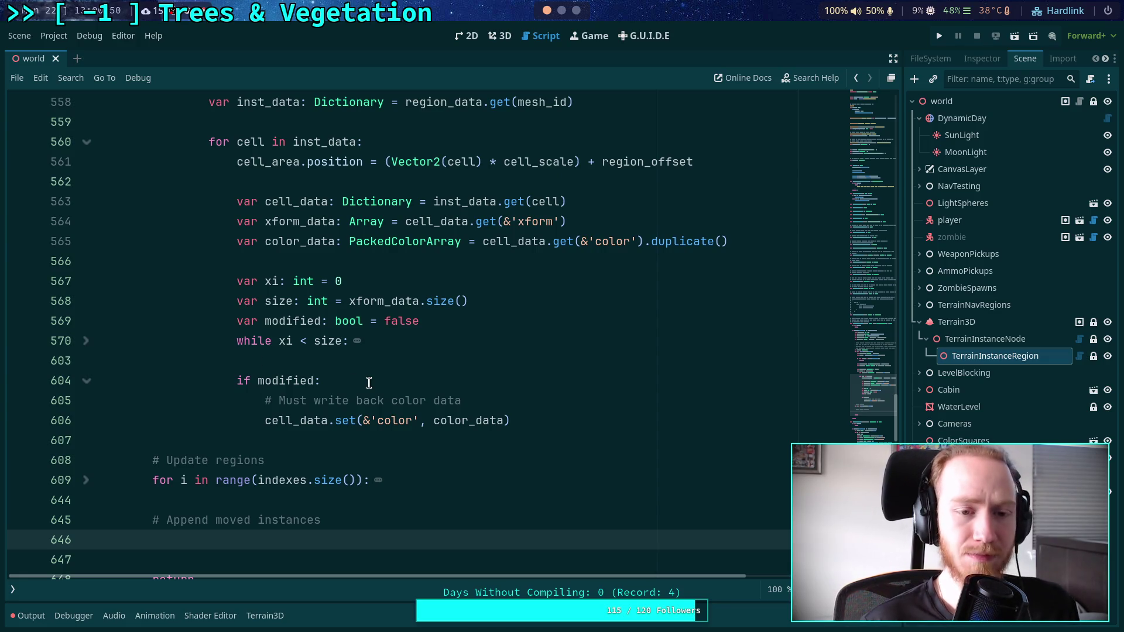
# Unfold the while loop at line 570 and highlight region_data and to_add to trace their uses.
pyautogui.click(86, 341)
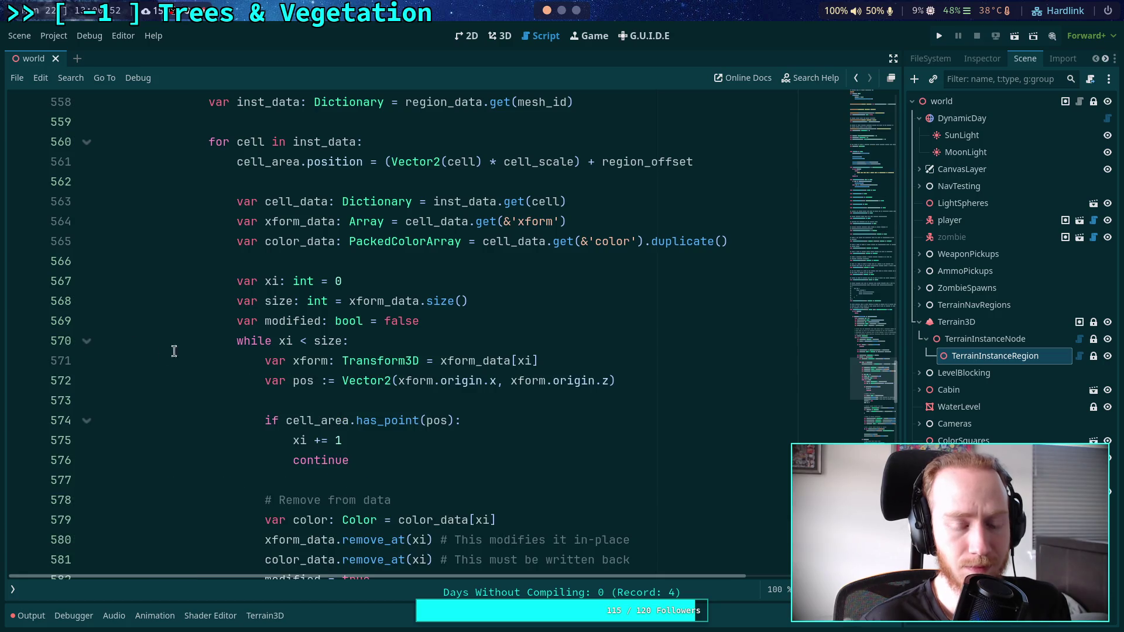
pyautogui.scroll(5, 247, 351)
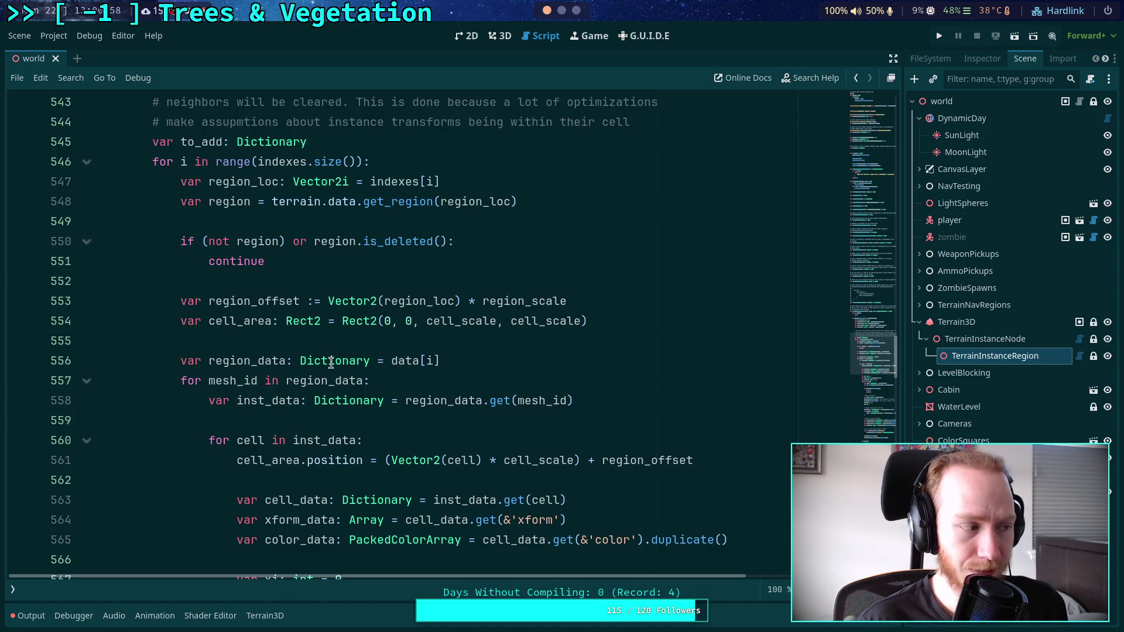
pyautogui.scroll(1, 296, 352)
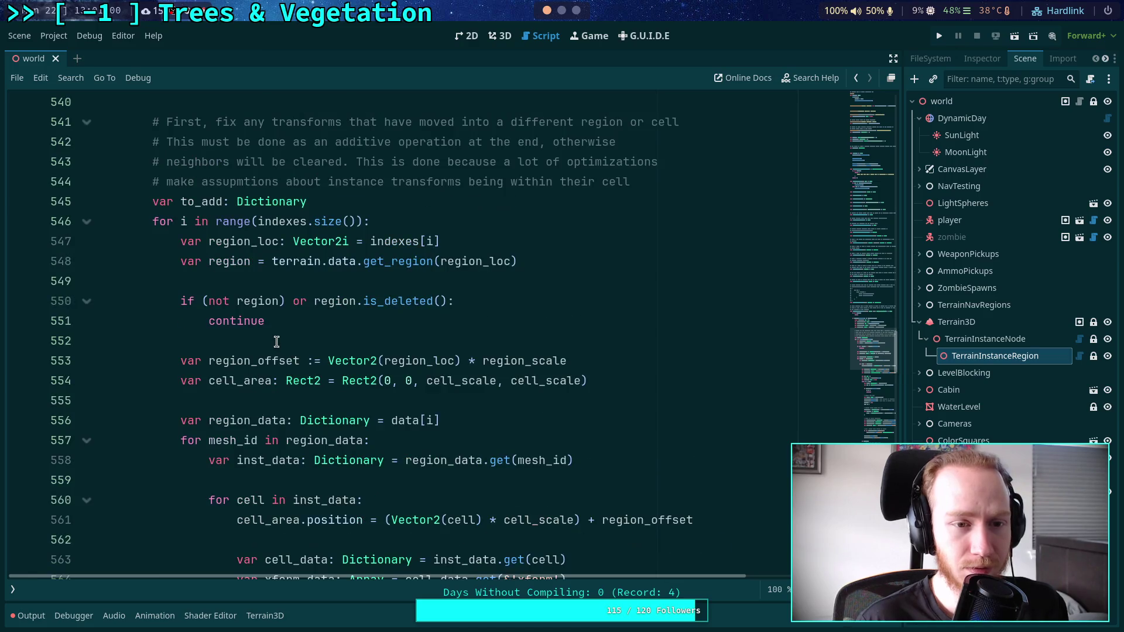
pyautogui.scroll(-3, 302, 322)
pyautogui.scroll(1, 312, 325)
pyautogui.doubleClick(253, 301)
pyautogui.scroll(-3, 304, 278)
pyautogui.scroll(4, 305, 278)
pyautogui.doubleClick(190, 140)
pyautogui.scroll(-12, 390, 326)
pyautogui.scroll(-4, 392, 329)
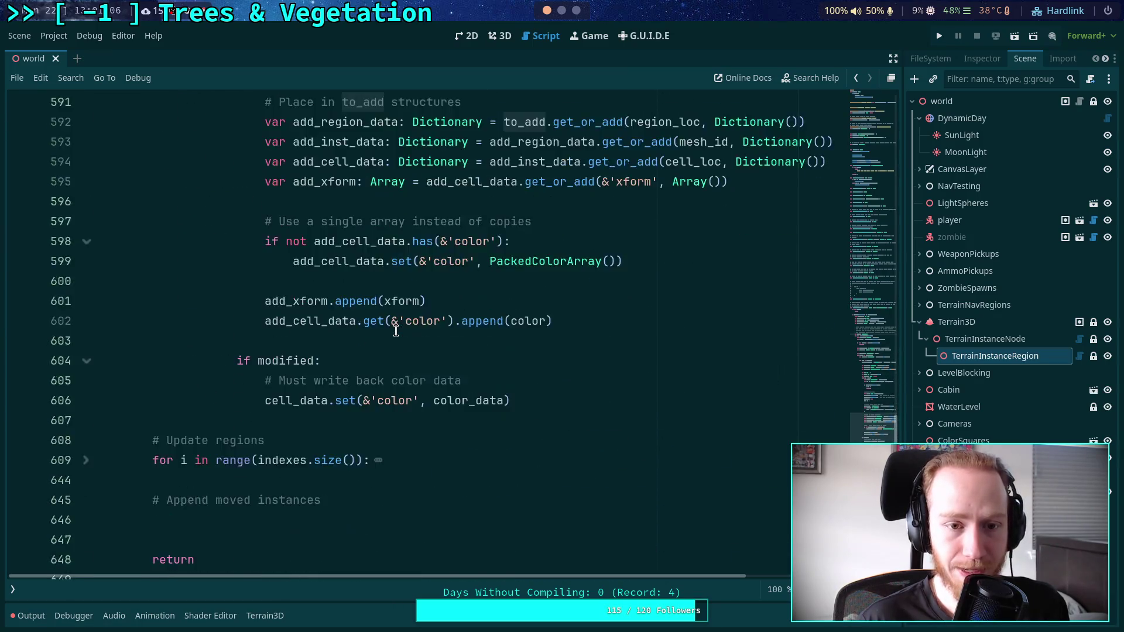
pyautogui.scroll(3, 386, 345)
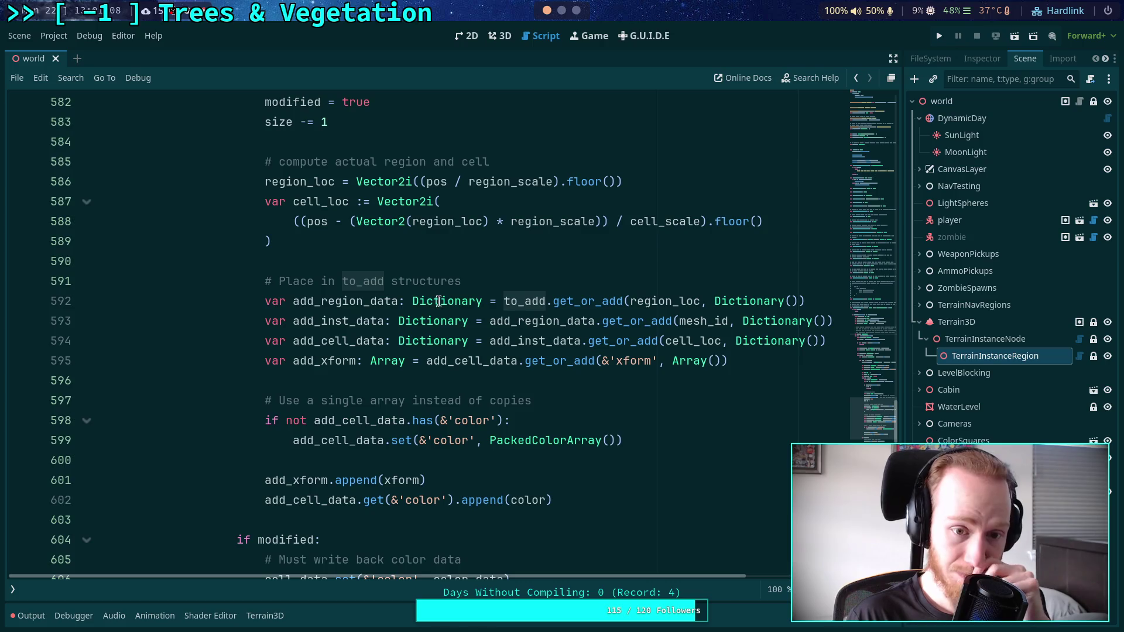
# On line 592, key to_add by mesh_id and rename add_region_data to add_inst_data.
pyautogui.doubleClick(652, 301)
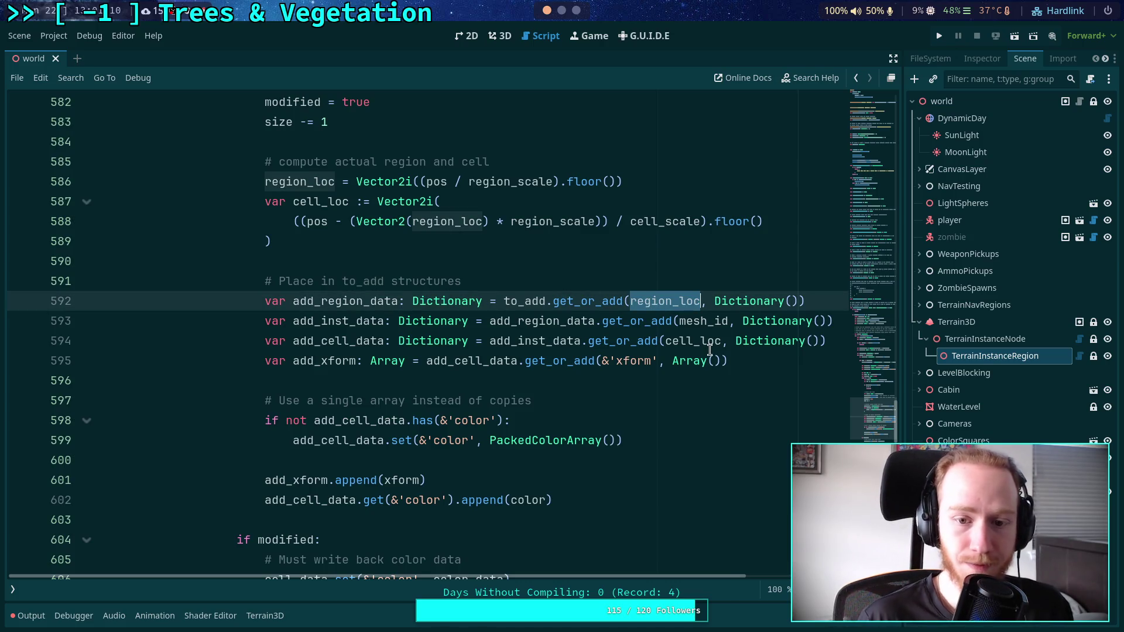
pyautogui.write('mesh_id')
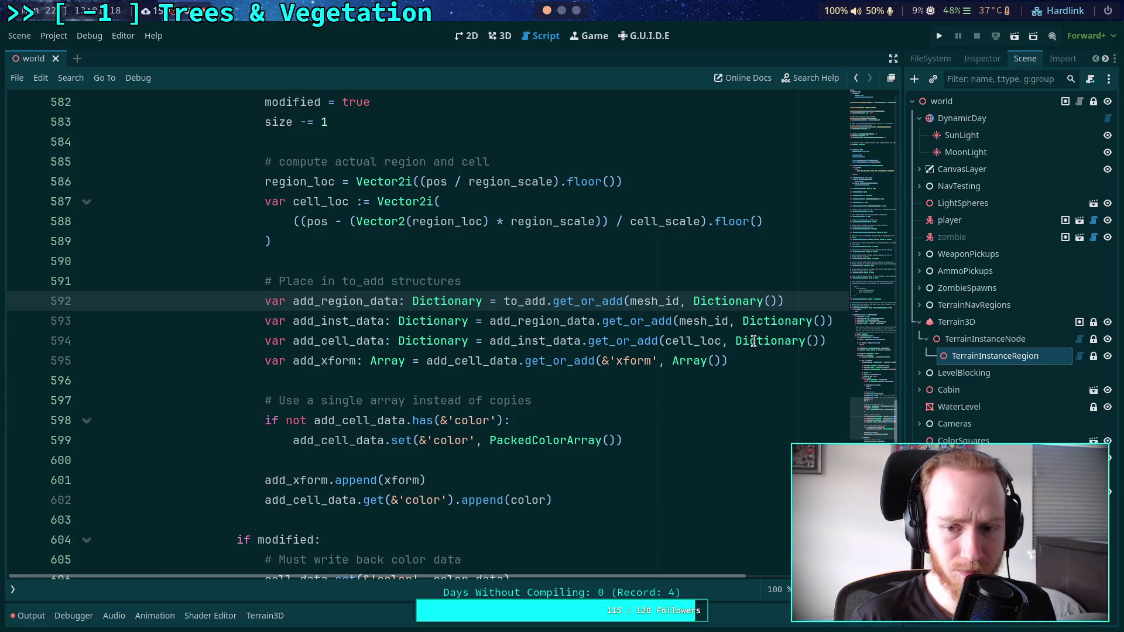
pyautogui.moveTo(321, 300); pyautogui.dragTo(364, 299)
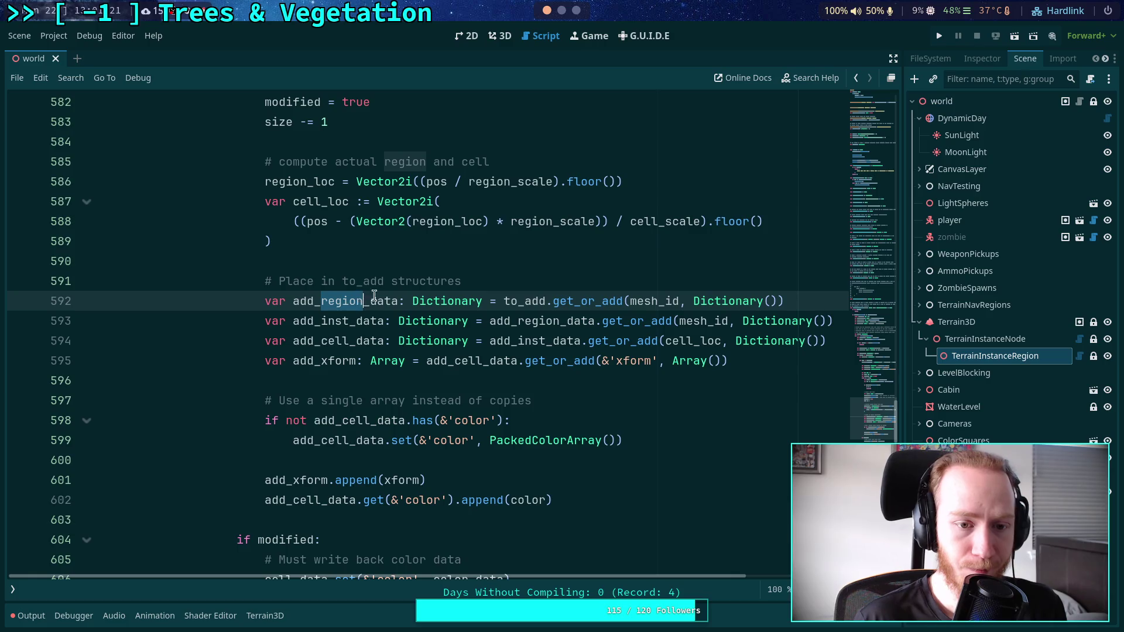
pyautogui.click(415, 300)
pyautogui.moveTo(322, 301); pyautogui.dragTo(360, 302)
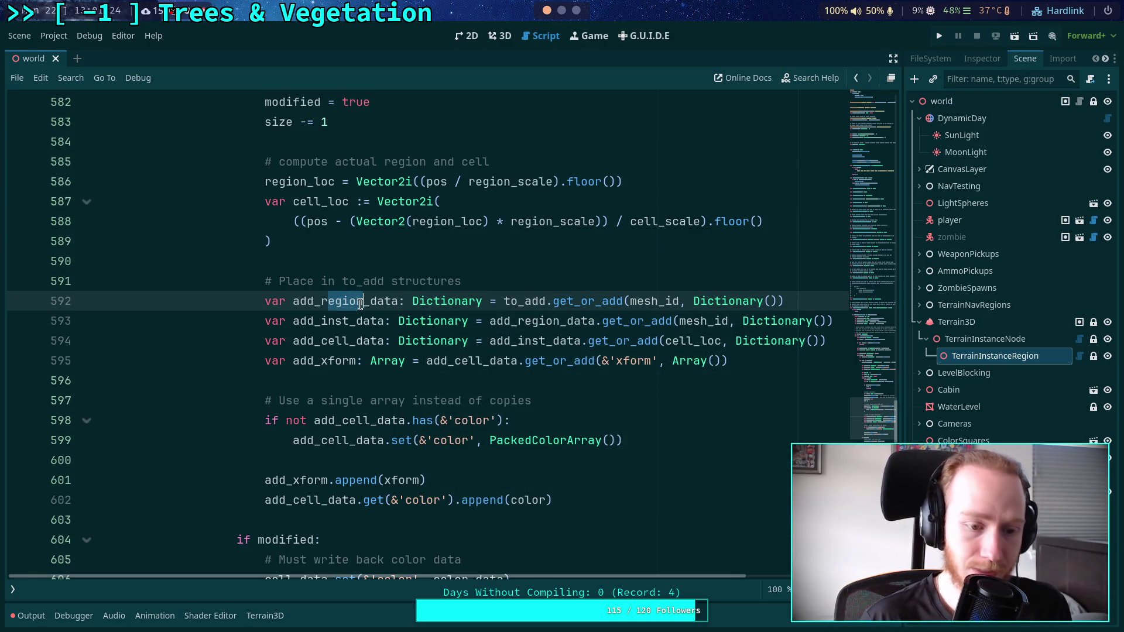
pyautogui.write('inst')
# Delete the nested add_inst_data and add_cell_data lines and select the region/cell computation lines 584–589.
pyautogui.press('Down')
pyautogui.hotkey('ctrl', 'shift', 'k')
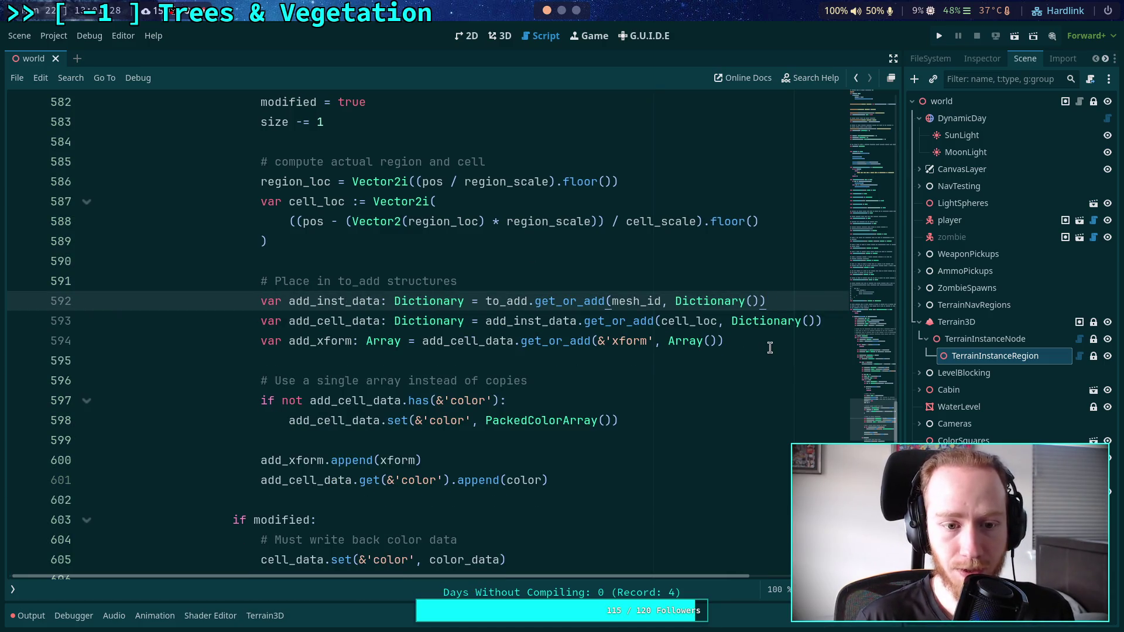
pyautogui.moveTo(828, 319); pyautogui.dragTo(830, 304)
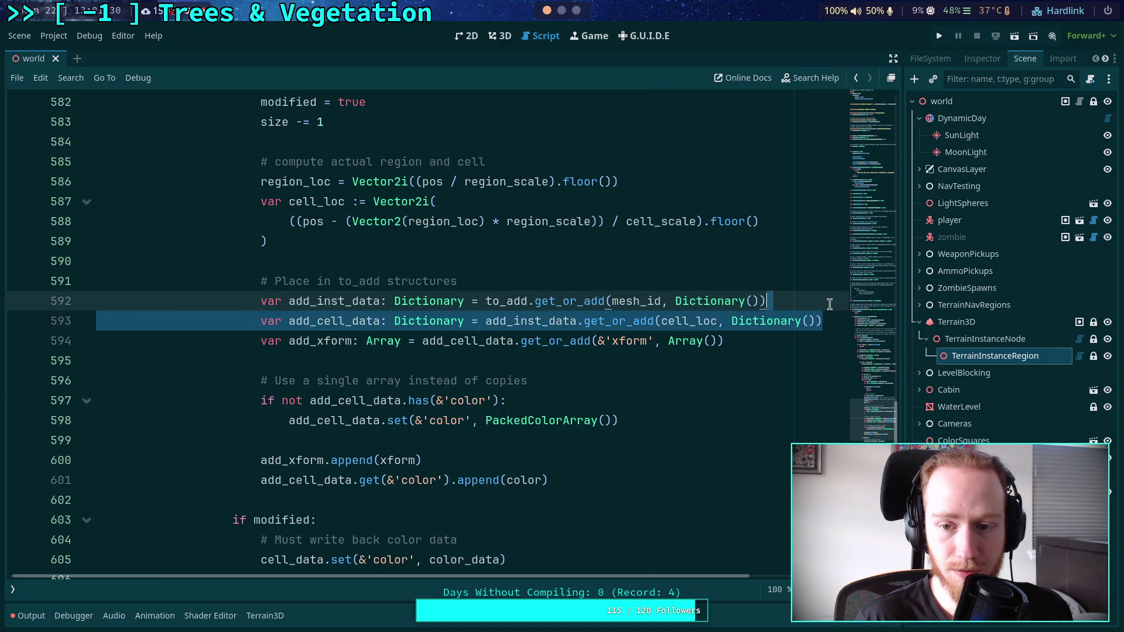
pyautogui.press('BackSpace')
pyautogui.scroll(2, 586, 371)
pyautogui.moveTo(401, 358)
pyautogui.mouseDown()
pyautogui.moveTo(641, 300)
pyautogui.moveTo(637, 290)
pyautogui.mouseUp()
pyautogui.scroll(2, 527, 292)
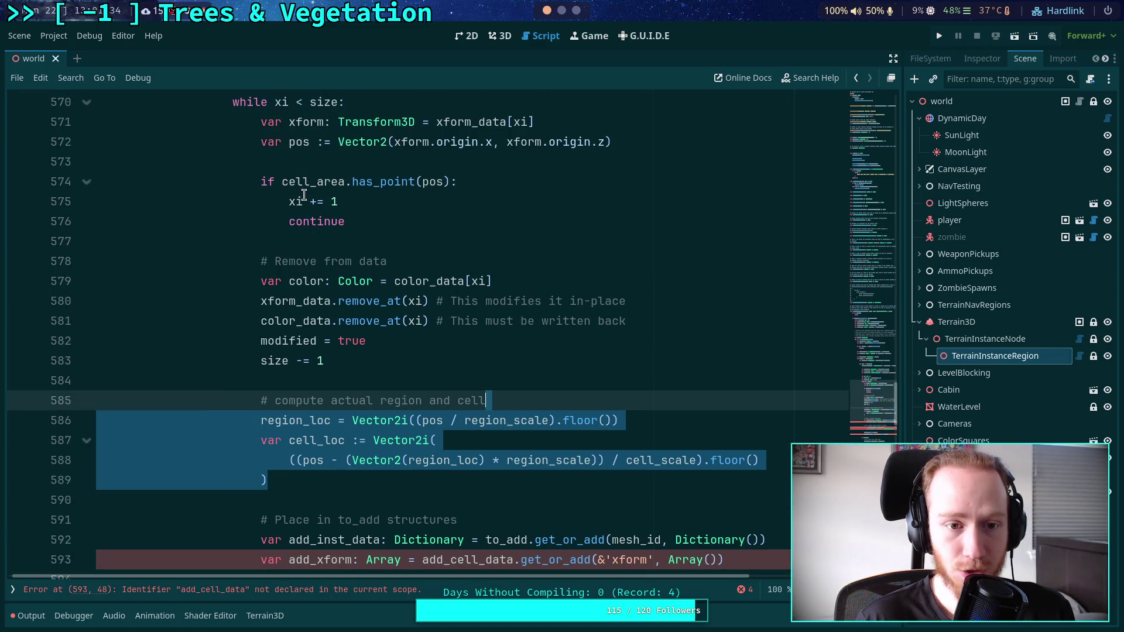
pyautogui.moveTo(378, 476)
pyautogui.mouseDown()
pyautogui.moveTo(363, 393)
pyautogui.moveTo(385, 375)
pyautogui.mouseUp()
# Delete the region and cell computation lines and copy the add_inst_data name.
pyautogui.press('BackSpace')
pyautogui.press('BackSpace')
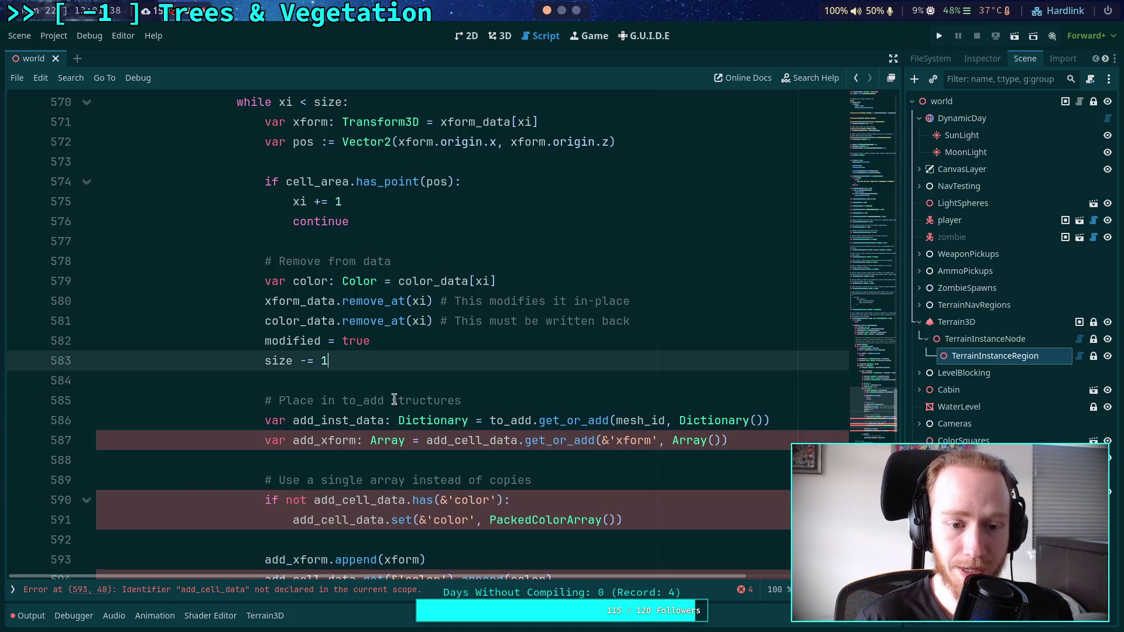
pyautogui.scroll(-2, 445, 357)
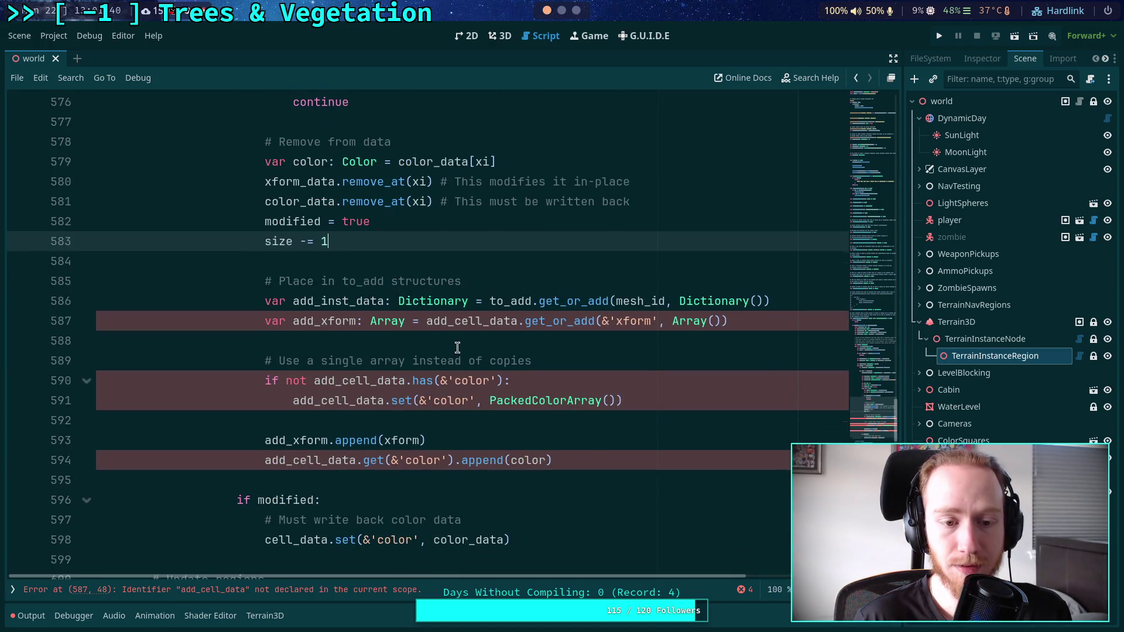
pyautogui.scroll(1, 457, 347)
pyautogui.scroll(-1, 757, 377)
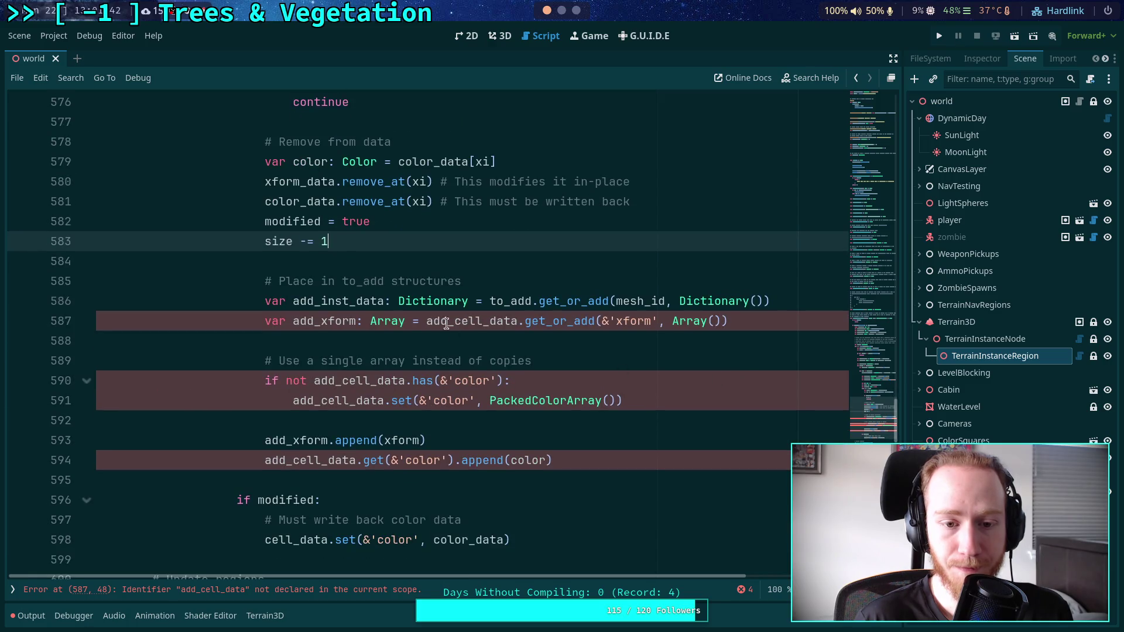
pyautogui.doubleClick(330, 301)
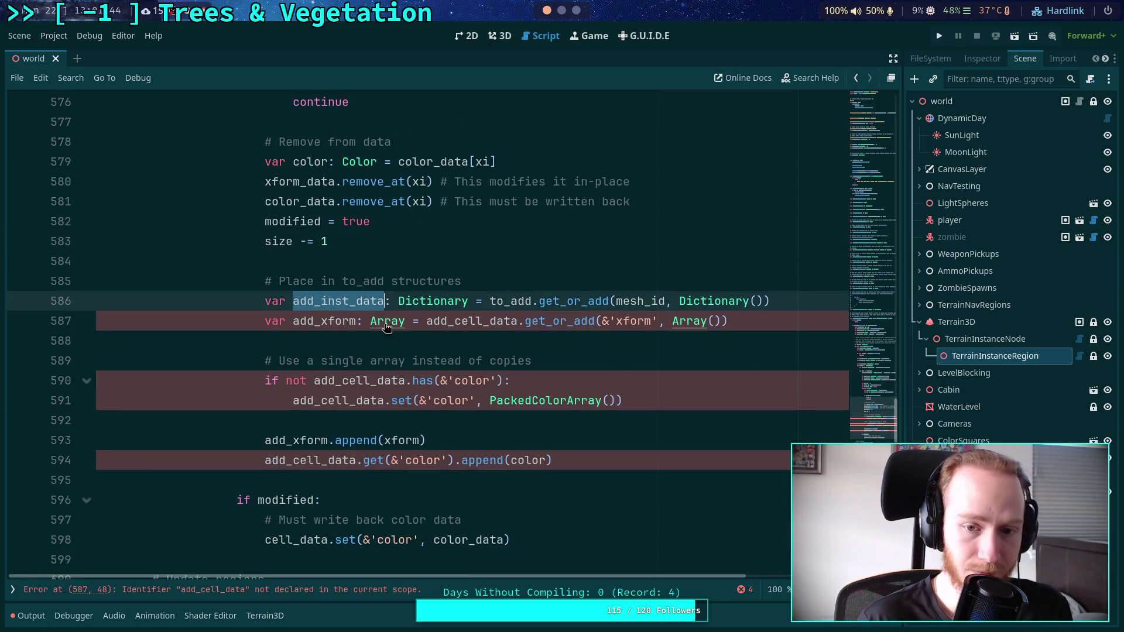
pyautogui.hotkey('ctrl', 'c')
# Replace add_cell_data with add_inst_data on lines 587, 590, 591 and 594.
pyautogui.doubleClick(472, 322)
pyautogui.hotkey('ctrl', 'v')
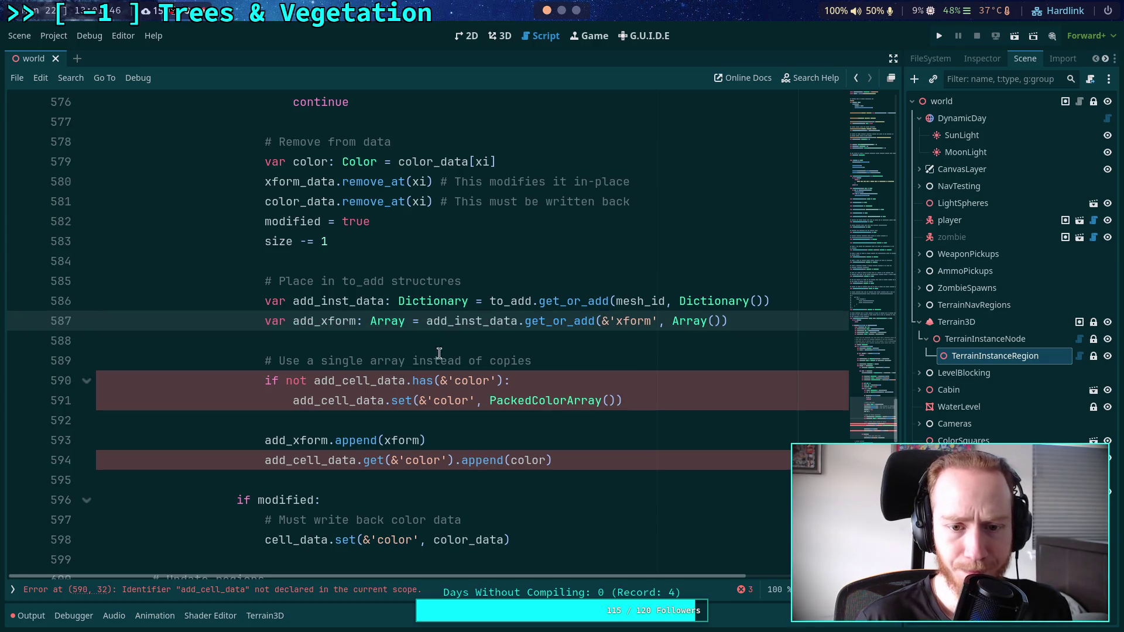
pyautogui.doubleClick(345, 381)
pyautogui.hotkey('ctrl', 'v')
pyautogui.doubleClick(346, 401)
pyautogui.hotkey('ctrl', 'v')
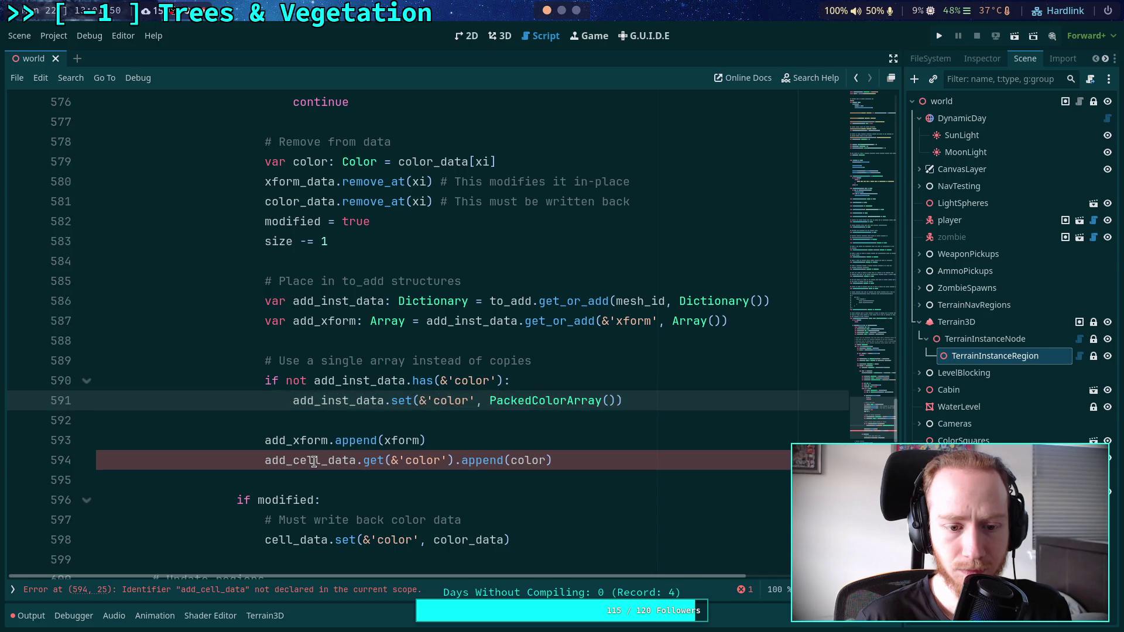
pyautogui.doubleClick(314, 461)
pyautogui.hotkey('ctrl', 'v')
pyautogui.click(602, 463)
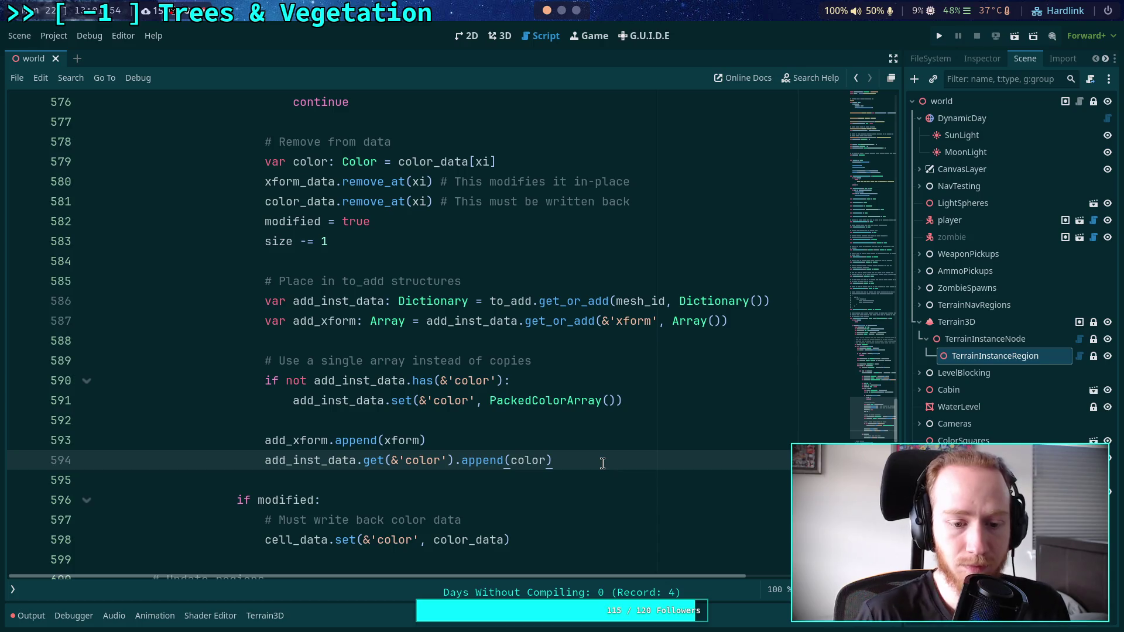
pyautogui.scroll(-3, 602, 463)
pyautogui.scroll(-1, 394, 415)
pyautogui.click(344, 415)
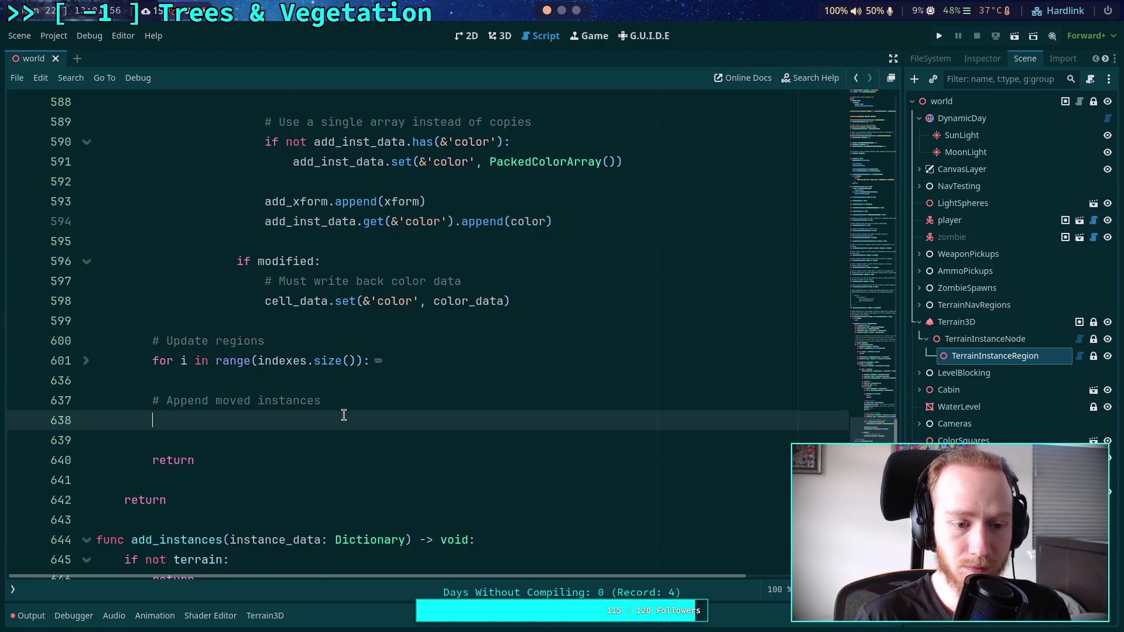
# Add a 'for mesh_id in to_add:' loop calling terrain.instancer.add_transforms().
pyautogui.write('for ')
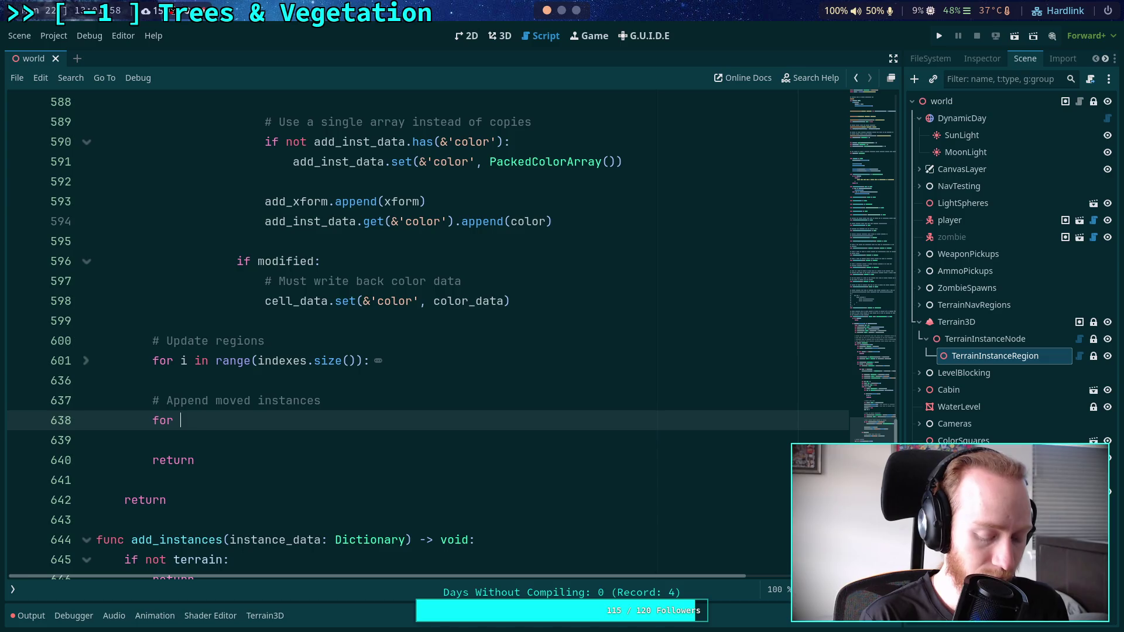
pyautogui.write('mesh_id in ')
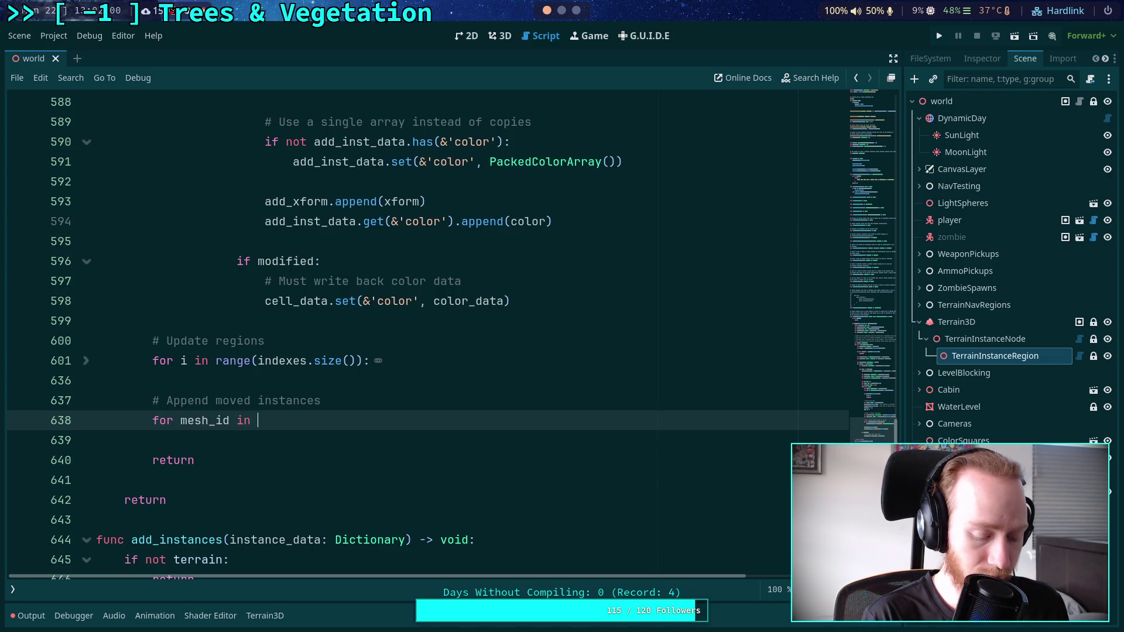
pyautogui.write('to_add:')
pyautogui.press('Return')
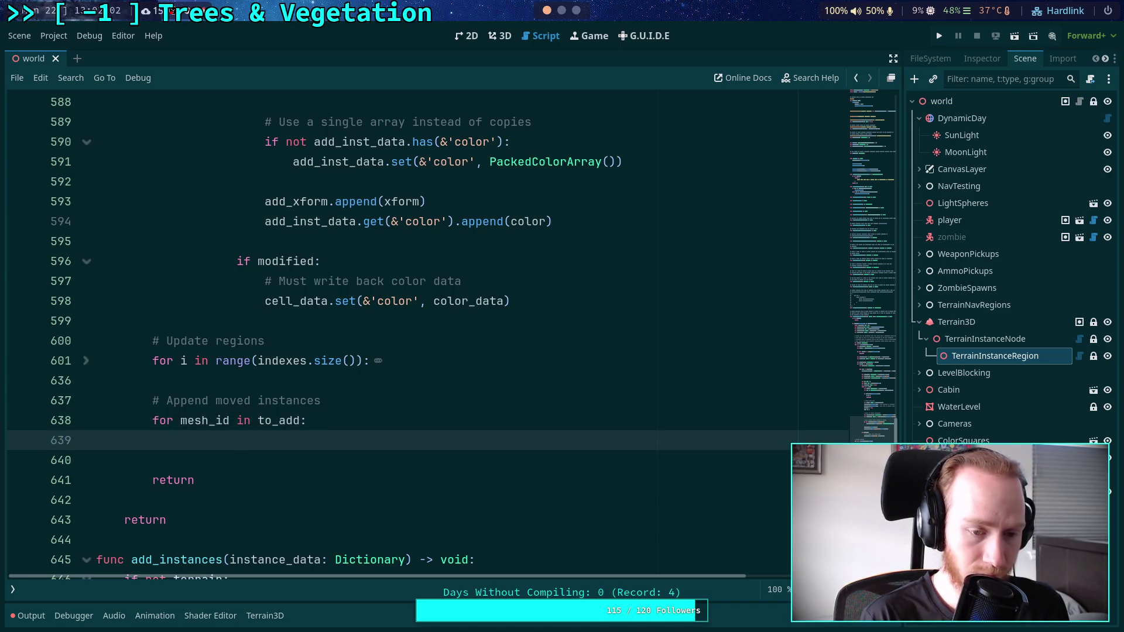
pyautogui.write('terrain.d')
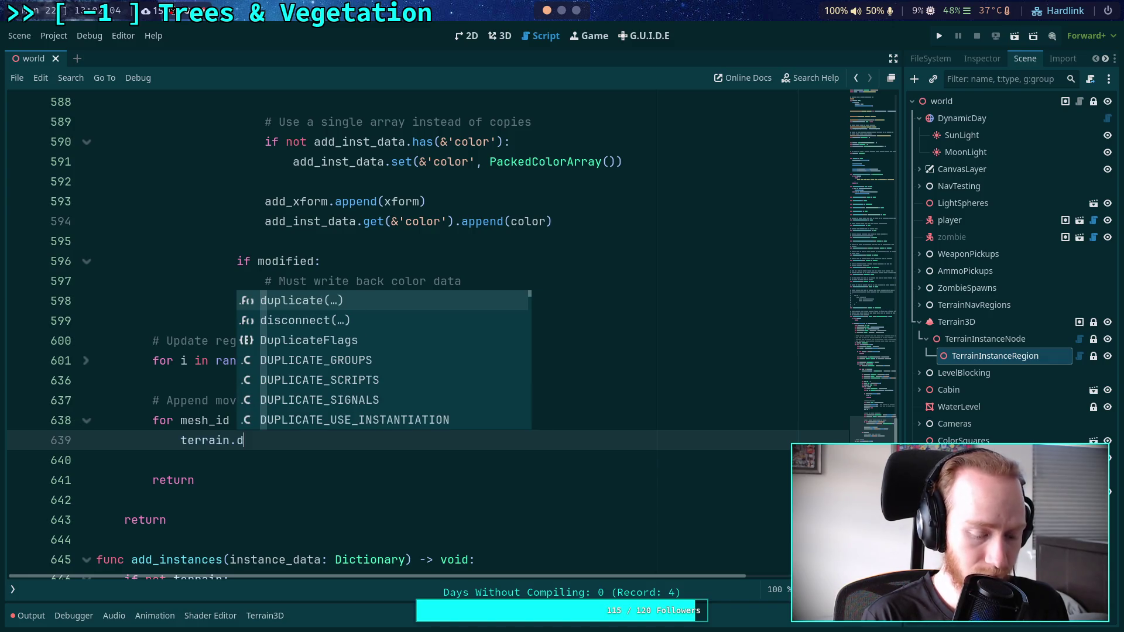
pyautogui.press('BackSpace')
pyautogui.write('instancer')
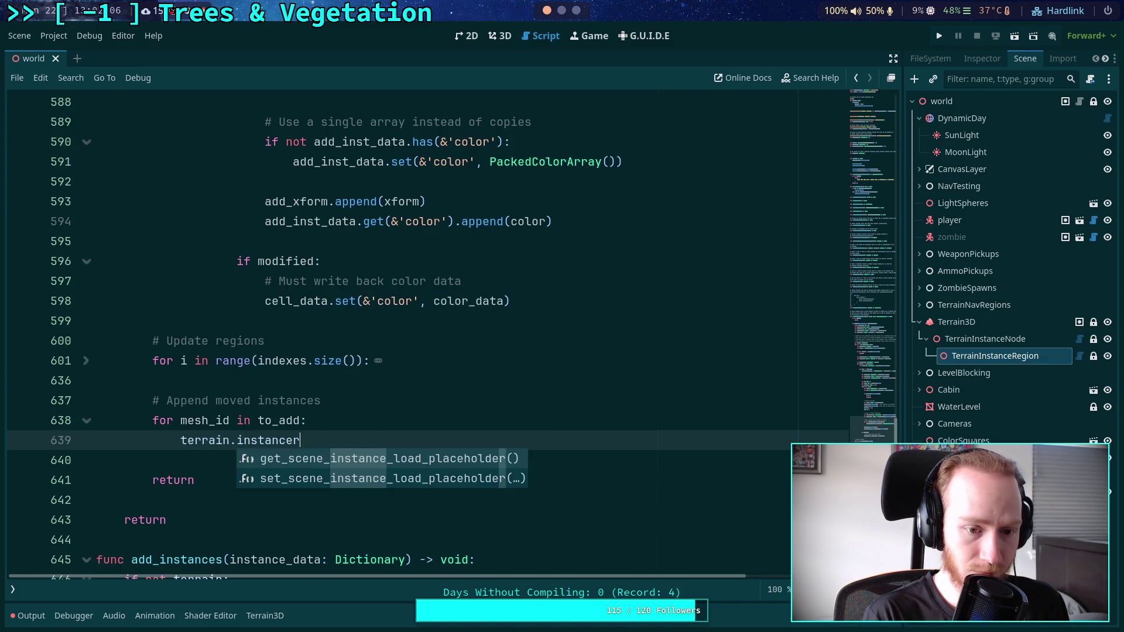
pyautogui.write('.add_transfor')
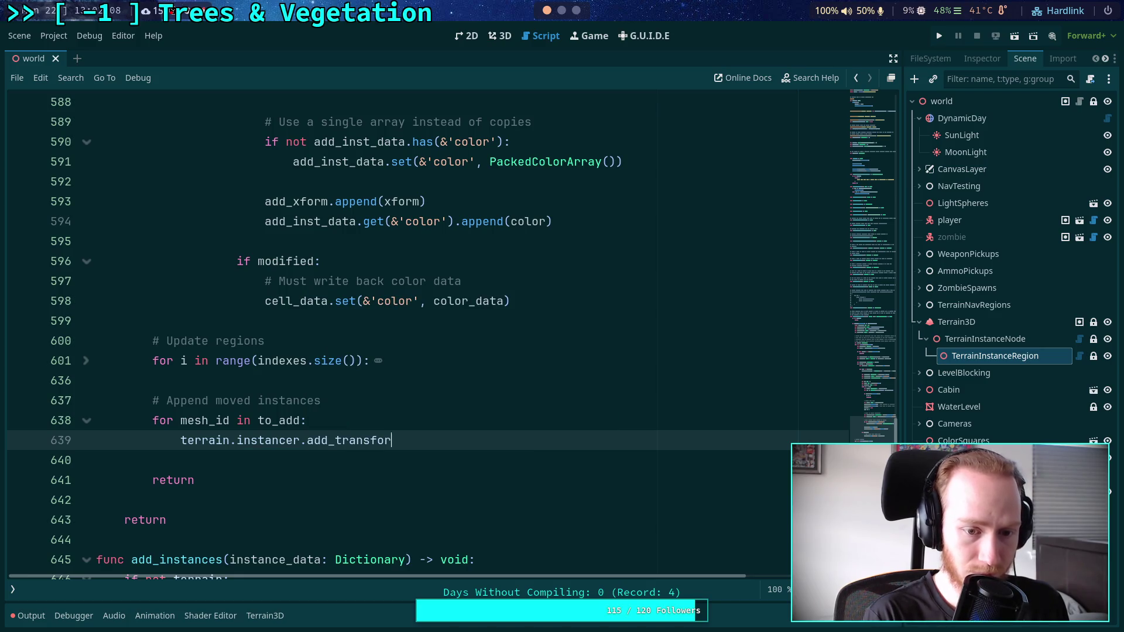
pyautogui.write('ms(')
# Declare 'var add_data: Dictionary = to_add.get(mesh_id)' at the top of the loop body.
pyautogui.click(307, 420)
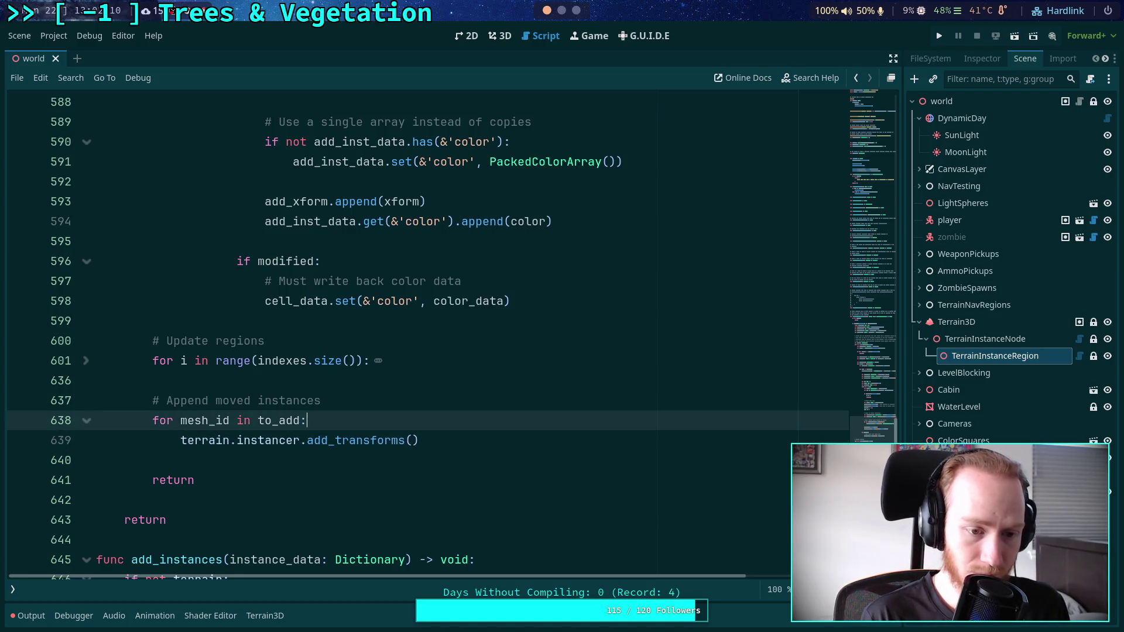
pyautogui.press('Return')
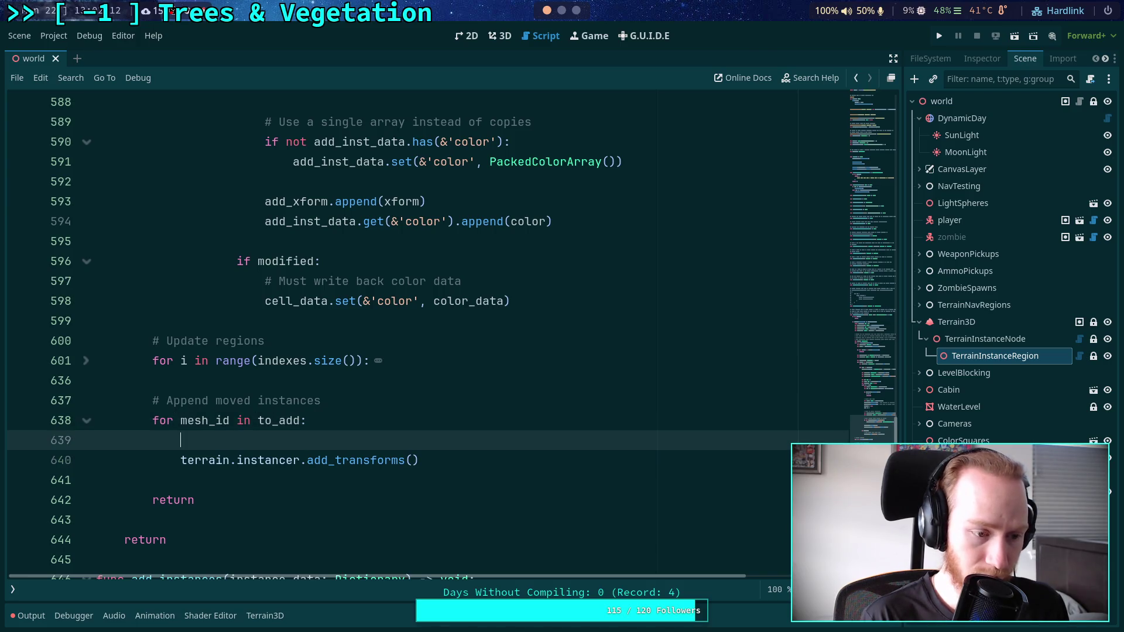
pyautogui.write('var ')
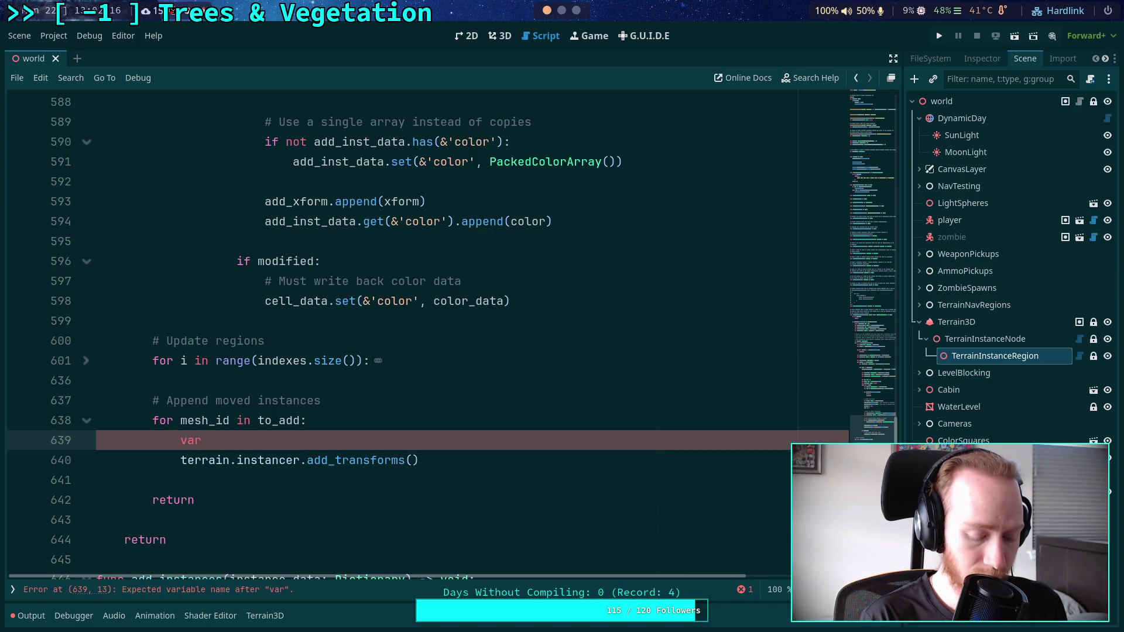
pyautogui.write('add_data: ')
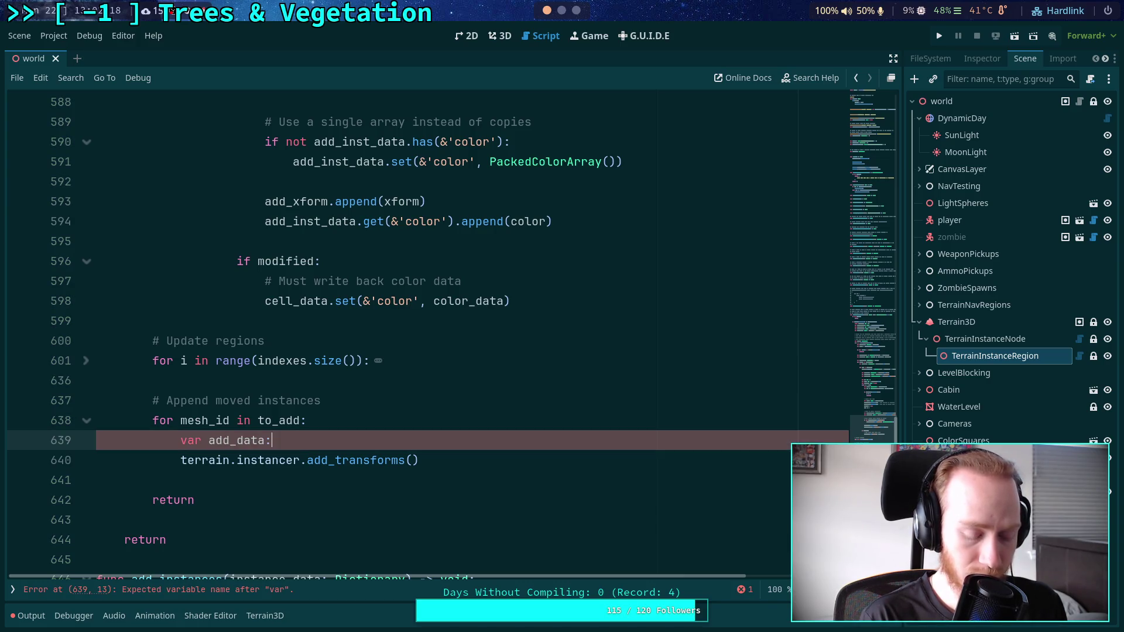
pyautogui.write('Dictona')
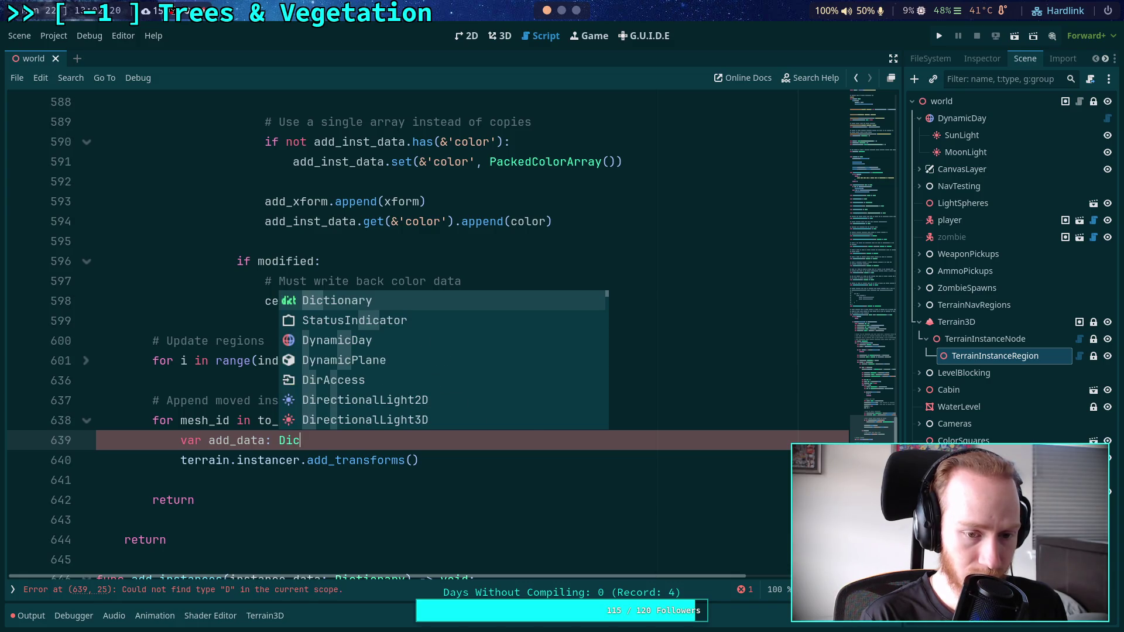
pyautogui.press('BackSpace')
pyautogui.press('BackSpace')
pyautogui.press('BackSpace')
pyautogui.write('ionar')
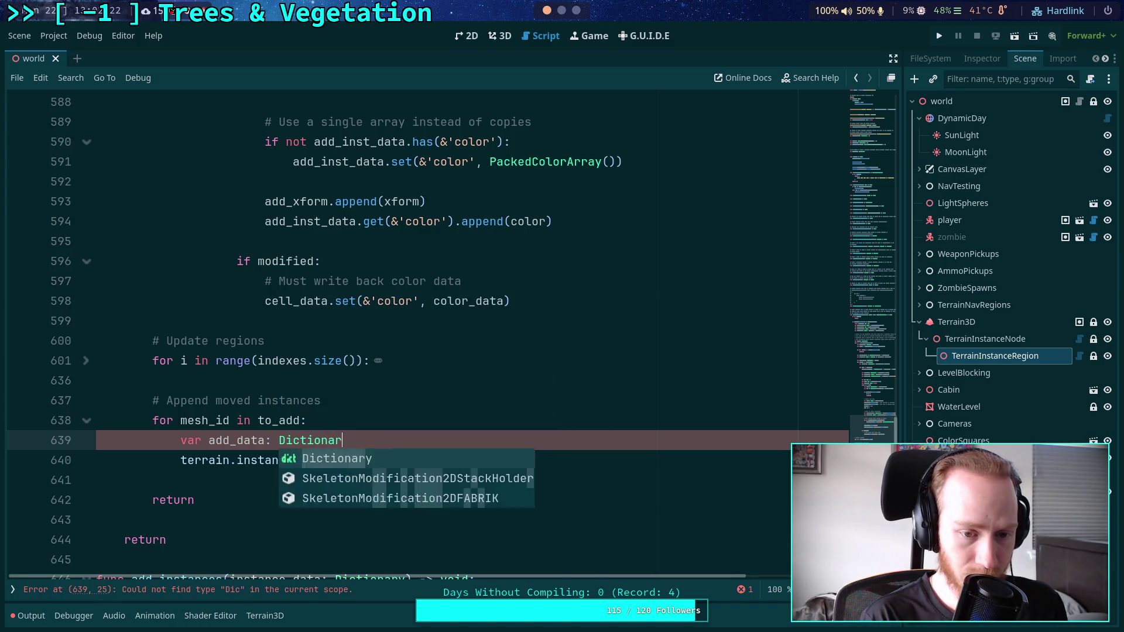
pyautogui.write('y = to-')
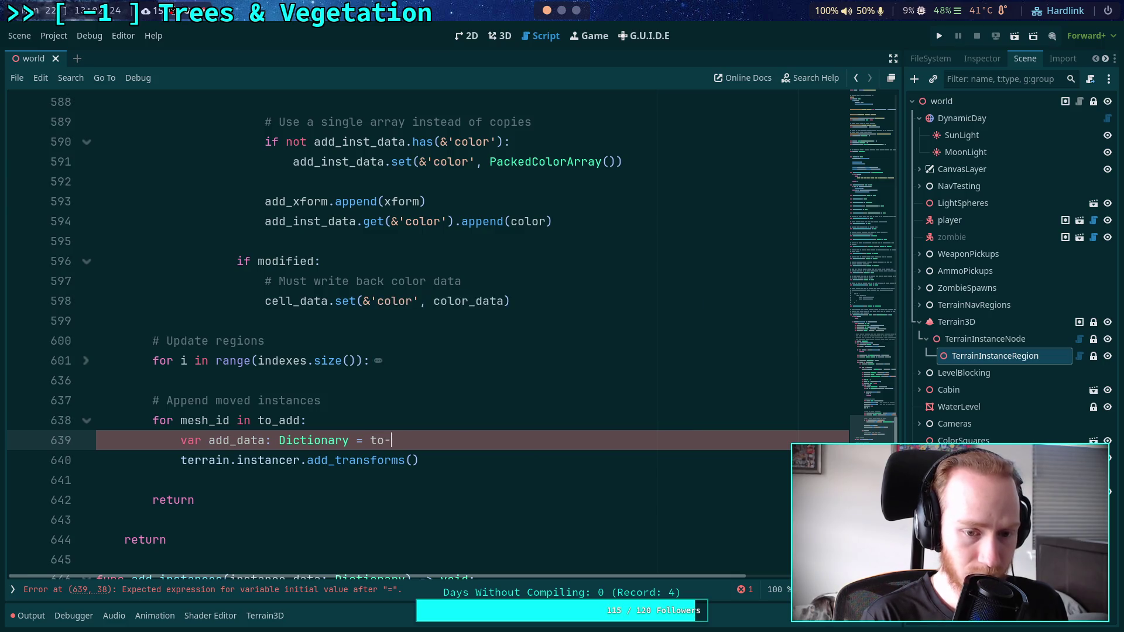
pyautogui.press('BackSpace')
pyautogui.write('_add.g')
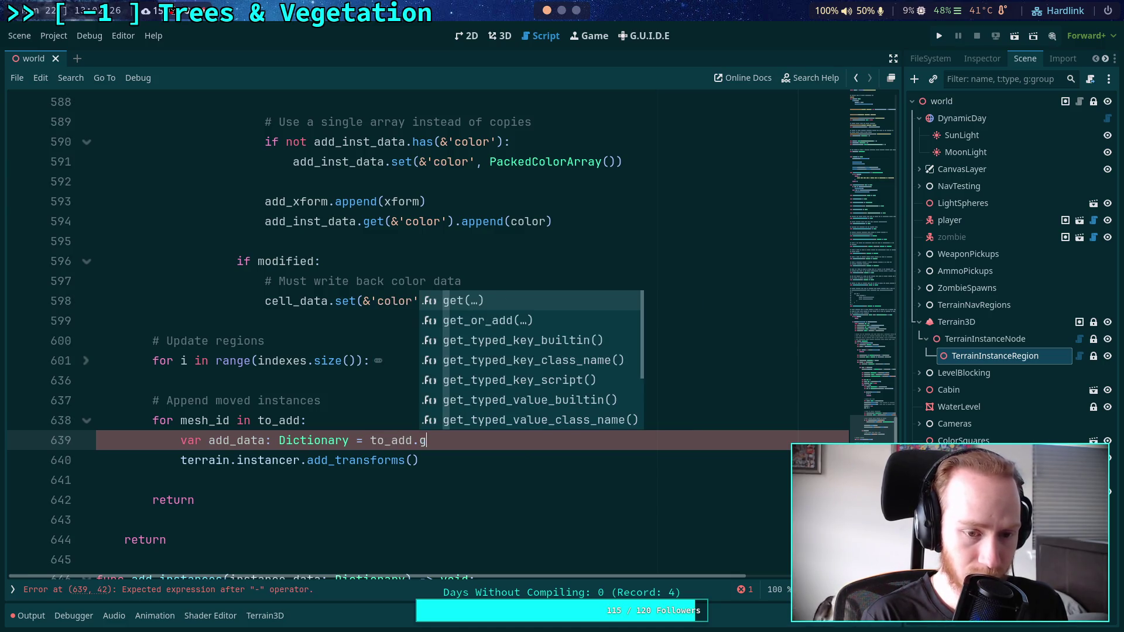
pyautogui.write('et(mesh_id')
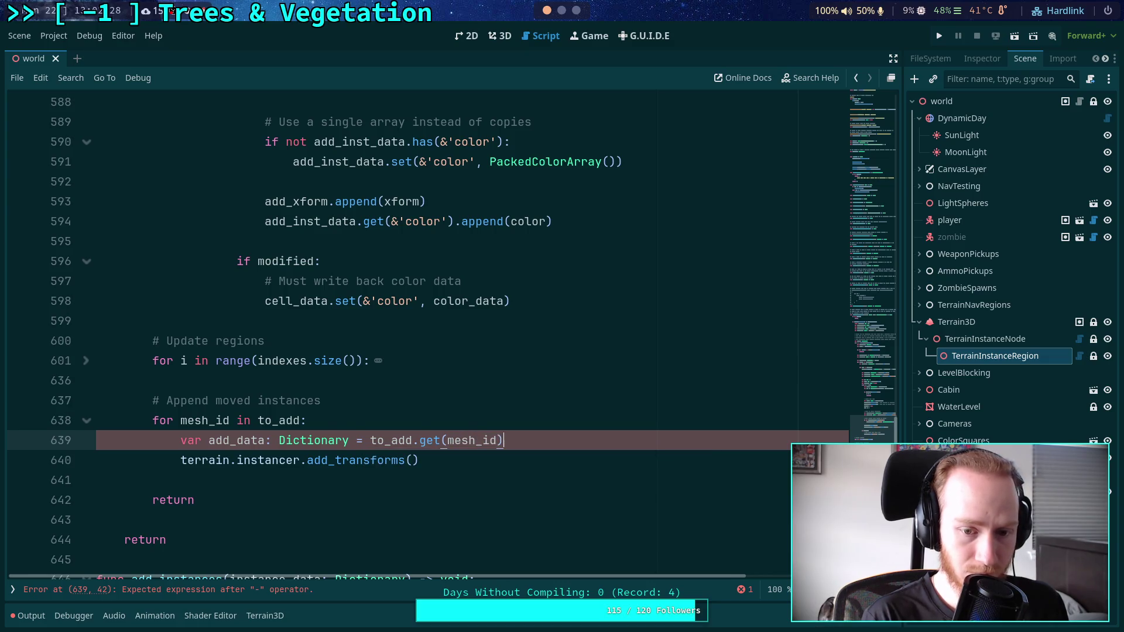
# Pass add_data.get(&'xform') and add_data.get(&'color') as the add_transforms arguments.
pyautogui.click(411, 460)
pyautogui.write('add_da')
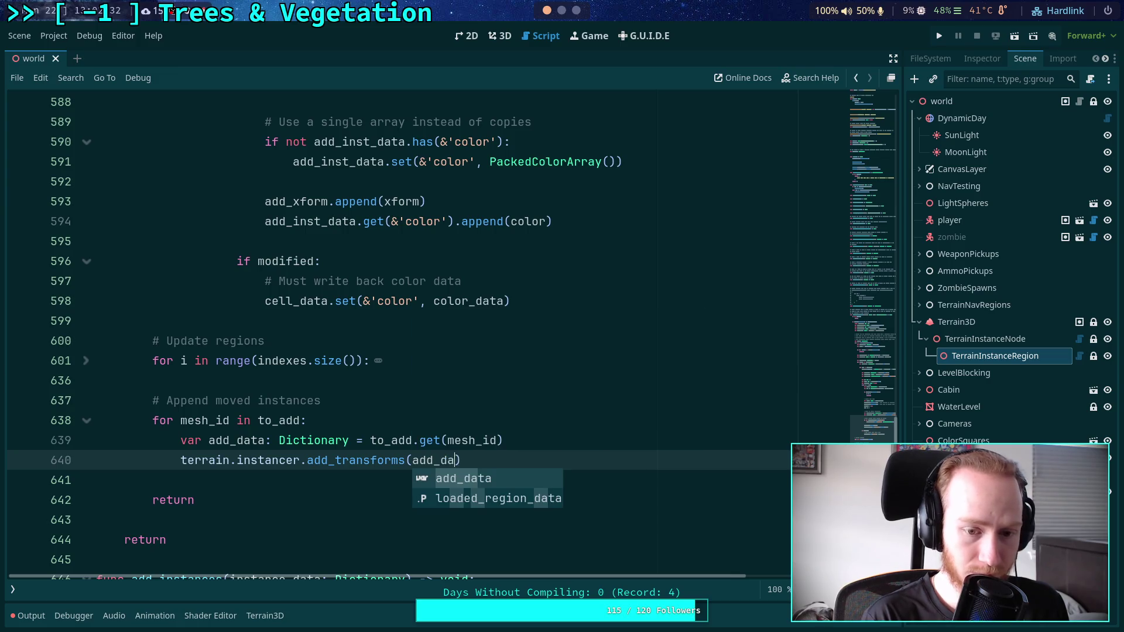
pyautogui.write('ta,')
pyautogui.press('Escape')
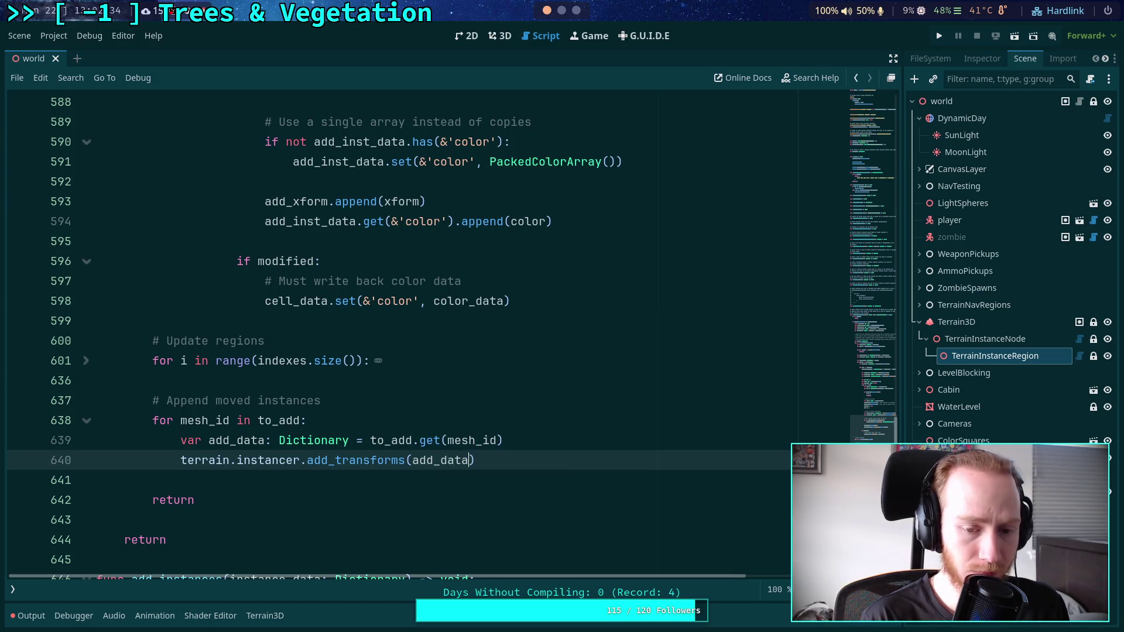
pyautogui.write('.get')
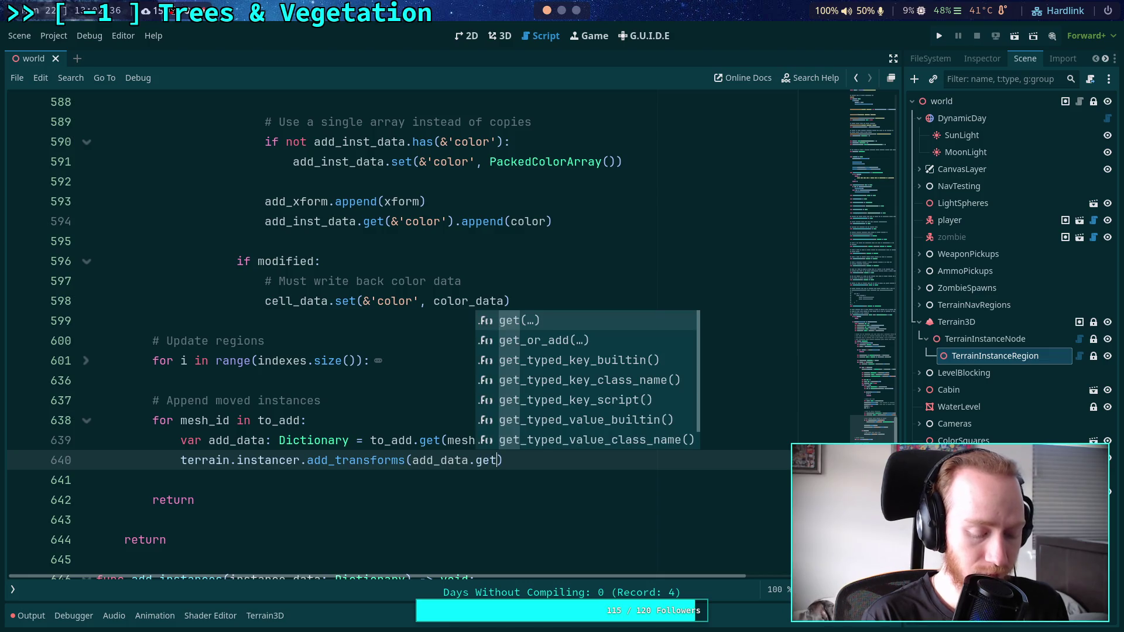
pyautogui.press('Return')
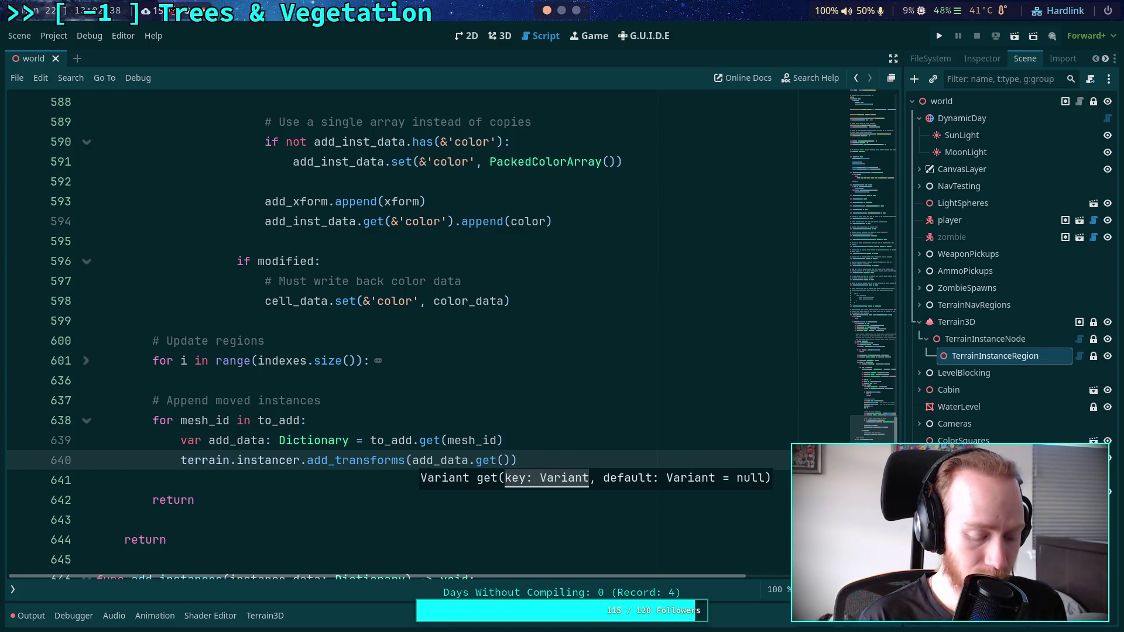
pyautogui.write("&'xforms")
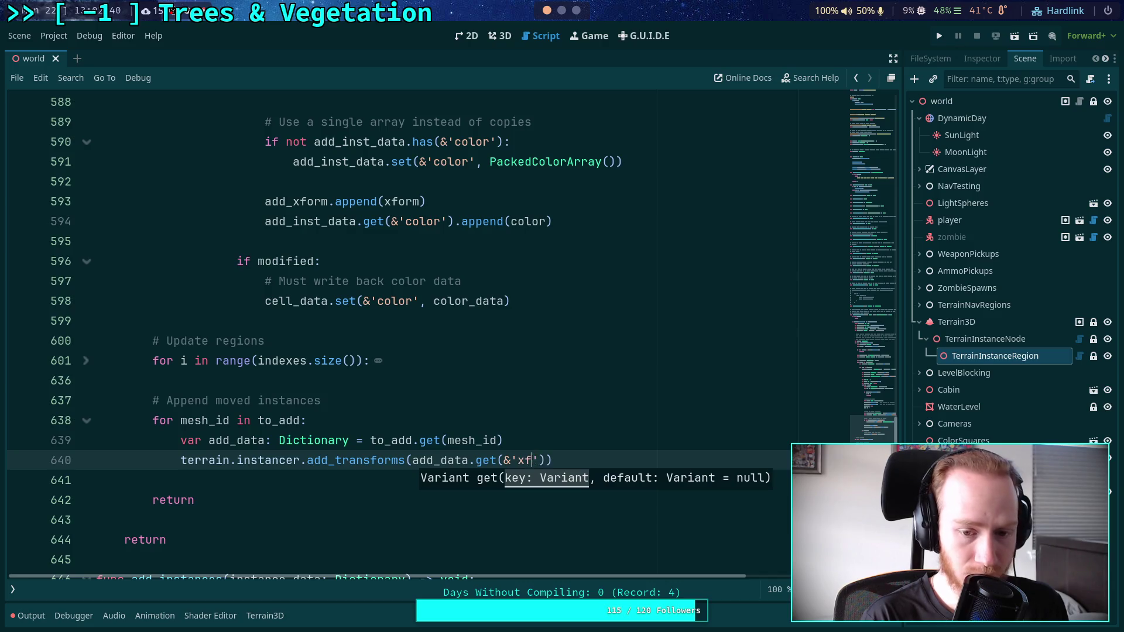
pyautogui.press('BackSpace')
pyautogui.write(', add_t')
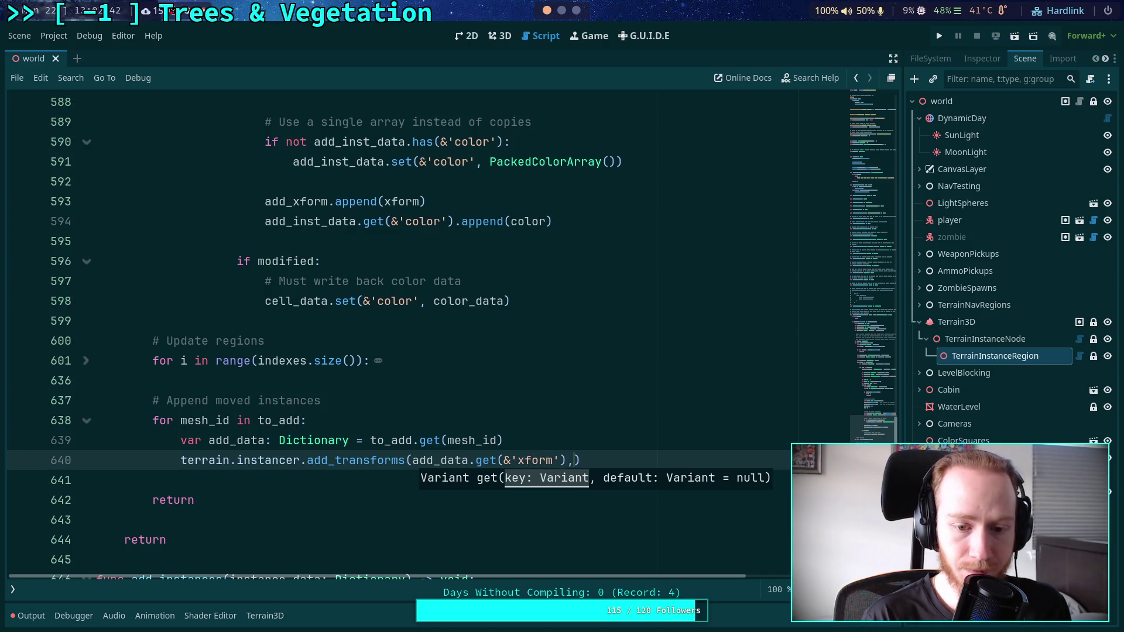
pyautogui.press('BackSpace')
pyautogui.write('data.get(')
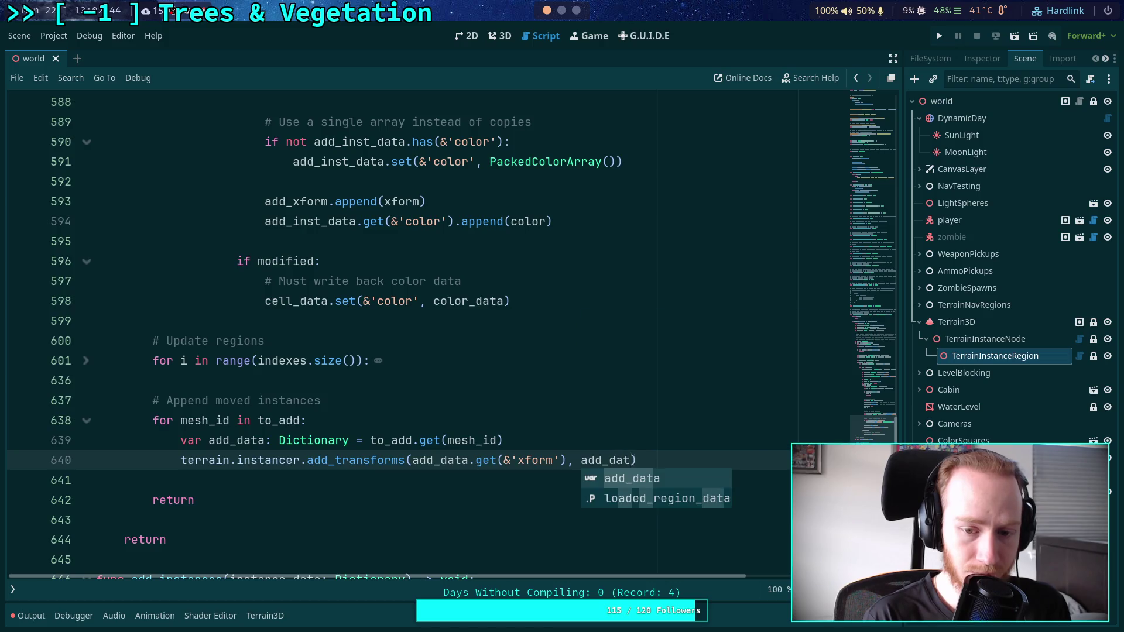
pyautogui.write("&'color")
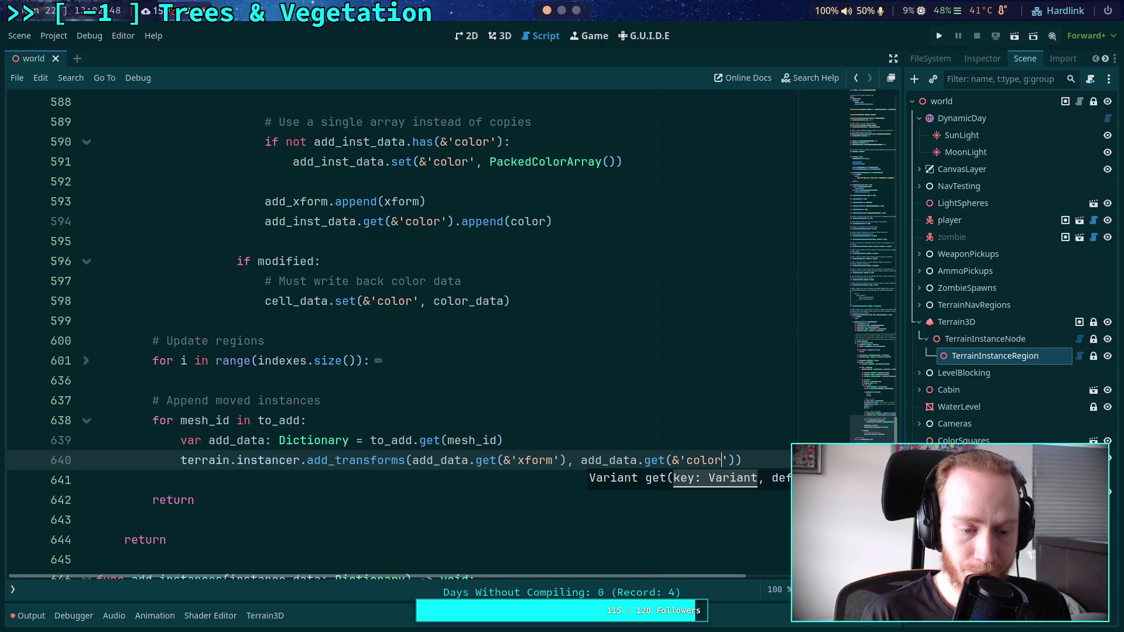
pyautogui.scroll(-5, 205, 314)
pyautogui.scroll(-4, 205, 313)
pyautogui.scroll(2, 273, 342)
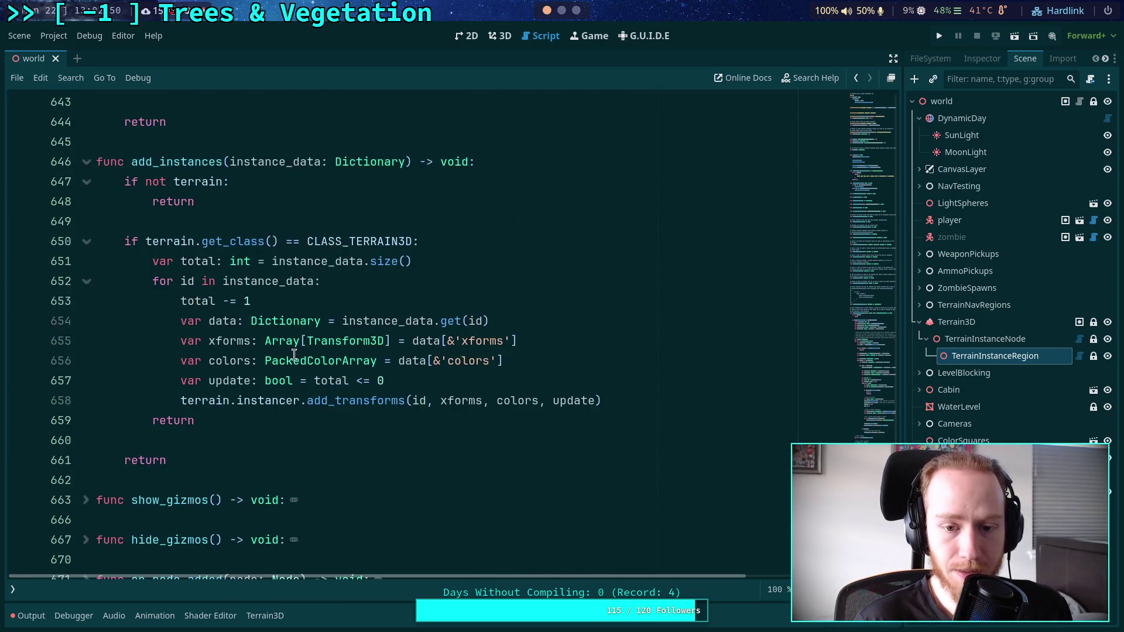
pyautogui.doubleClick(518, 401)
pyautogui.scroll(1, 496, 416)
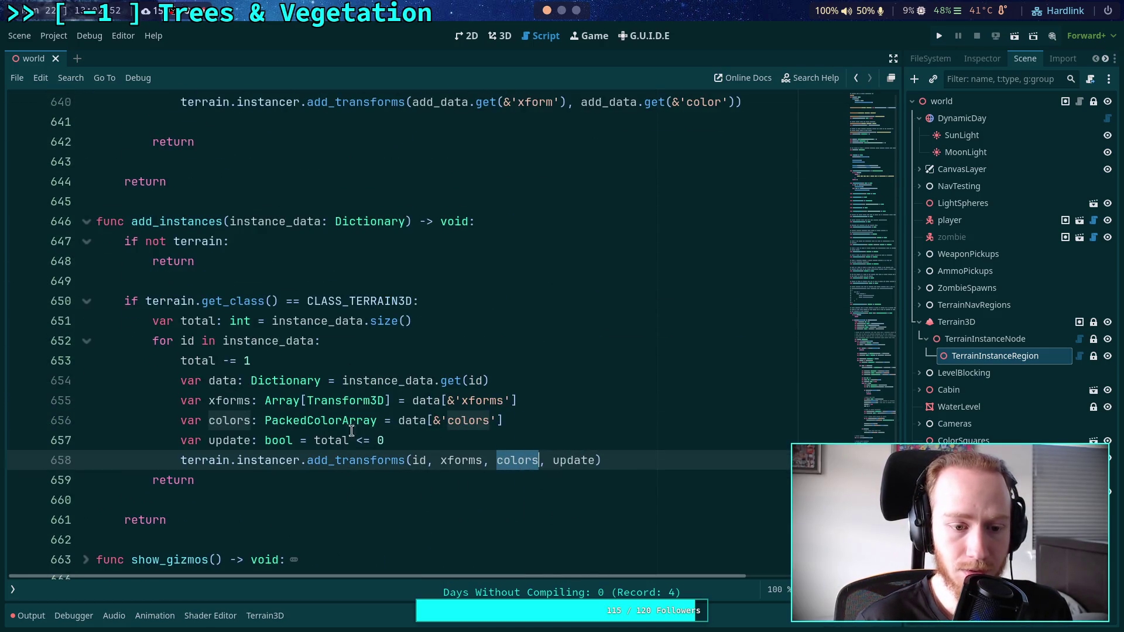
pyautogui.scroll(2, 524, 422)
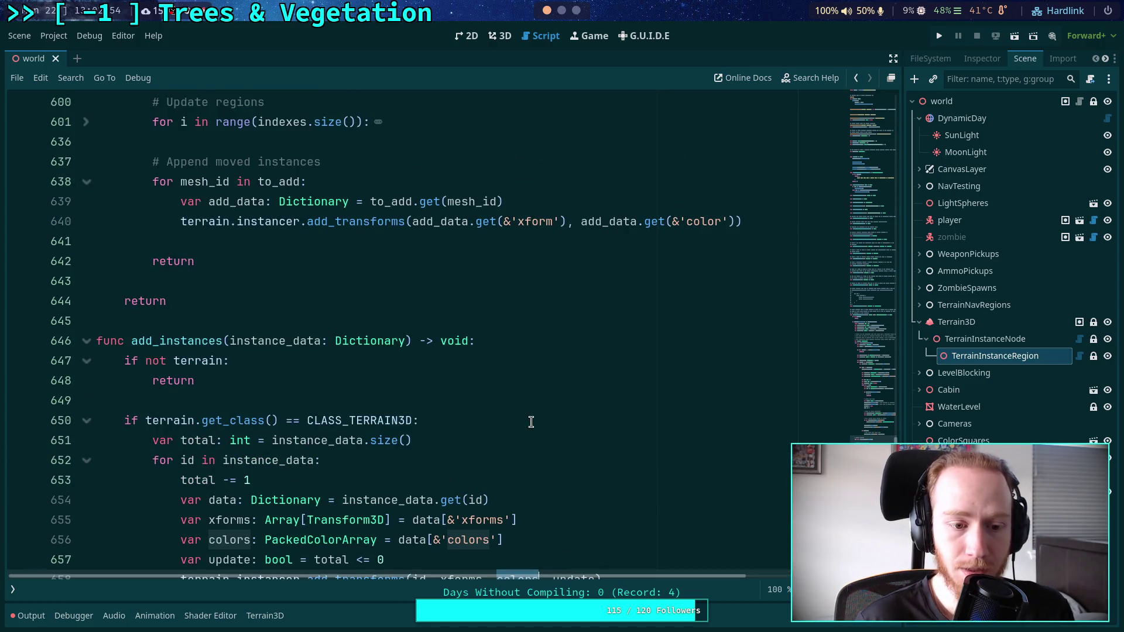
pyautogui.scroll(1, 529, 421)
pyautogui.scroll(-3, 369, 259)
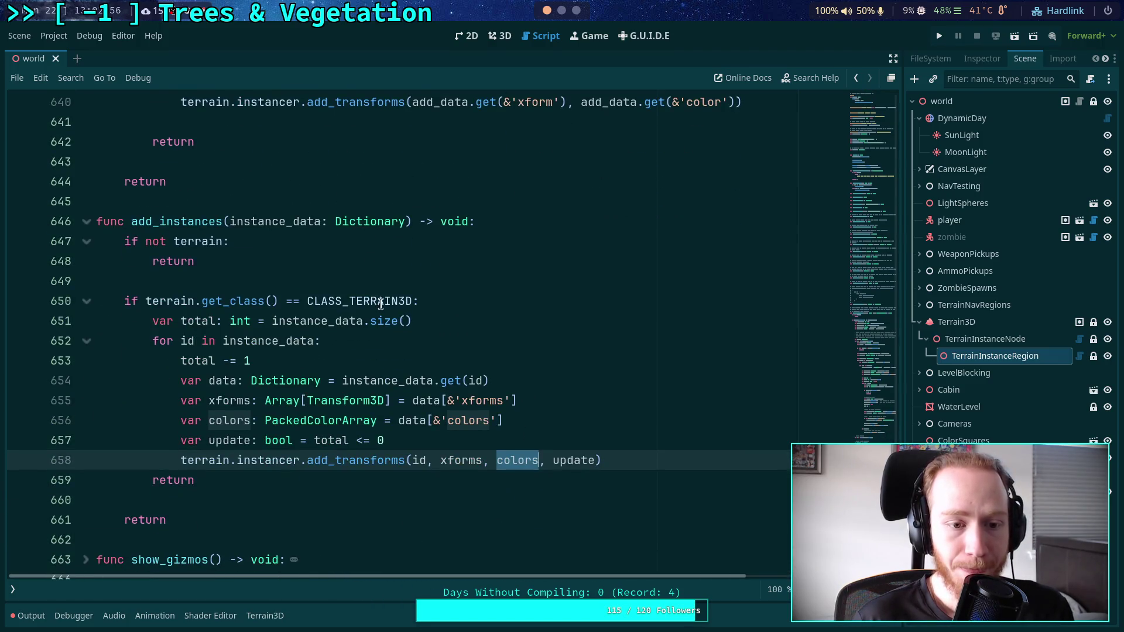
pyautogui.scroll(1, 375, 301)
pyautogui.scroll(1, 304, 255)
pyautogui.click(388, 167)
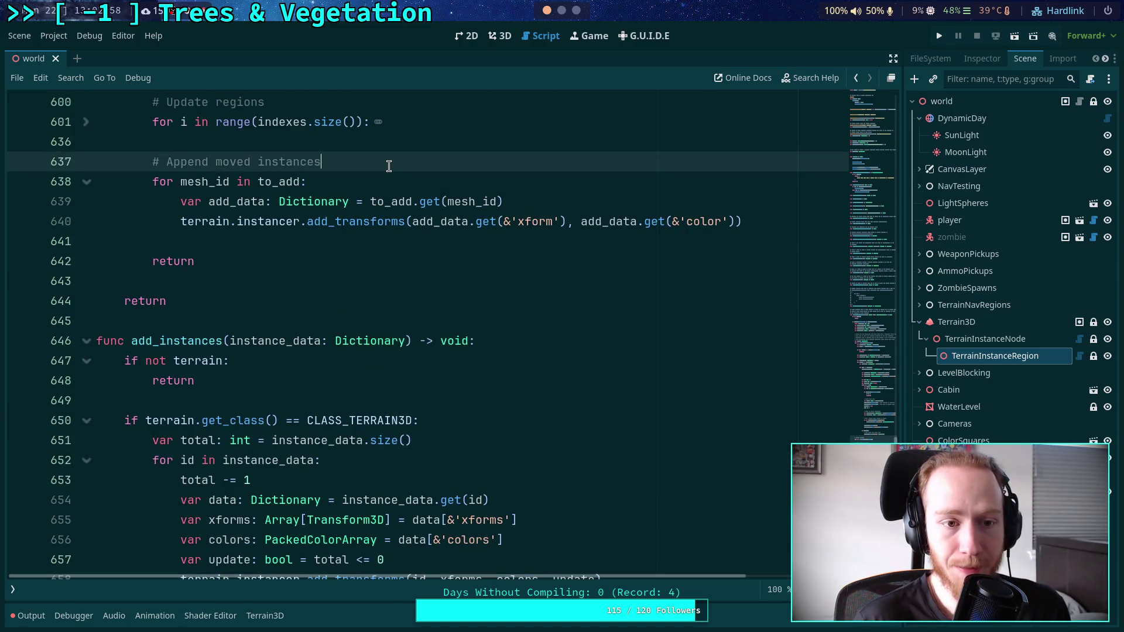
# Declare 'var total: int = to_add.size()' under the Append moved instances comment.
pyautogui.press('Return')
pyautogui.write('var totol:')
pyautogui.press('BackSpace')
pyautogui.press('BackSpace')
pyautogui.press('BackSpace')
pyautogui.write('al: int = ')
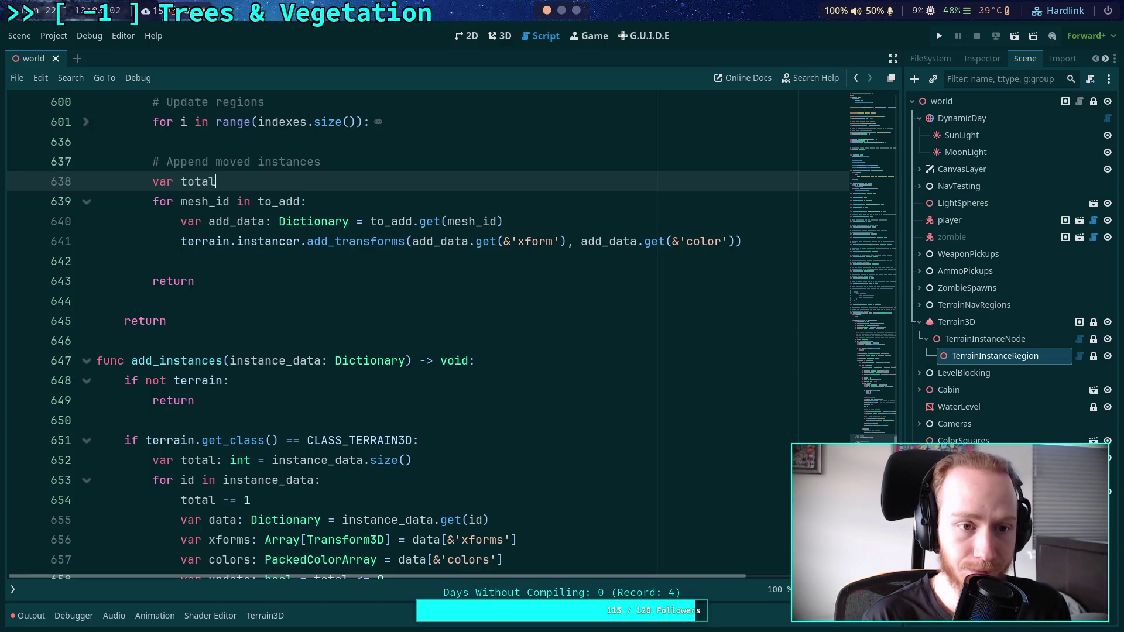
pyautogui.write('to_add.siz')
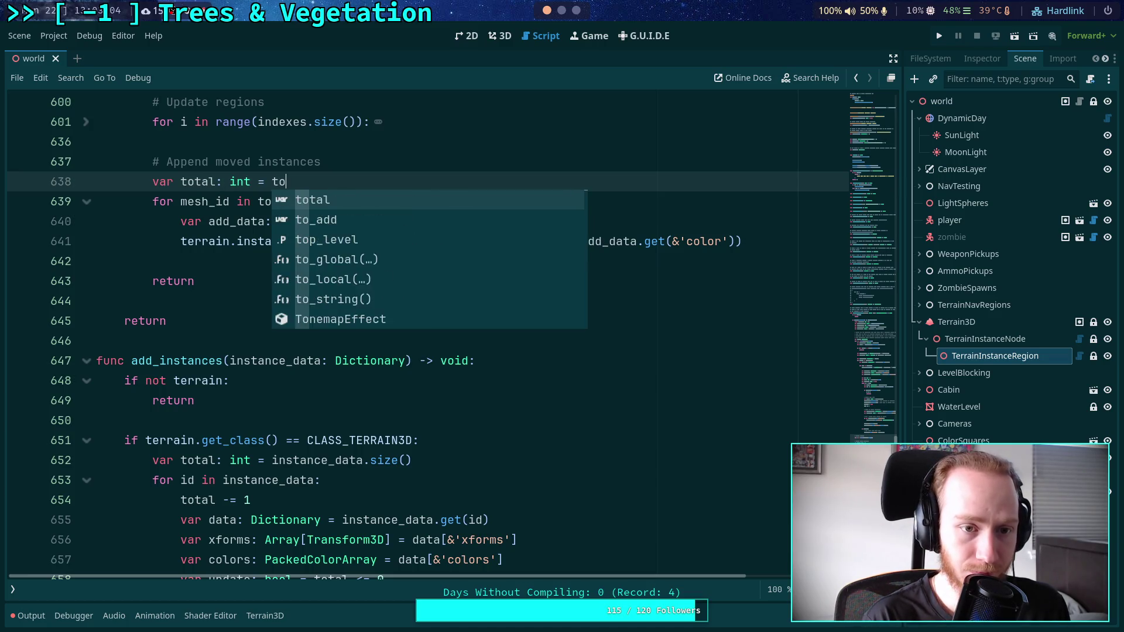
pyautogui.press('Return')
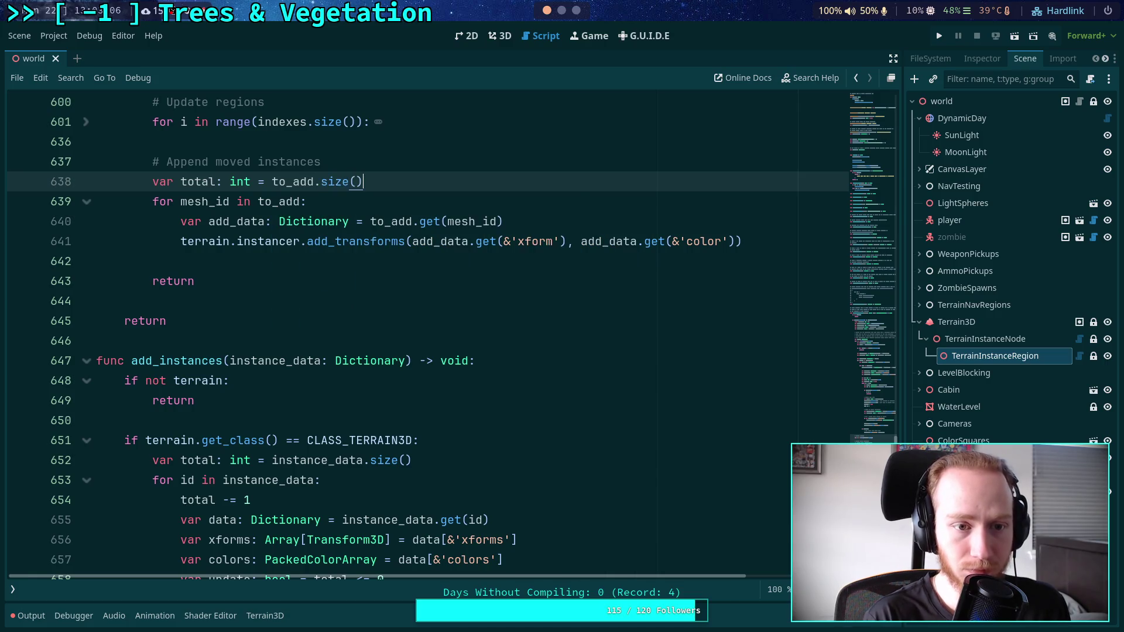
# Split the add_transforms arguments onto separate lines with a trailing comma and outdented closing parenthesis.
pyautogui.click(413, 241)
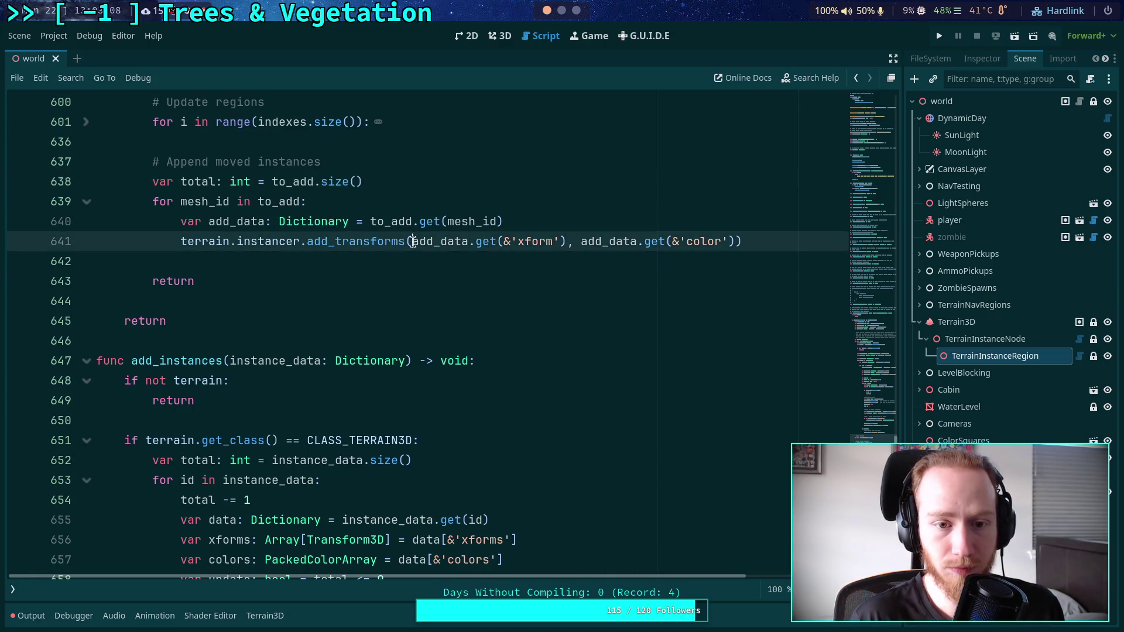
pyautogui.press('Return')
pyautogui.click(377, 261)
pyautogui.press('Return')
pyautogui.click(364, 283)
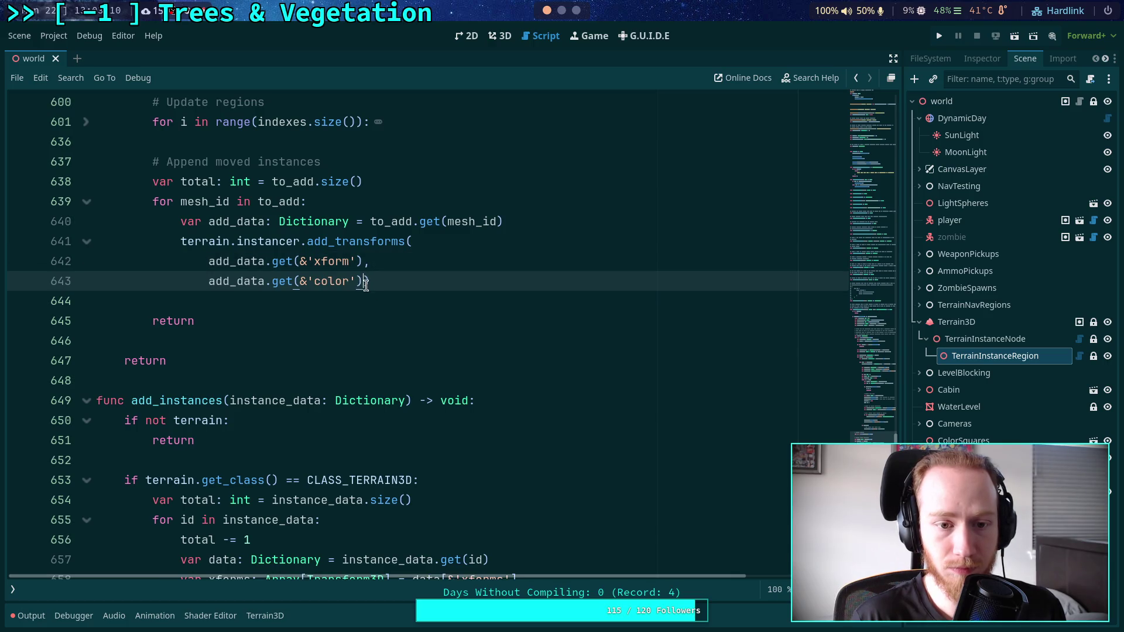
pyautogui.write(',')
pyautogui.press('Return')
pyautogui.press('BackSpace')
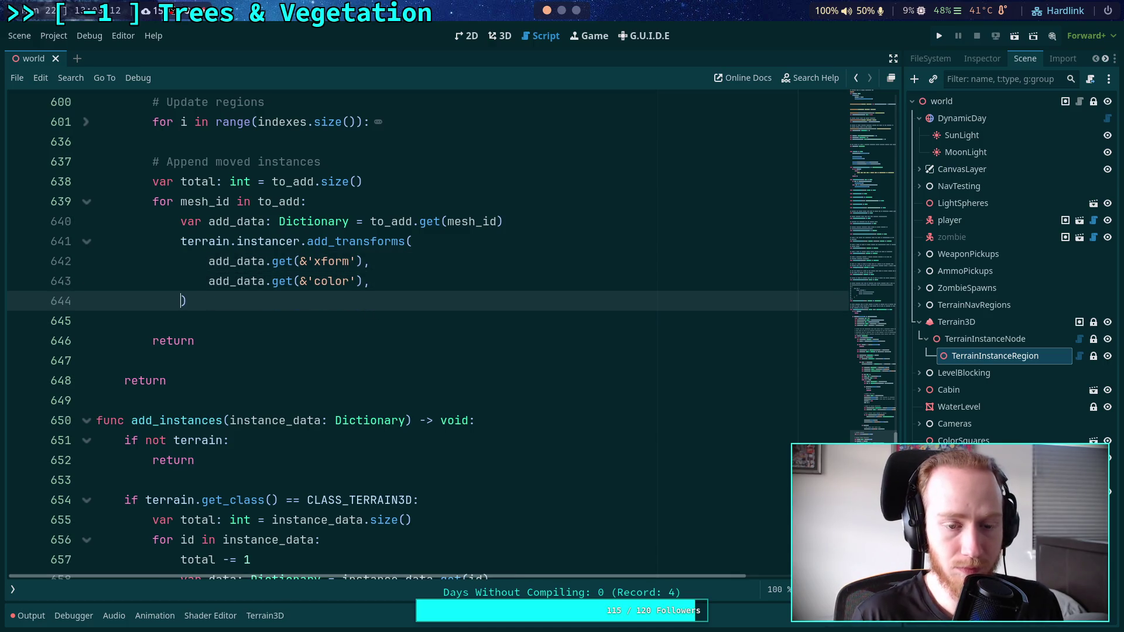
pyautogui.scroll(-15, 432, 334)
pyautogui.scroll(3, 433, 335)
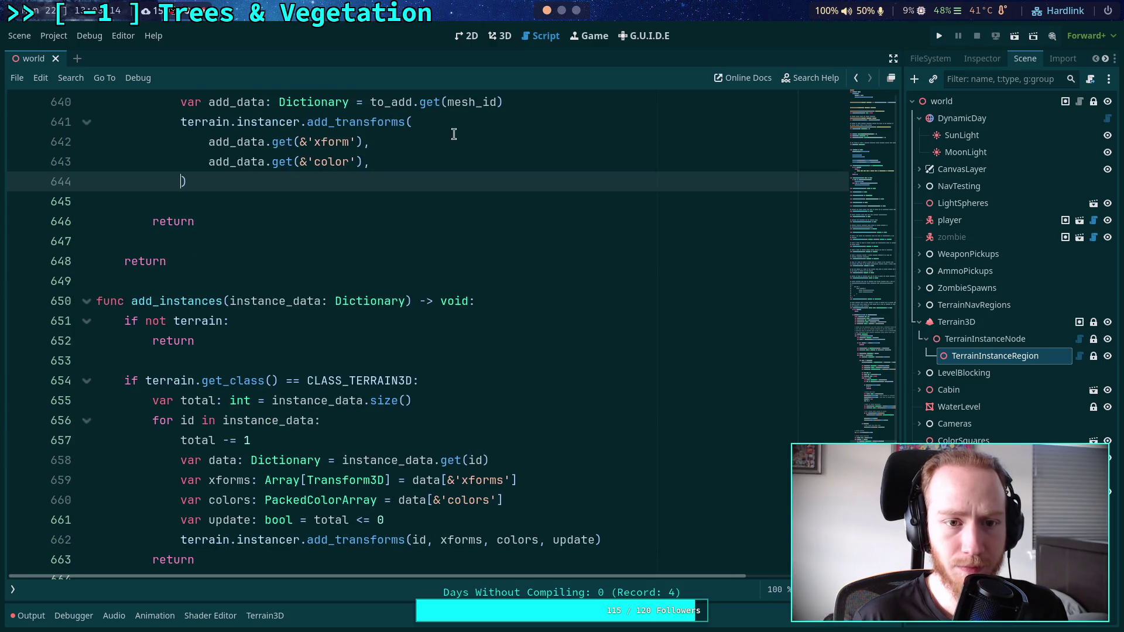
# Insert mesh_id as the first add_transforms argument.
pyautogui.click(454, 129)
pyautogui.press('Return')
pyautogui.write('mesh_id,')
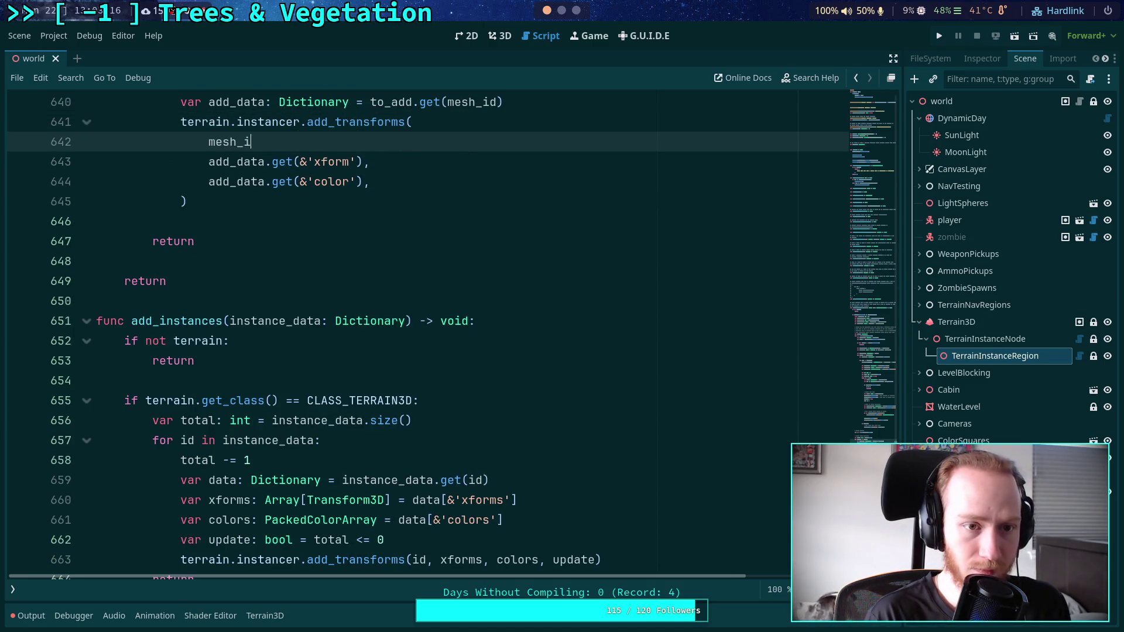
pyautogui.scroll(2, 370, 227)
pyautogui.scroll(-2, 370, 227)
# Add 'total <= 0' as the final update-flag argument of add_transforms.
pyautogui.click(402, 182)
pyautogui.scroll(-1, 435, 196)
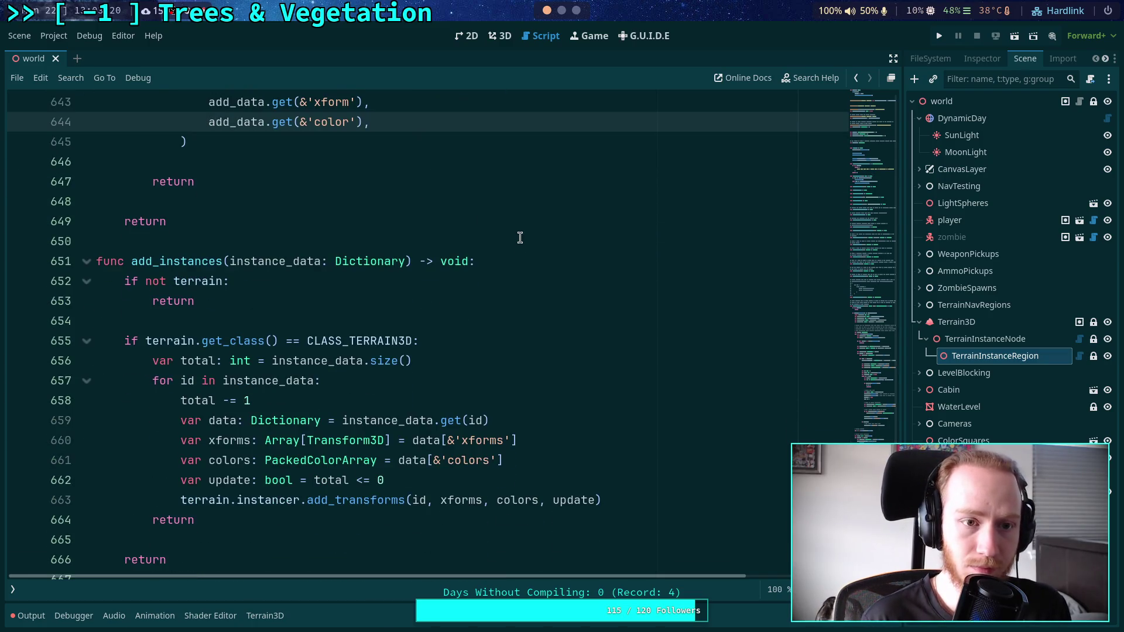
pyautogui.press('Return')
pyautogui.write('total <= 0')
pyautogui.scroll(2, 311, 287)
pyautogui.click(298, 276)
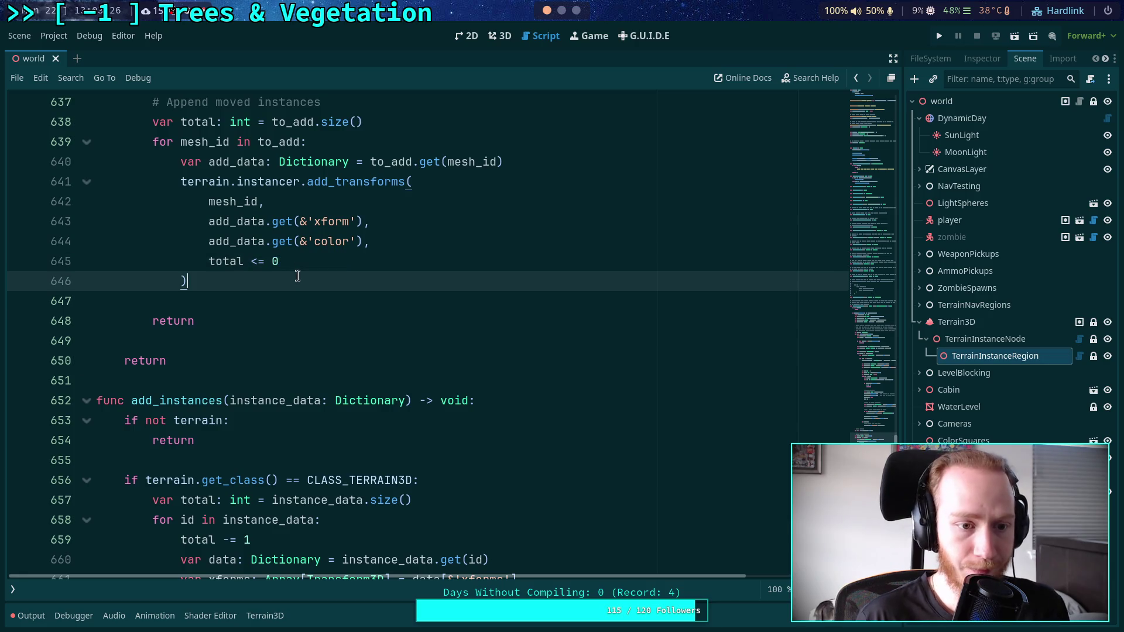
pyautogui.press('Return')
pyautogui.scroll(-2, 277, 263)
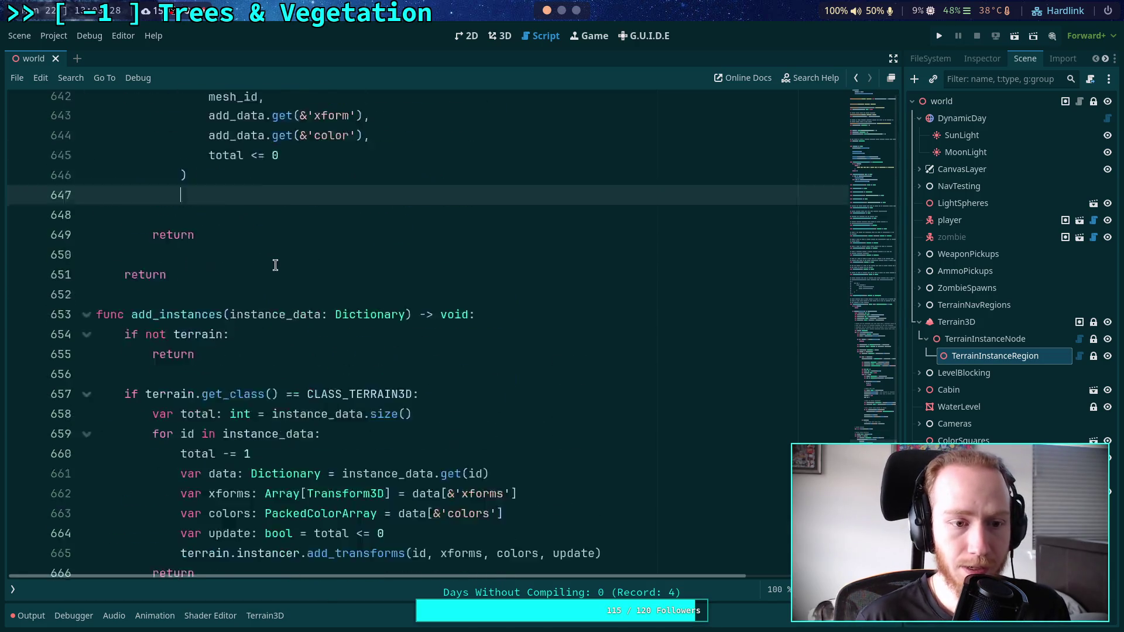
pyautogui.scroll(2, 252, 293)
pyautogui.press('BackSpace')
# Decrement the counter with 'total -= 1' inside the loop and save the scene and script.
pyautogui.click(368, 143)
pyautogui.press('Return')
pyautogui.write('total -= 1')
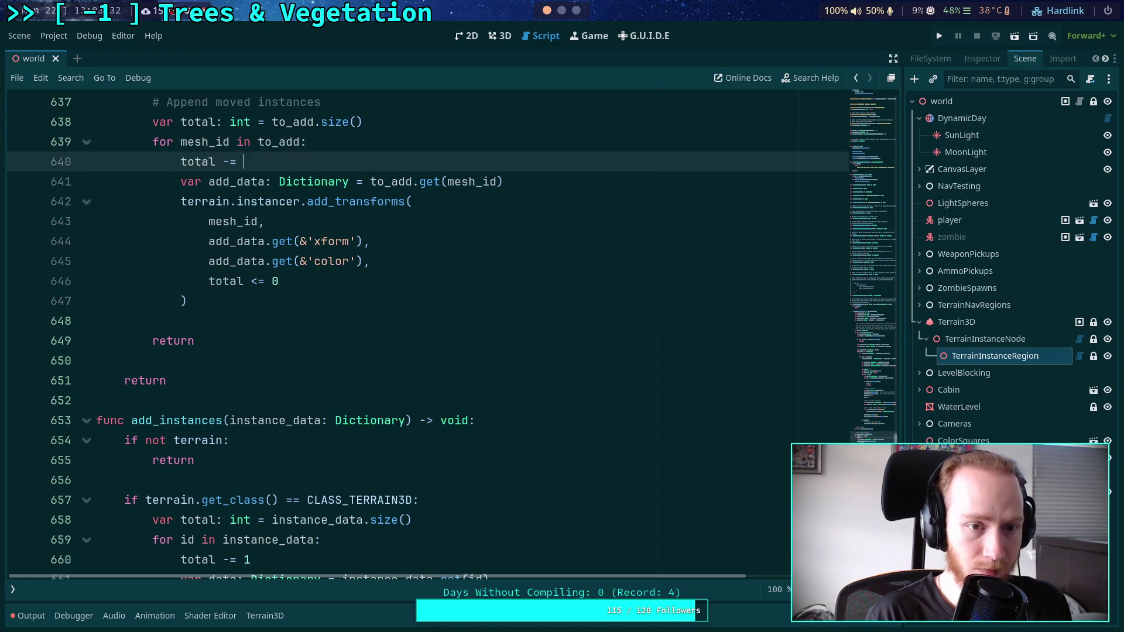
pyautogui.scroll(1, 433, 234)
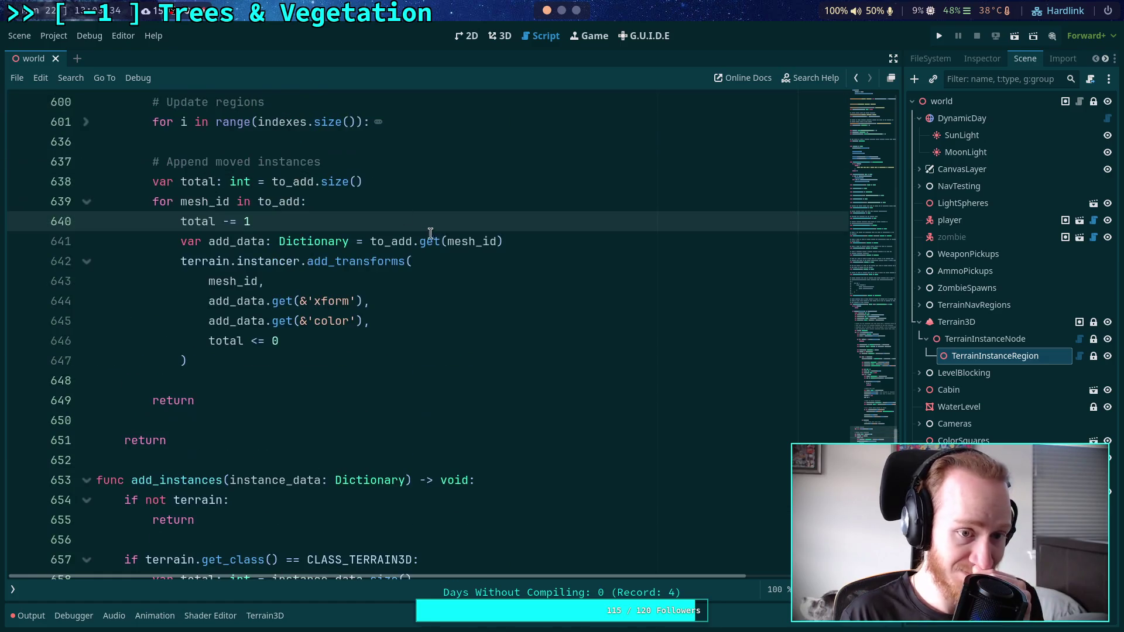
pyautogui.hotkey('ctrl', 's')
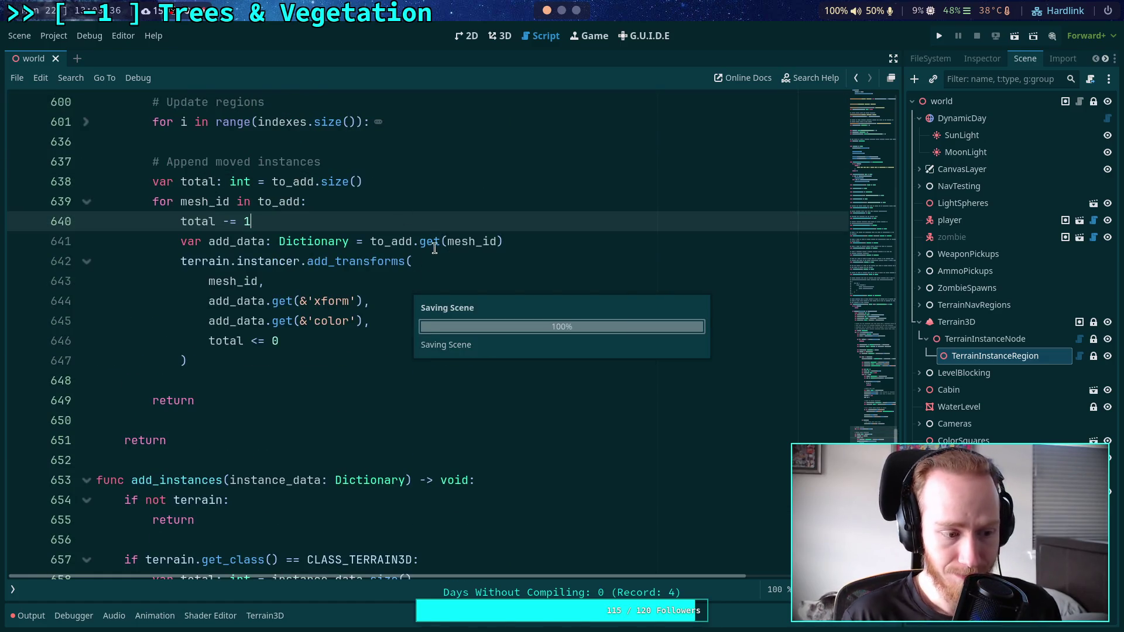
# Scroll through set_instance_data from the add_transforms call to review the surrounding code.
pyautogui.click(376, 342)
pyautogui.scroll(3, 404, 352)
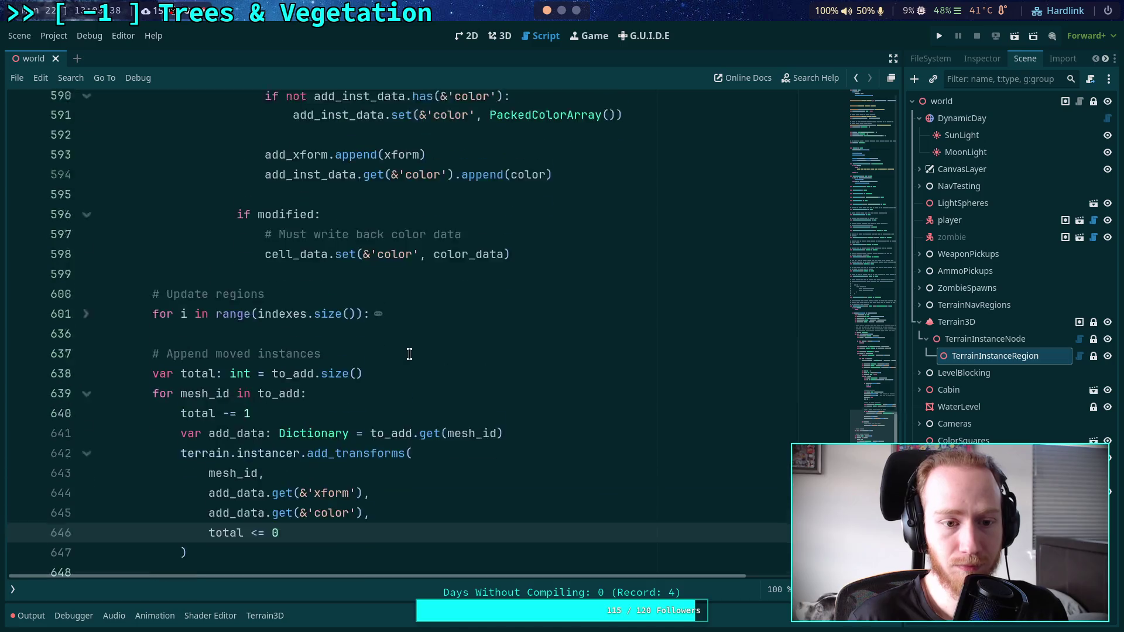
pyautogui.scroll(2, 151, 356)
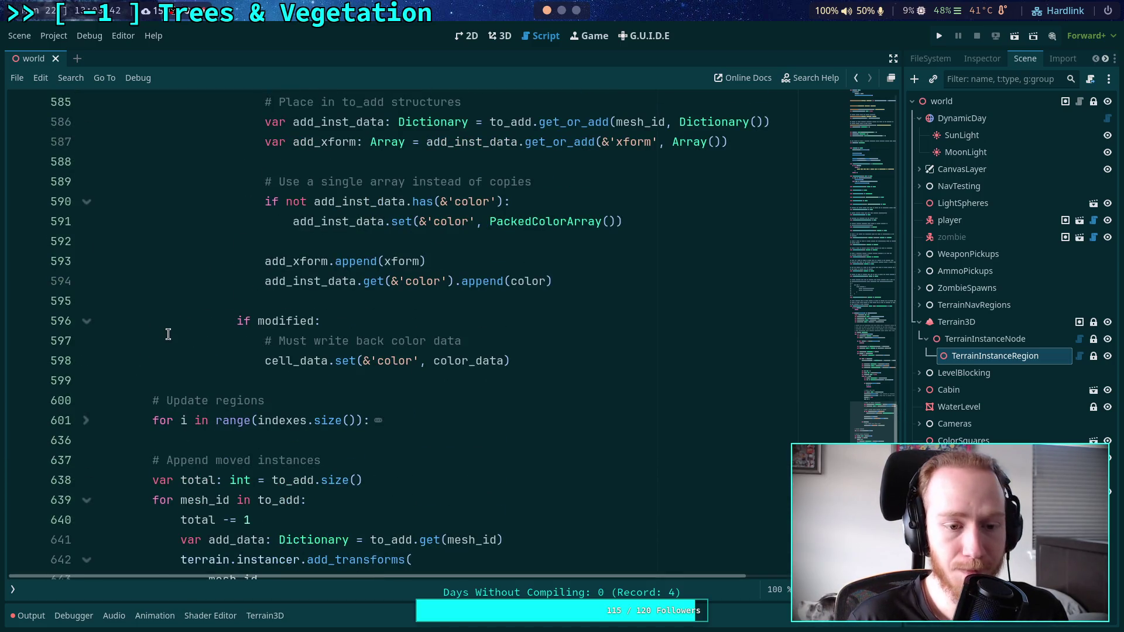
pyautogui.scroll(4, 168, 334)
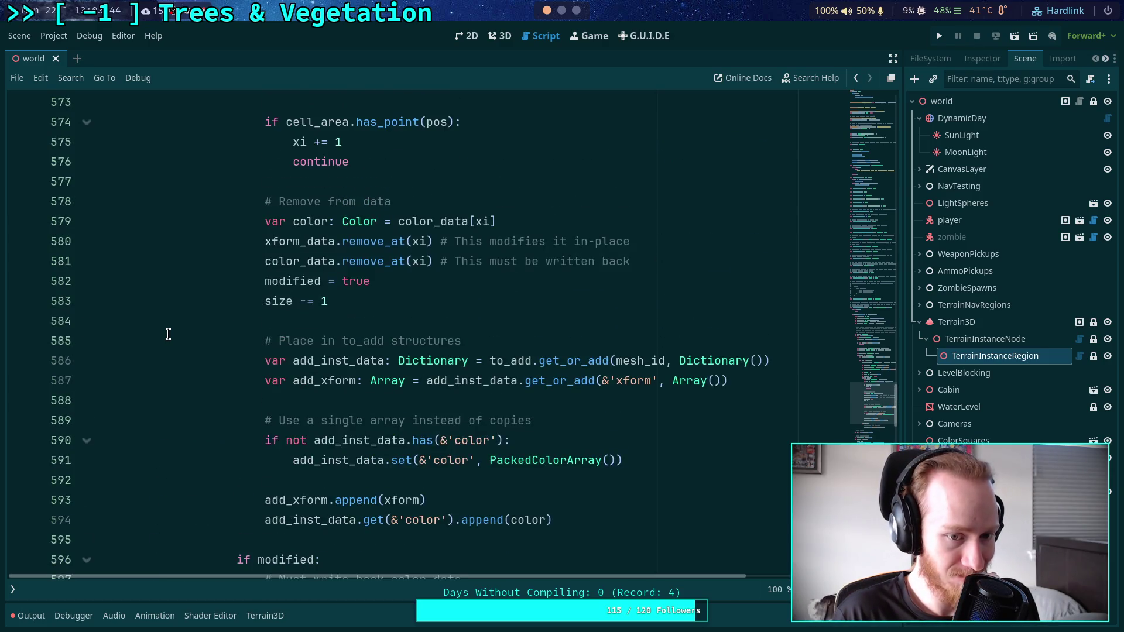
pyautogui.scroll(9, 168, 334)
pyautogui.scroll(-5, 168, 335)
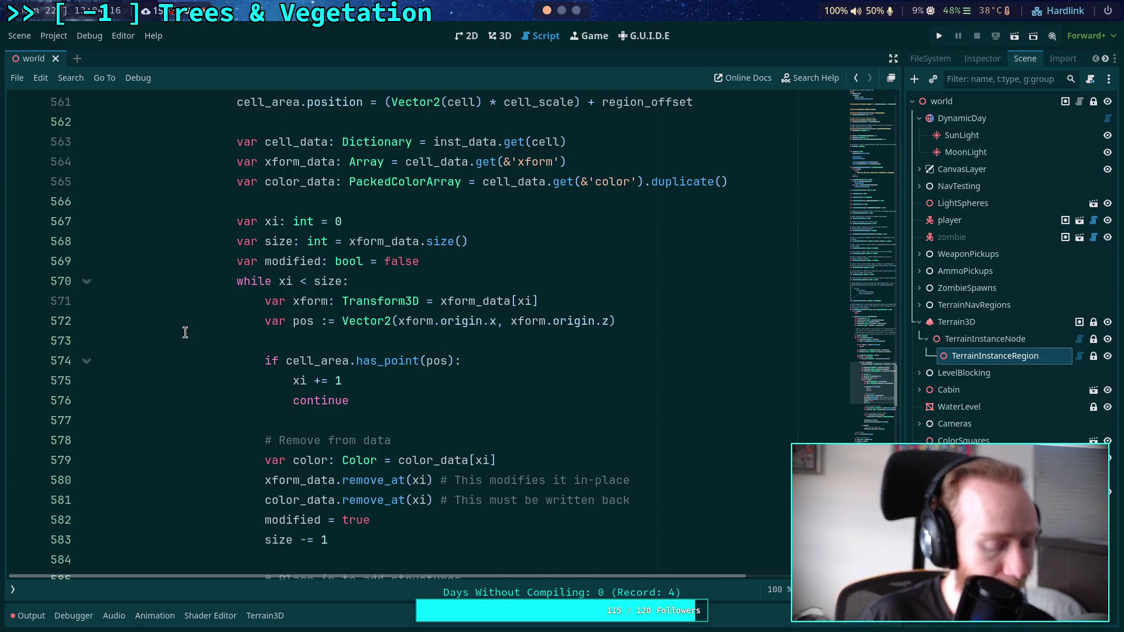
pyautogui.scroll(-8, 304, 384)
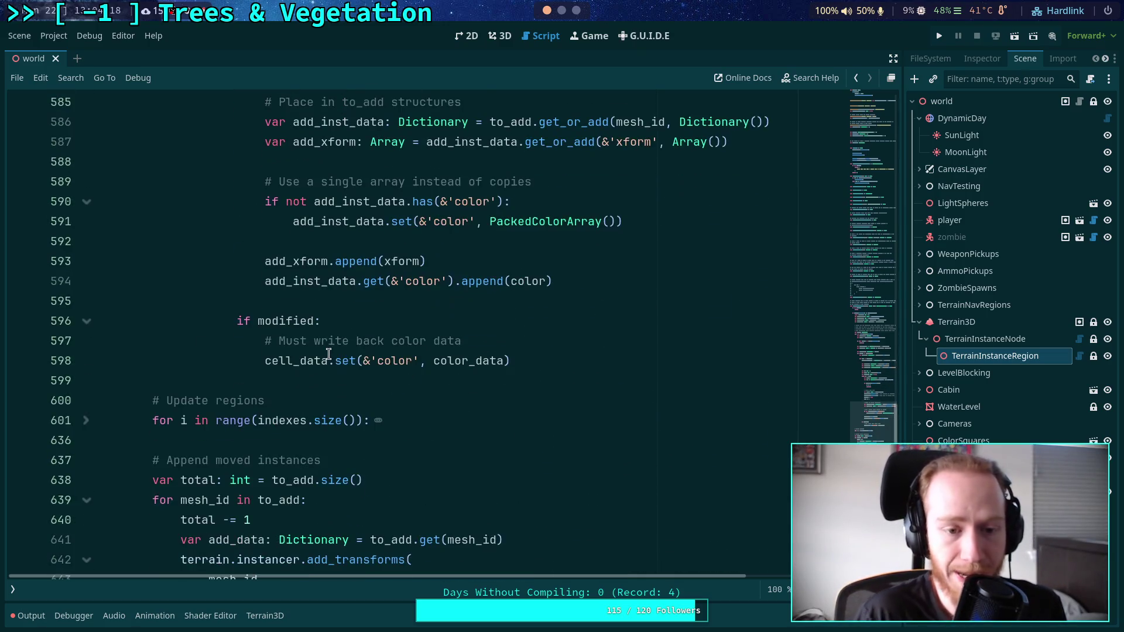
pyautogui.scroll(1, 347, 373)
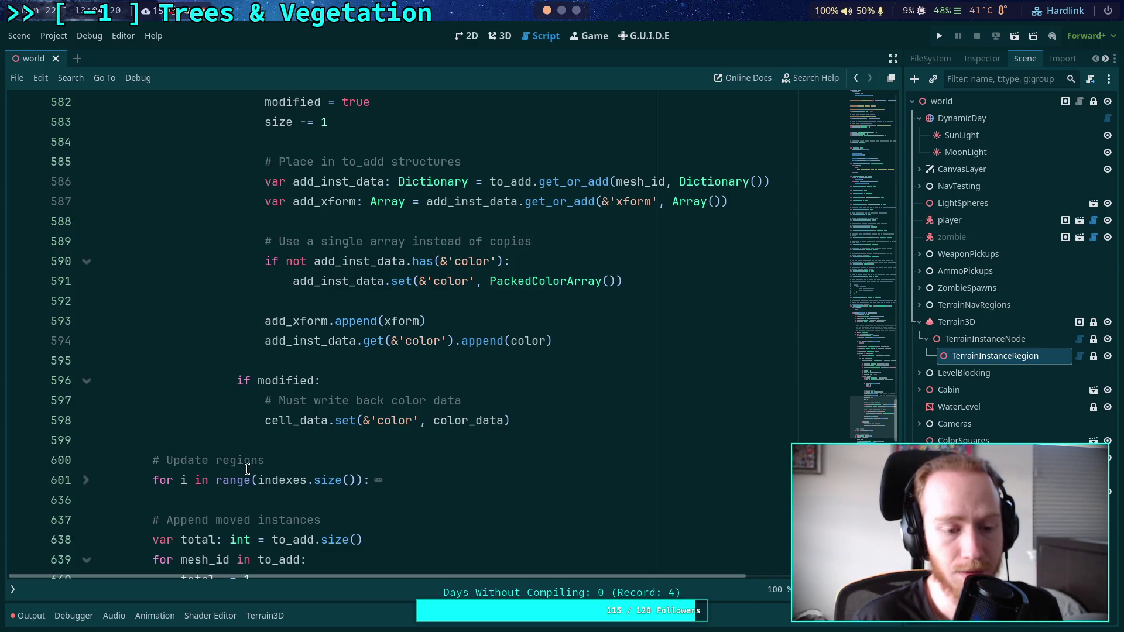
# Unfold the Update regions loop and scroll up from the color write-back line.
pyautogui.click(86, 480)
pyautogui.scroll(1, 267, 441)
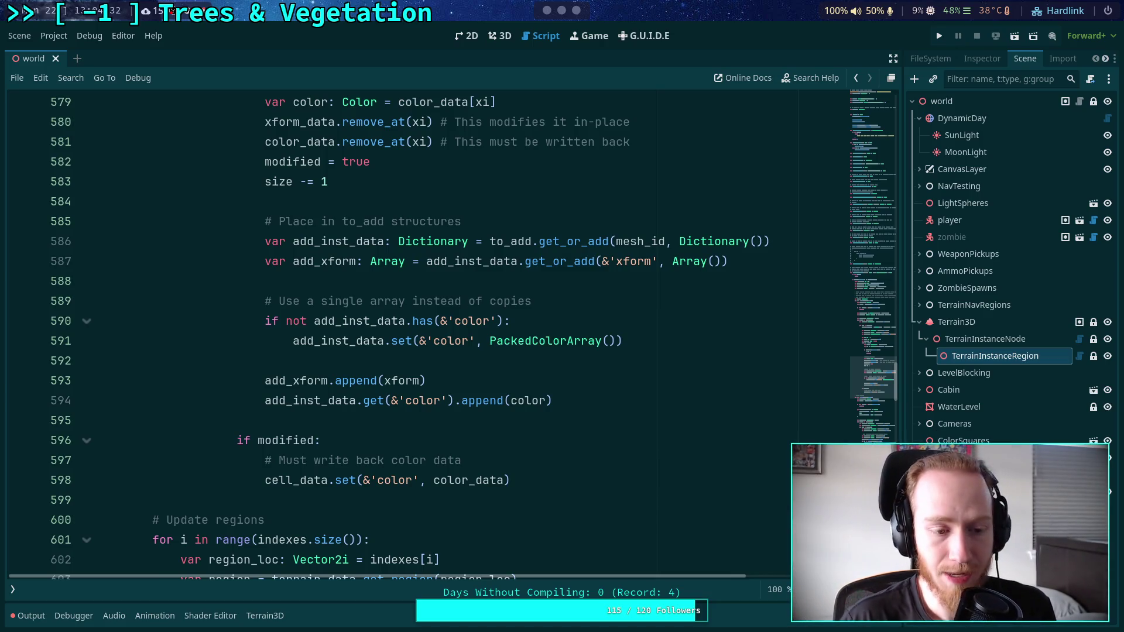
pyautogui.click(576, 477)
pyautogui.scroll(13, 576, 478)
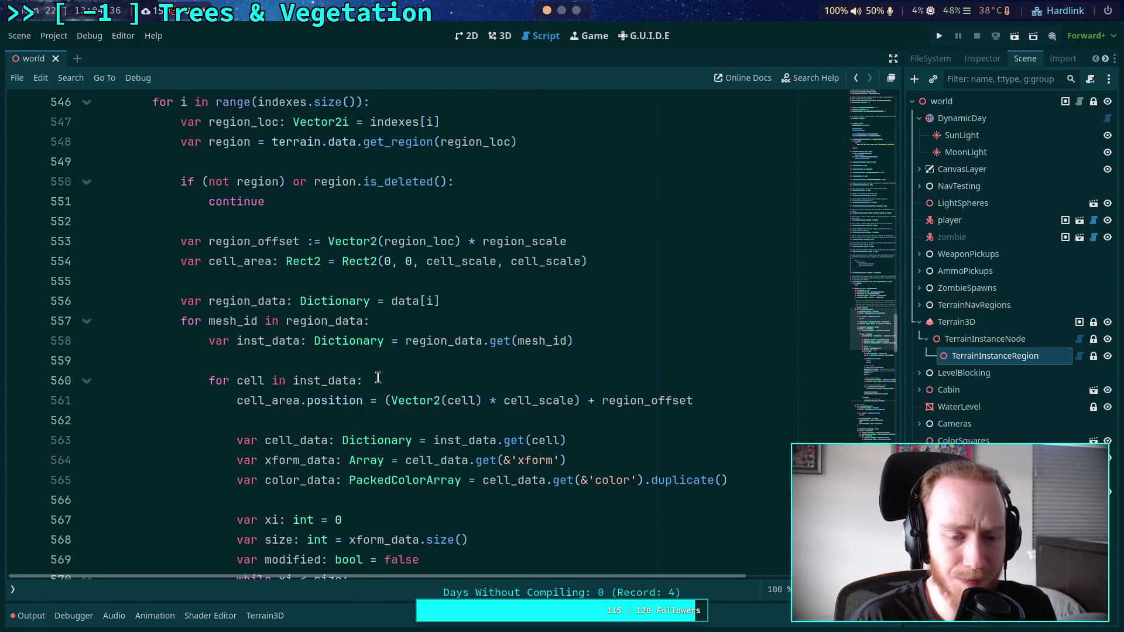
pyautogui.scroll(6, 380, 372)
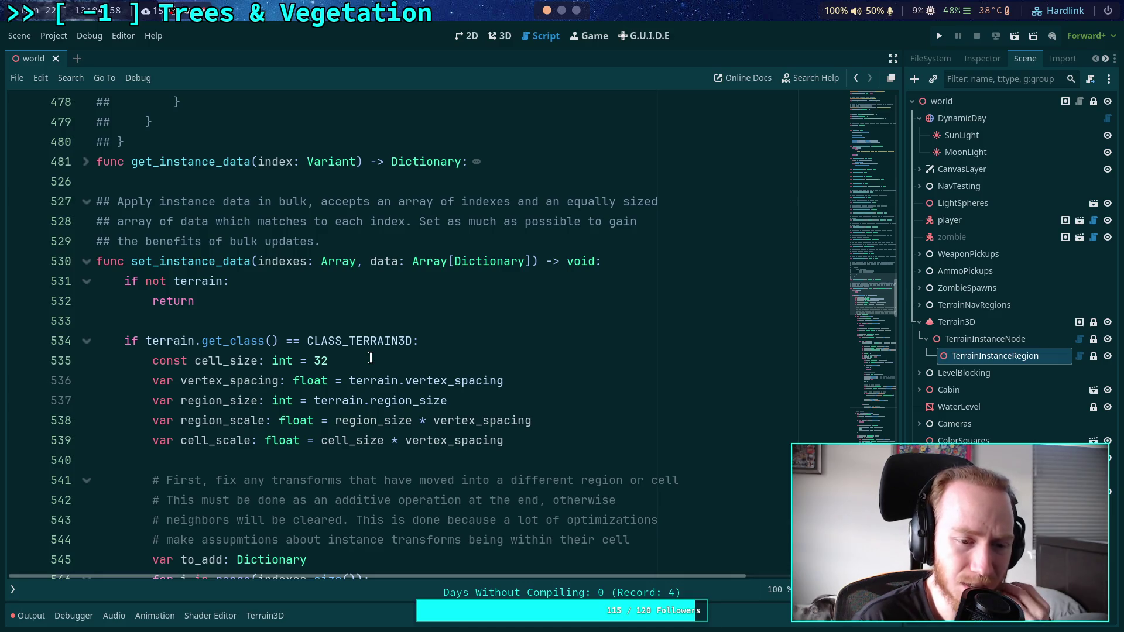
pyautogui.scroll(5, 371, 358)
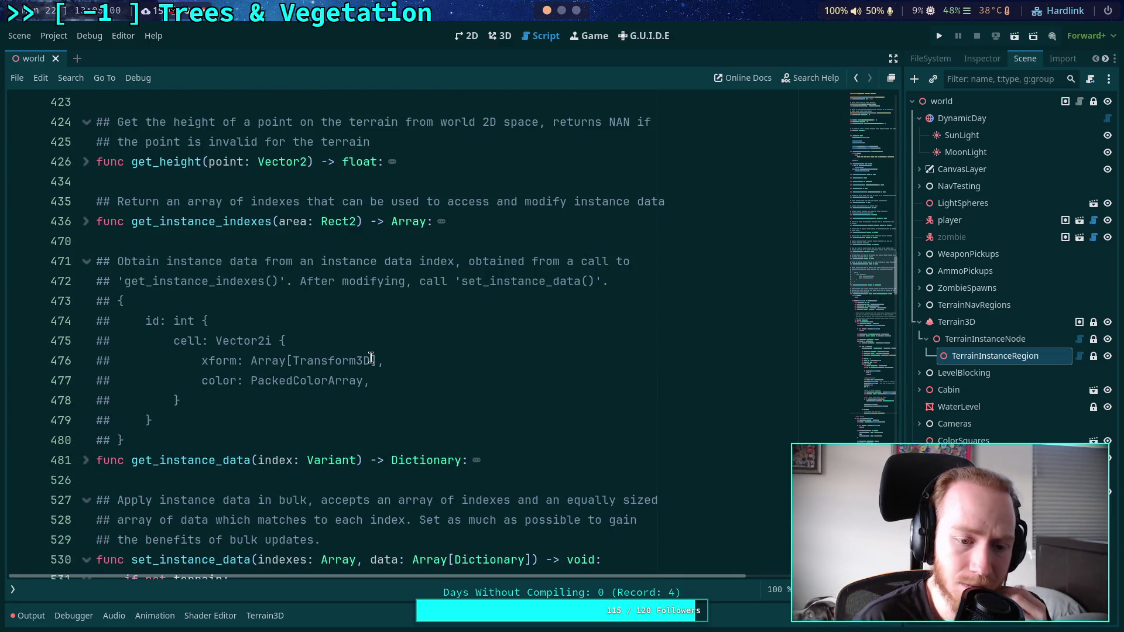
pyautogui.moveTo(369, 357)
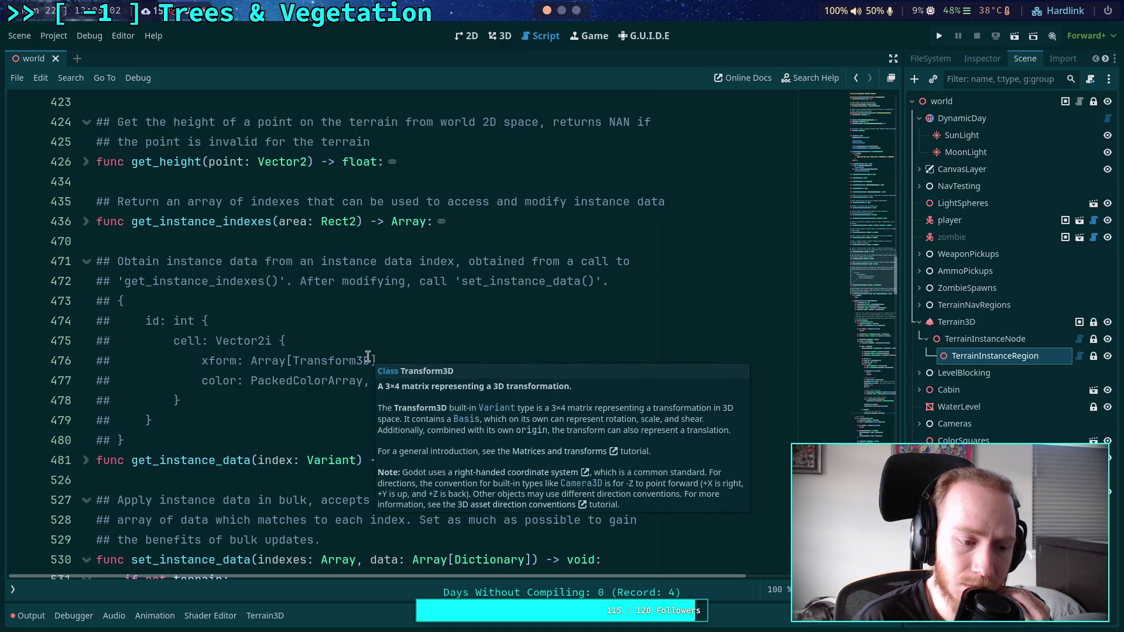
pyautogui.moveTo(267, 346)
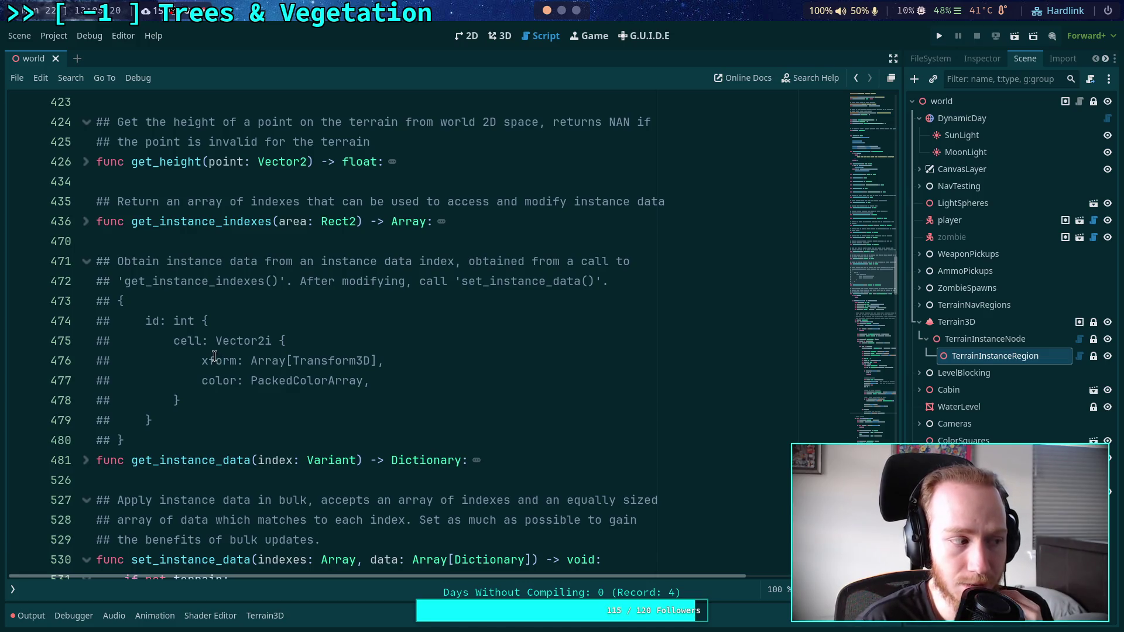
pyautogui.scroll(-1, 214, 355)
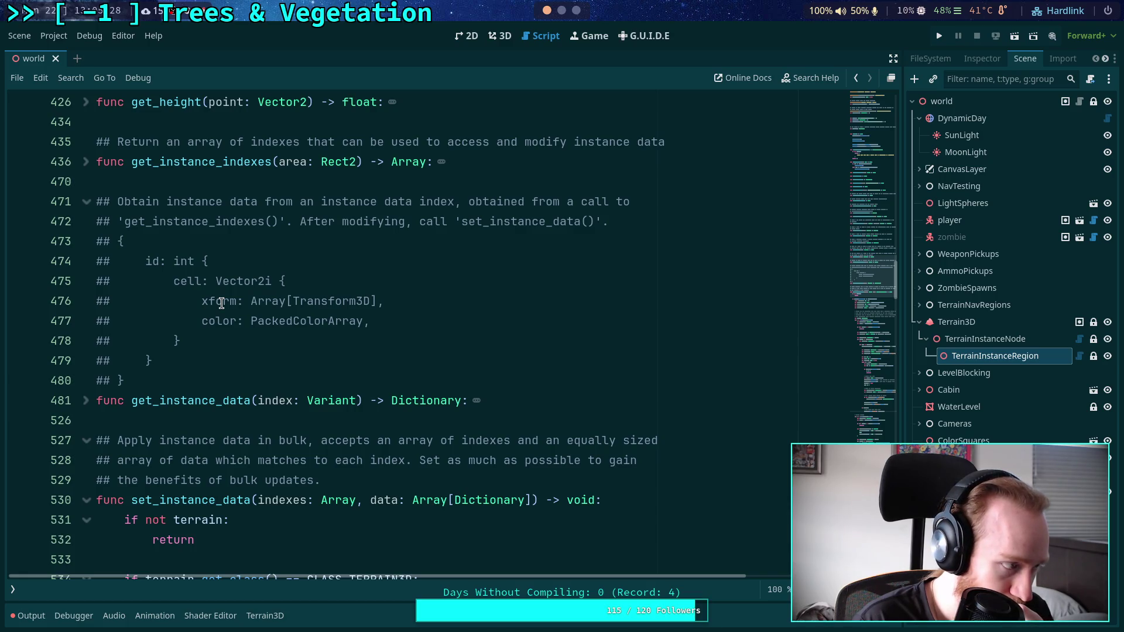
pyautogui.moveTo(230, 301); pyautogui.dragTo(237, 321)
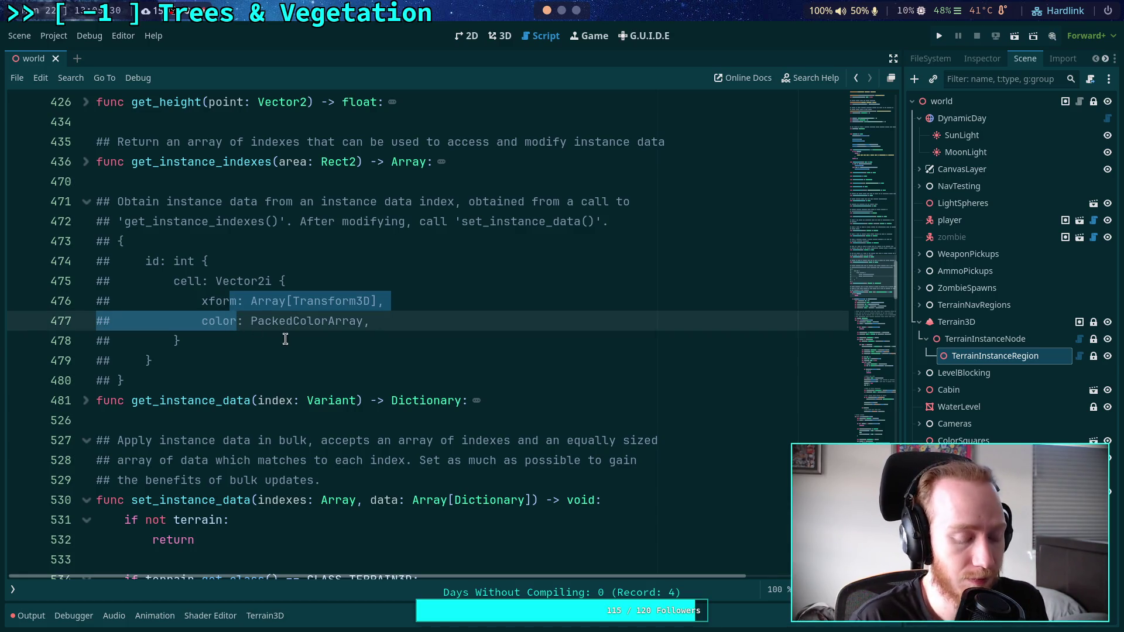
# Dedent the xform and color entries in the get_instance_data doc comment by one level.
pyautogui.click(333, 314)
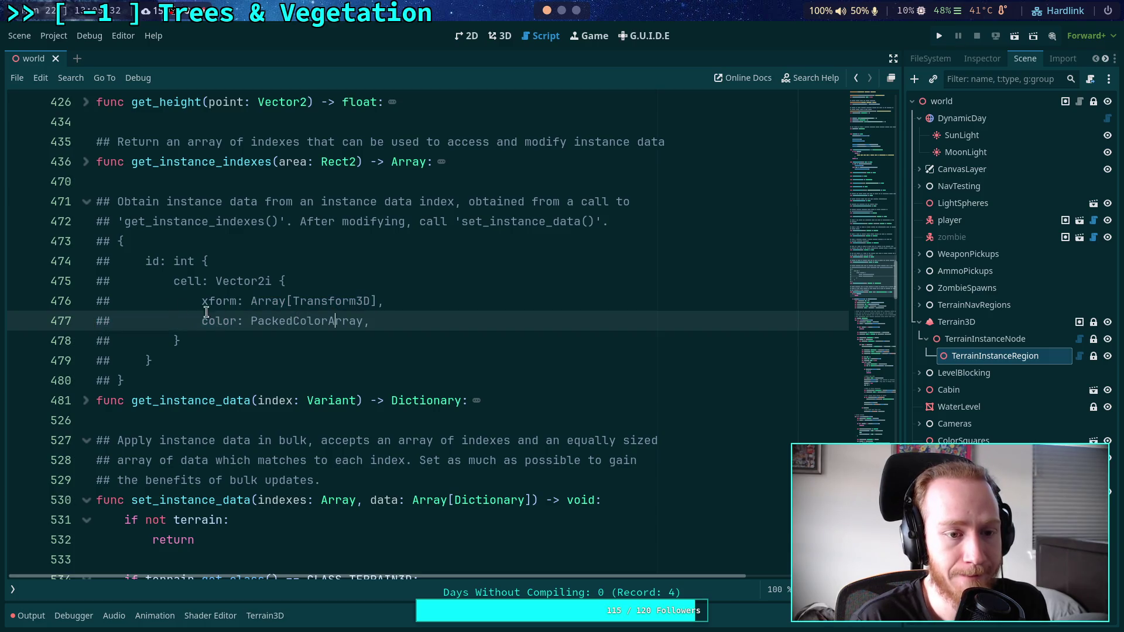
pyautogui.click(202, 301)
pyautogui.press('BackSpace')
pyautogui.press('BackSpace')
pyautogui.press('BackSpace')
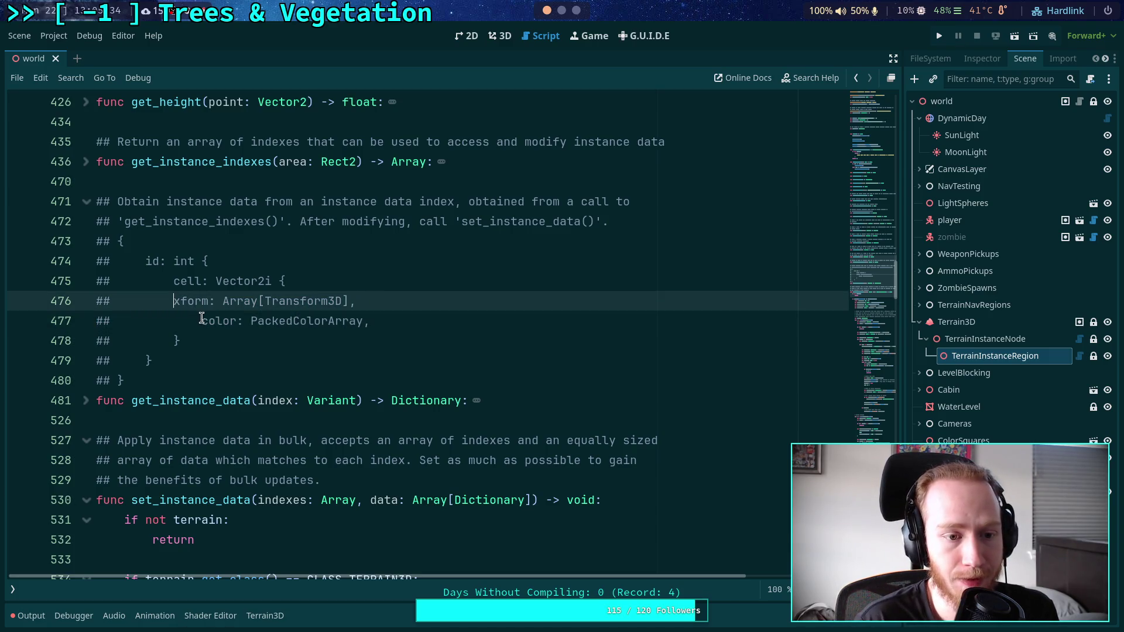
pyautogui.click(205, 320)
pyautogui.press('BackSpace')
pyautogui.press('BackSpace')
pyautogui.press('BackSpace')
pyautogui.press('BackSpace')
pyautogui.click(369, 338)
# Delete the 'cell: Vector2i' line and its brace, expand get_instance_data, then undo the deletion.
pyautogui.press('BackSpace')
pyautogui.press('BackSpace')
pyautogui.press('BackSpace')
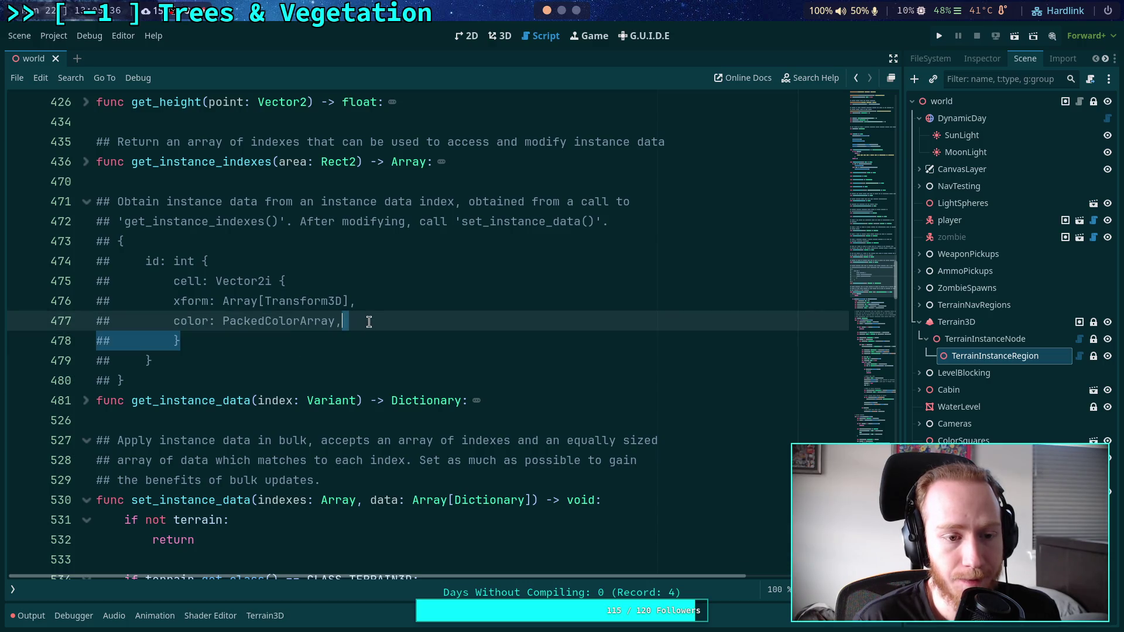
pyautogui.tripleClick(310, 283)
pyautogui.press('BackSpace')
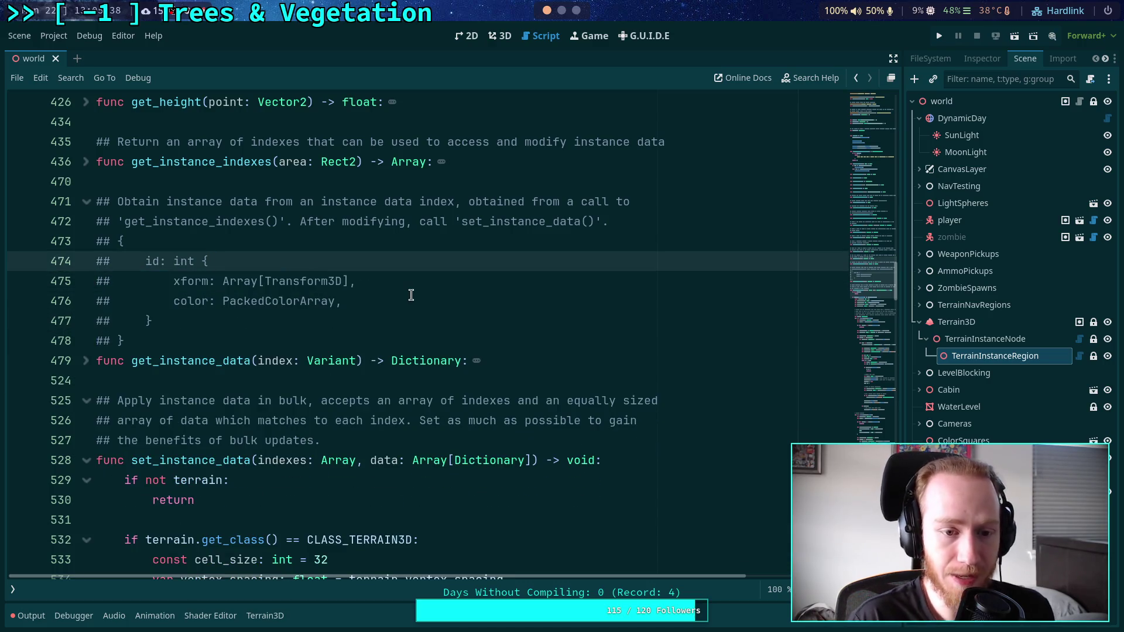
pyautogui.click(410, 297)
pyautogui.click(86, 361)
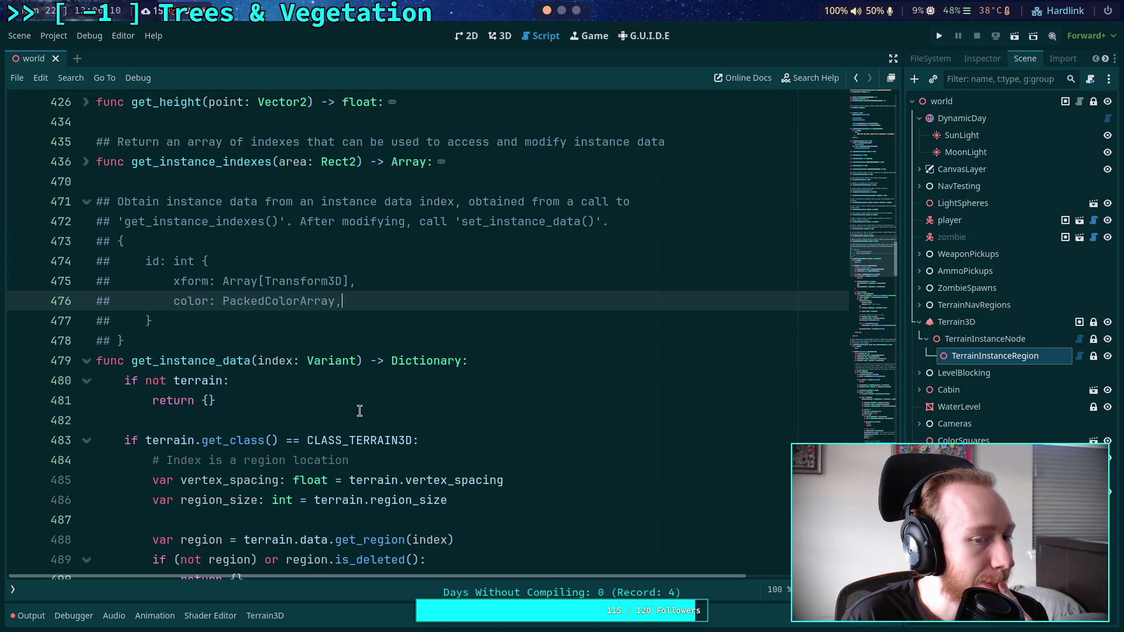
pyautogui.hotkey('ctrl', 'shift', 'z')
pyautogui.hotkey('ctrl', 'shift', 'z')
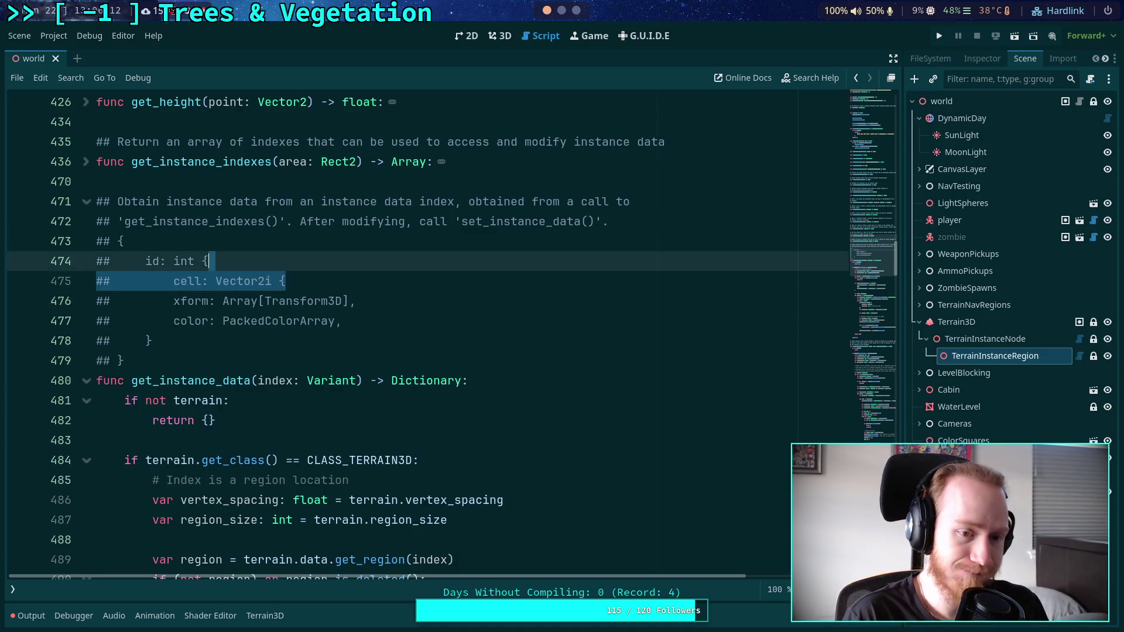
# Undo the dedent so xform and color nest inside the 'cell: Vector2i' block again.
pyautogui.hotkey('ctrl', 'shift', 'z')
pyautogui.hotkey('ctrl', 'shift', 'z')
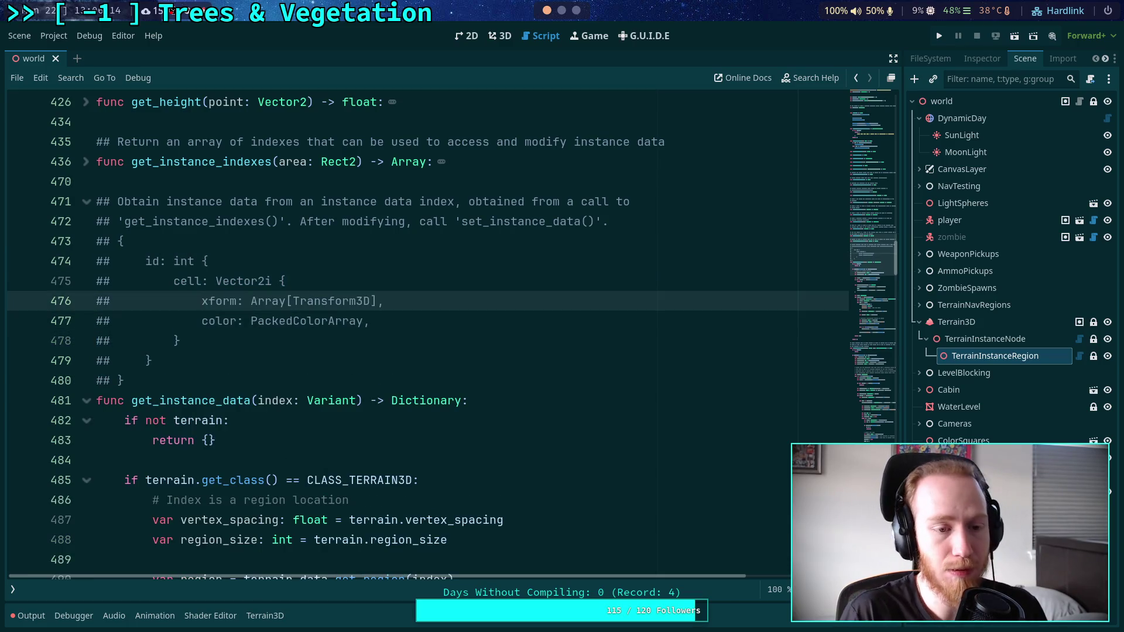
pyautogui.click(320, 345)
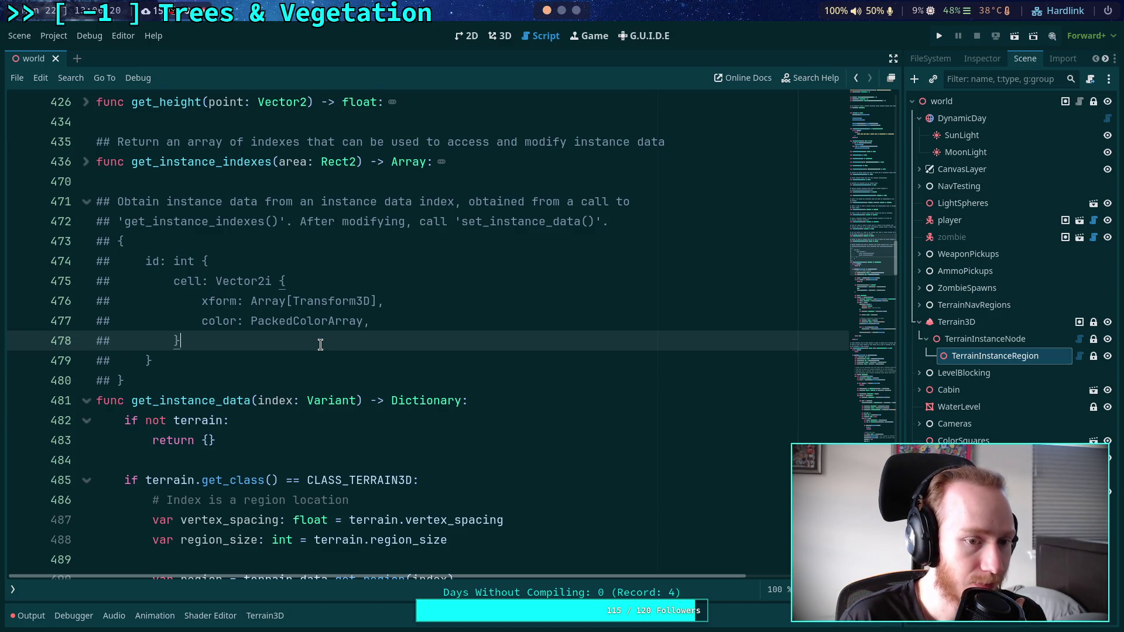
pyautogui.scroll(-1, 320, 345)
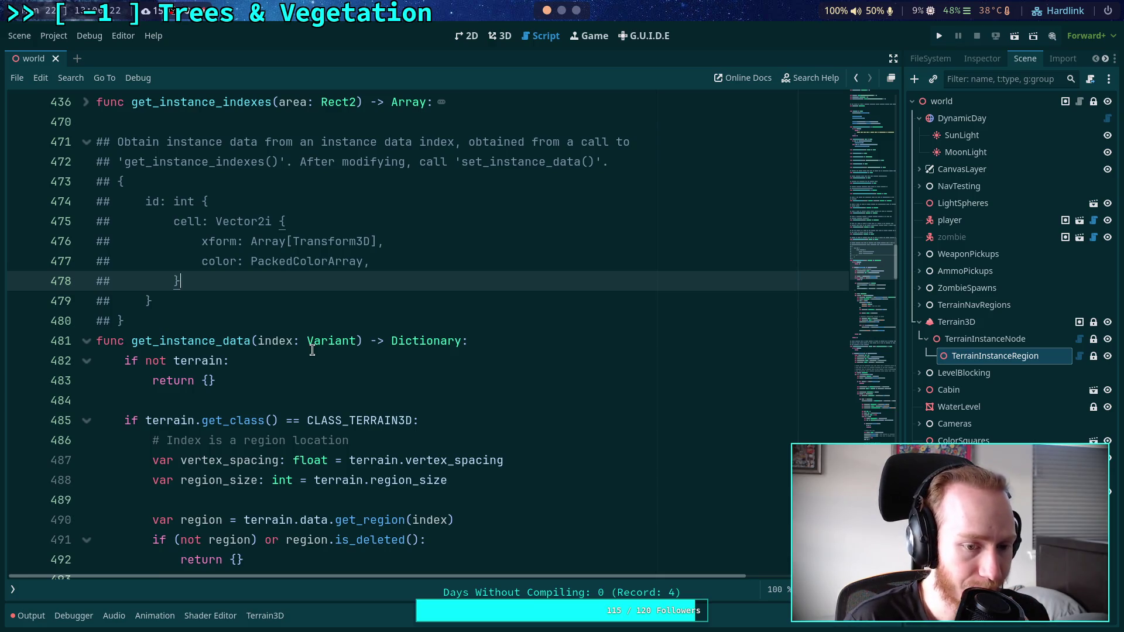
pyautogui.scroll(-1, 313, 351)
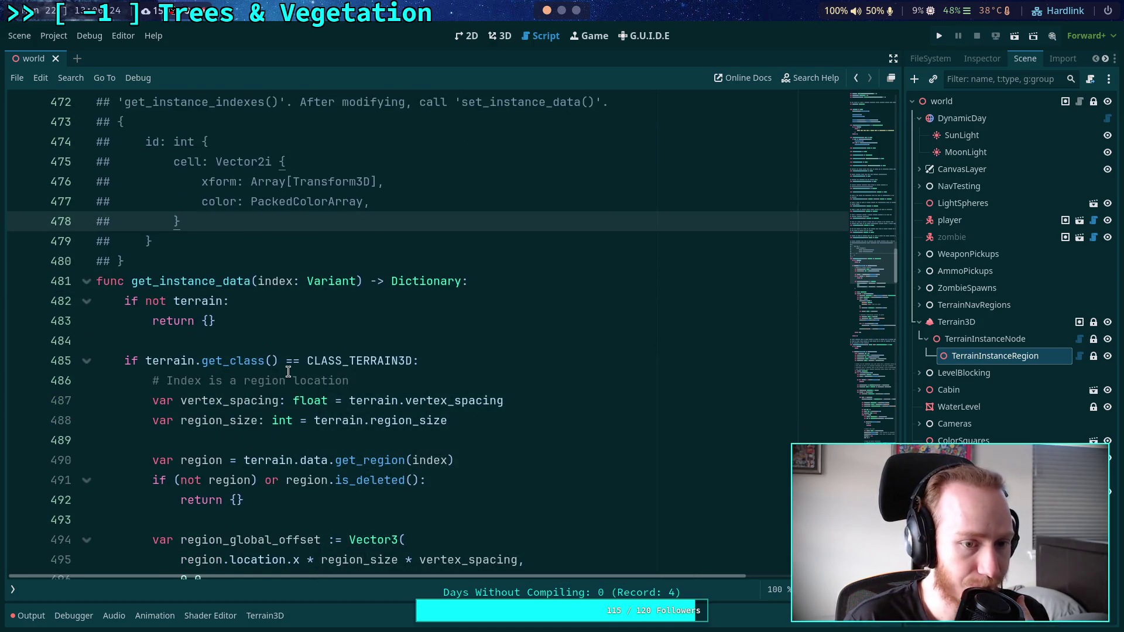
pyautogui.scroll(1, 288, 368)
# Collapse get_instance_data and move to the empty line before the transform-fixing comments.
pyautogui.click(86, 340)
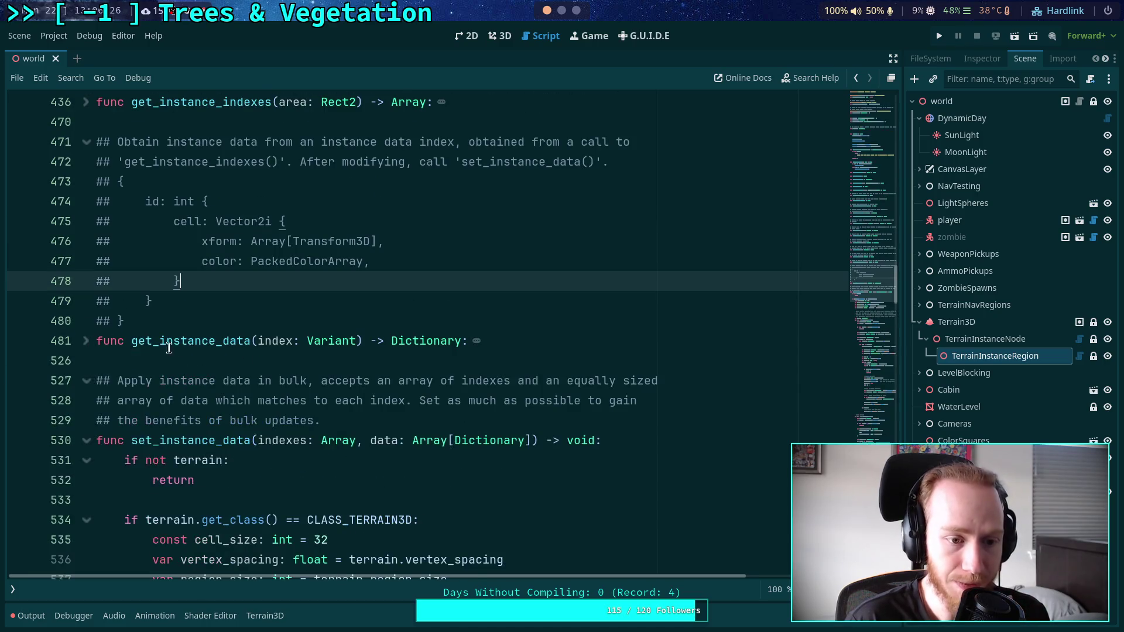
pyautogui.scroll(-2, 147, 413)
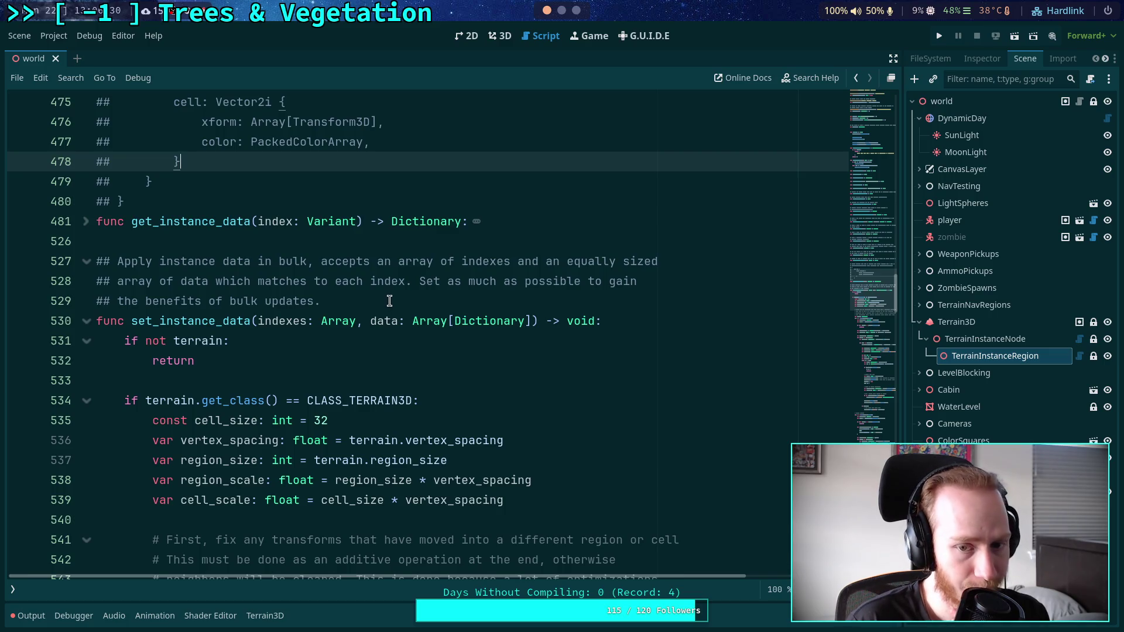
pyautogui.scroll(-4, 389, 301)
pyautogui.click(592, 277)
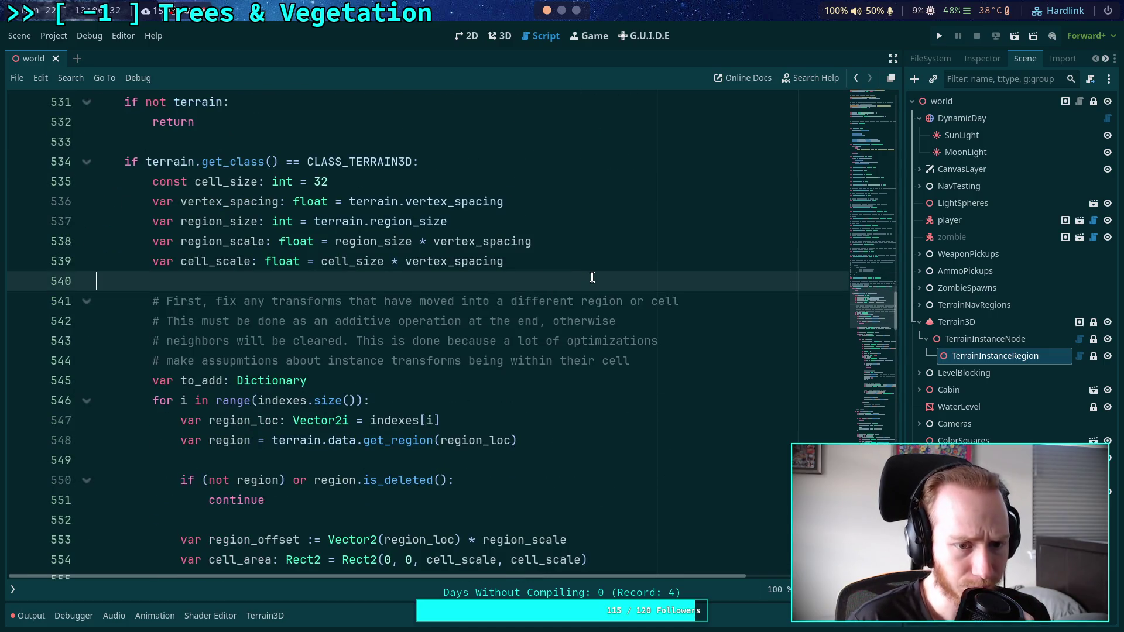
# Add a '# Theory:' comment with a line about clearing every cell's data mentioned in the given data.
pyautogui.press('Return')
pyautogui.press('Return')
pyautogui.press('Up')
pyautogui.write('#')
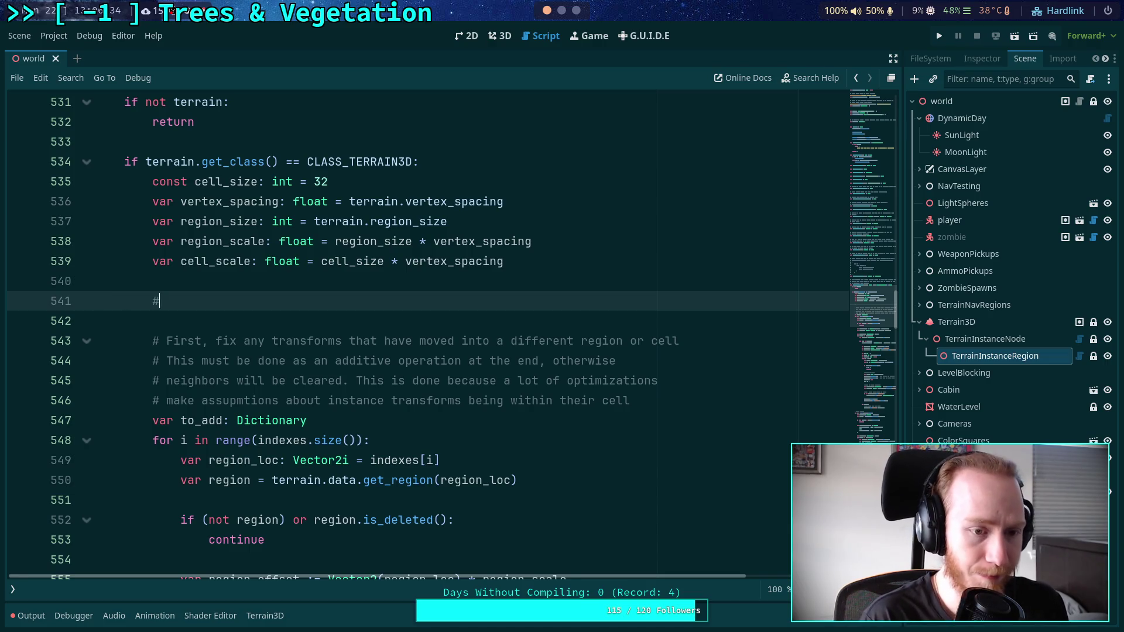
pyautogui.write(' The')
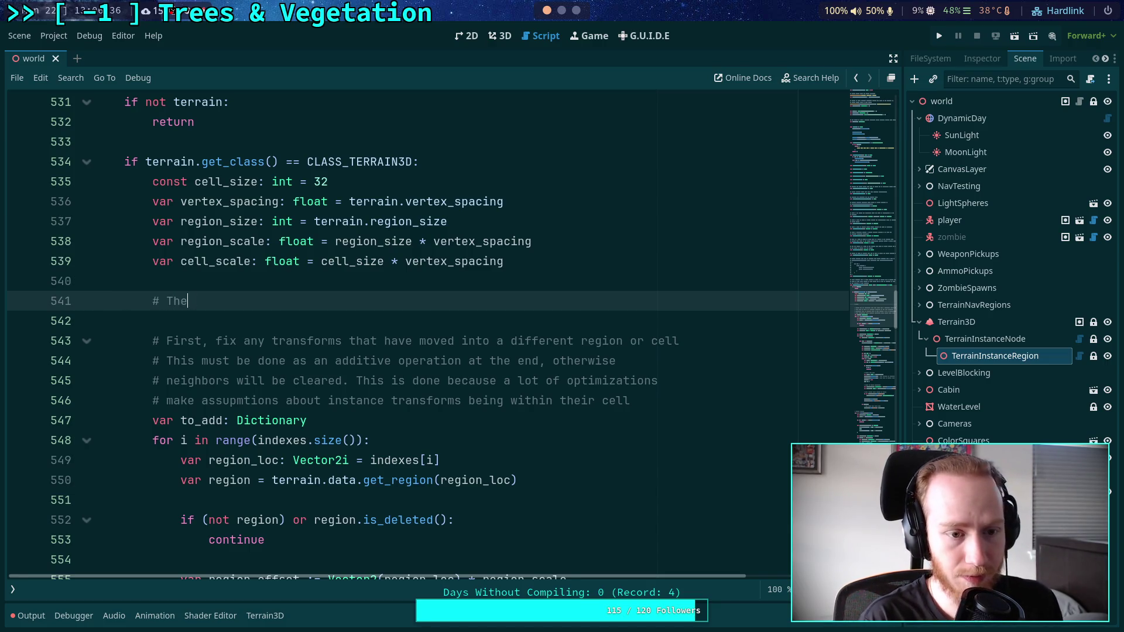
pyautogui.write('ory,:')
pyautogui.press('Return')
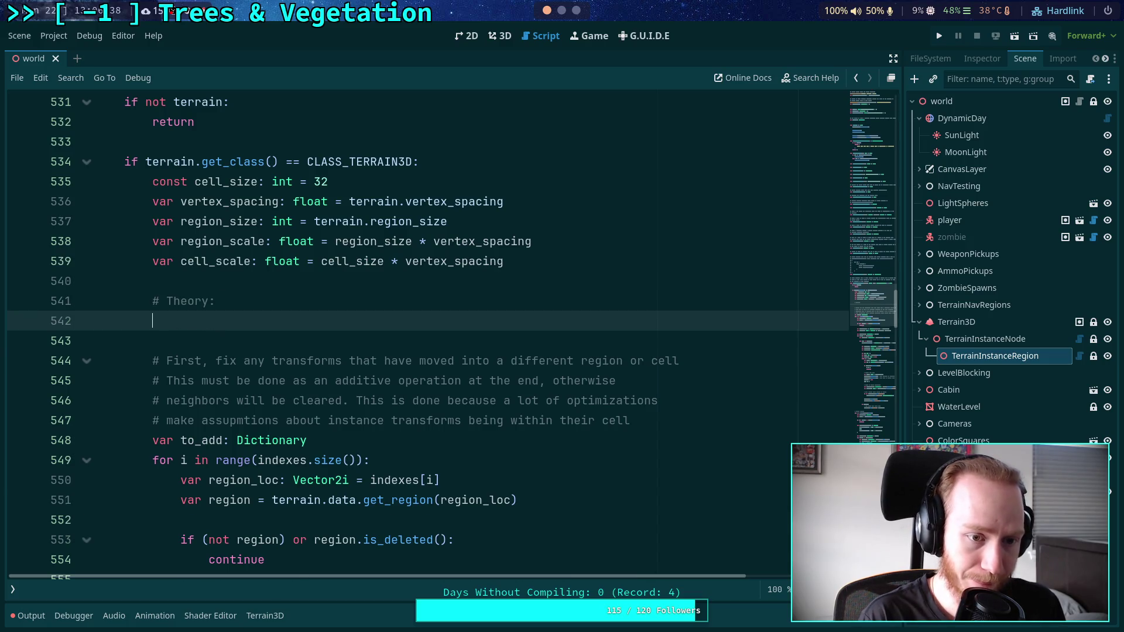
pyautogui.write('# ')
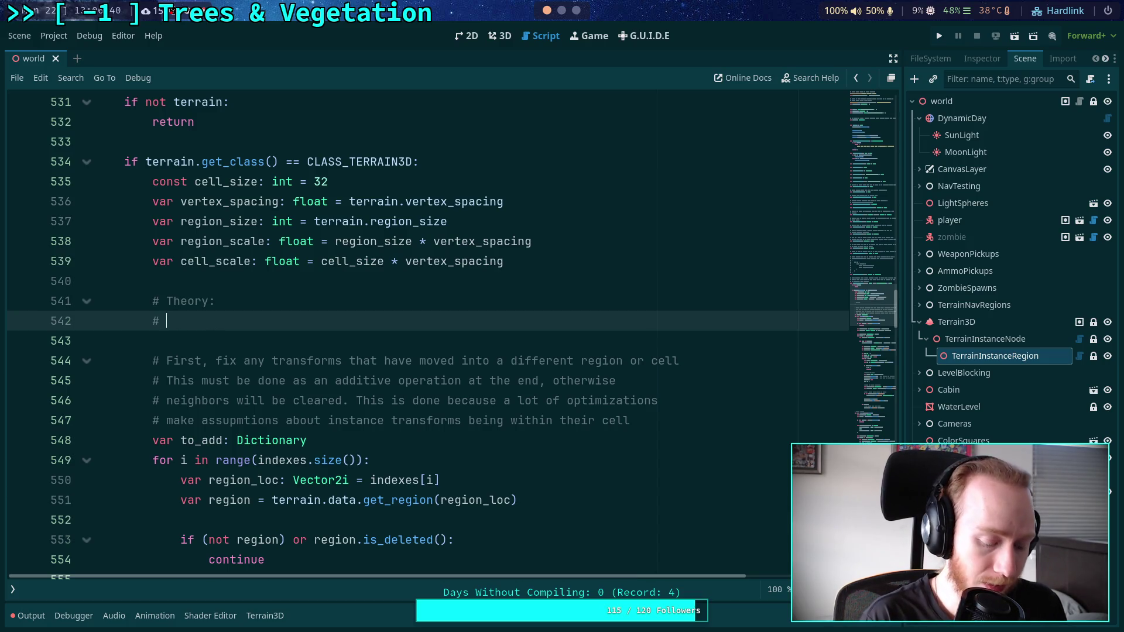
pyautogui.write('grab ev')
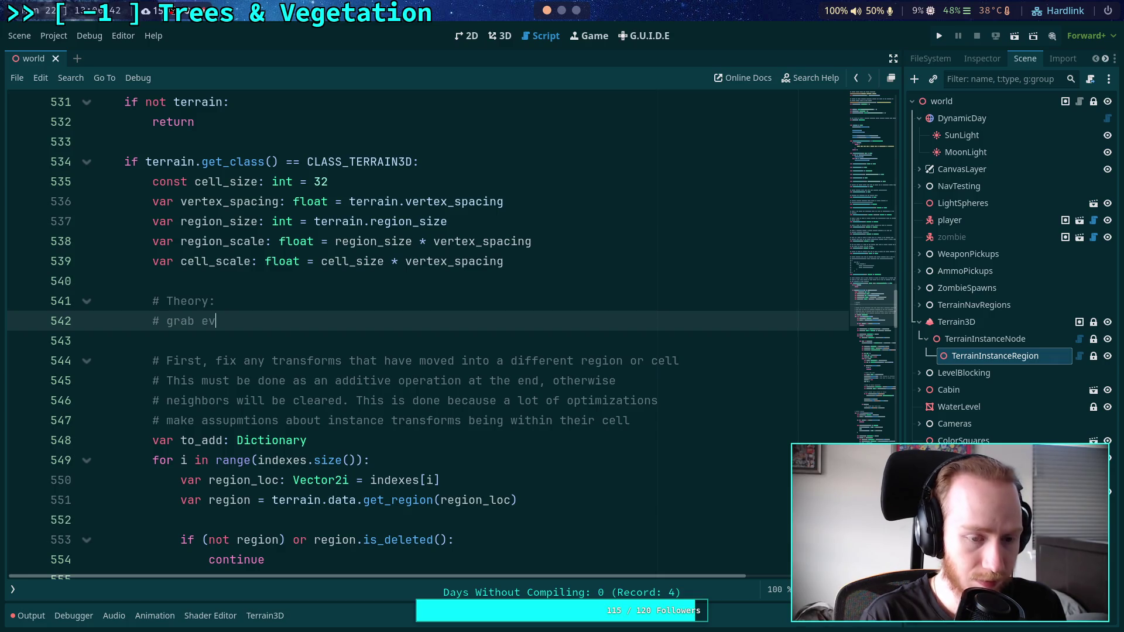
pyautogui.press('BackSpace')
pyautogui.press('BackSpace')
pyautogui.press('BackSpace')
pyautogui.write('clear')
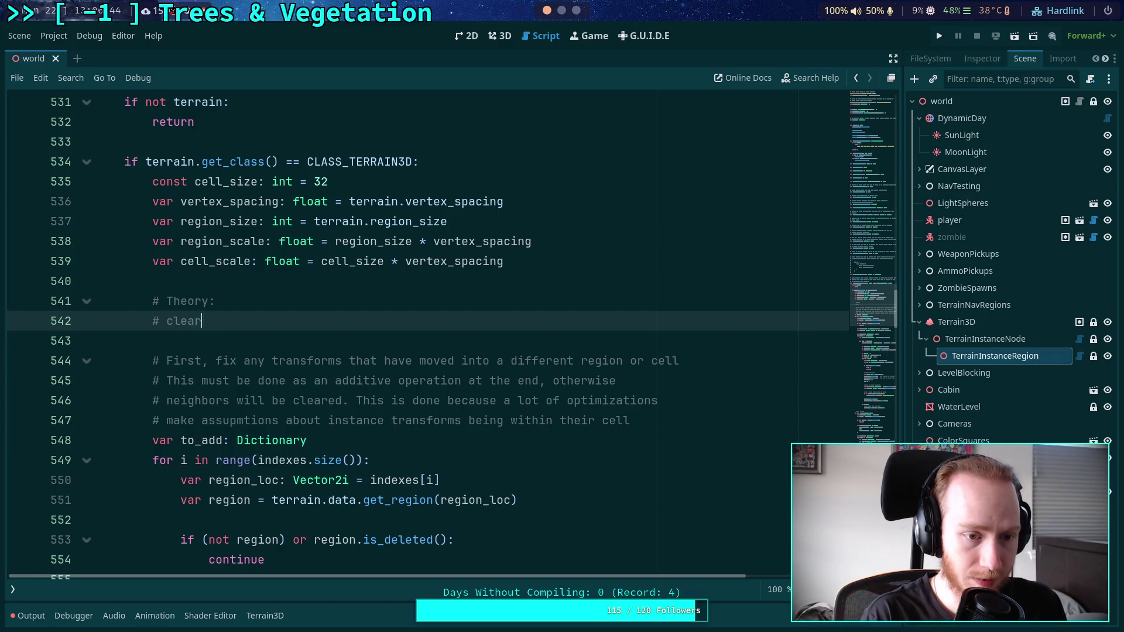
pyautogui.write(' ever')
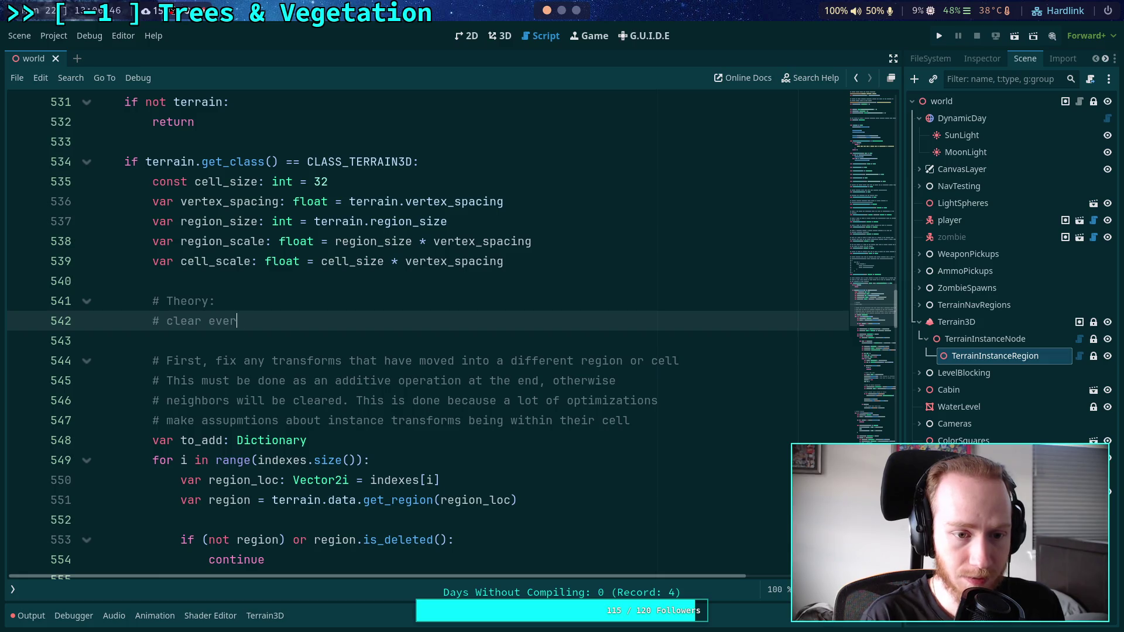
pyautogui.write('y cell ')
pyautogui.write('s d')
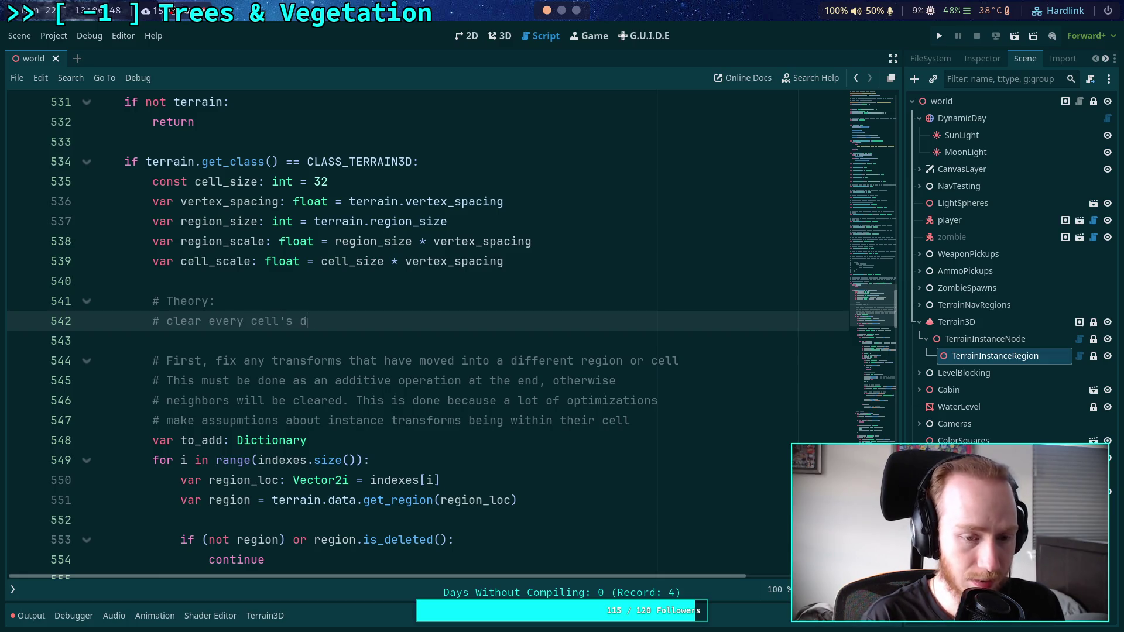
pyautogui.write('ata that is menti')
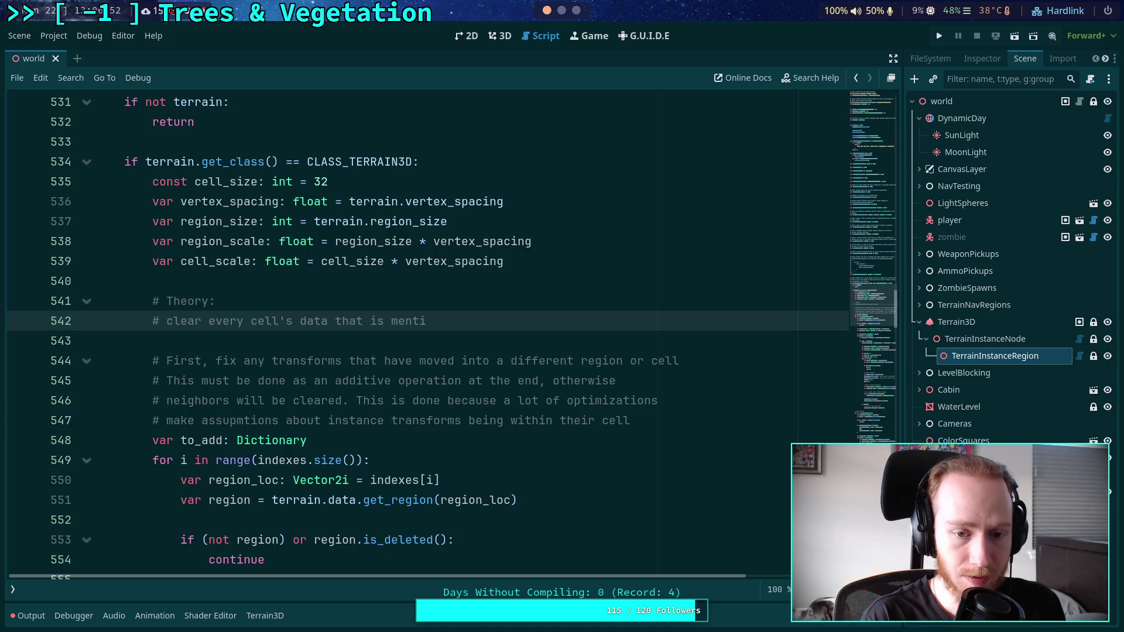
pyautogui.write('oned ')
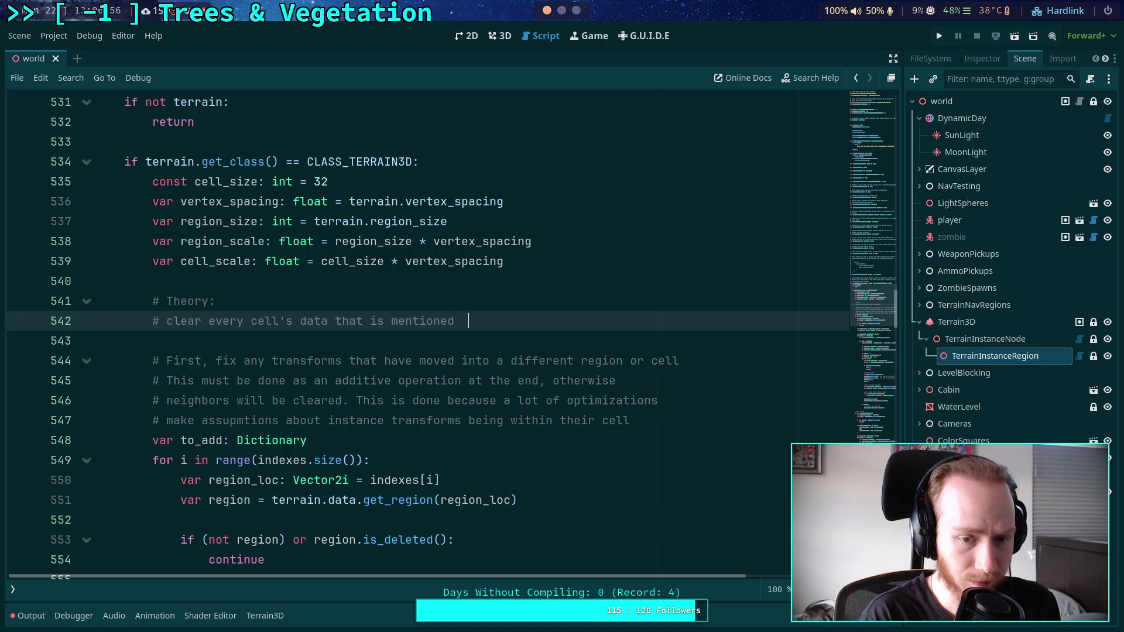
pyautogui.write('in the ')
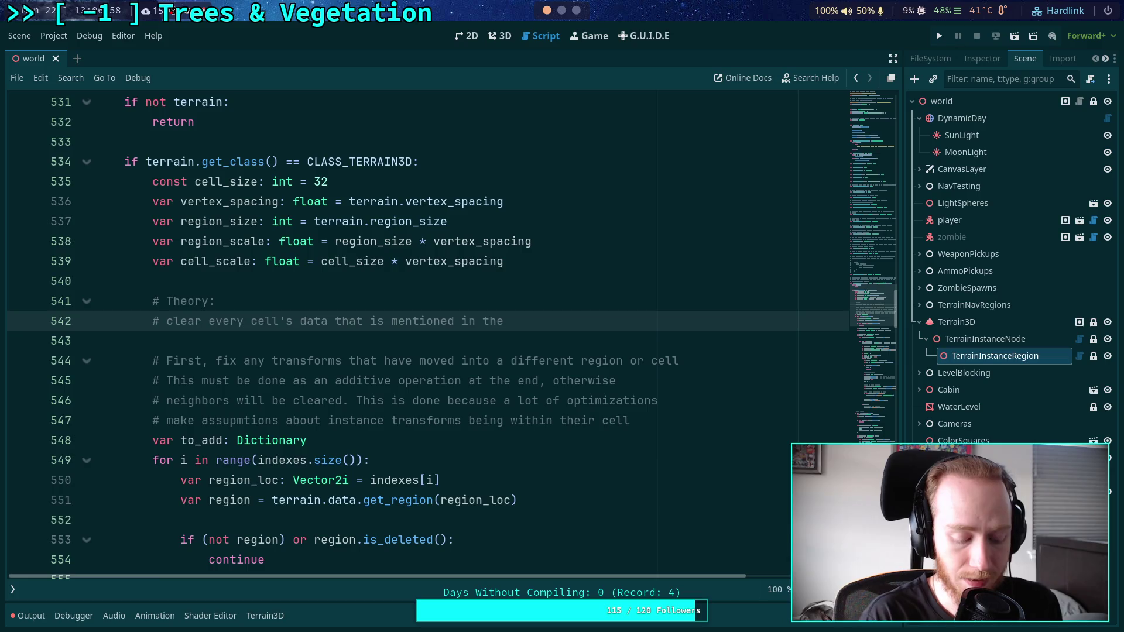
pyautogui.write('given data')
# Insert a '1. Gather:' heading and move the clear step beneath it.
pyautogui.click(165, 321)
pyautogui.write('1.')
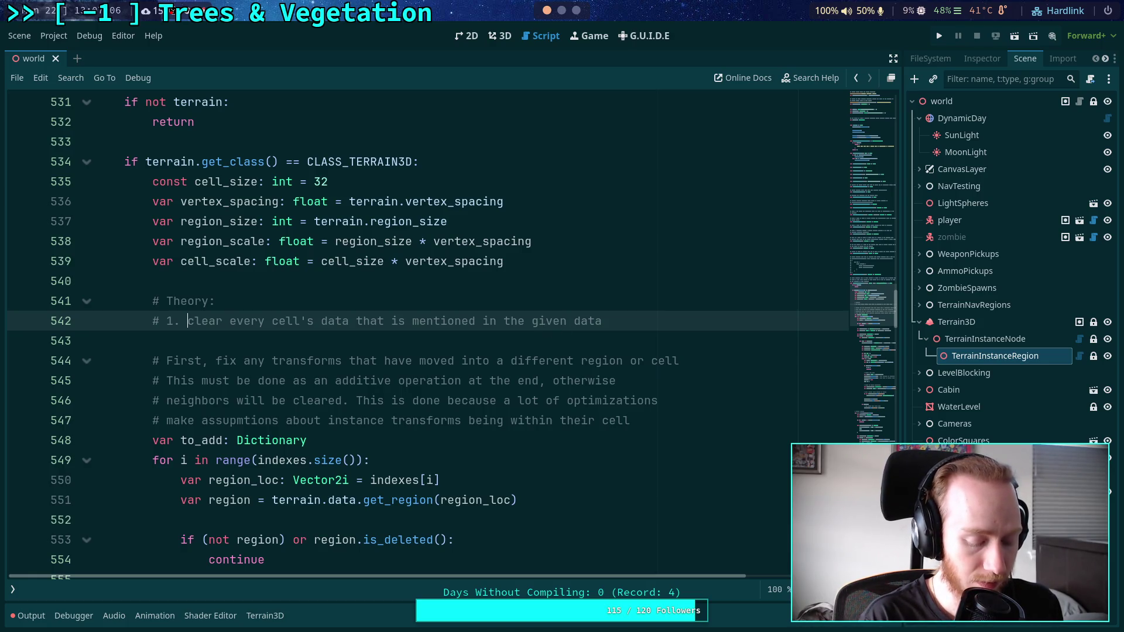
pyautogui.write('Gather:')
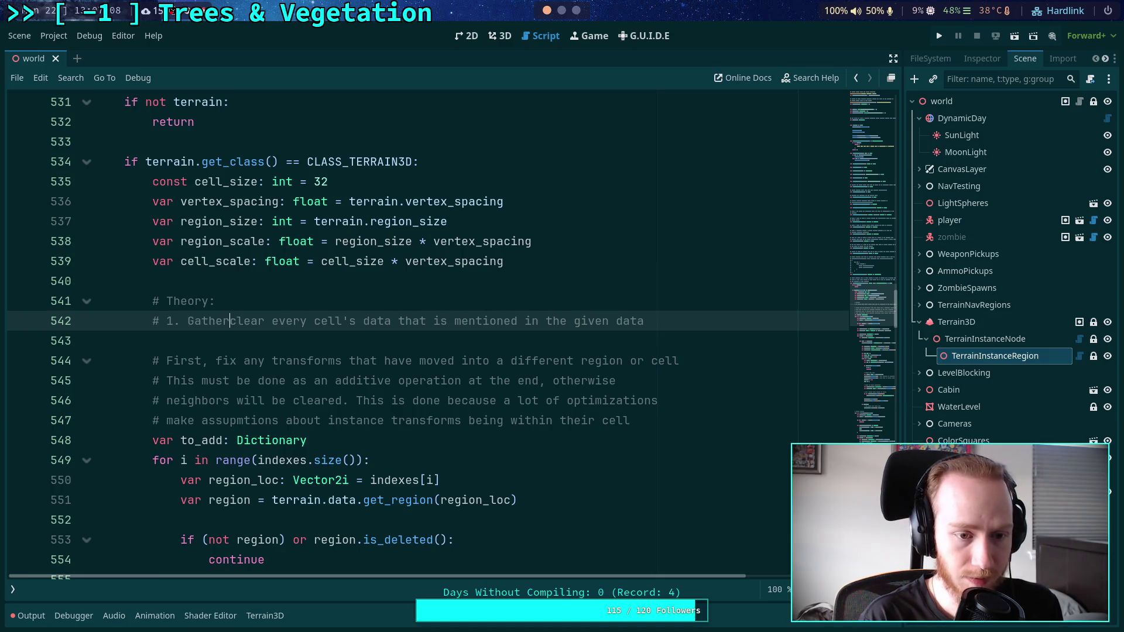
pyautogui.press('Return')
pyautogui.write('#    ')
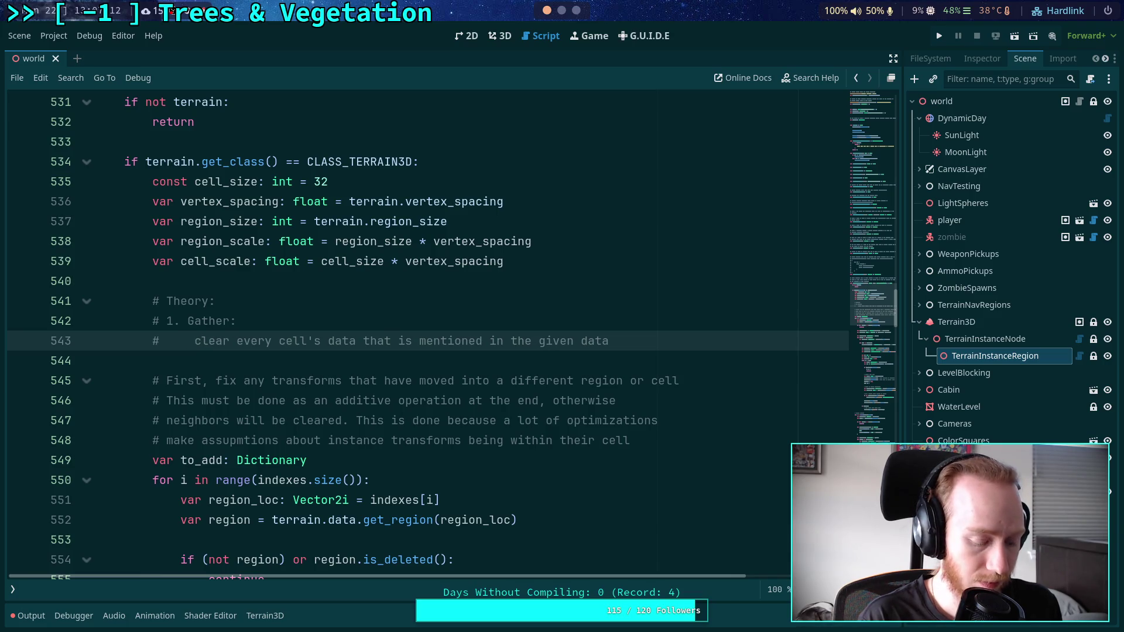
pyautogui.write('  1')
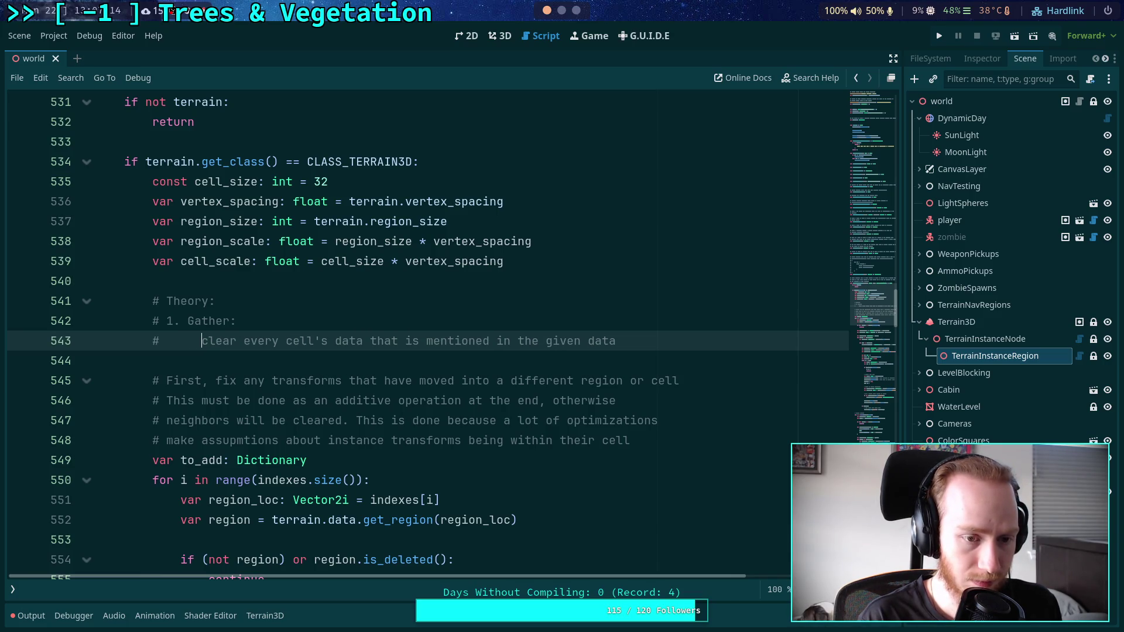
pyautogui.write('.')
# Label the clear step 'a' and add 'b. copy each transform and color to a BIG array'.
pyautogui.doubleClick(204, 341)
pyautogui.write('a')
pyautogui.click(713, 335)
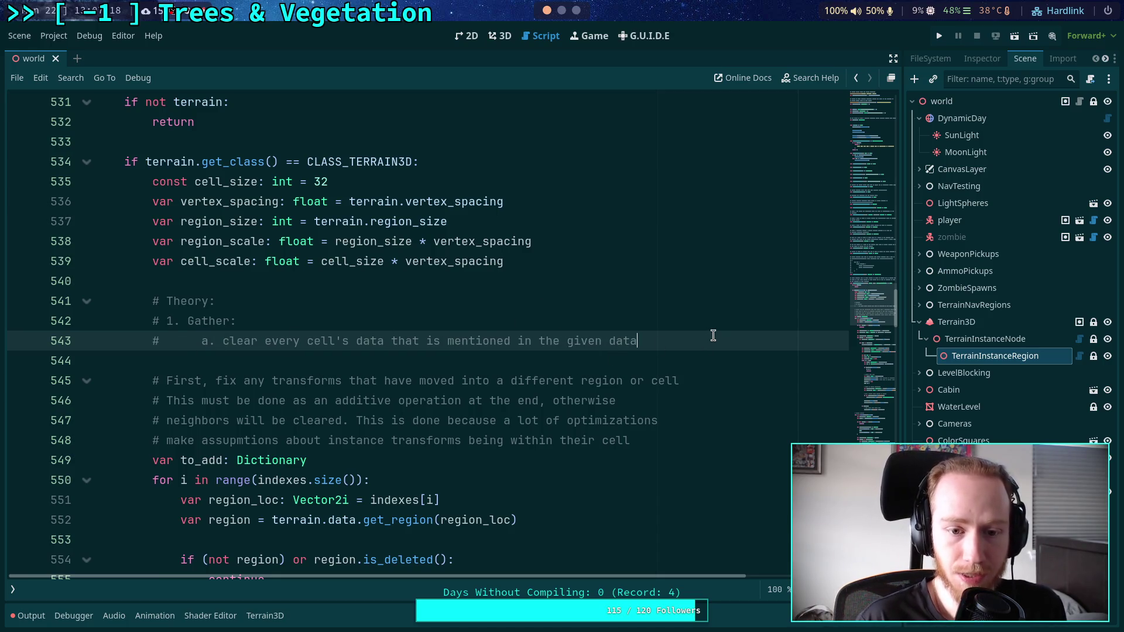
pyautogui.press('Return')
pyautogui.write('#      ')
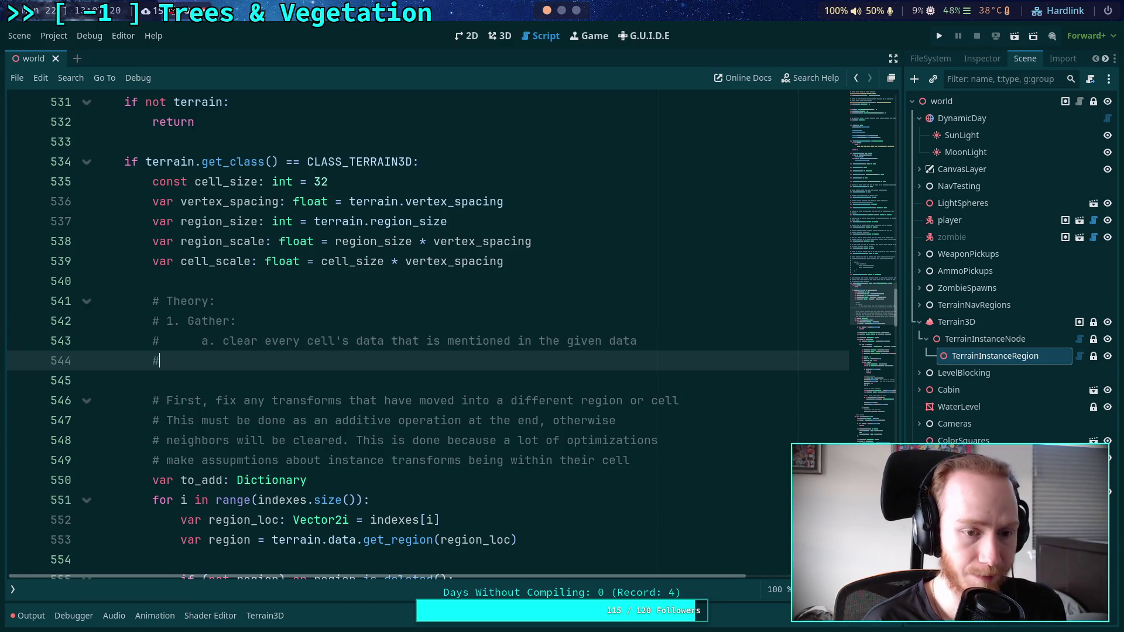
pyautogui.write('b. ')
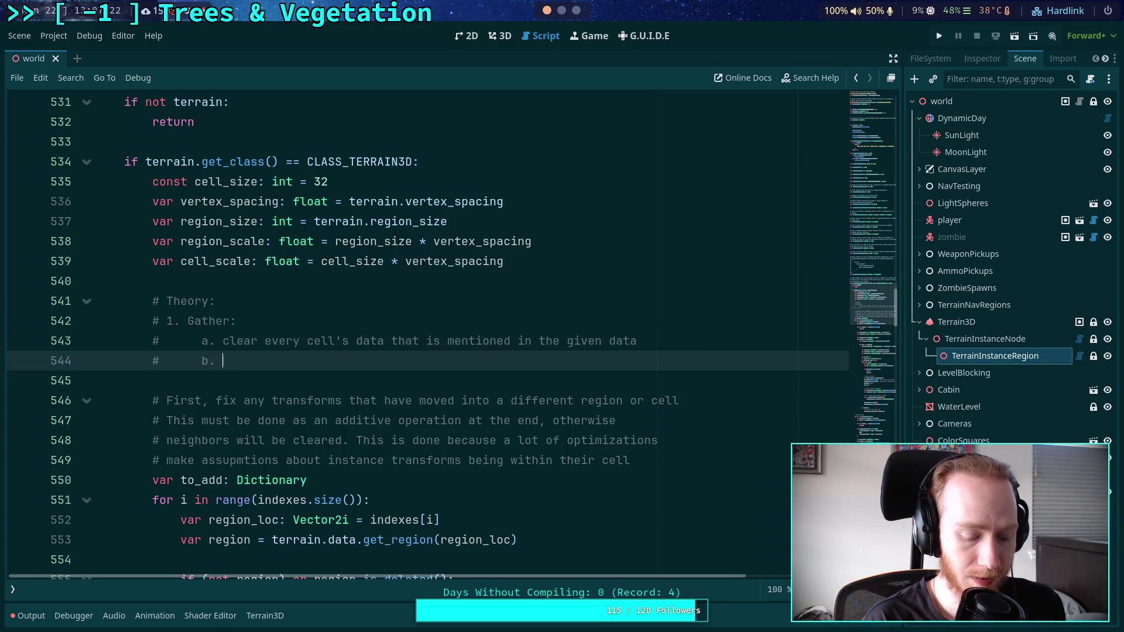
pyautogui.write('copy each ')
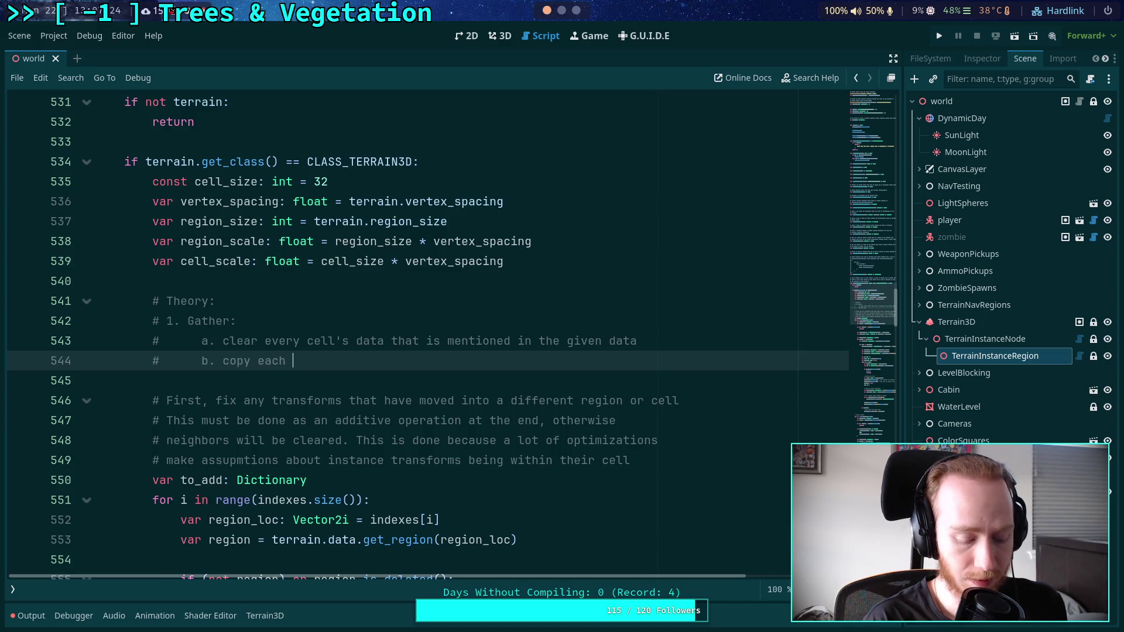
pyautogui.write('trans')
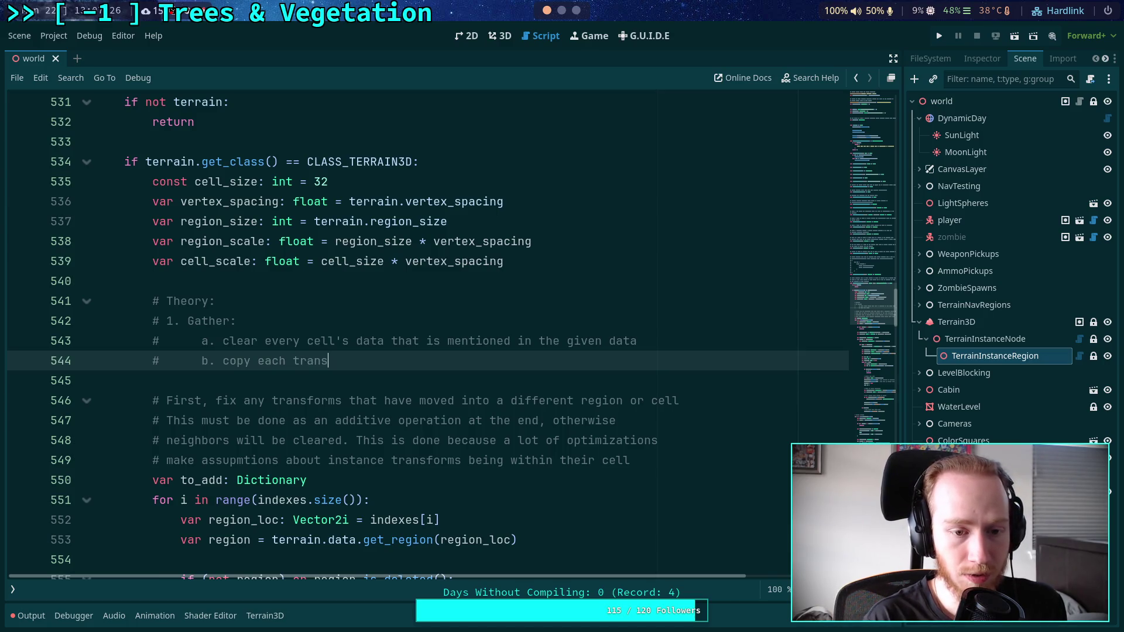
pyautogui.write('form and color ')
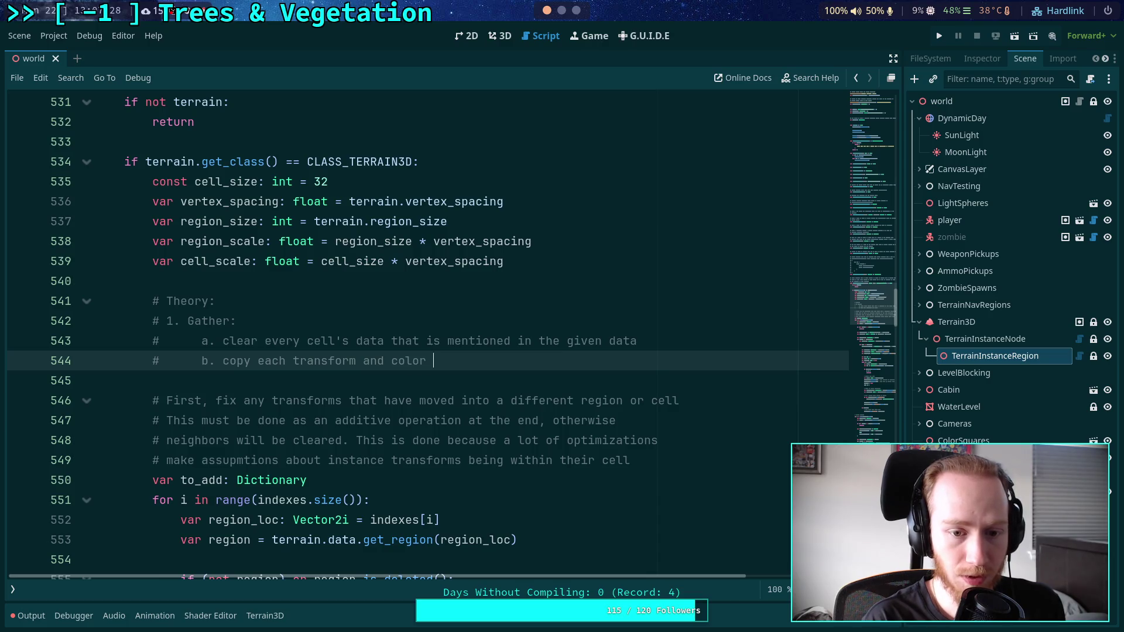
pyautogui.write('to a BIG array')
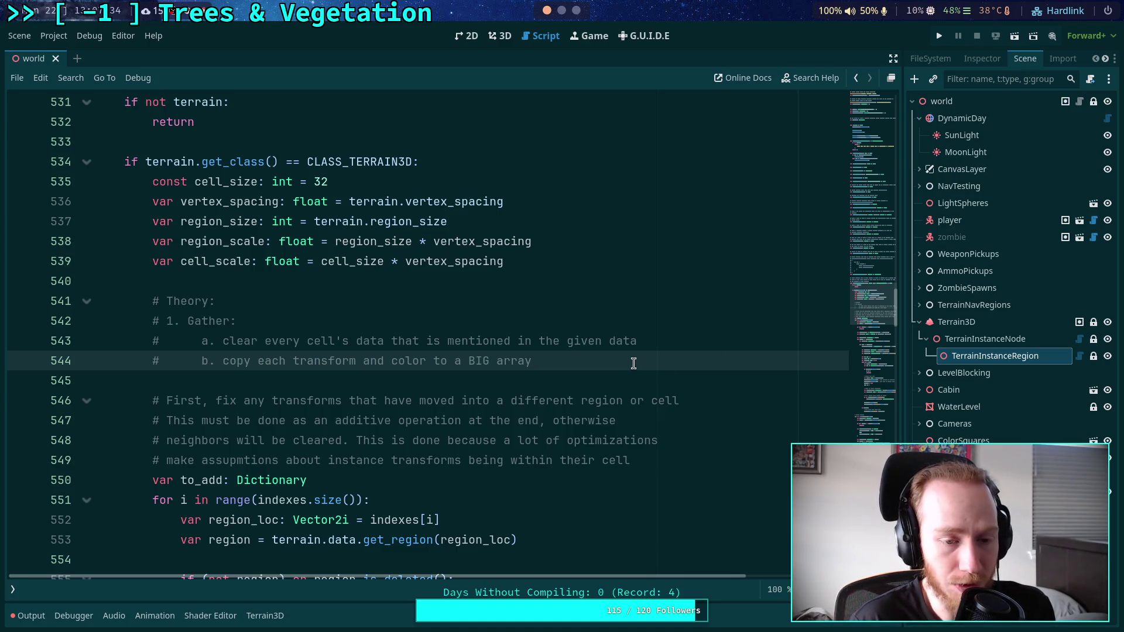
pyautogui.moveTo(549, 361); pyautogui.dragTo(464, 271)
# Delete the selected Theory plan comment and scroll through the to_add loop below it.
pyautogui.press('BackSpace')
pyautogui.press('BackSpace')
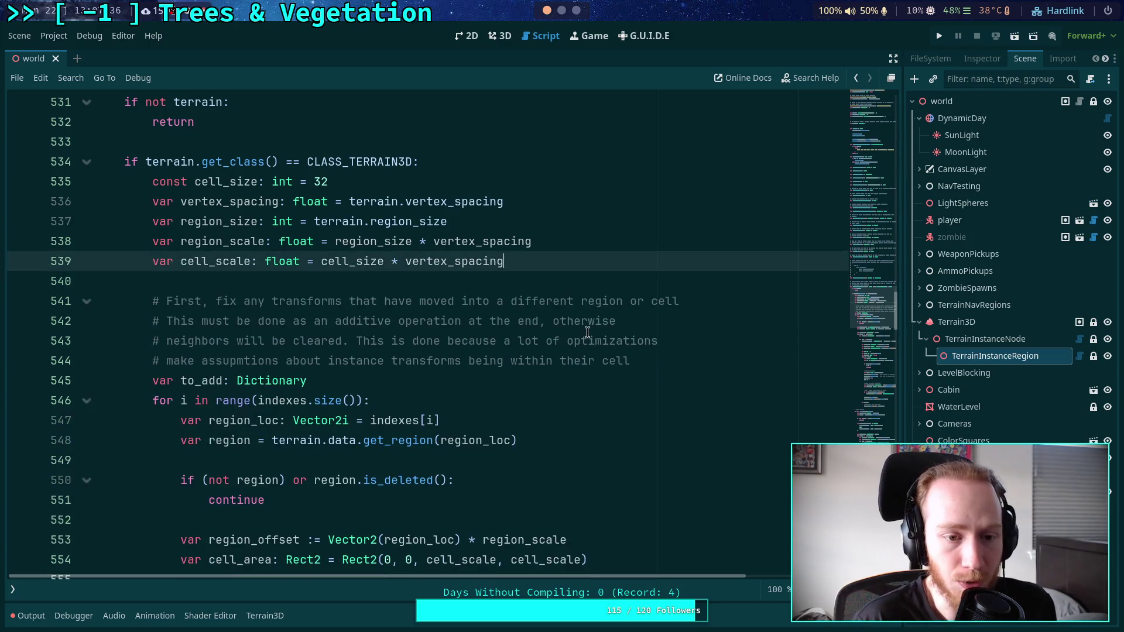
pyautogui.click(607, 360)
pyautogui.scroll(-18, 607, 361)
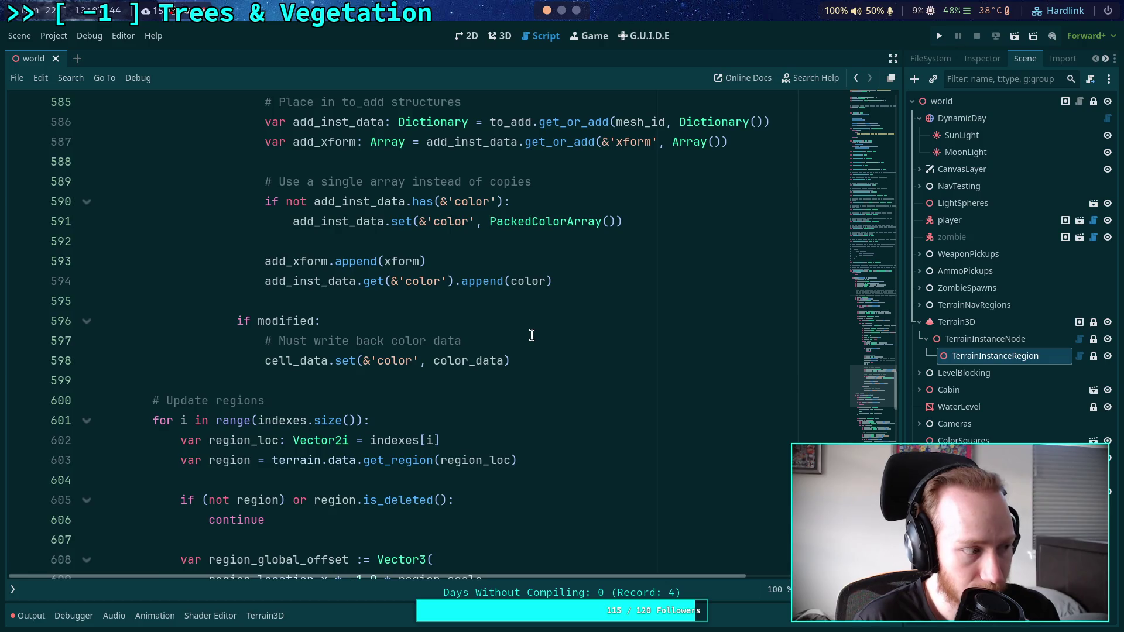
pyautogui.scroll(15, 532, 334)
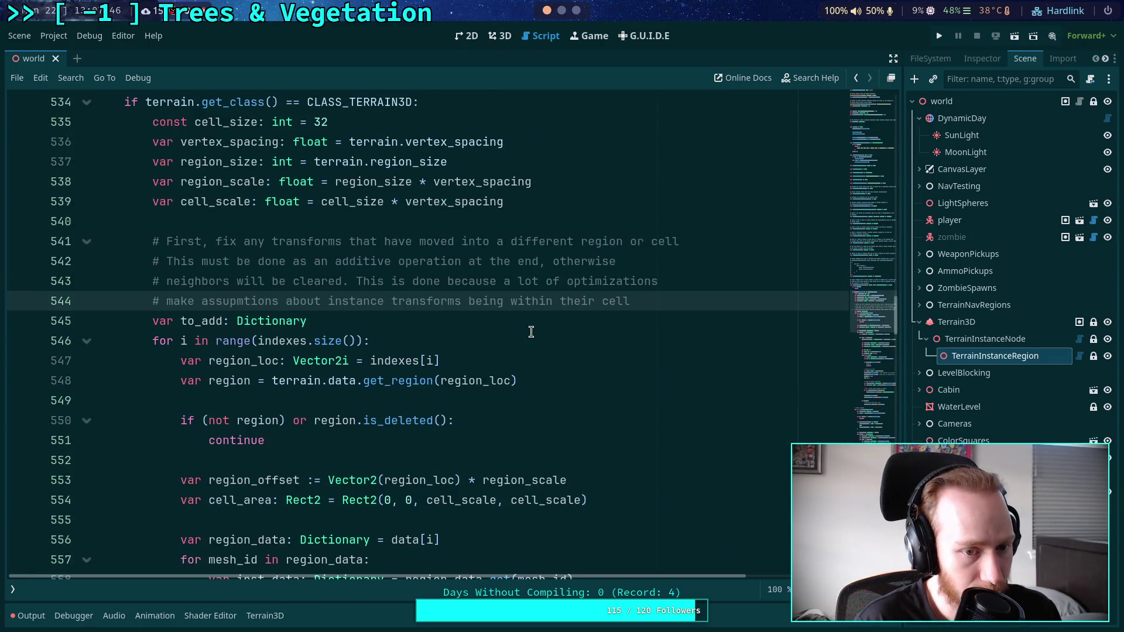
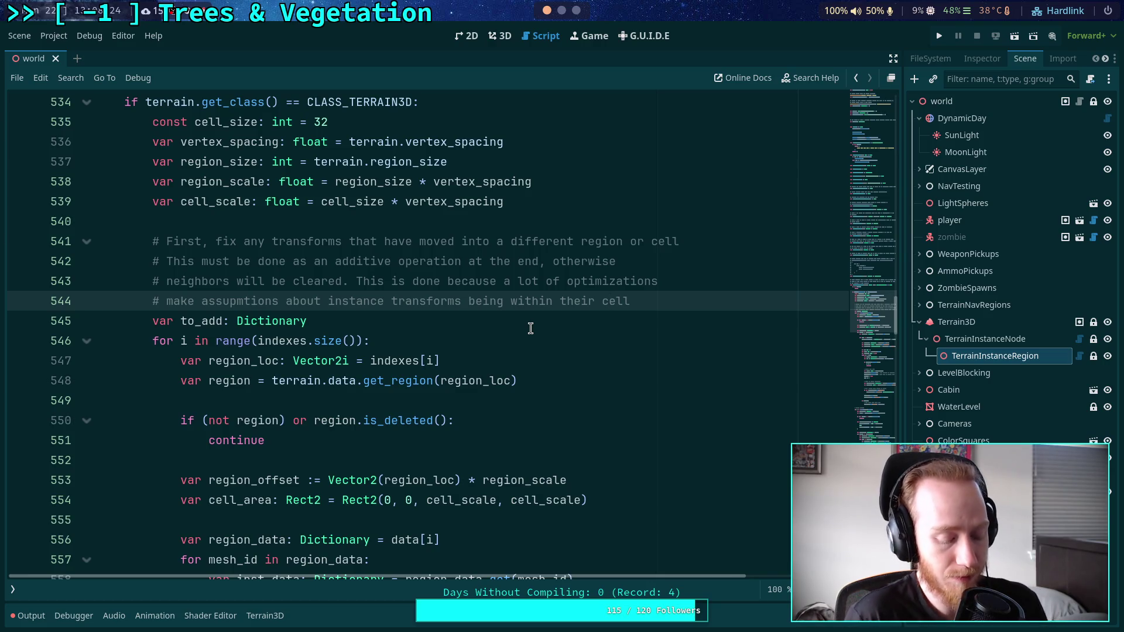
# Glance at the Terrain3D get_cell source in Neovim, then switch to the '4: python' REPL workspace.
pyautogui.press('super+2')
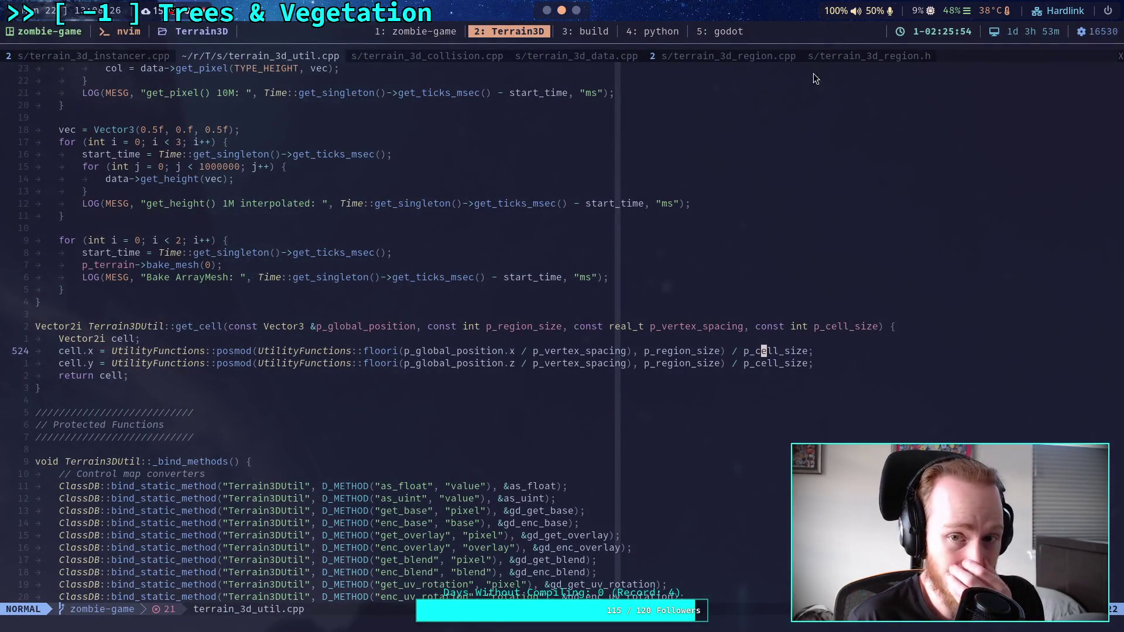
pyautogui.click(642, 35)
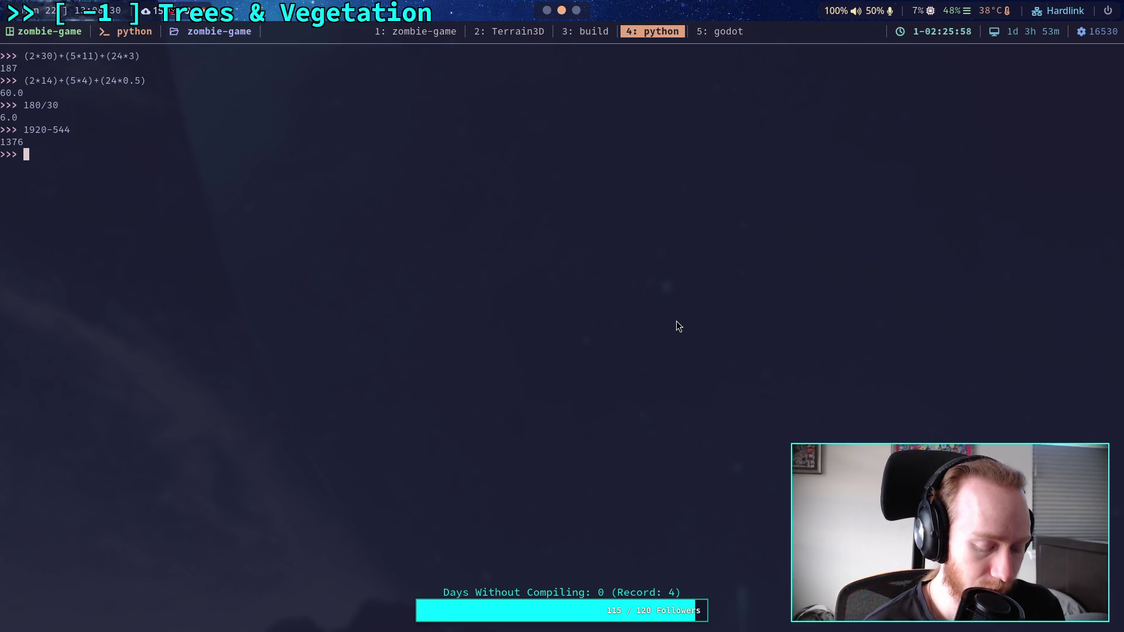
# Evaluate (12*8) = 96 and (12*8)+(4*8) = 128 in Python, then return to the Godot world script.
pyautogui.write('(12')
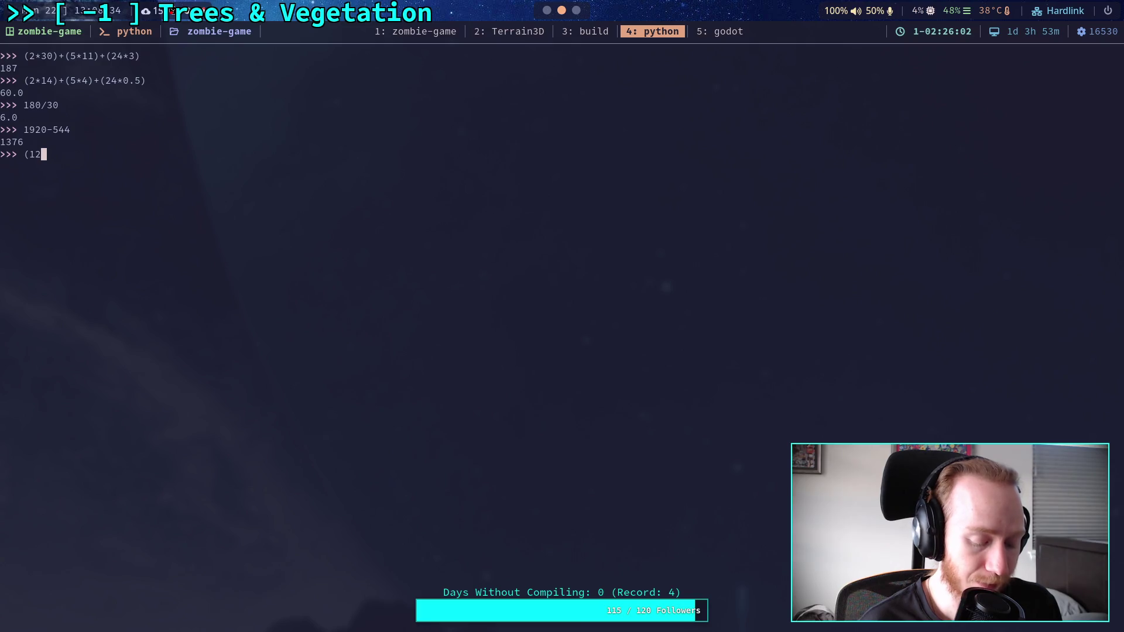
pyautogui.write('*8)')
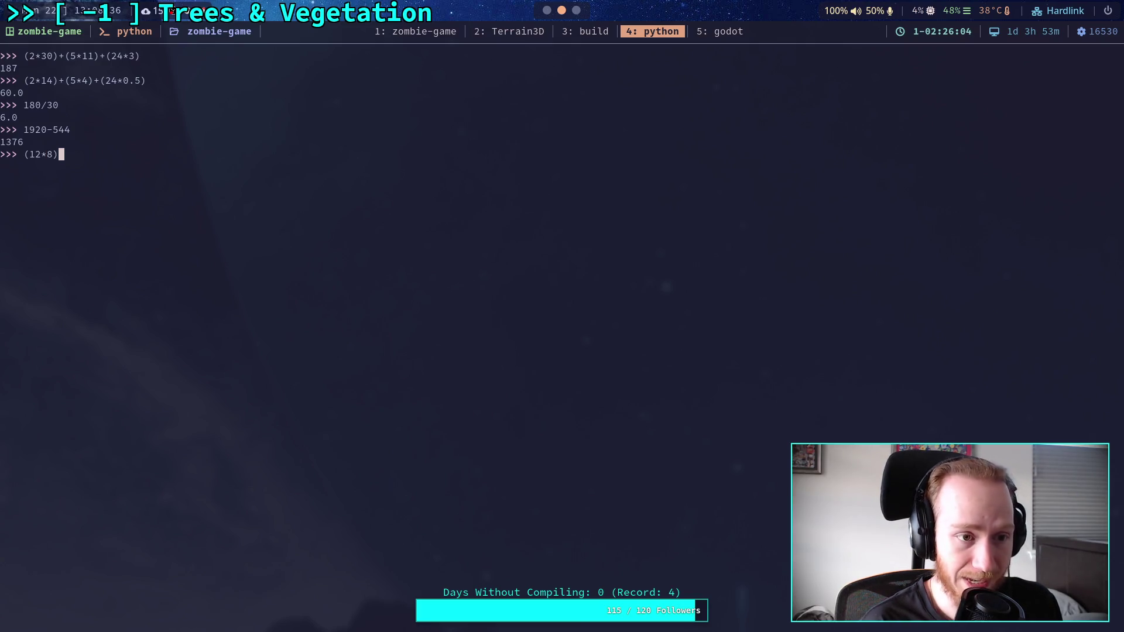
pyautogui.press('Return')
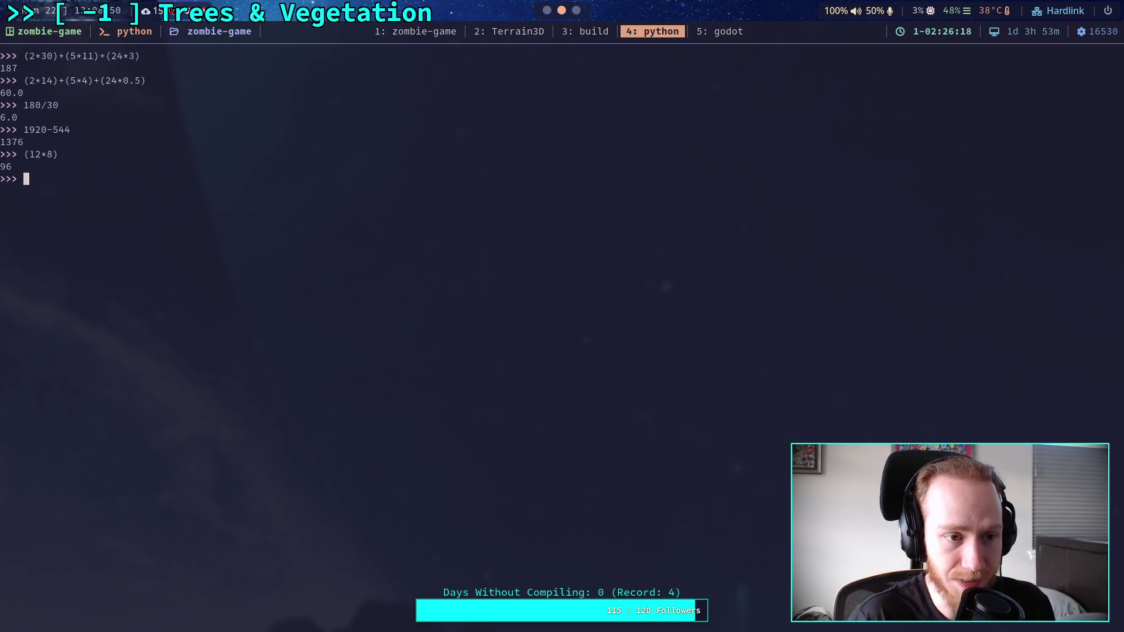
pyautogui.write('(12')
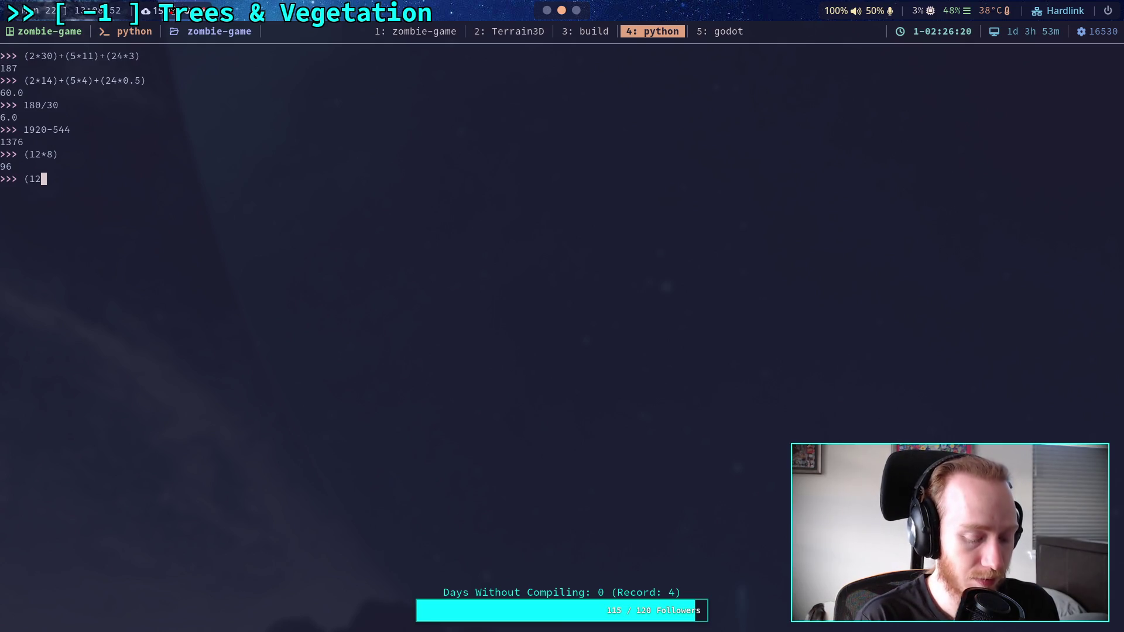
pyautogui.write('*8)+(')
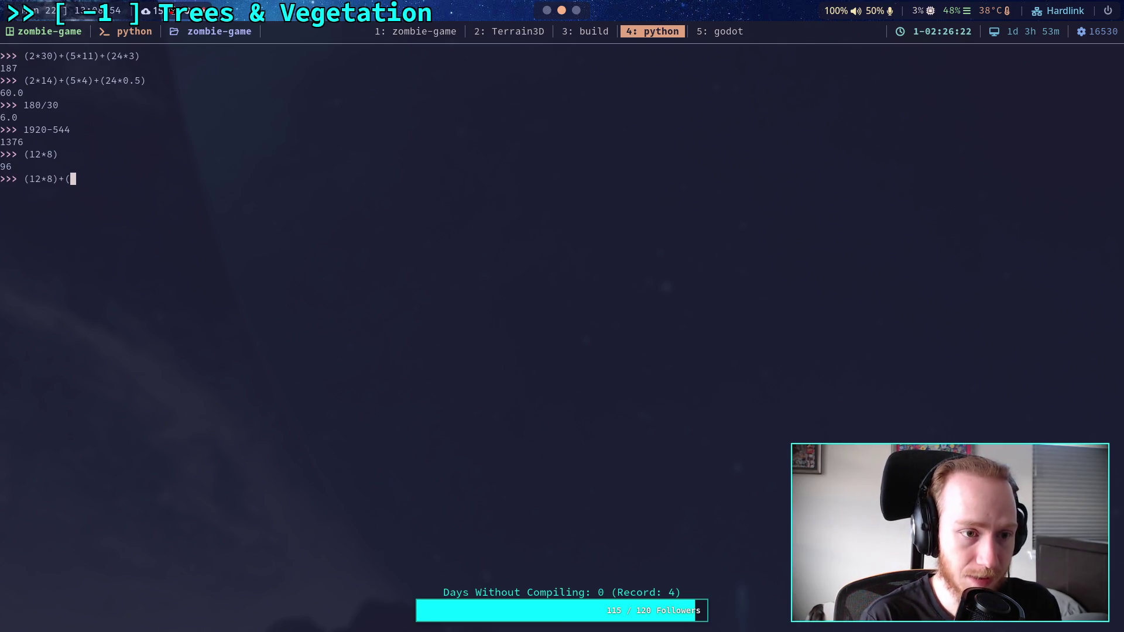
pyautogui.write('4*8)')
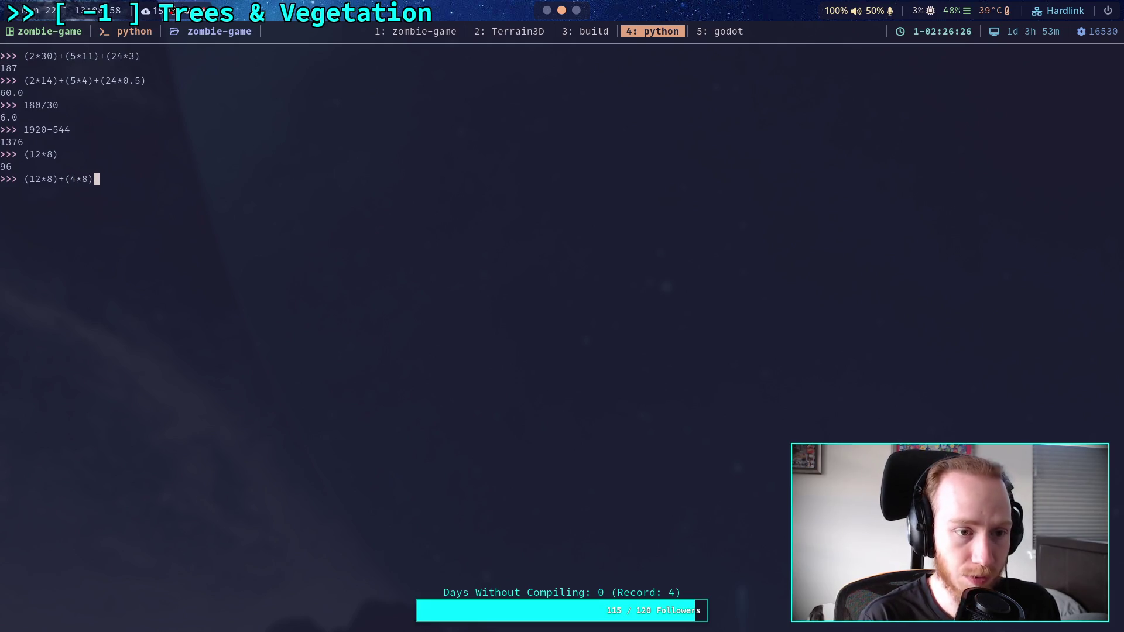
pyautogui.press('Return')
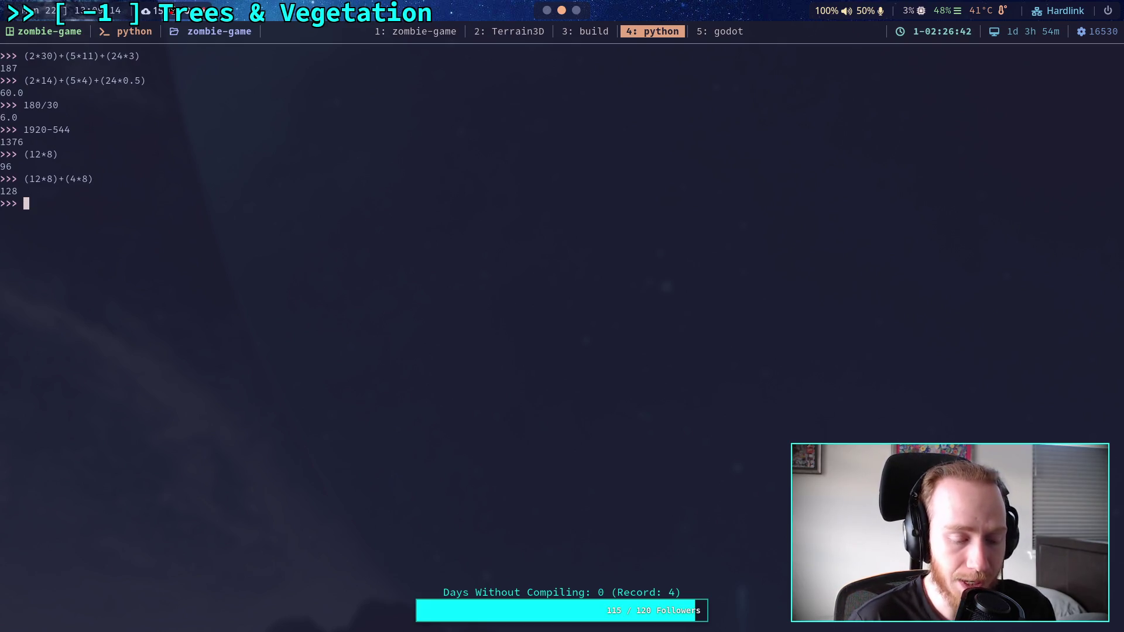
pyautogui.press('super+5')
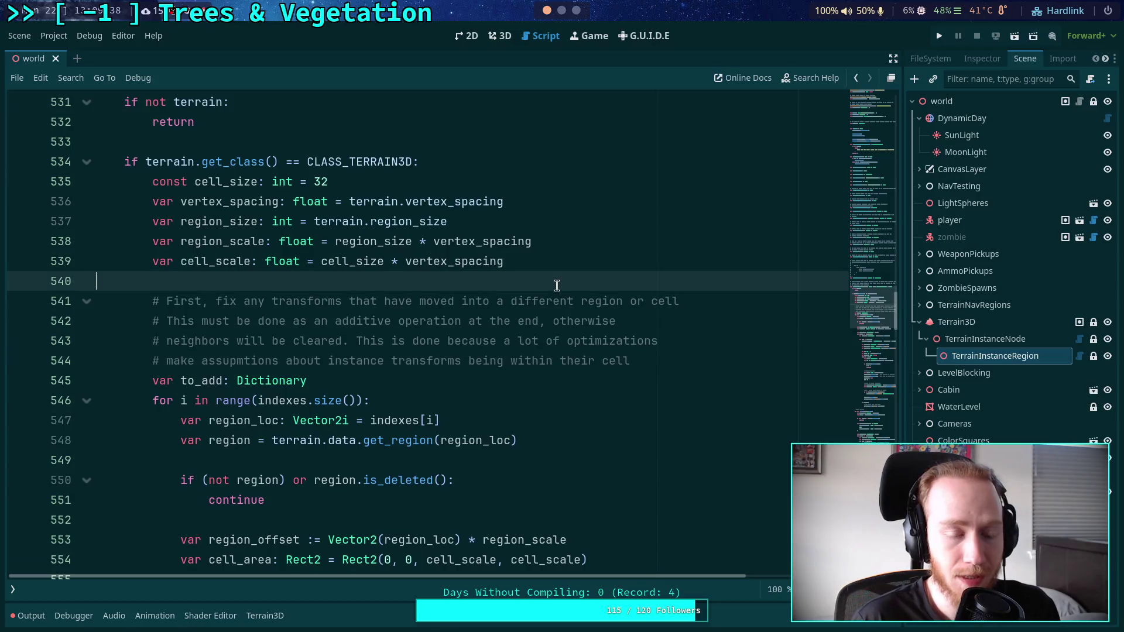
# Start a '# Theory:' comment block with step '# 1. Pre-process' above the existing code.
pyautogui.press('Return')
pyautogui.press('Return')
pyautogui.press('Up')
pyautogui.write('#')
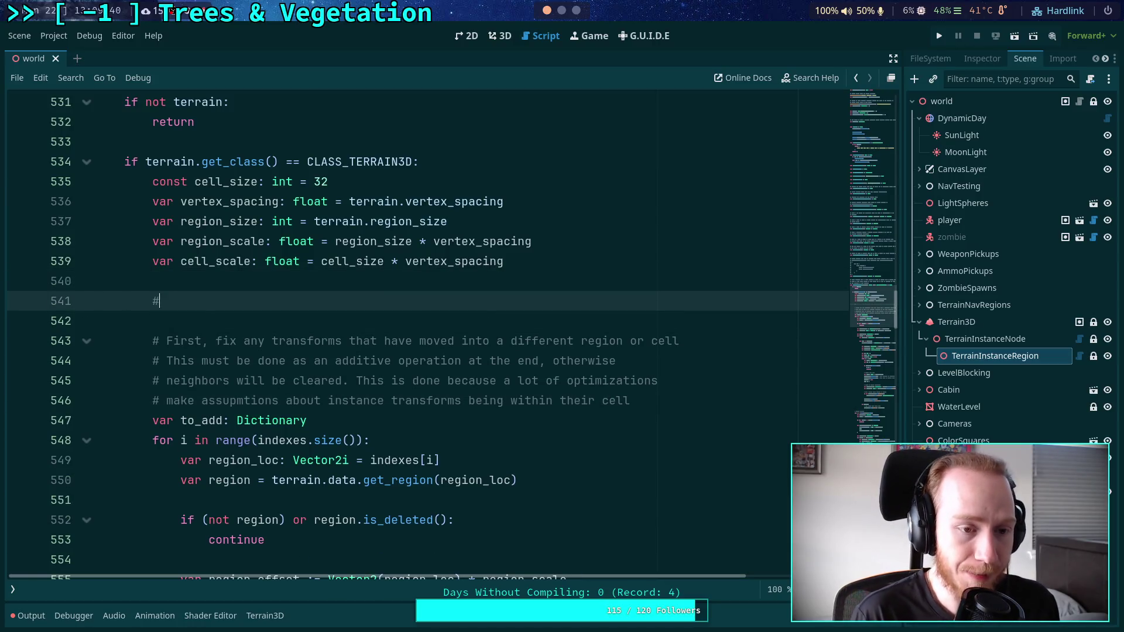
pyautogui.write(' Theo')
pyautogui.press('BackSpace')
pyautogui.write('ory:')
pyautogui.press('Return')
pyautogui.write('#')
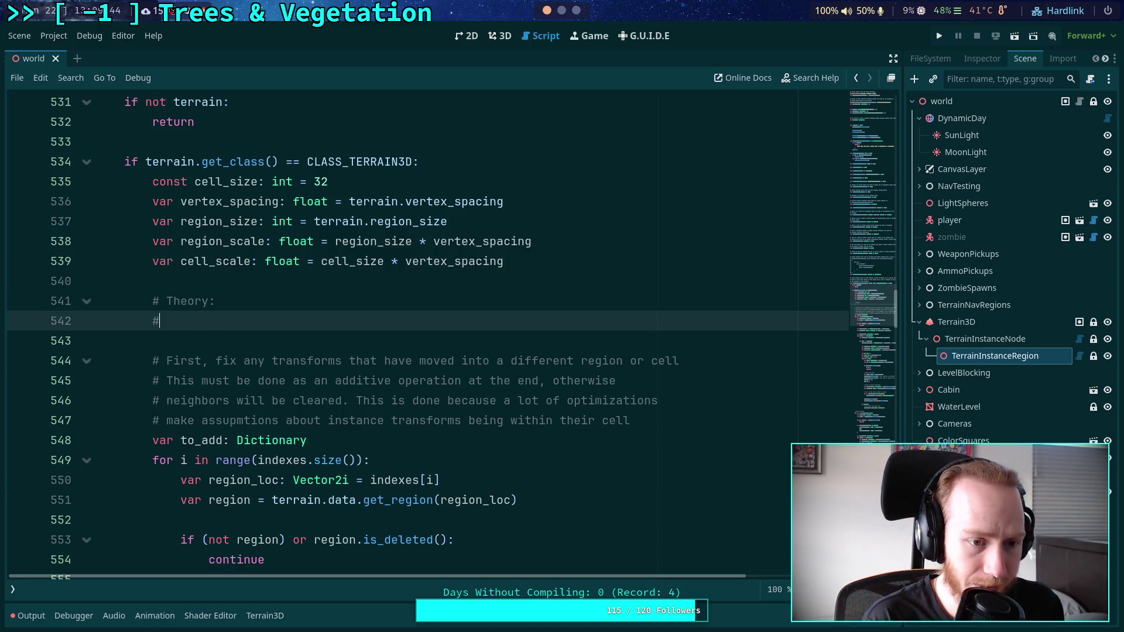
pyautogui.write(' 1.')
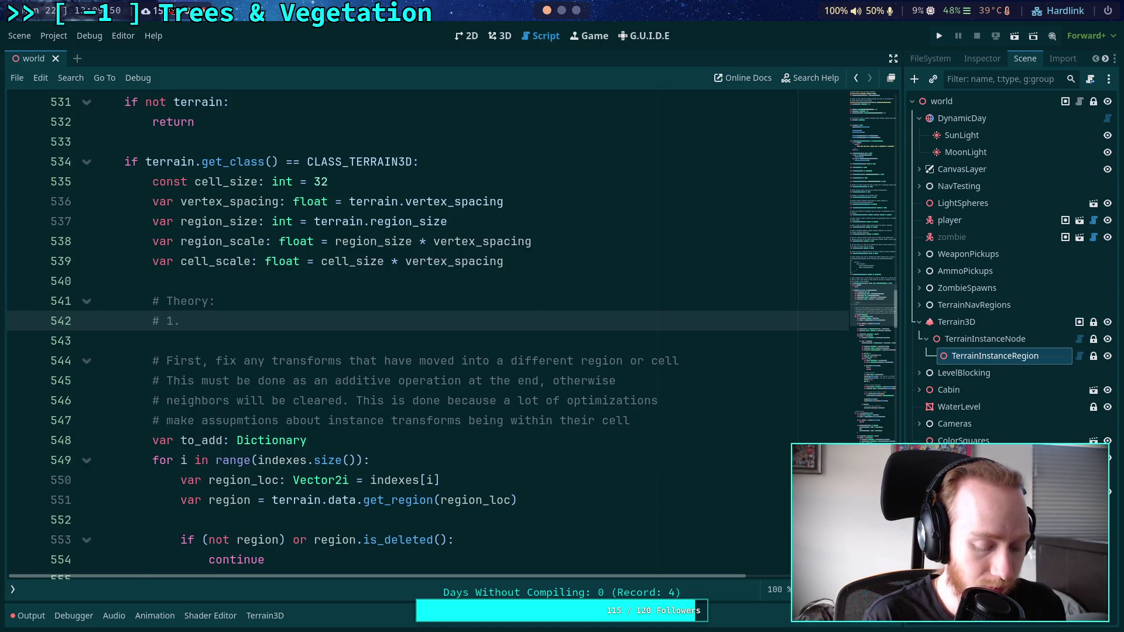
pyautogui.write('Pre')
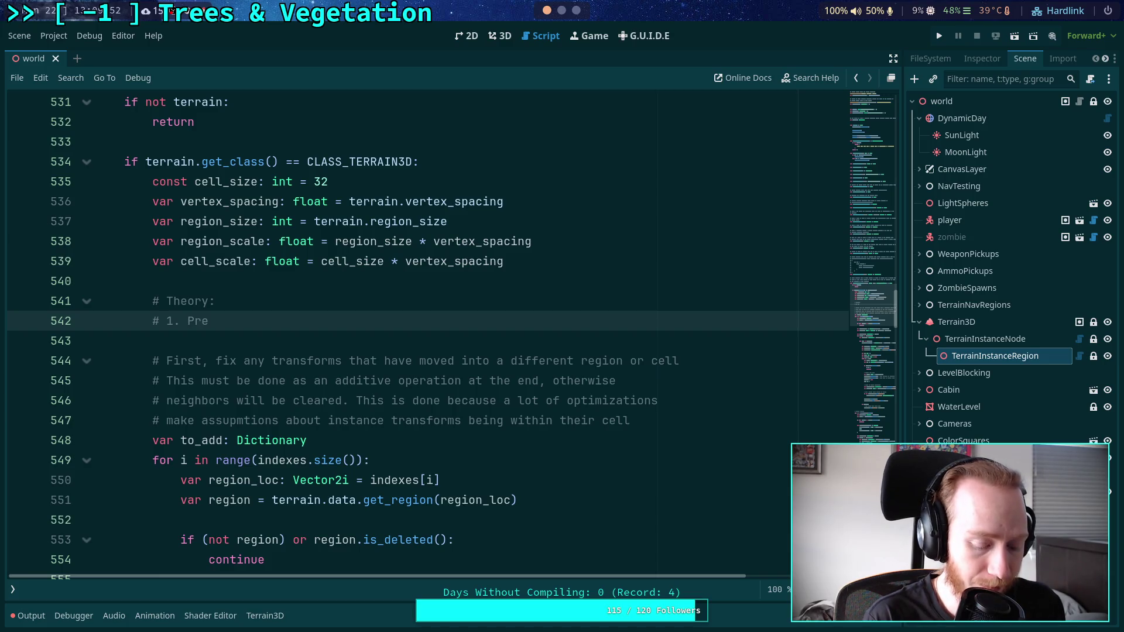
pyautogui.write('-process')
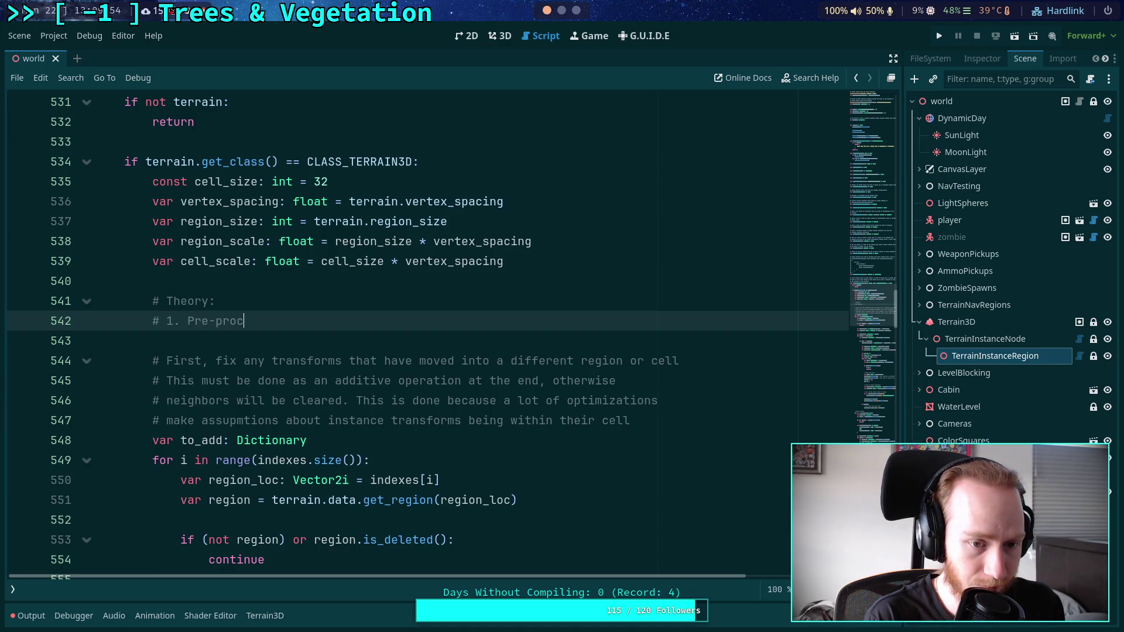
pyautogui.press('Return')
# Add sub-step 'a.' about clearing every mesh_id/cell pair mentioned in data.
pyautogui.write('#     ')
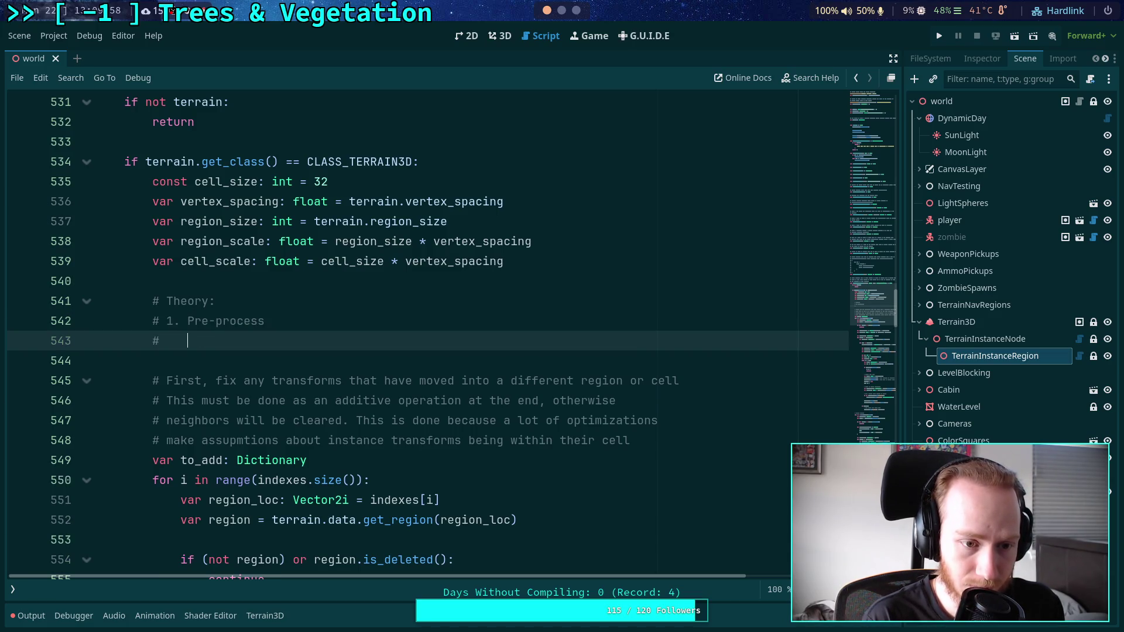
pyautogui.write('a.')
pyautogui.press('BackSpace')
pyautogui.press('BackSpace')
pyautogui.press('BackSpace')
pyautogui.write('a. ')
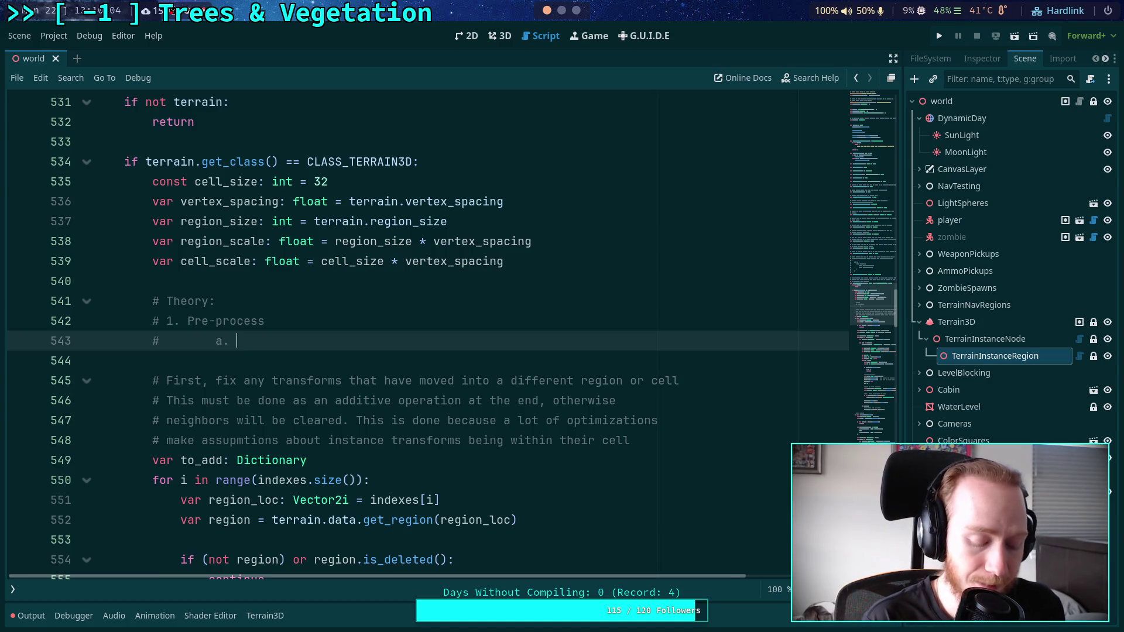
pyautogui.write('clear eve')
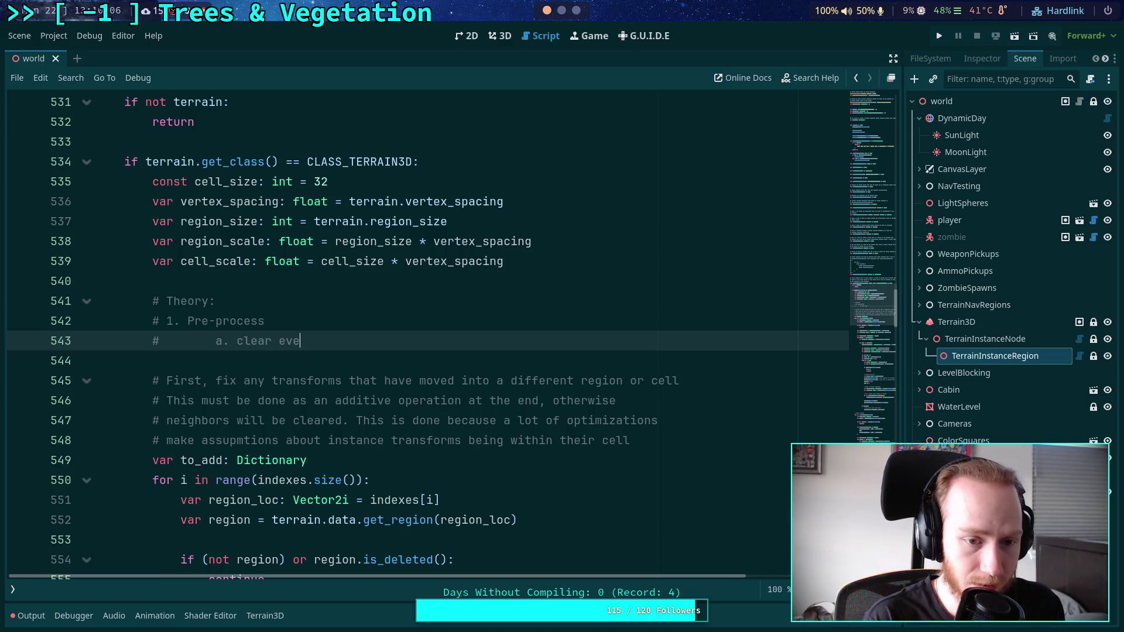
pyautogui.write('ry we')
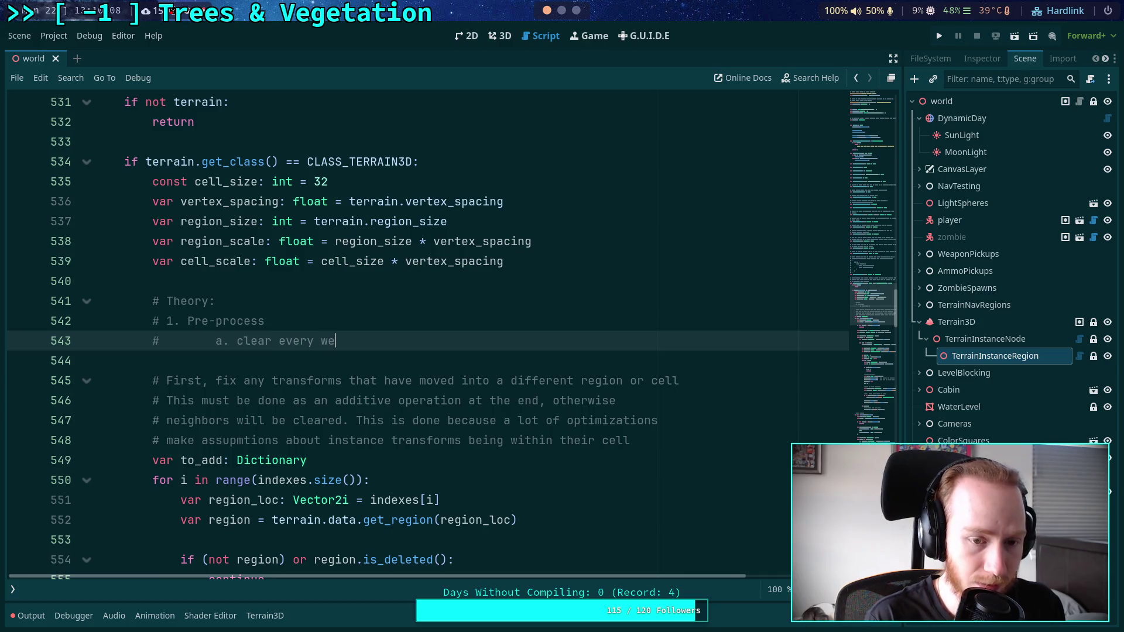
pyautogui.press('BackSpace')
pyautogui.press('BackSpace')
pyautogui.write('mesh_id/cell pair')
pyautogui.press('BackSpace')
pyautogui.write('s ')
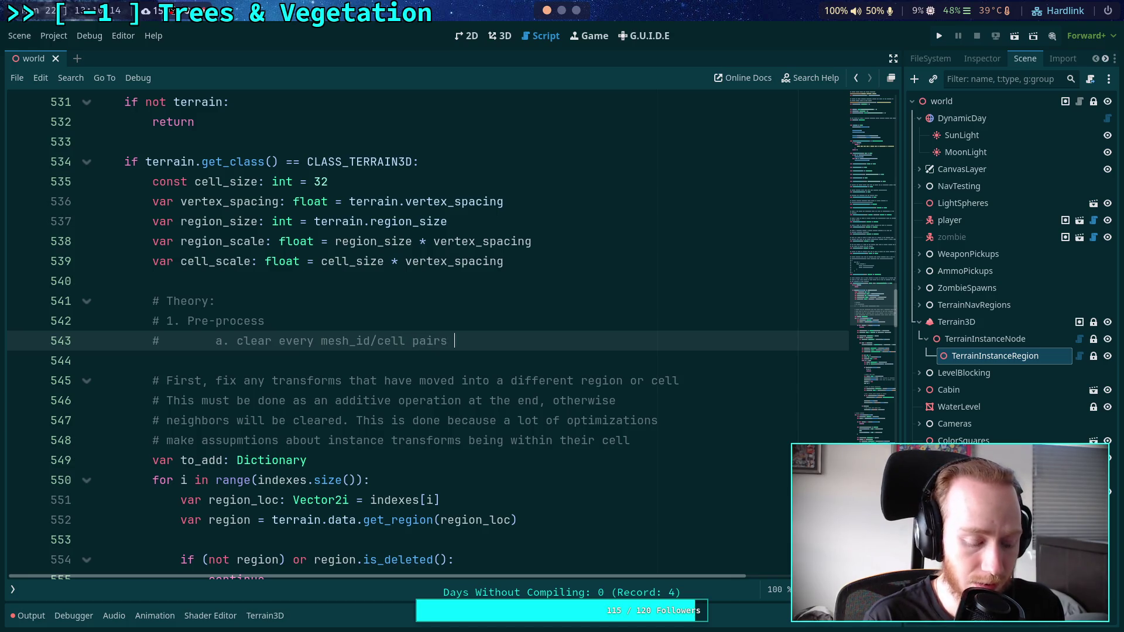
pyautogui.write('data th')
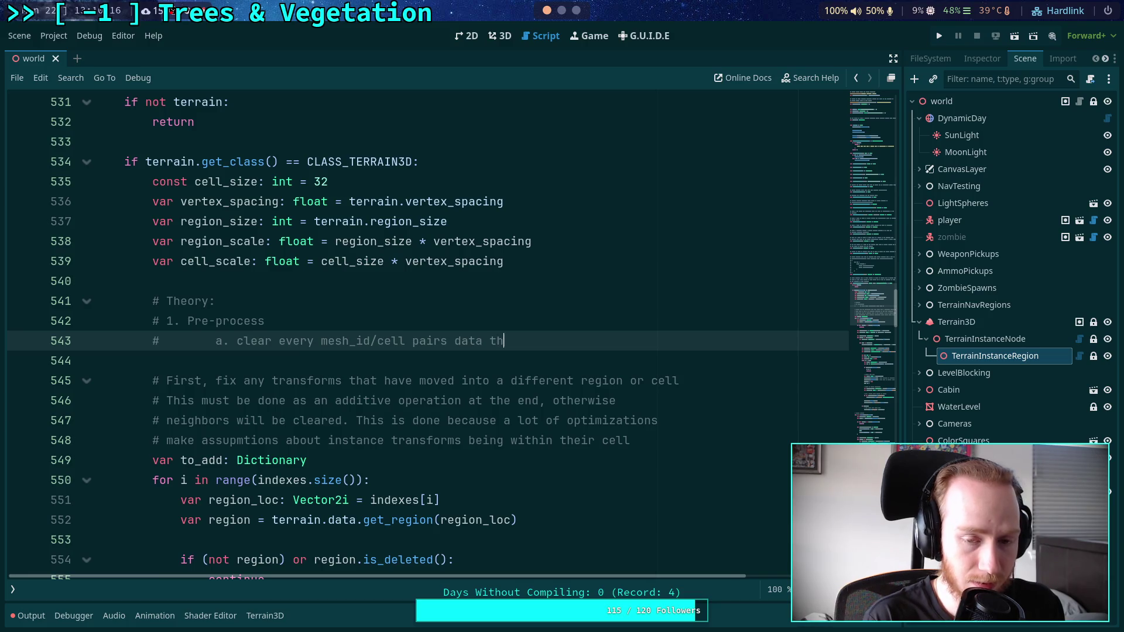
pyautogui.write('at is')
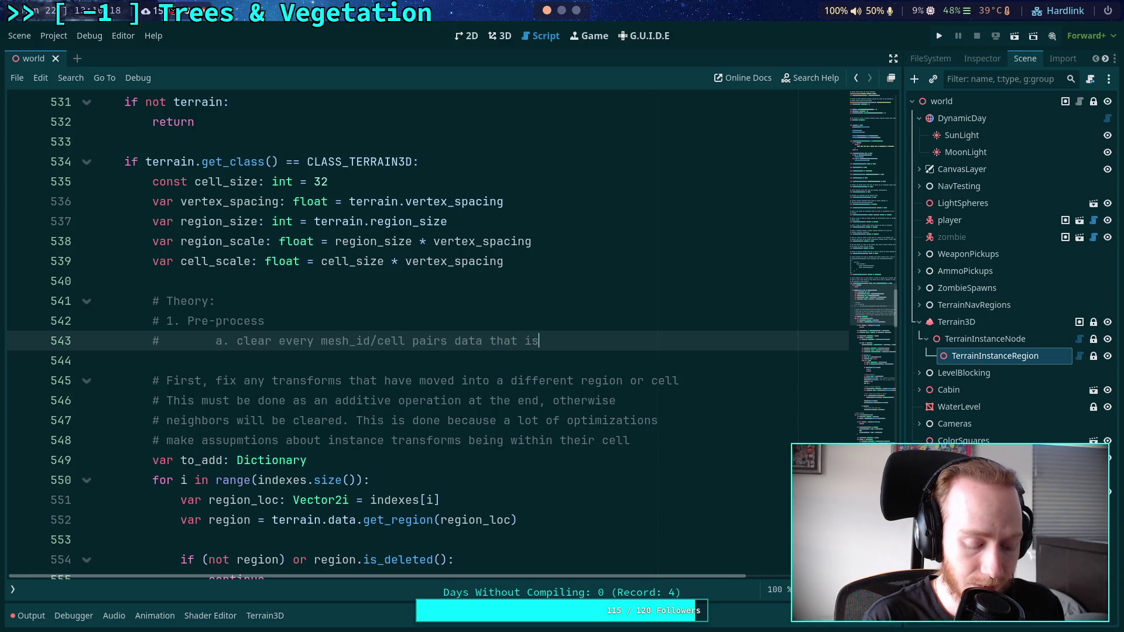
pyautogui.write(' mentioned ')
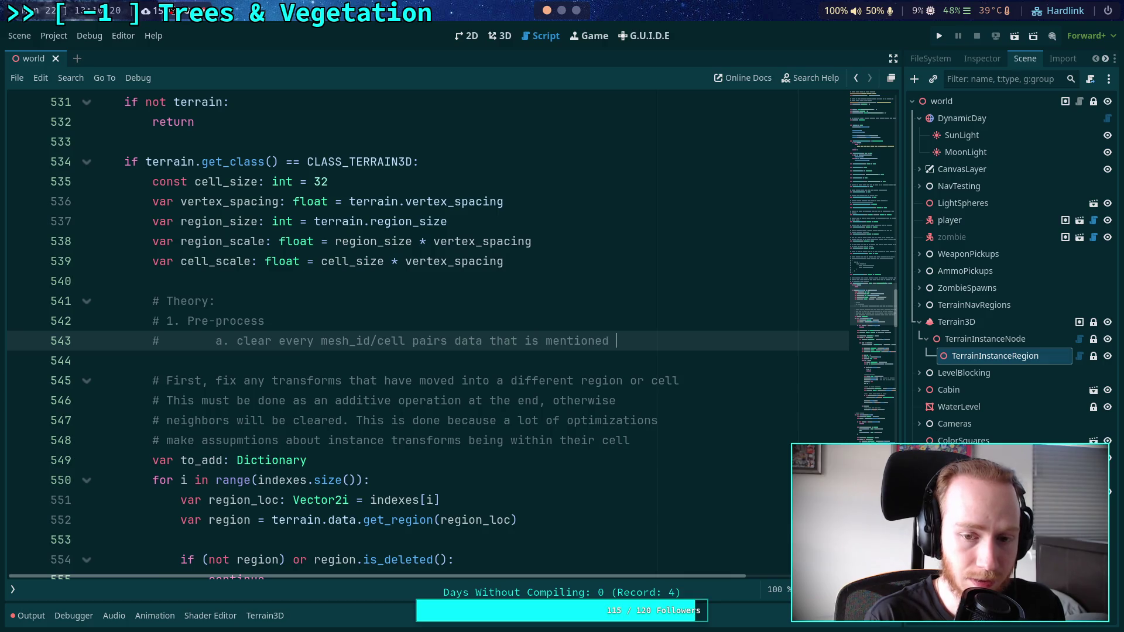
pyautogui.write('in data')
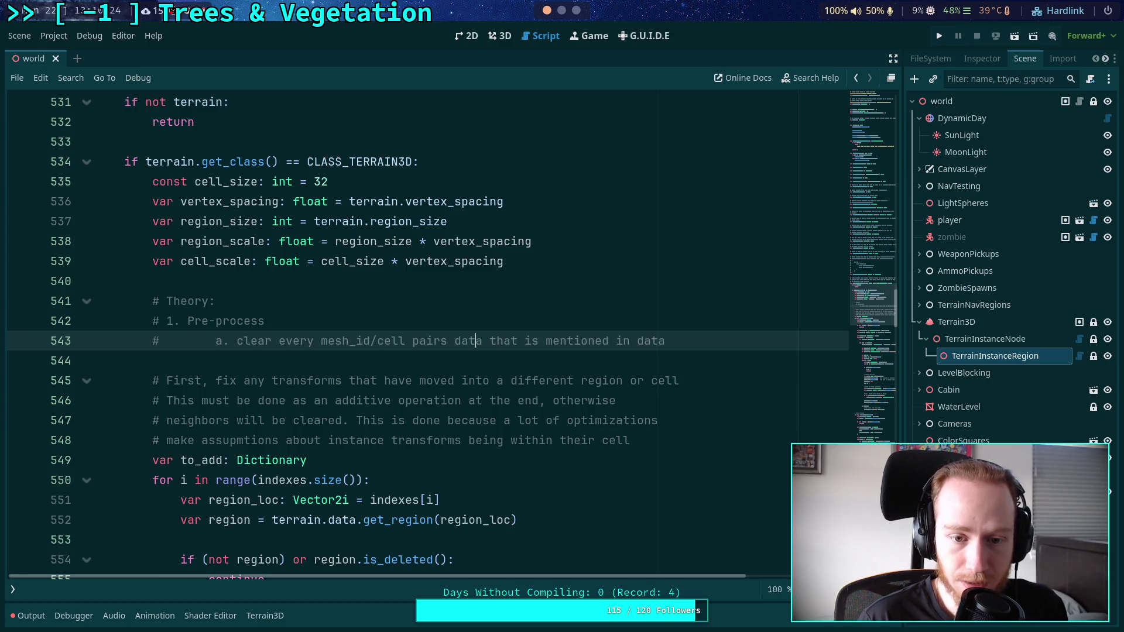
pyautogui.hotkey('ctrl', 'Left')
pyautogui.hotkey('ctrl', 'Left')
pyautogui.hotkey('ctrl', 'Left')
pyautogui.press('BackSpace')
pyautogui.press('BackSpace')
pyautogui.press('BackSpace')
pyautogui.press('BackSpace')
pyautogui.hotkey('ctrl', 'Right')
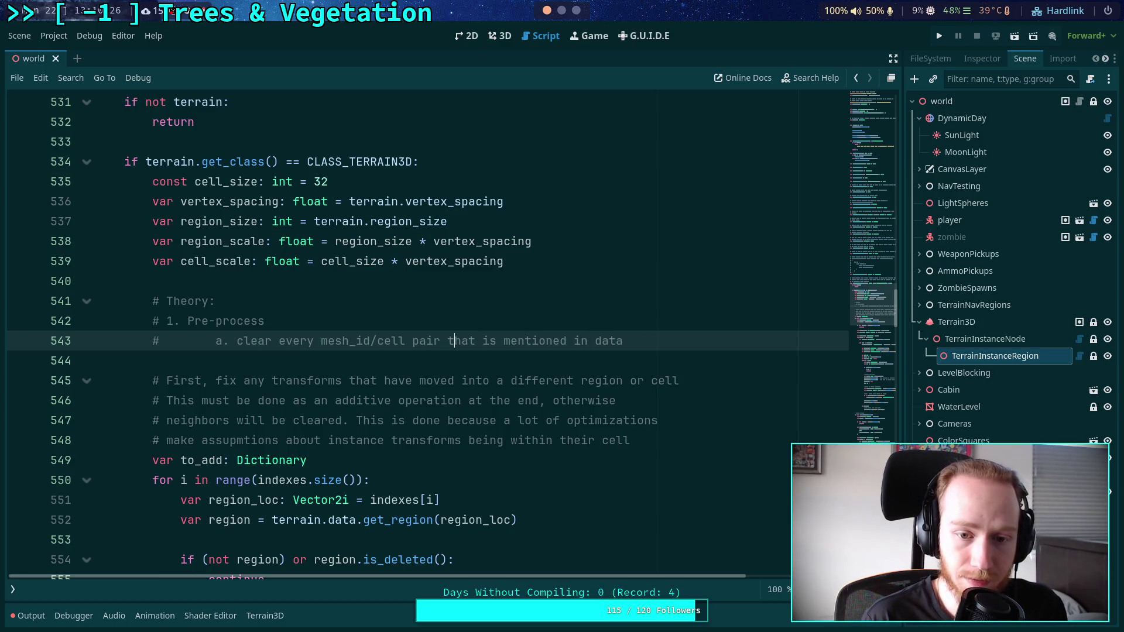
pyautogui.press('Down')
pyautogui.press('Up')
# Add an indented comment 'b. copy transform and color to new giga-array', then begin '# 2. Add instances'.
pyautogui.press('Return')
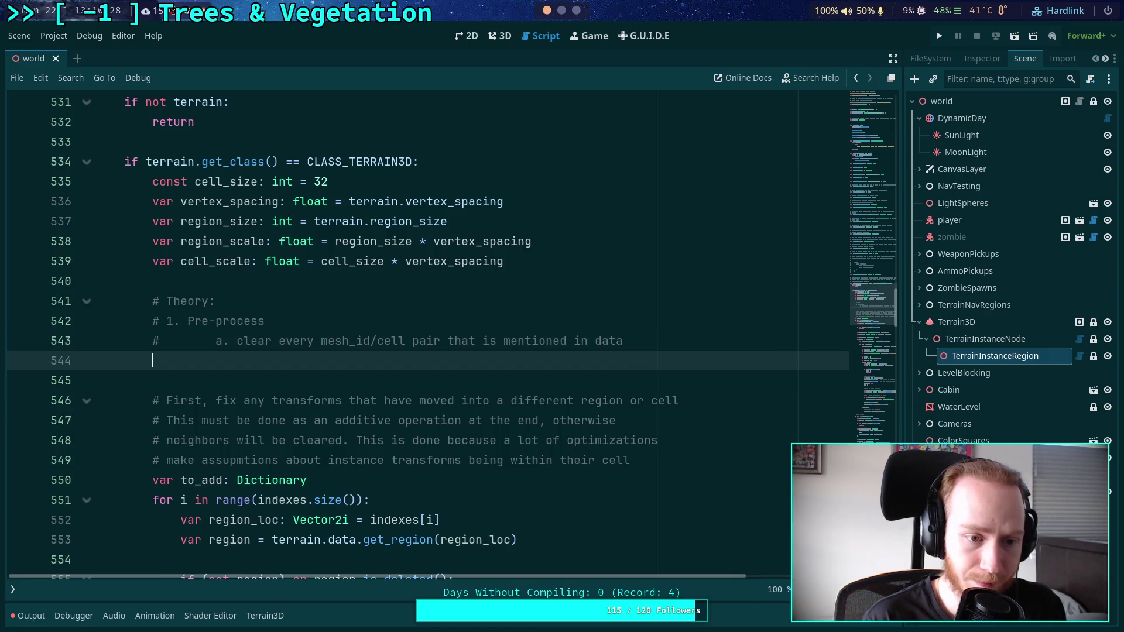
pyautogui.write('#')
pyautogui.press('Tab')
pyautogui.write('b. copy ')
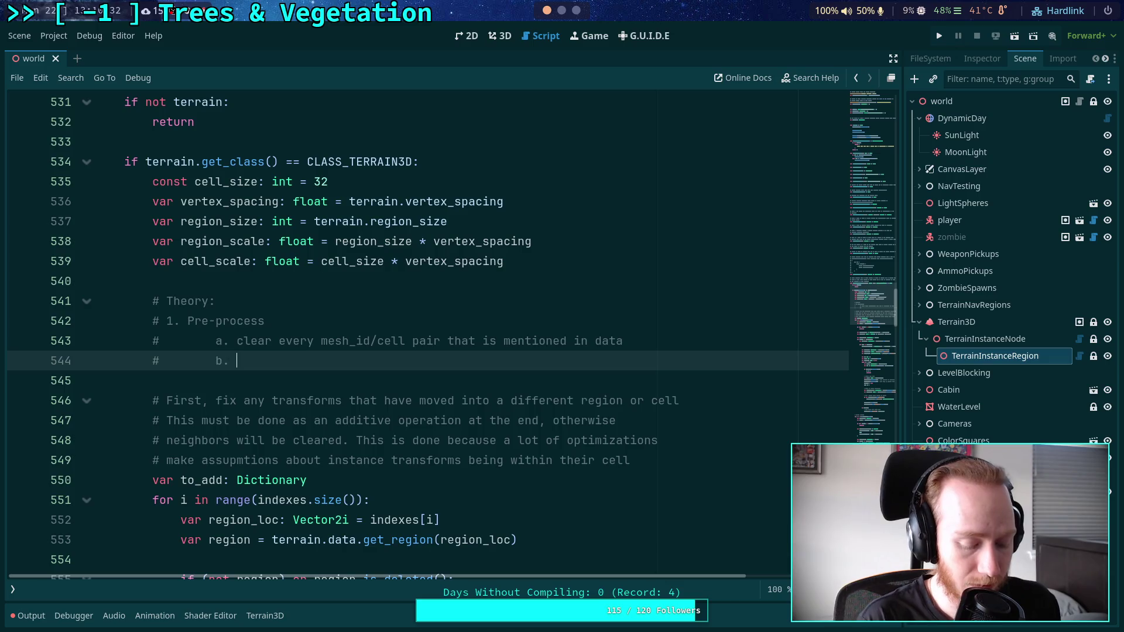
pyautogui.write('transform')
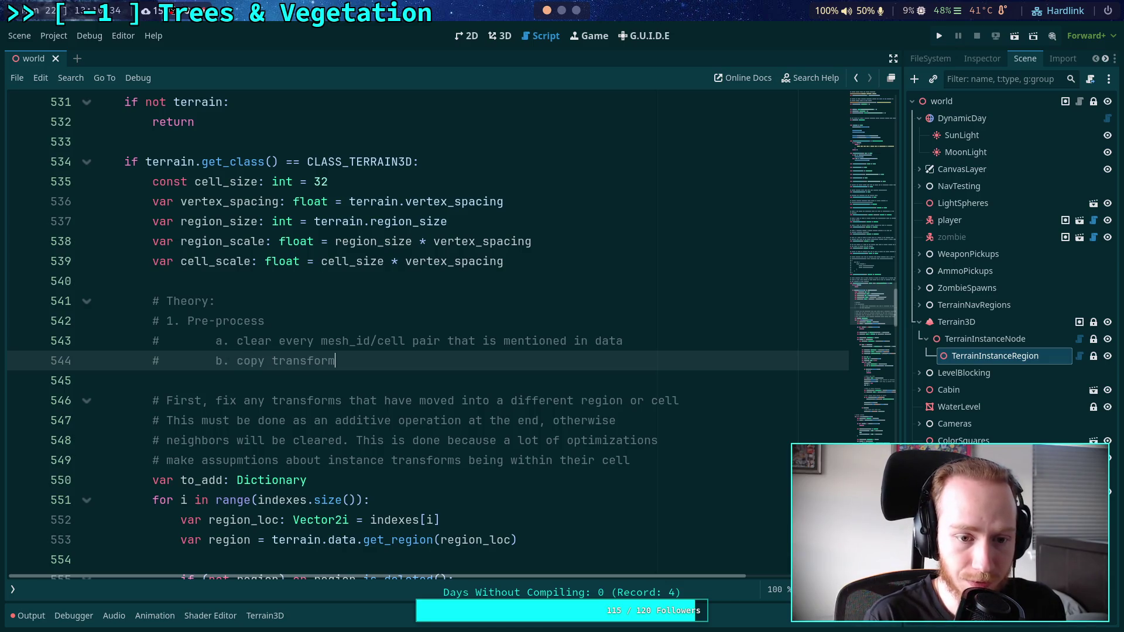
pyautogui.write(' and color to')
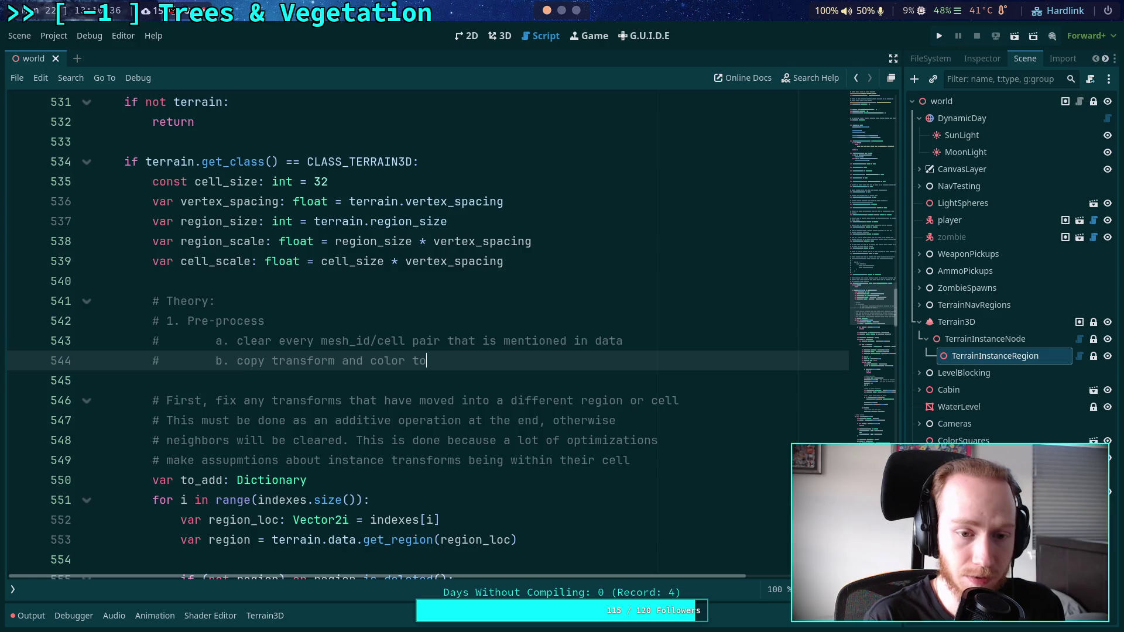
pyautogui.write(' new ')
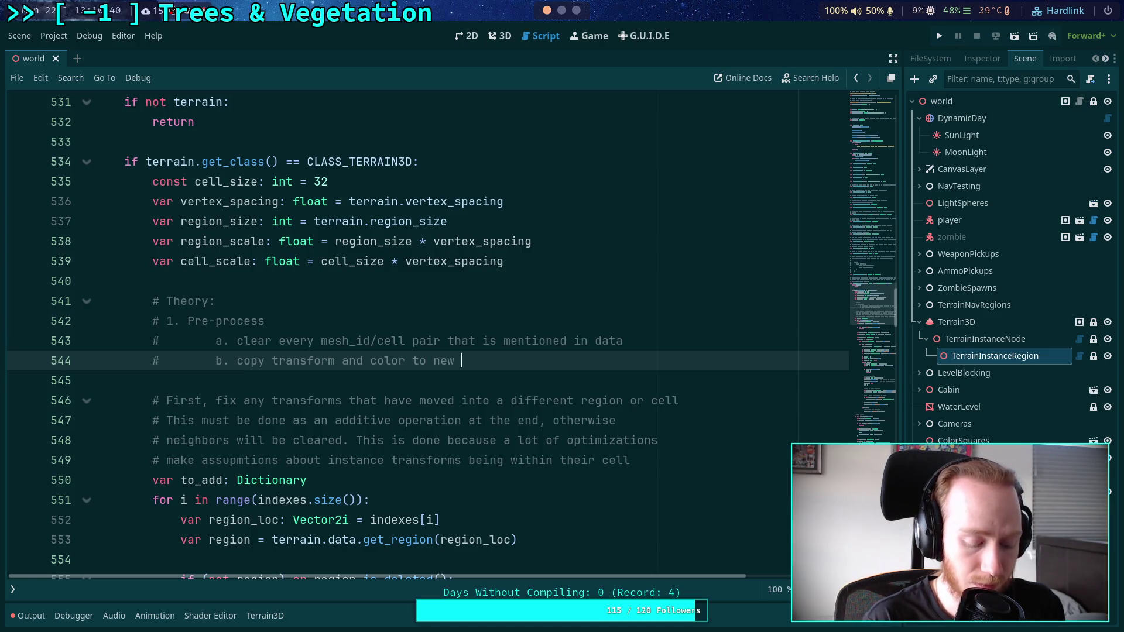
pyautogui.write('giga-')
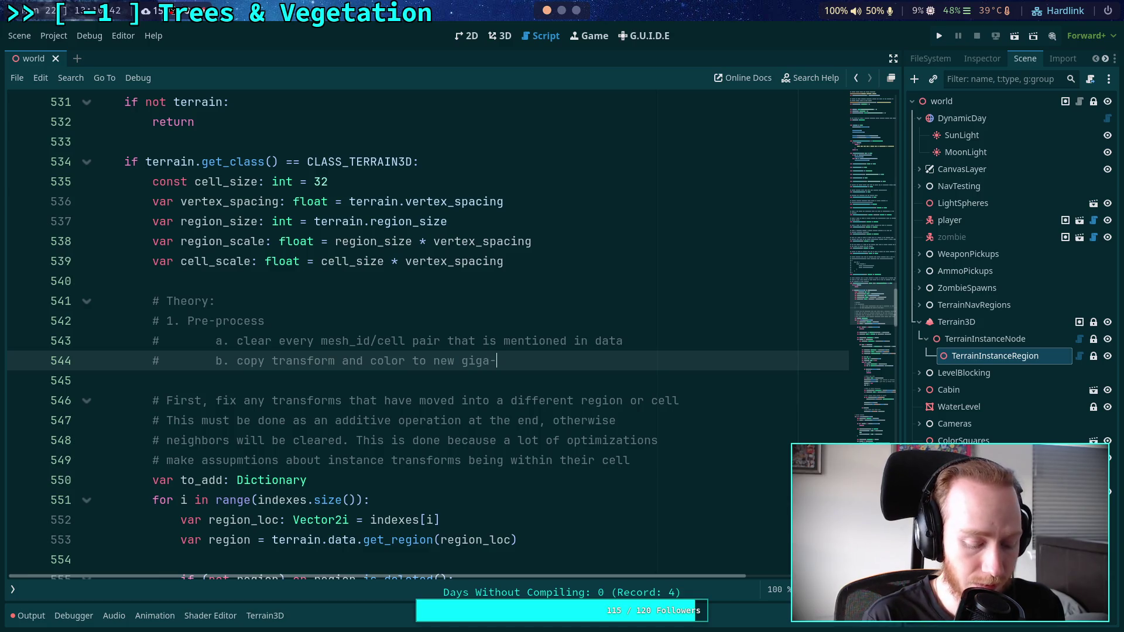
pyautogui.write('array')
pyautogui.press('Return')
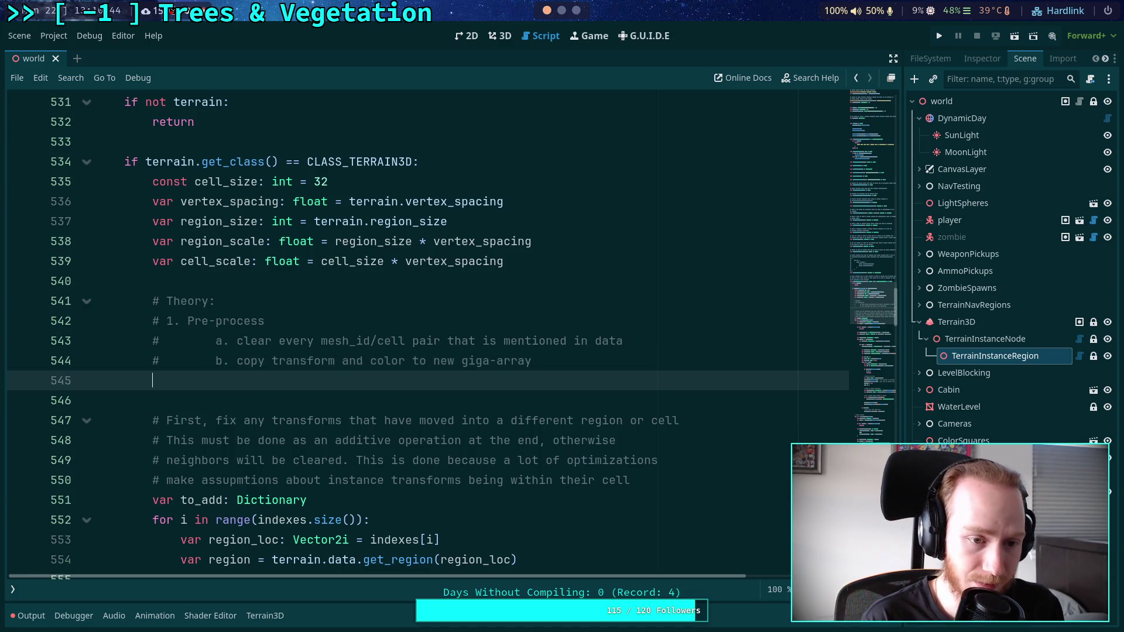
pyautogui.write('# 2. Add instances')
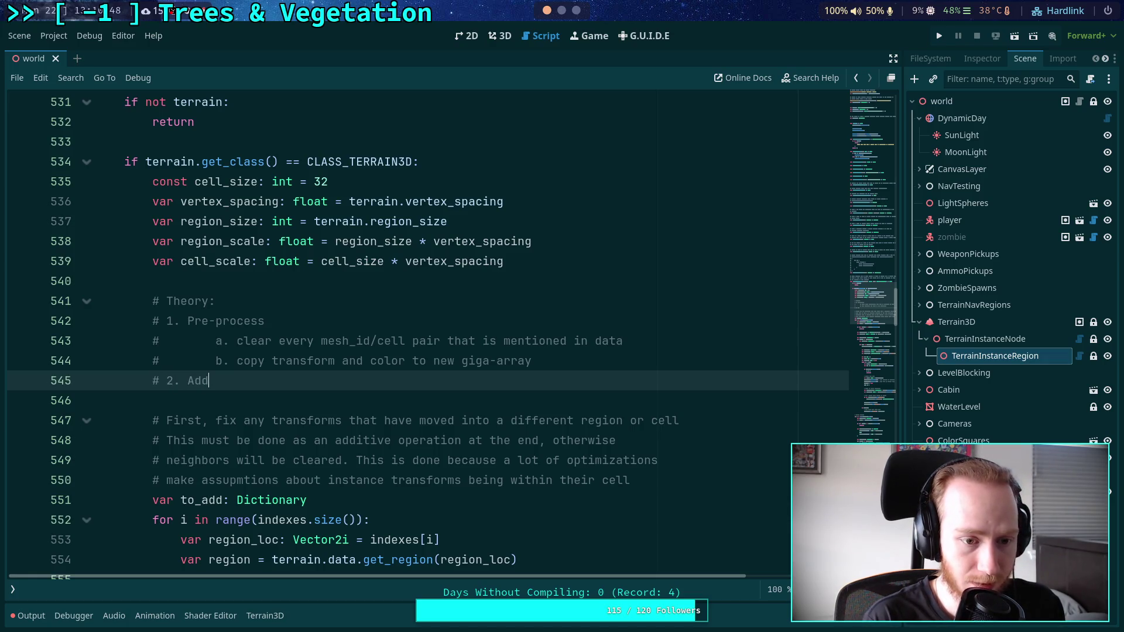
# Add sub-step '# a. call add_instances with all the transforms and colors' under step 2.
pyautogui.press('Return')
pyautogui.write('# a. call a')
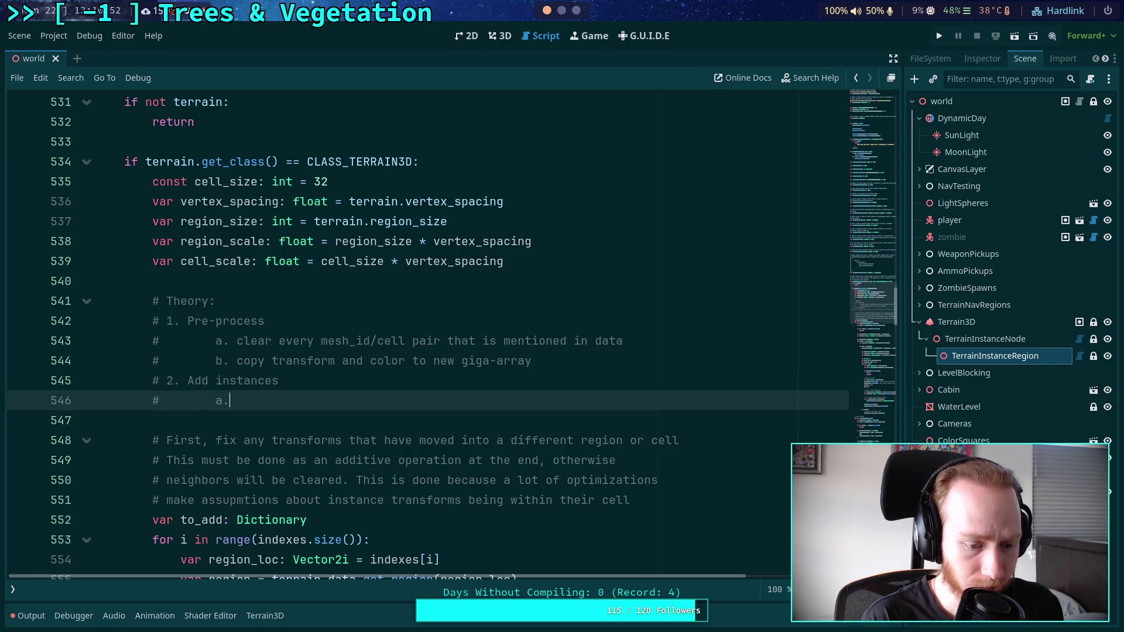
pyautogui.write('dd_instances')
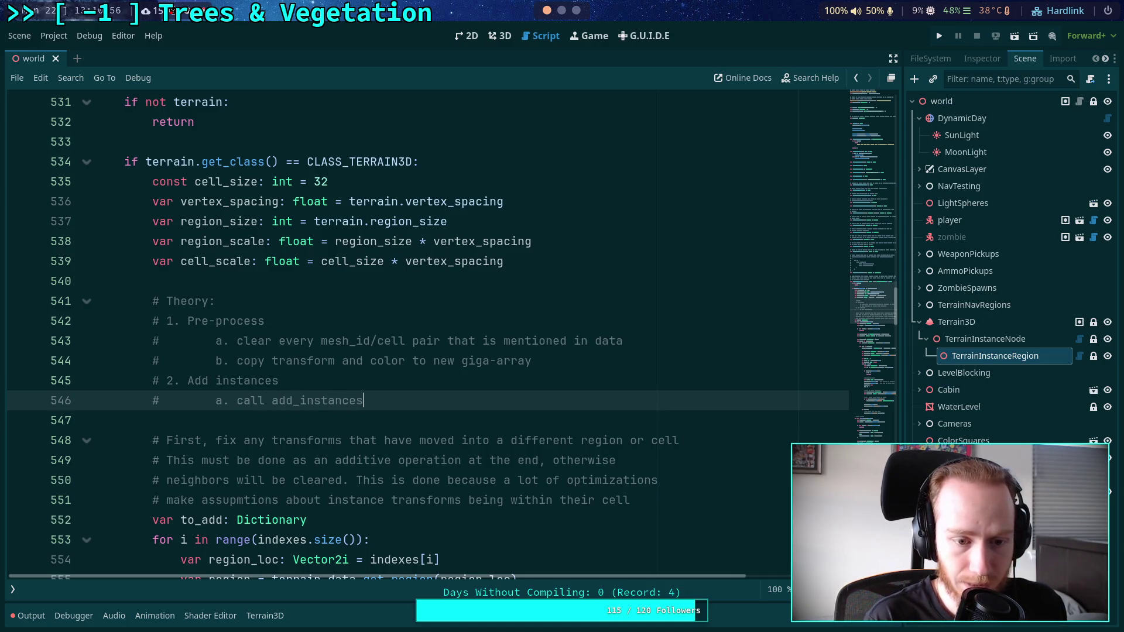
pyautogui.write(' with a')
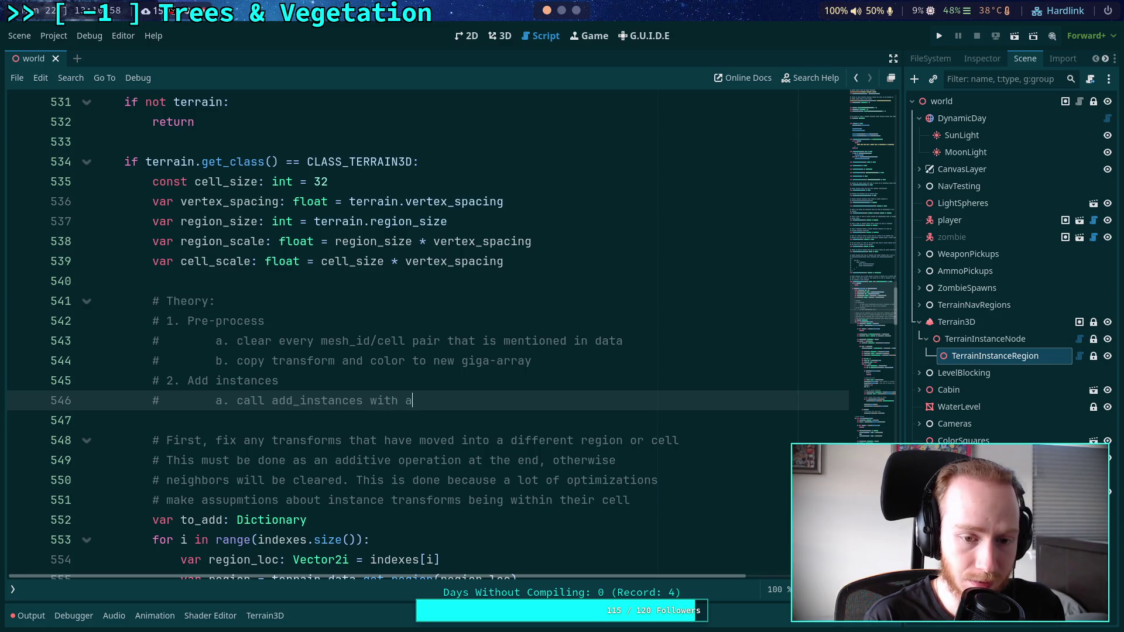
pyautogui.write('ll the')
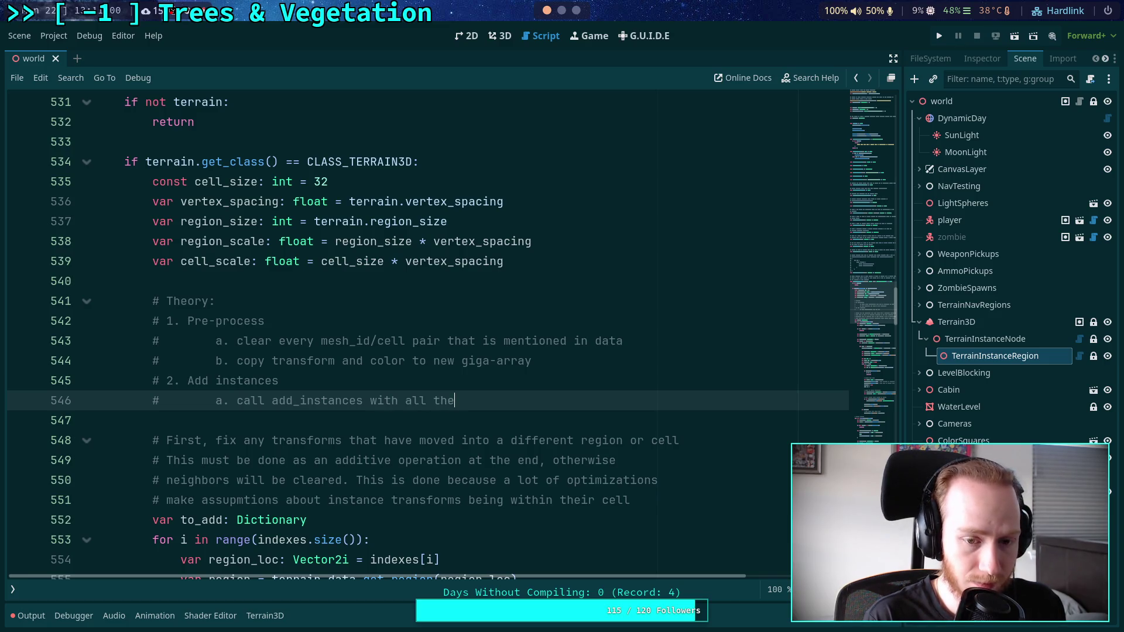
pyautogui.write(' transforms')
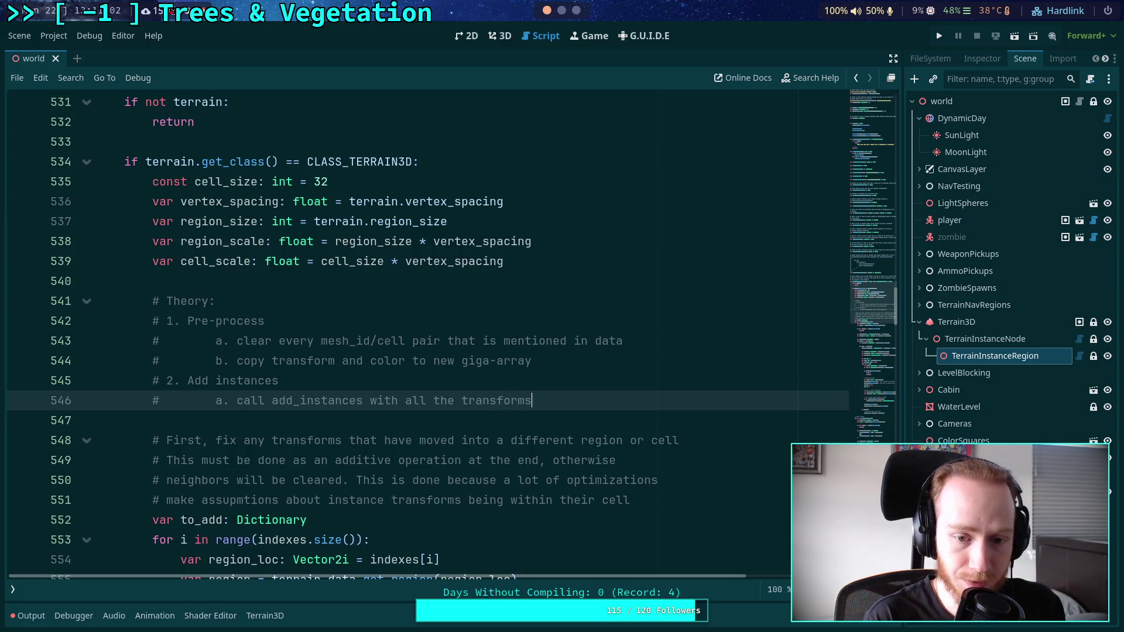
pyautogui.write(' and colors')
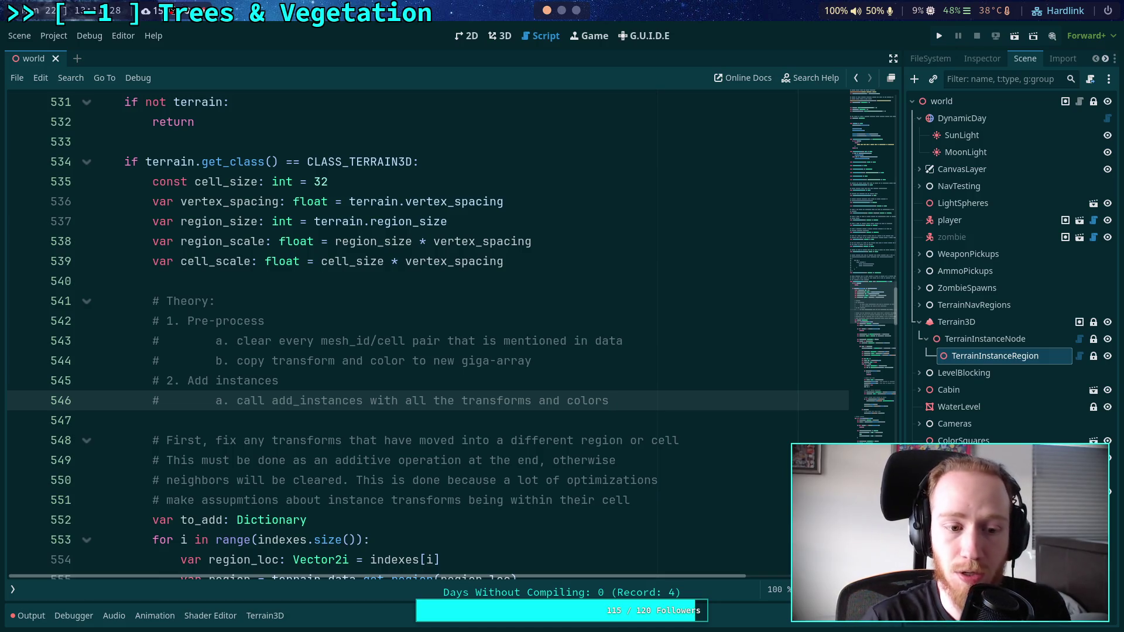
pyautogui.press('Return')
# Cut the old set_instance_data implementation below the plan comments and tidy the blank lines.
pyautogui.scroll(-5, 510, 248)
pyautogui.moveTo(147, 156)
pyautogui.mouseDown()
pyautogui.moveTo(509, 319)
pyautogui.moveTo(499, 399)
pyautogui.moveTo(595, 419)
pyautogui.moveTo(590, 389)
pyautogui.moveTo(492, 461)
pyautogui.moveTo(479, 487)
pyautogui.moveTo(542, 389)
pyautogui.moveTo(469, 473)
pyautogui.mouseUp()
pyautogui.scroll(-13, 399, 259)
pyautogui.scroll(-6, 399, 259)
pyautogui.scroll(-7, 509, 321)
pyautogui.scroll(-3, 595, 419)
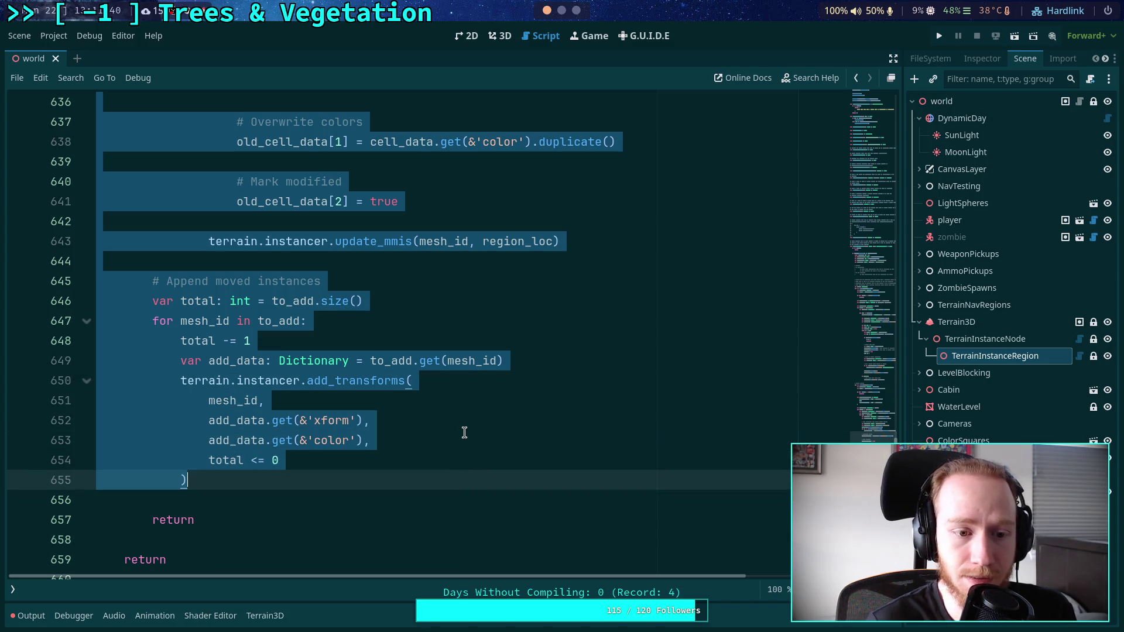
pyautogui.hotkey('ctrl', 'x')
pyautogui.scroll(6, 464, 433)
pyautogui.scroll(-2, 421, 442)
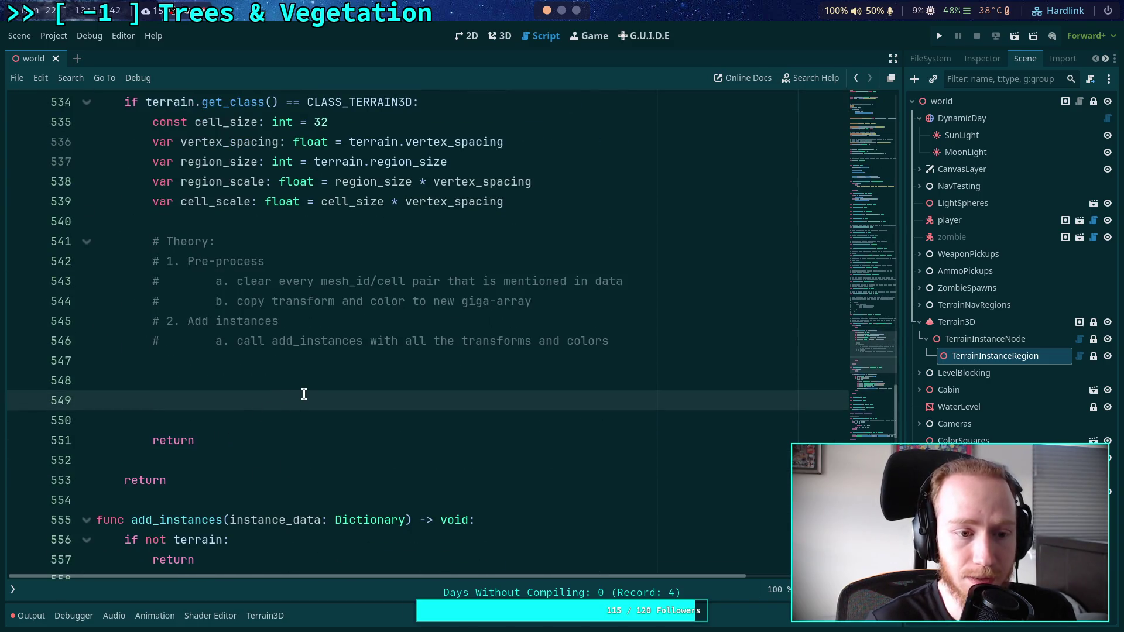
pyautogui.press('BackSpace')
pyautogui.press('BackSpace')
pyautogui.press('Return')
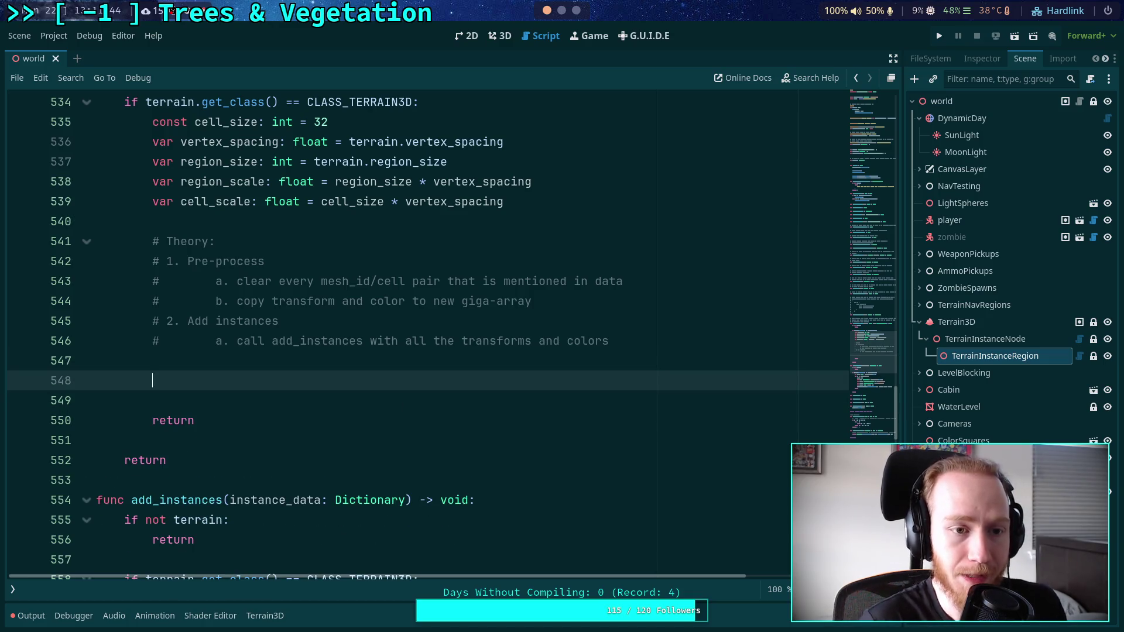
pyautogui.scroll(2, 447, 384)
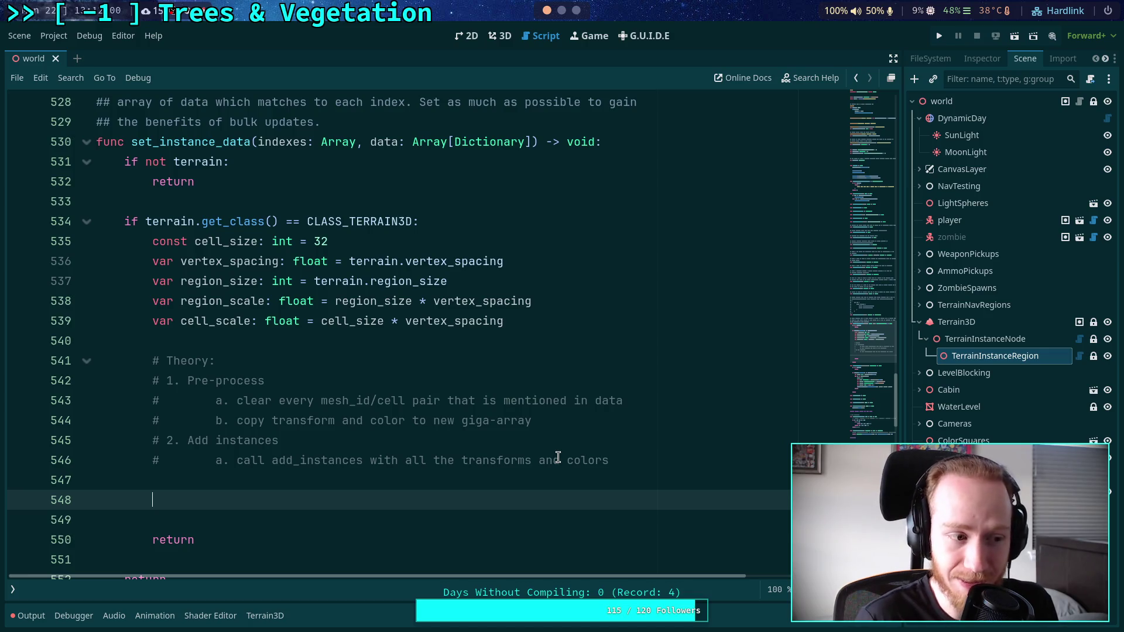
# Write a loop over range(indexes.size()) declaring region_loc = indexes[i] and region_data = data[i].
pyautogui.write('for')
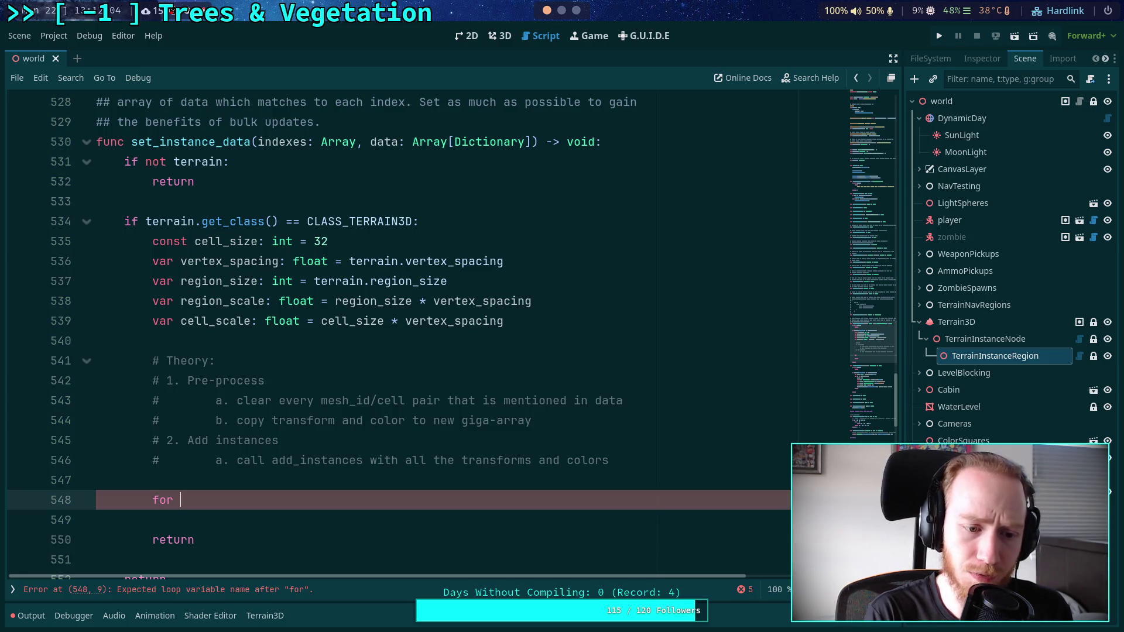
pyautogui.write(' i ')
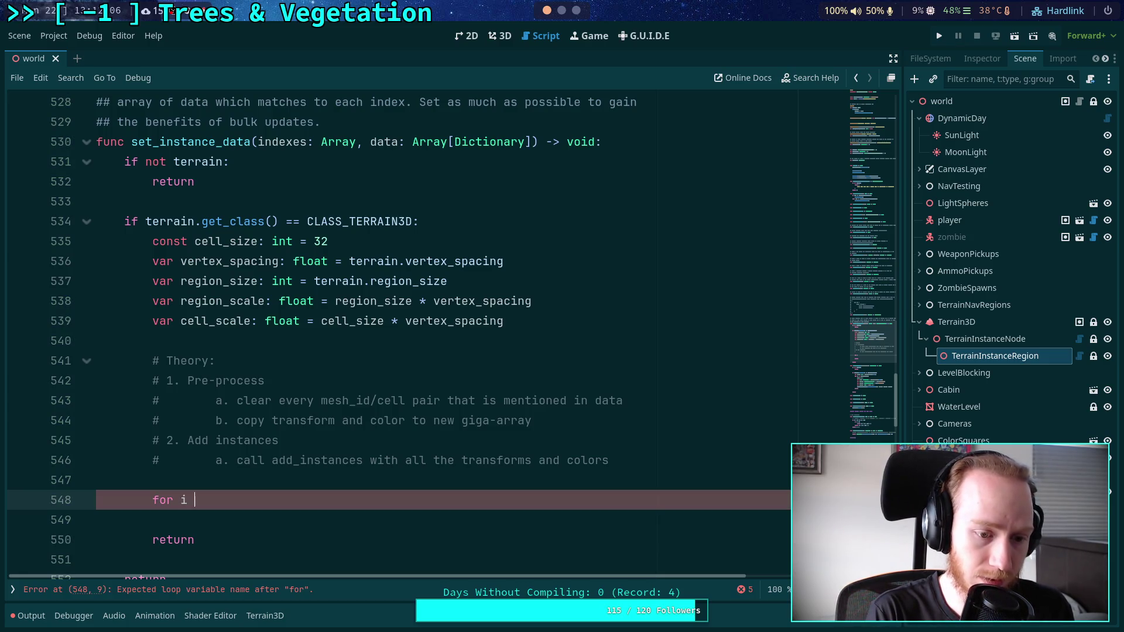
pyautogui.write('in range(indexes.si')
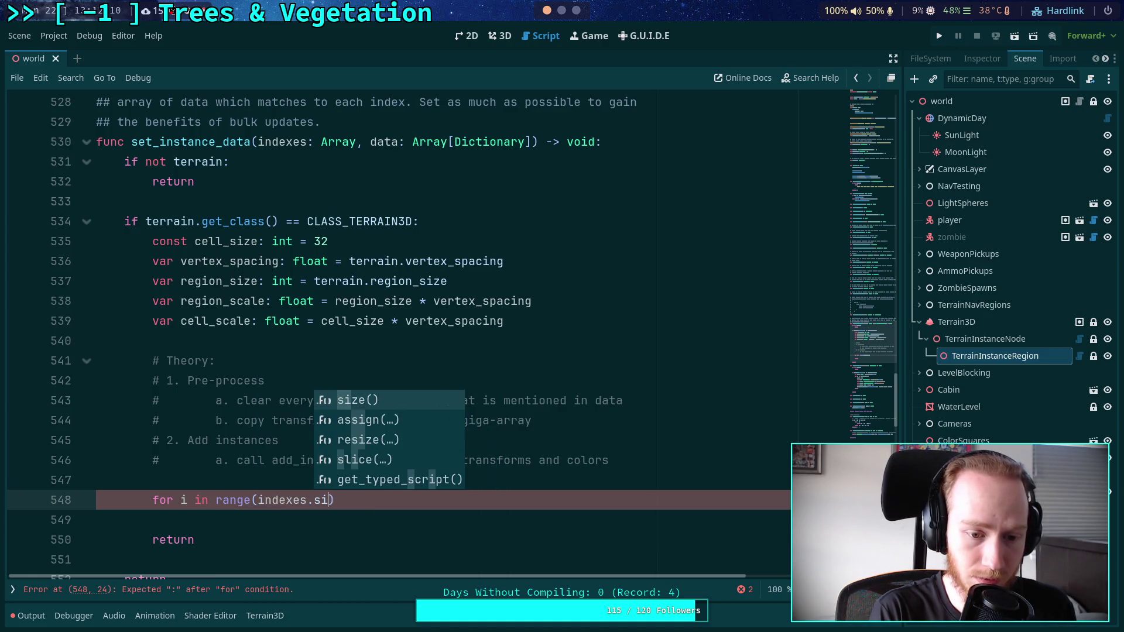
pyautogui.write('ze())')
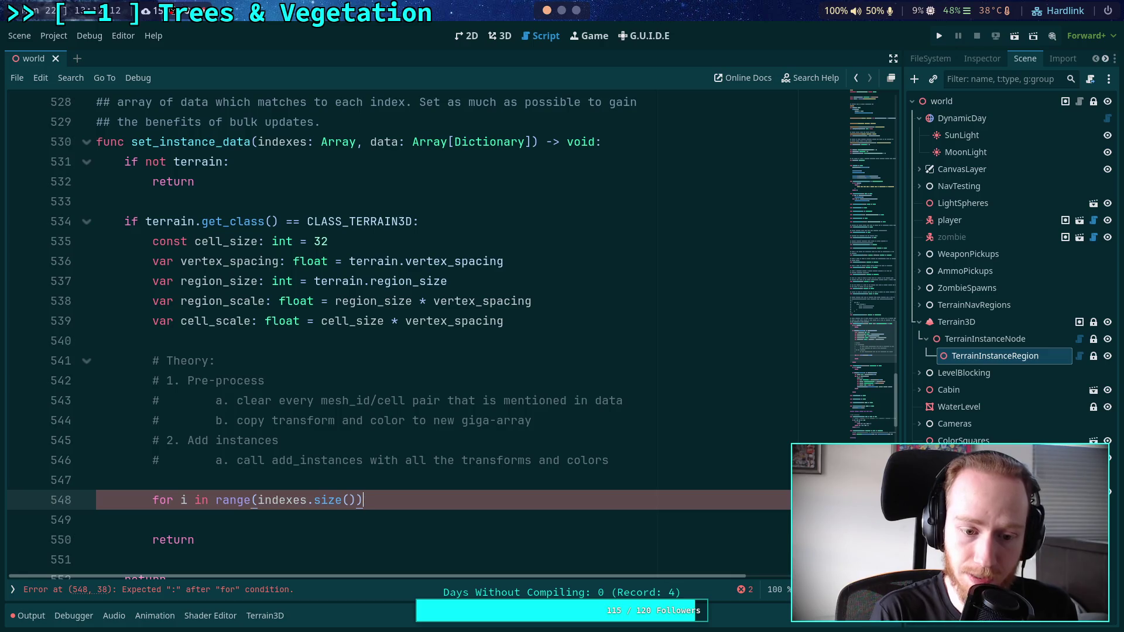
pyautogui.write(':')
pyautogui.press('Return')
pyautogui.write('var re')
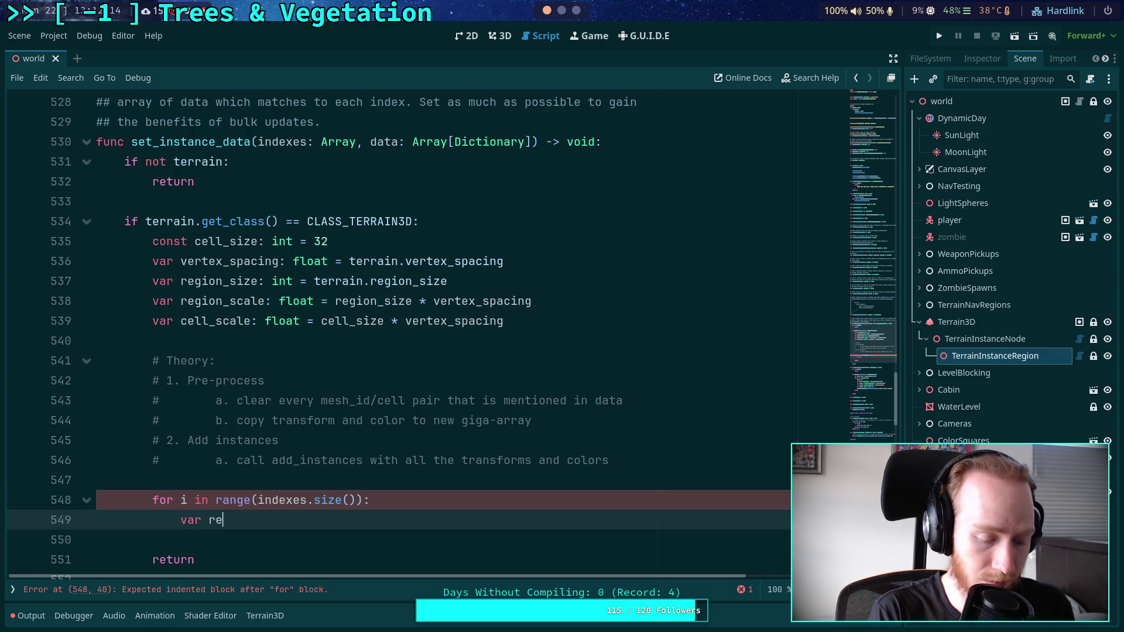
pyautogui.write('gion_loc:')
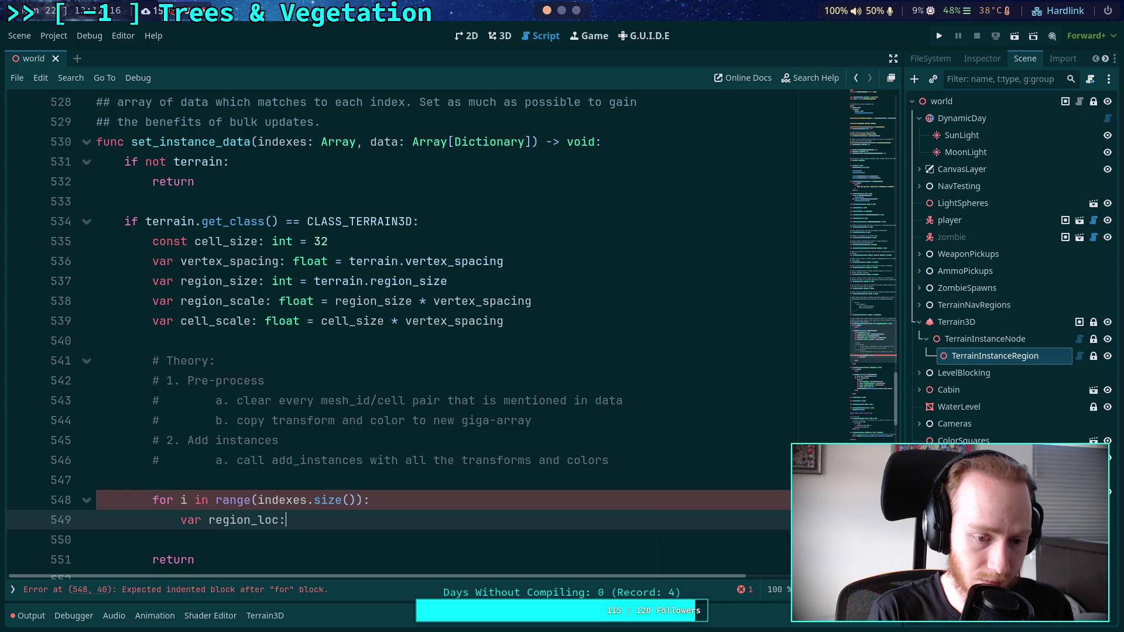
pyautogui.write(' Vector')
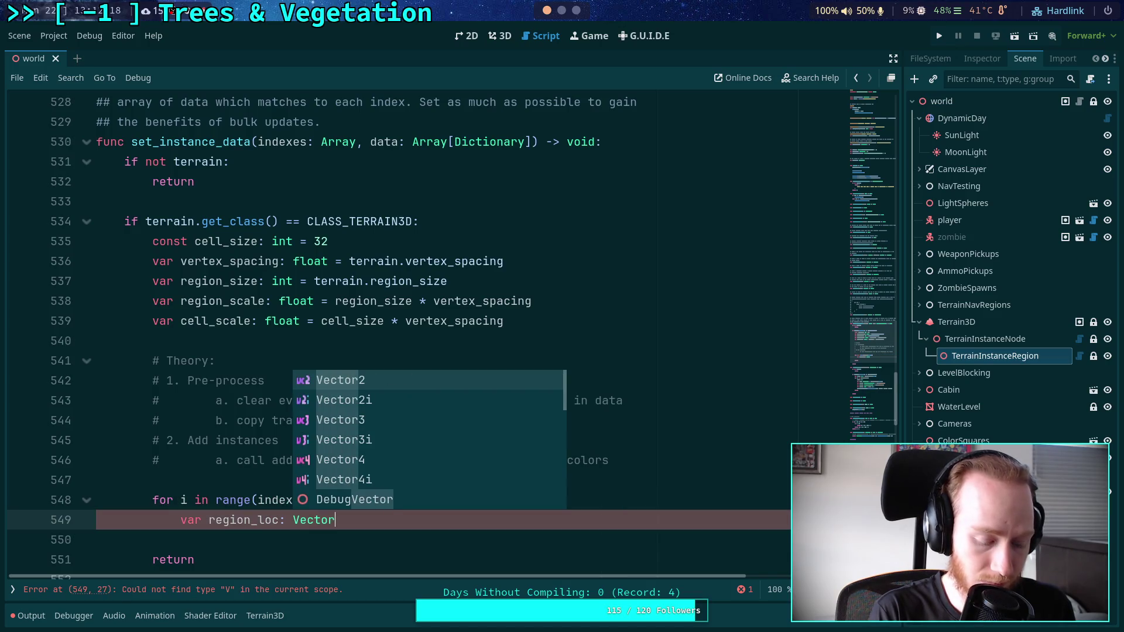
pyautogui.write('2i = index')
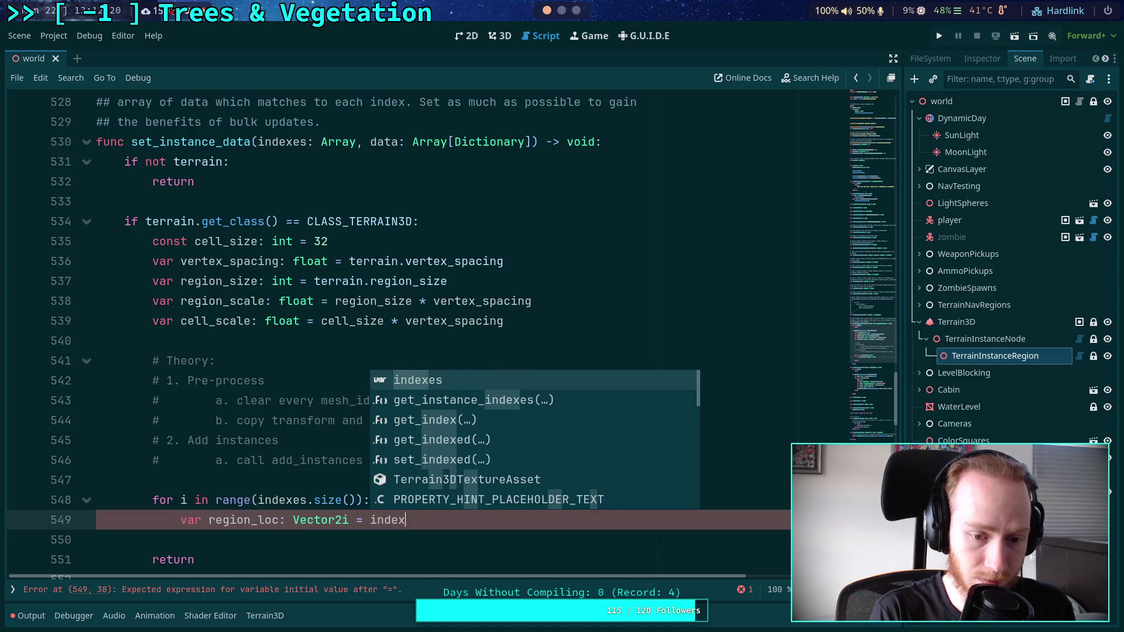
pyautogui.write('es[i]')
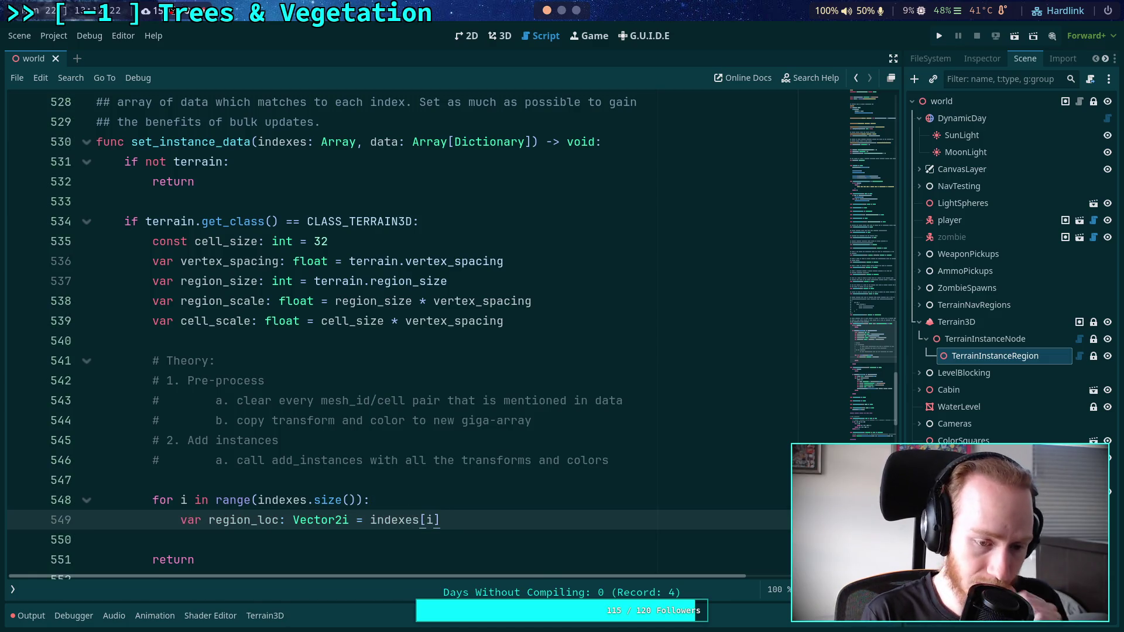
pyautogui.press('Return')
pyautogui.write('var region_data: ')
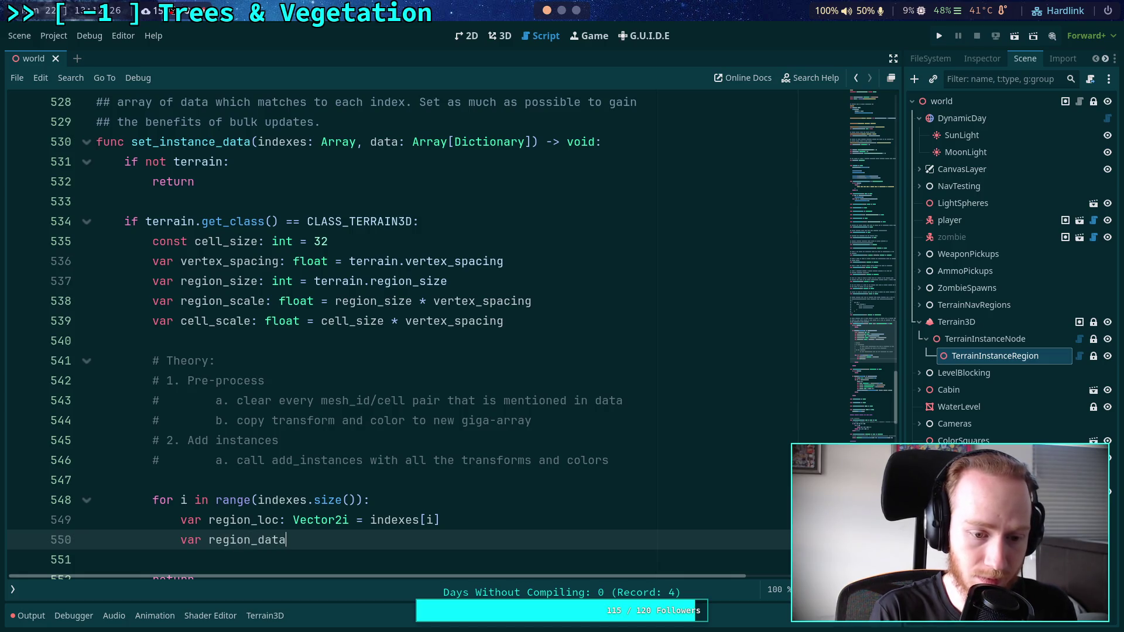
pyautogui.write('Dic')
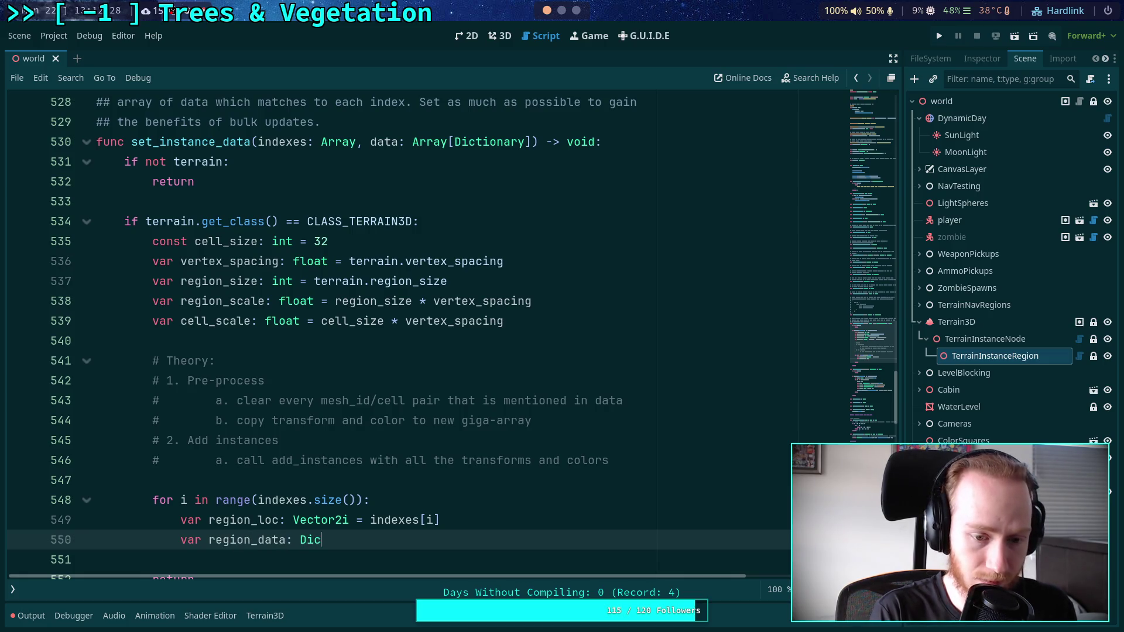
pyautogui.write('tionary = data[i]')
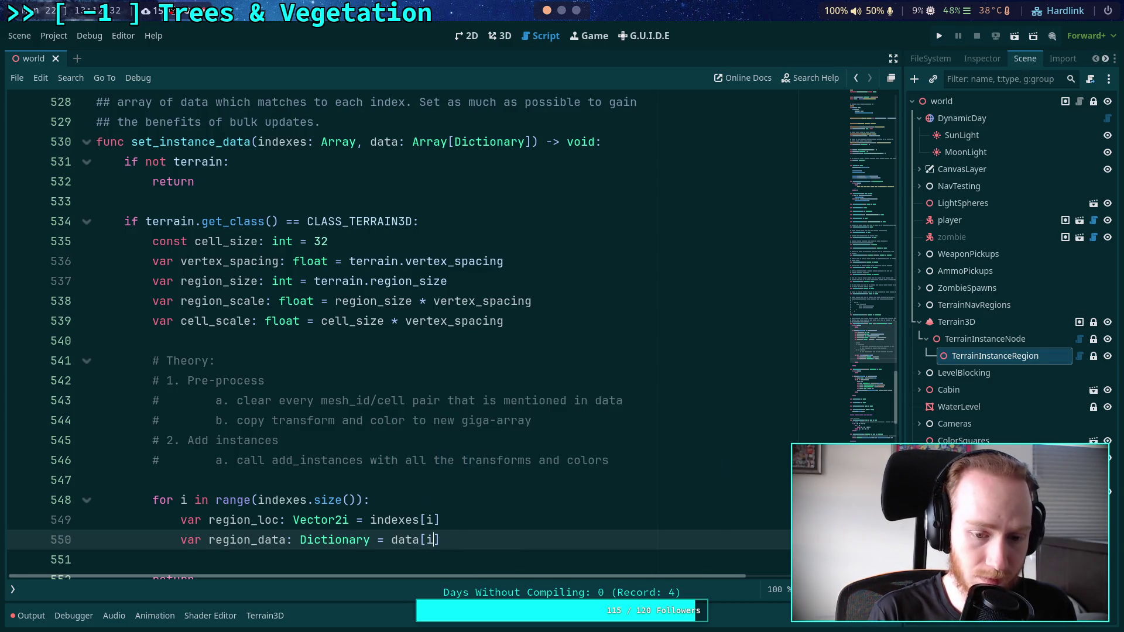
pyautogui.press('Up')
pyautogui.press('Return')
pyautogui.press('Return')
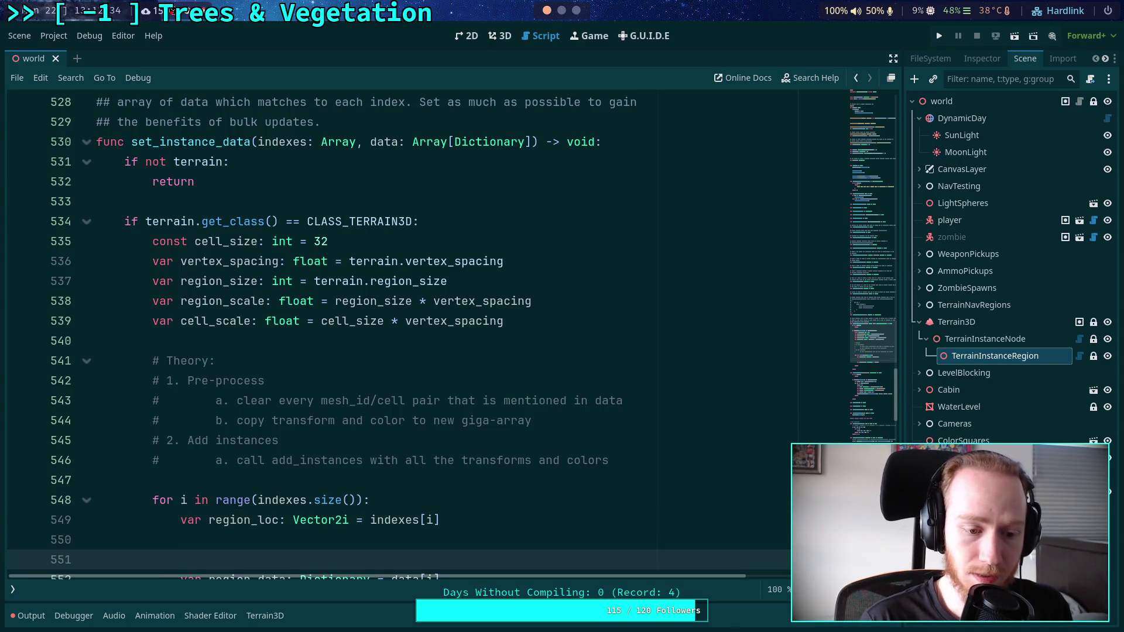
pyautogui.press('Up')
pyautogui.scroll(-2, 472, 401)
pyautogui.click(428, 364)
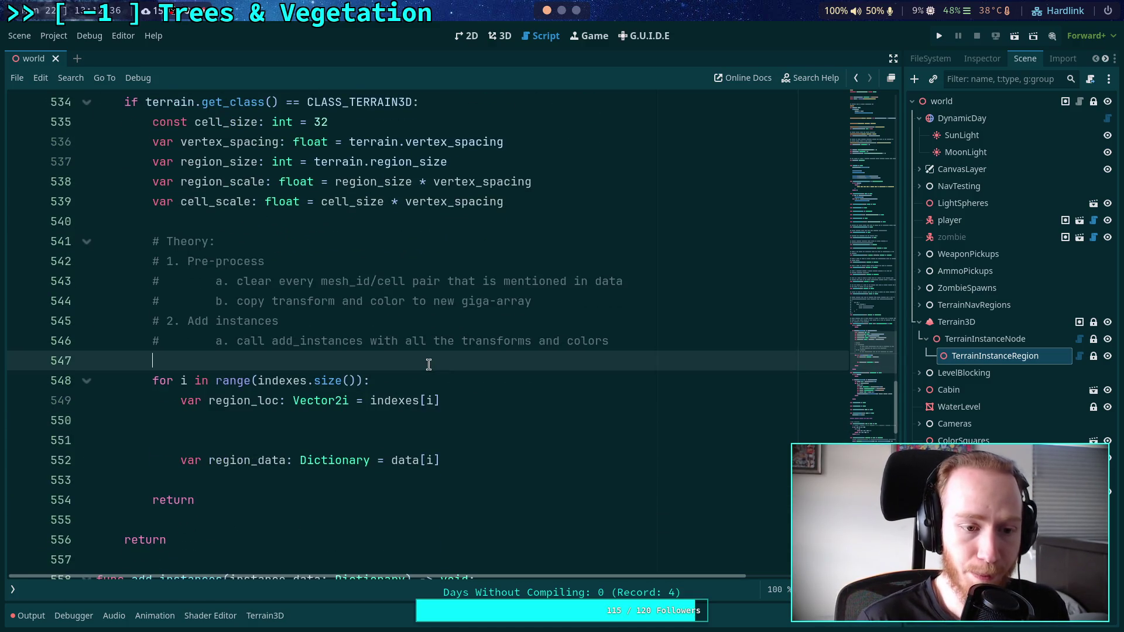
pyautogui.press('Return')
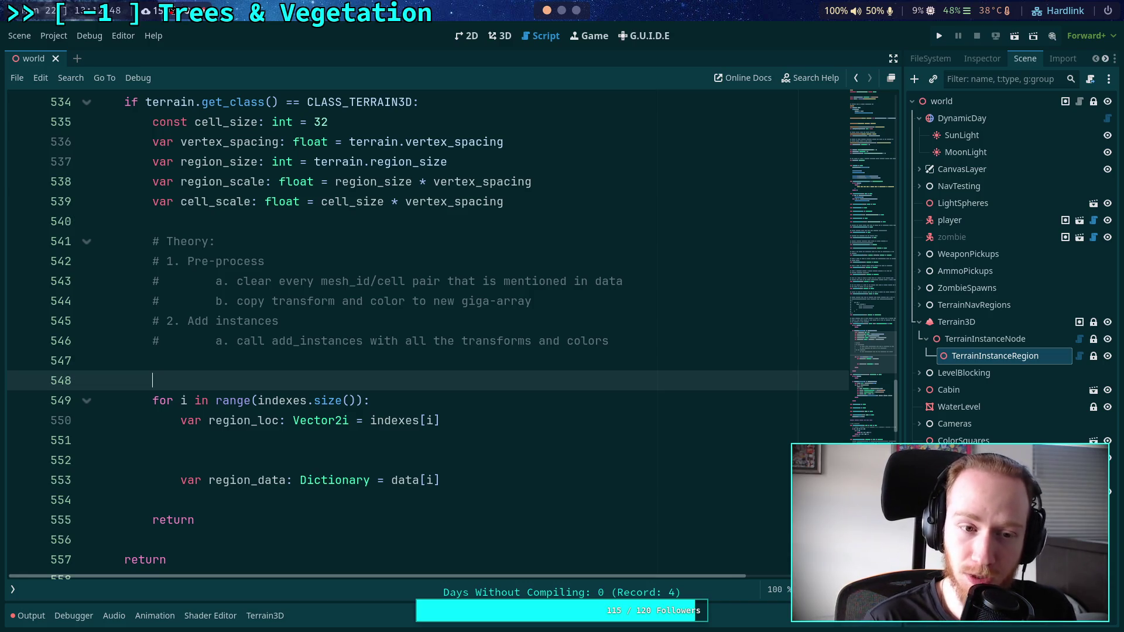
# Declare var xforms: Array[Transform3D] and var colors: PackedColorArray above the for loop.
pyautogui.write('var xforms: T')
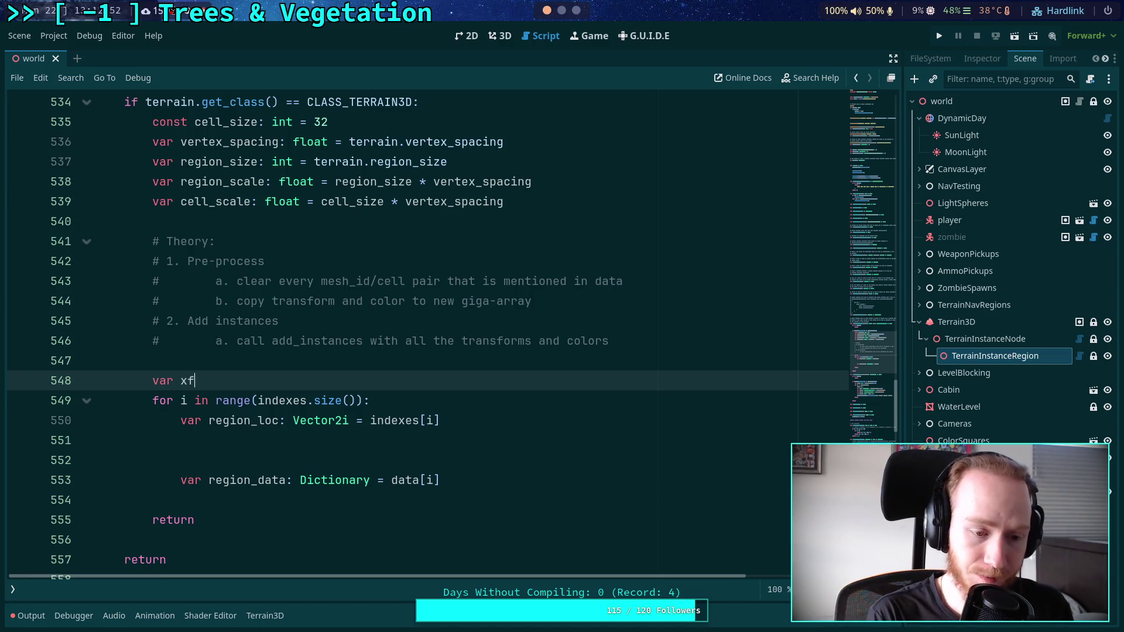
pyautogui.press('BackSpace')
pyautogui.write('Array[Transform3d')
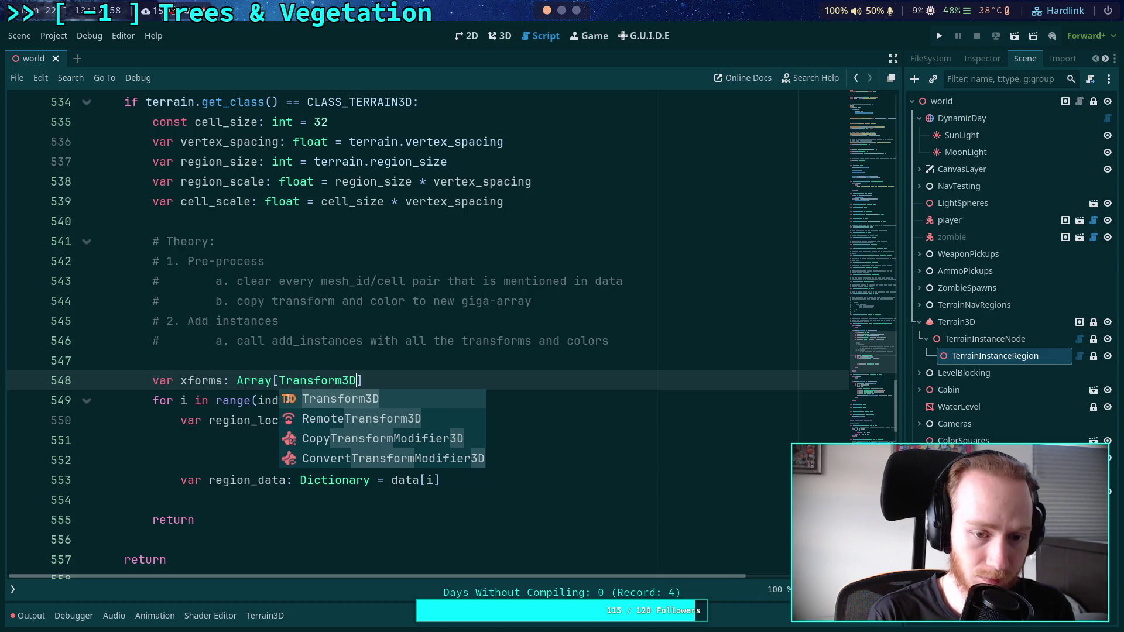
pyautogui.press('Return')
pyautogui.press('Return')
pyautogui.press('Return')
pyautogui.press('Up')
pyautogui.write('var co')
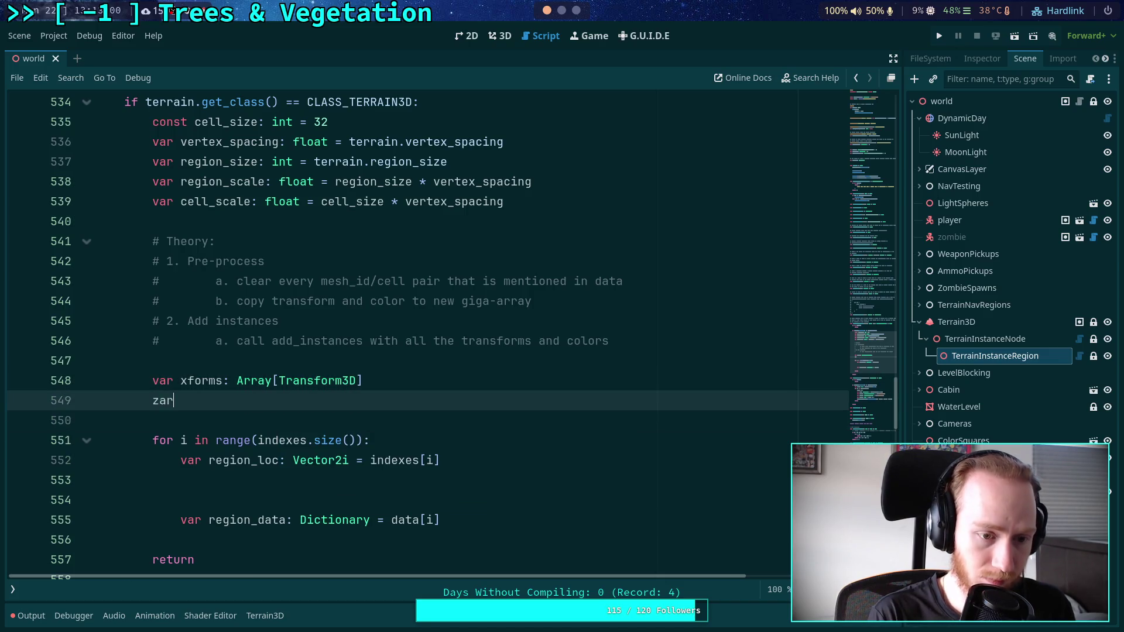
pyautogui.write('lor')
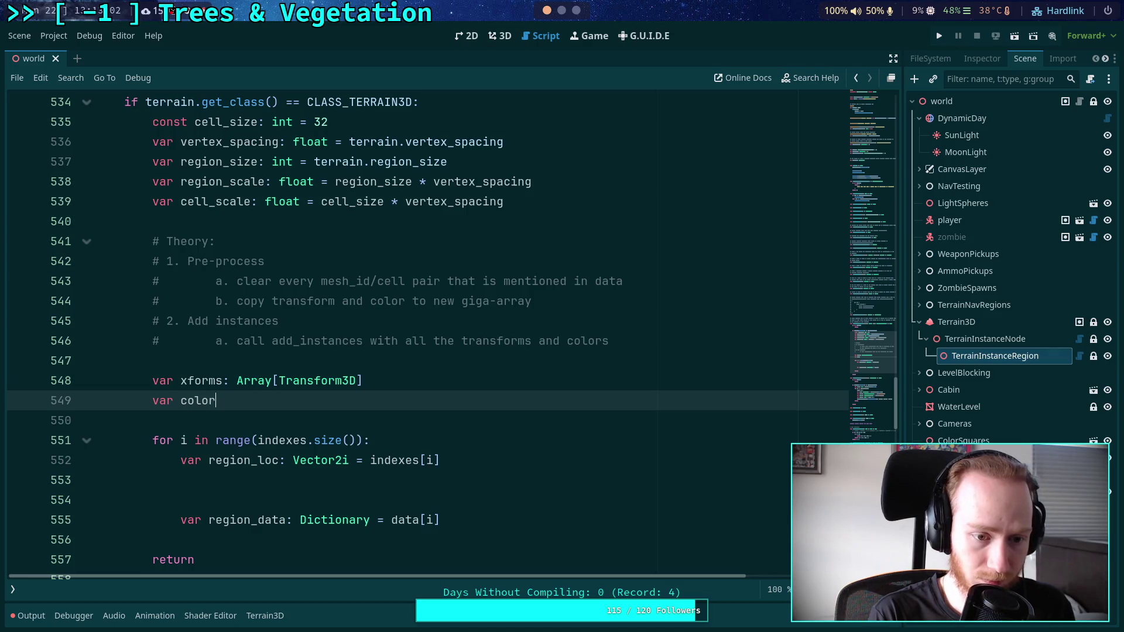
pyautogui.write('s: Pac')
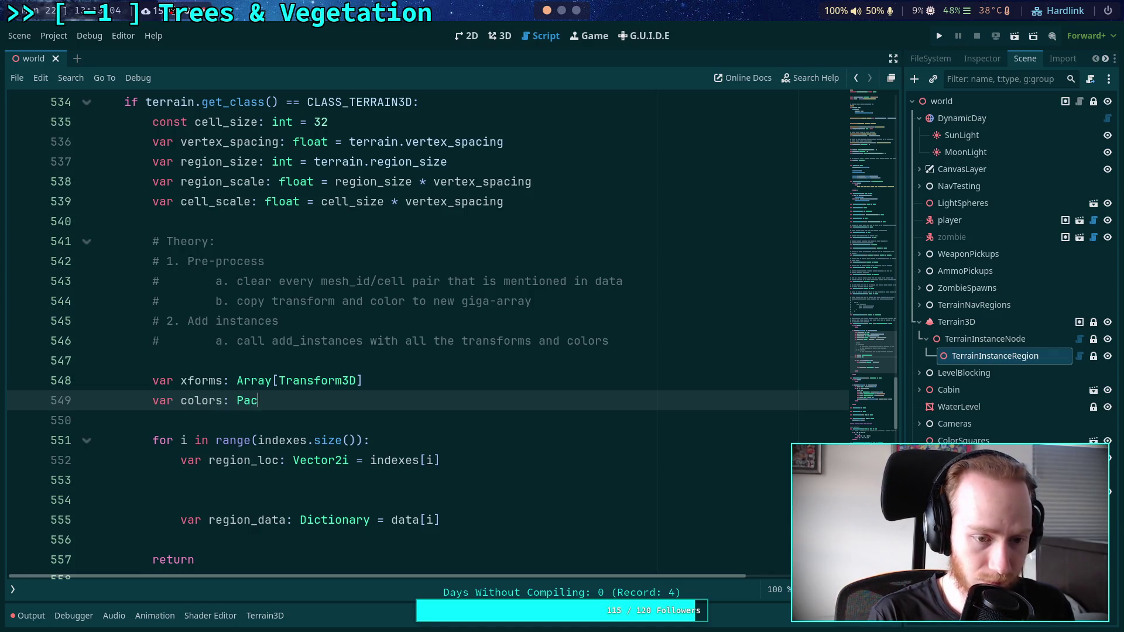
pyautogui.write('kedColorArray')
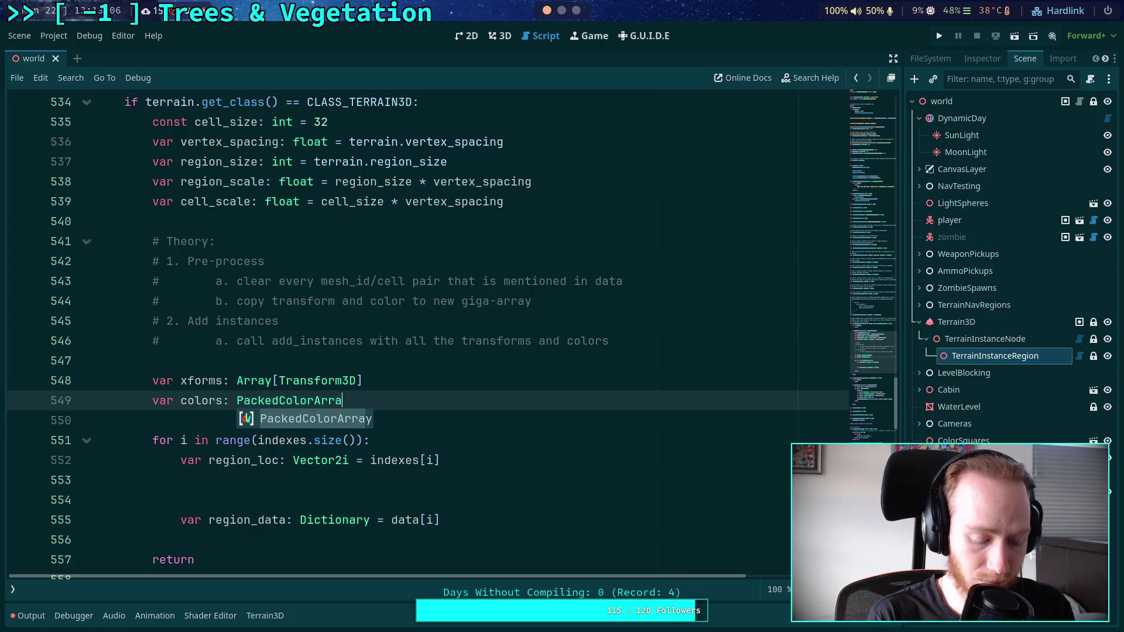
pyautogui.scroll(-1, 536, 350)
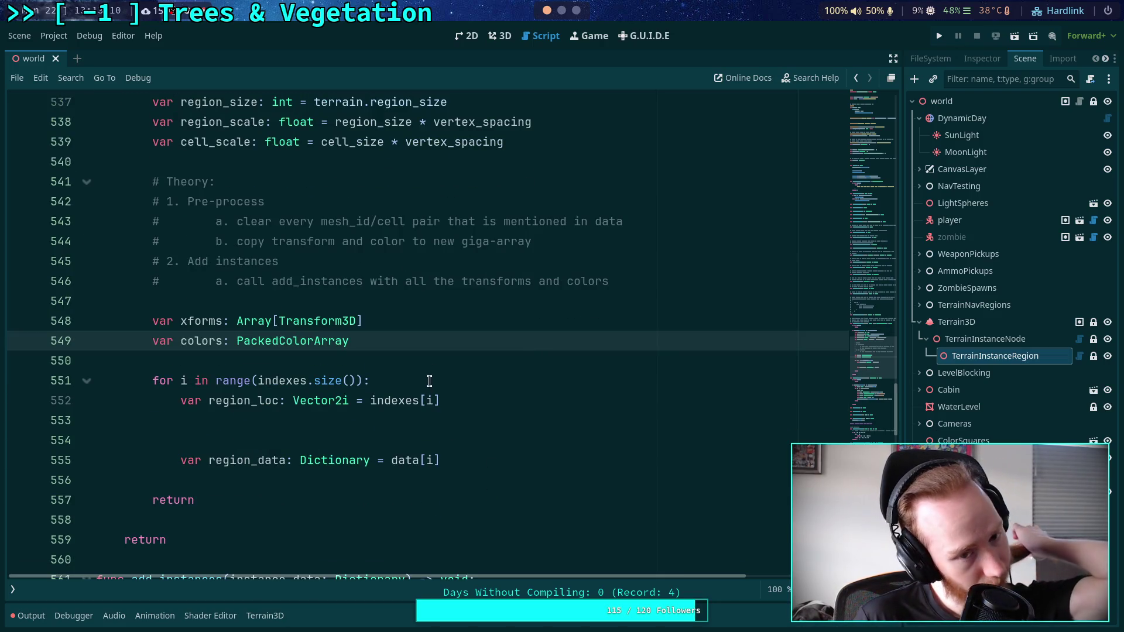
pyautogui.click(444, 329)
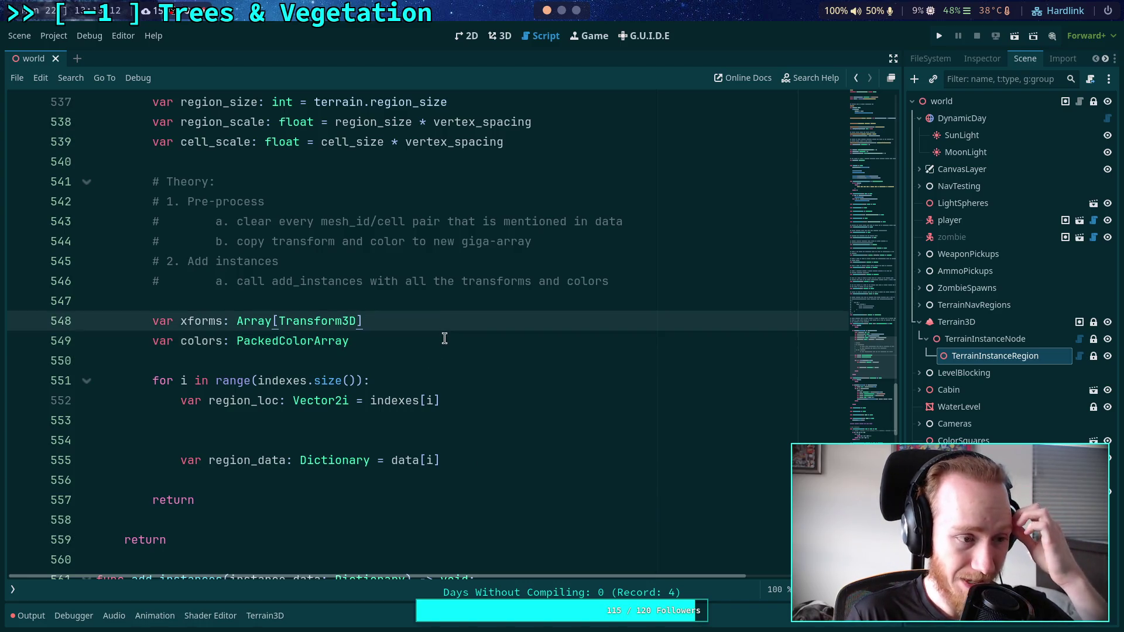
pyautogui.scroll(2, 441, 346)
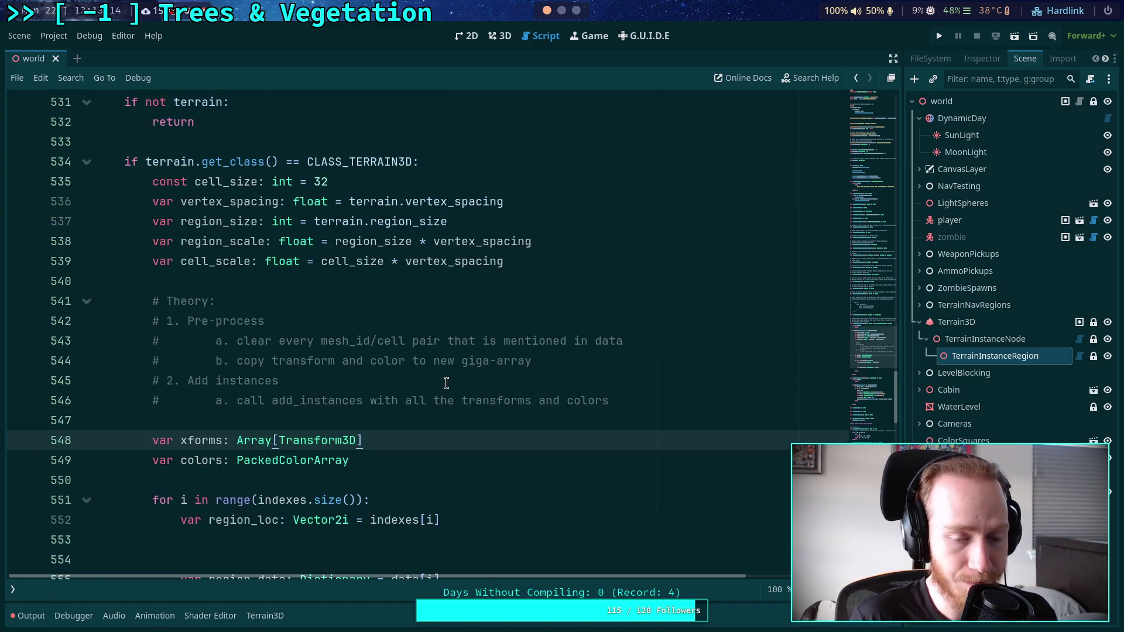
pyautogui.scroll(2, 445, 379)
pyautogui.scroll(-1, 444, 379)
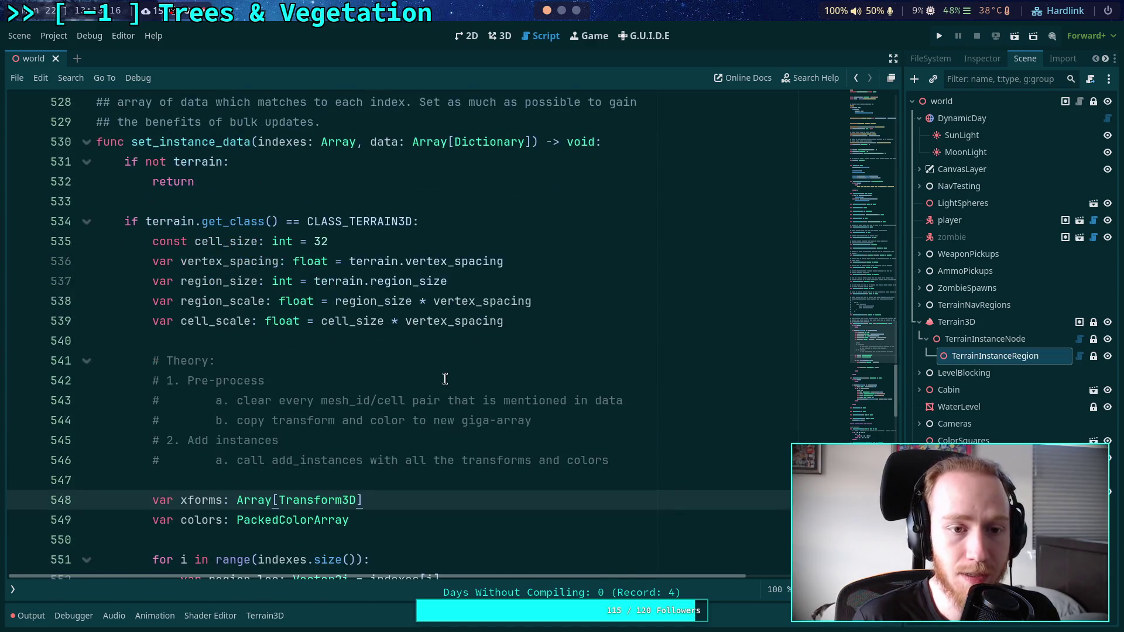
pyautogui.scroll(-1, 445, 378)
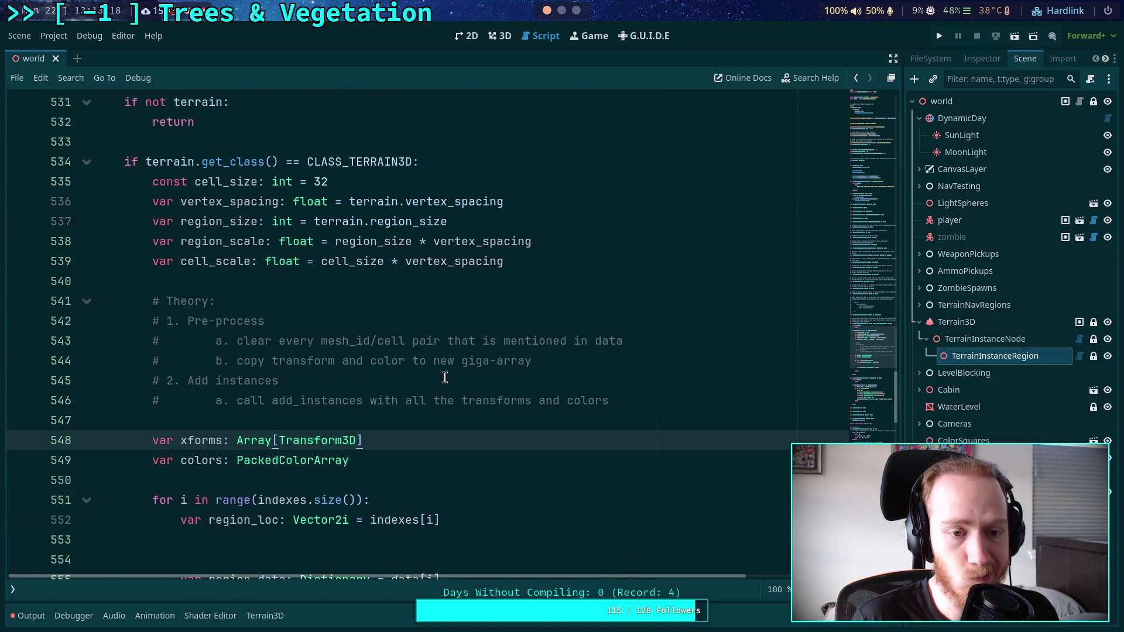
pyautogui.scroll(1, 445, 378)
pyautogui.scroll(-2, 445, 377)
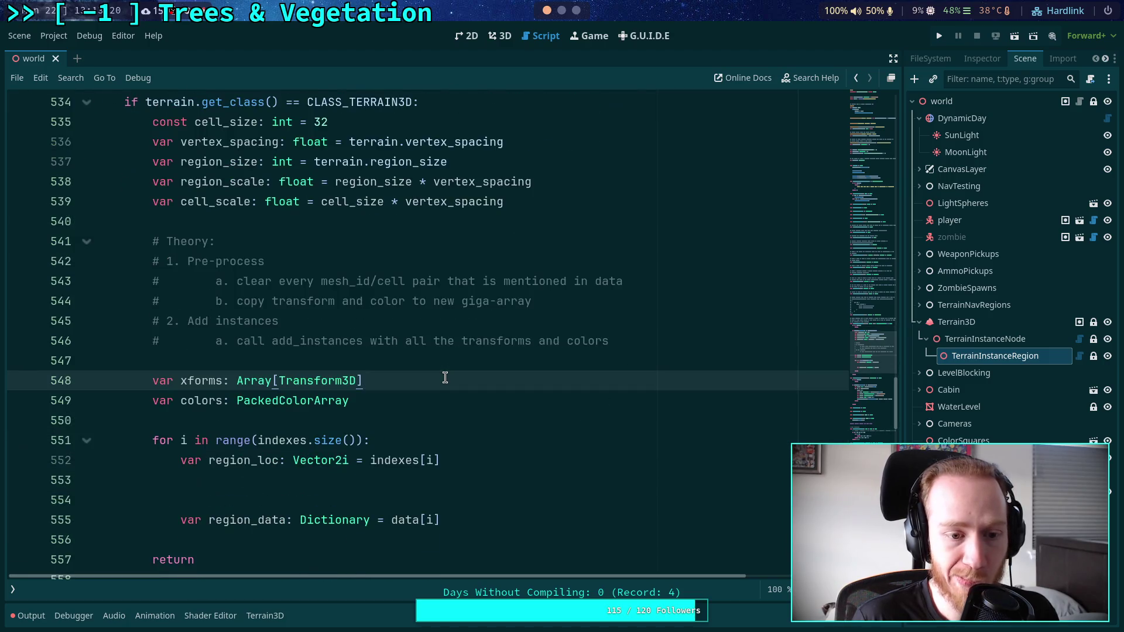
pyautogui.scroll(-1, 444, 377)
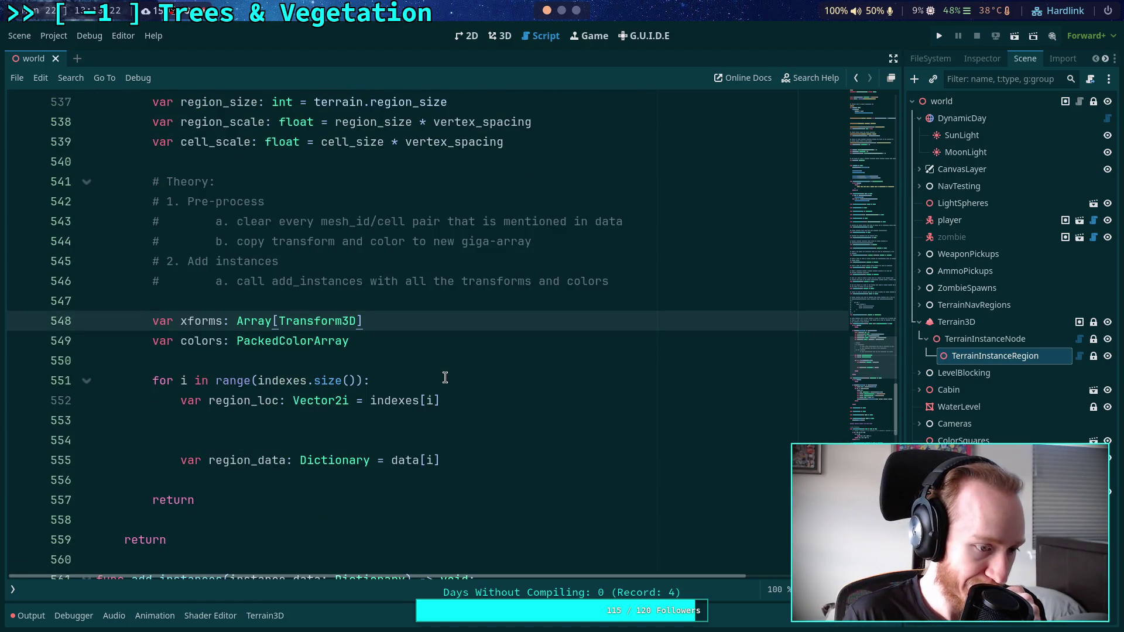
pyautogui.click(471, 425)
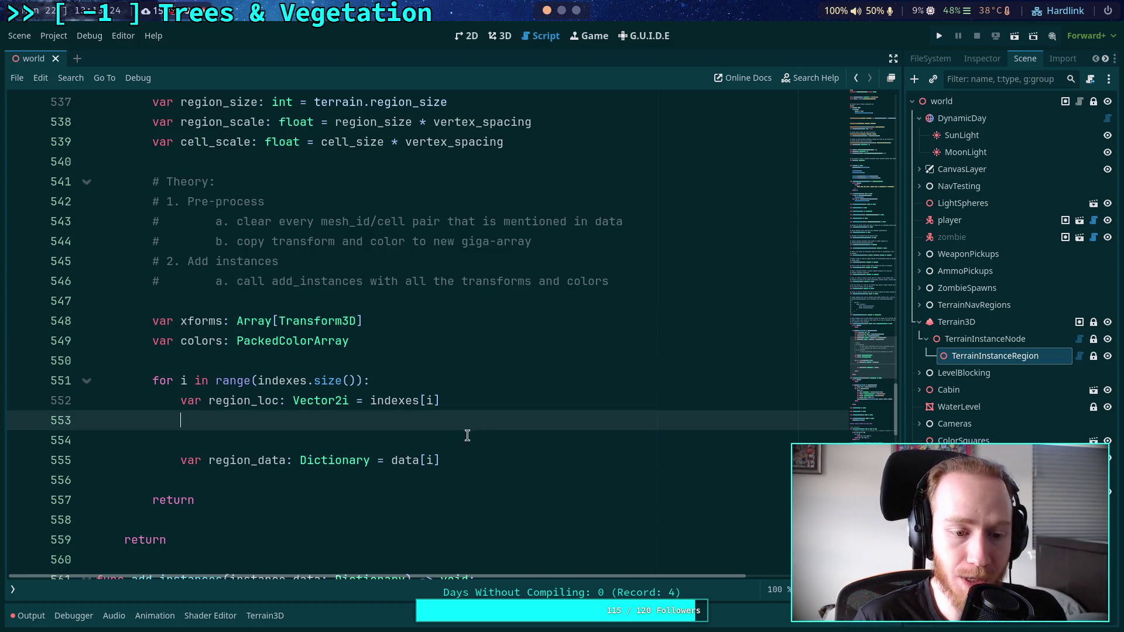
pyautogui.click(409, 321)
pyautogui.press('Return')
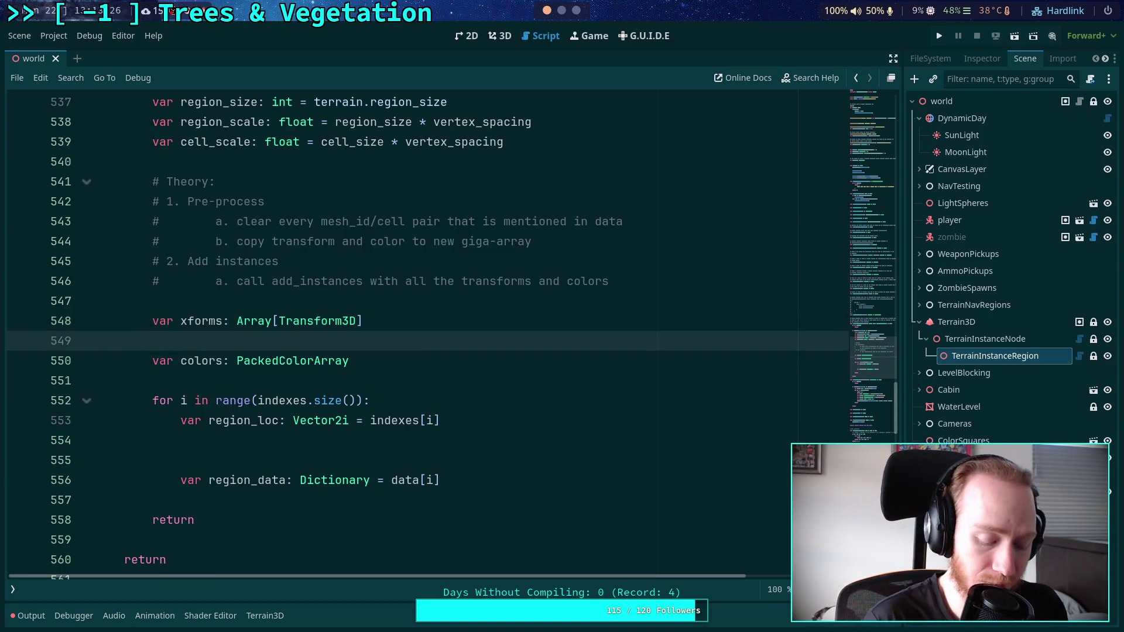
pyautogui.write('xforms.res')
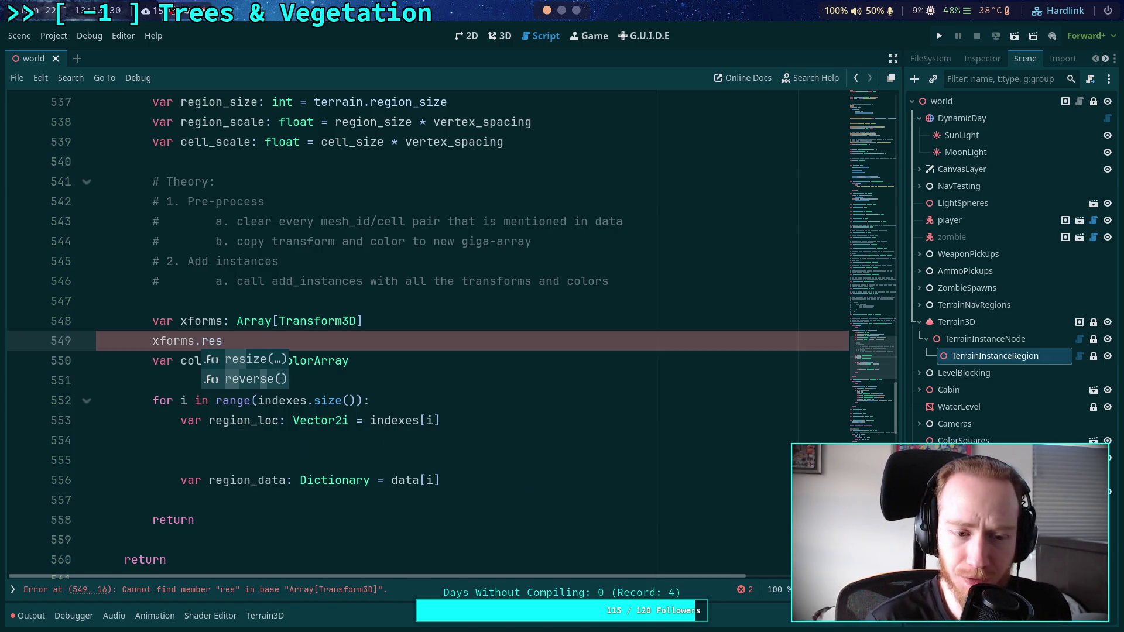
pyautogui.press('BackSpace')
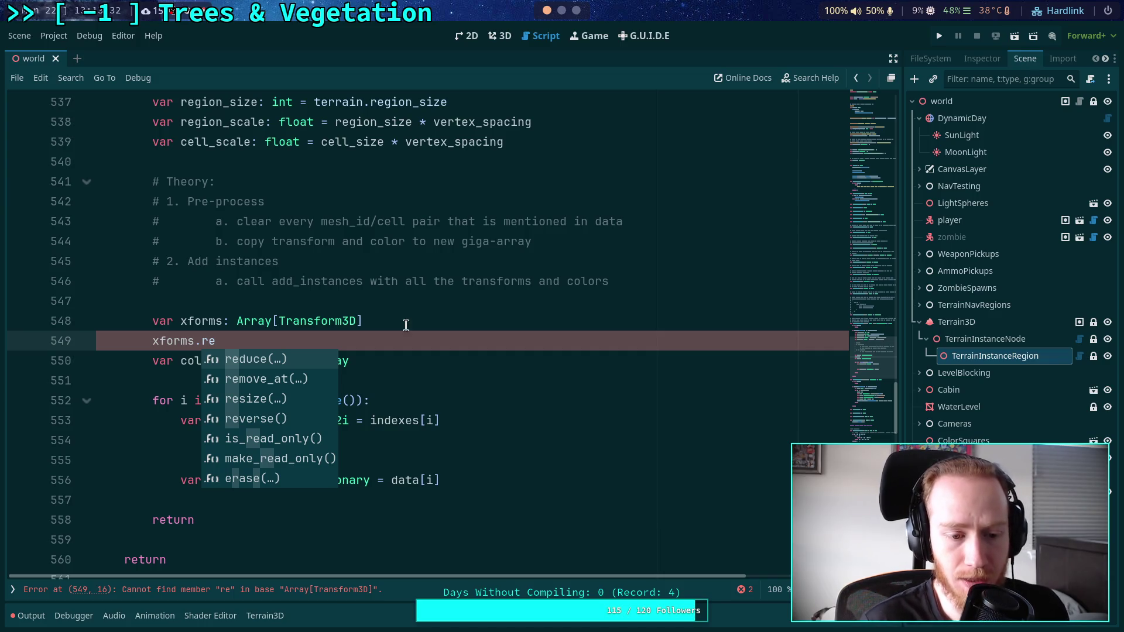
pyautogui.press('Escape')
pyautogui.press('BackSpace')
pyautogui.press('BackSpace')
pyautogui.press('BackSpace')
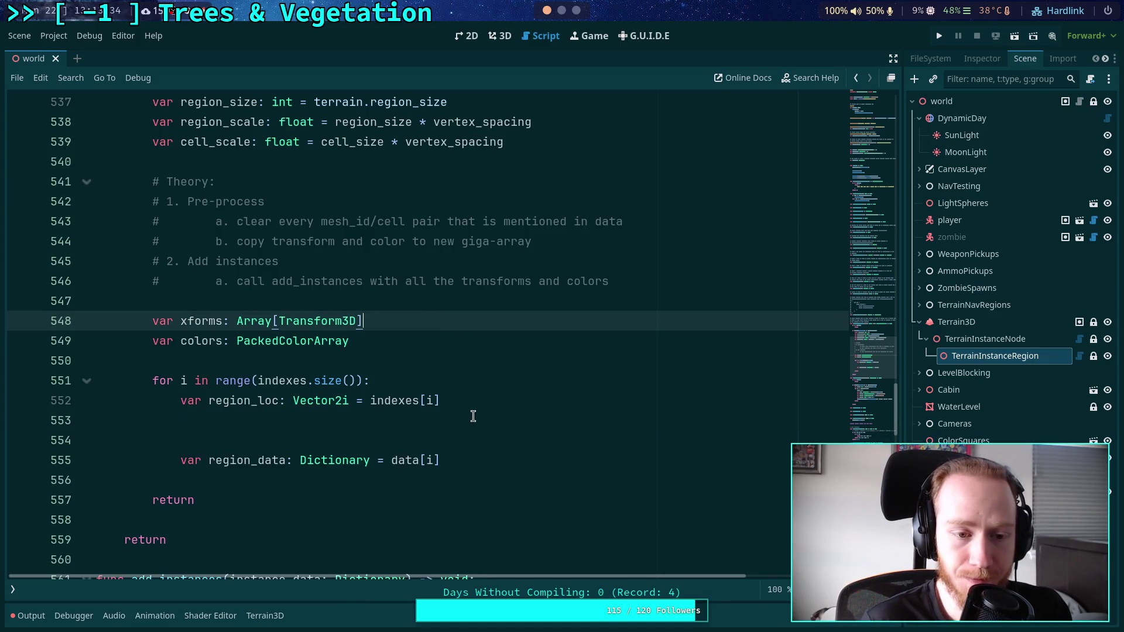
pyautogui.click(473, 416)
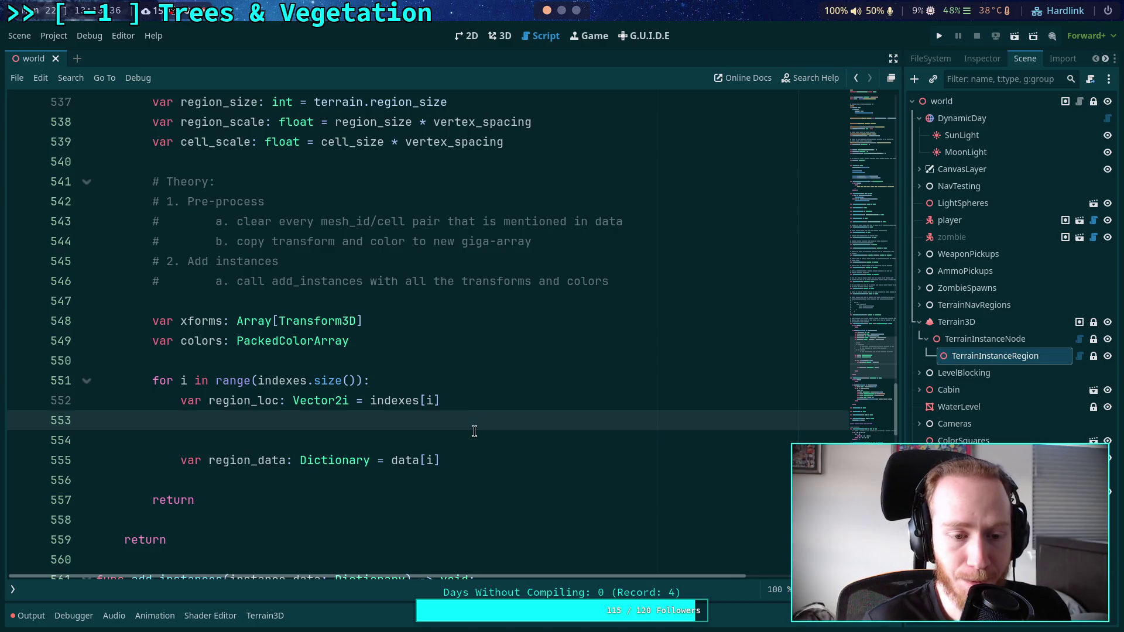
pyautogui.moveTo(374, 321); pyautogui.dragTo(151, 322)
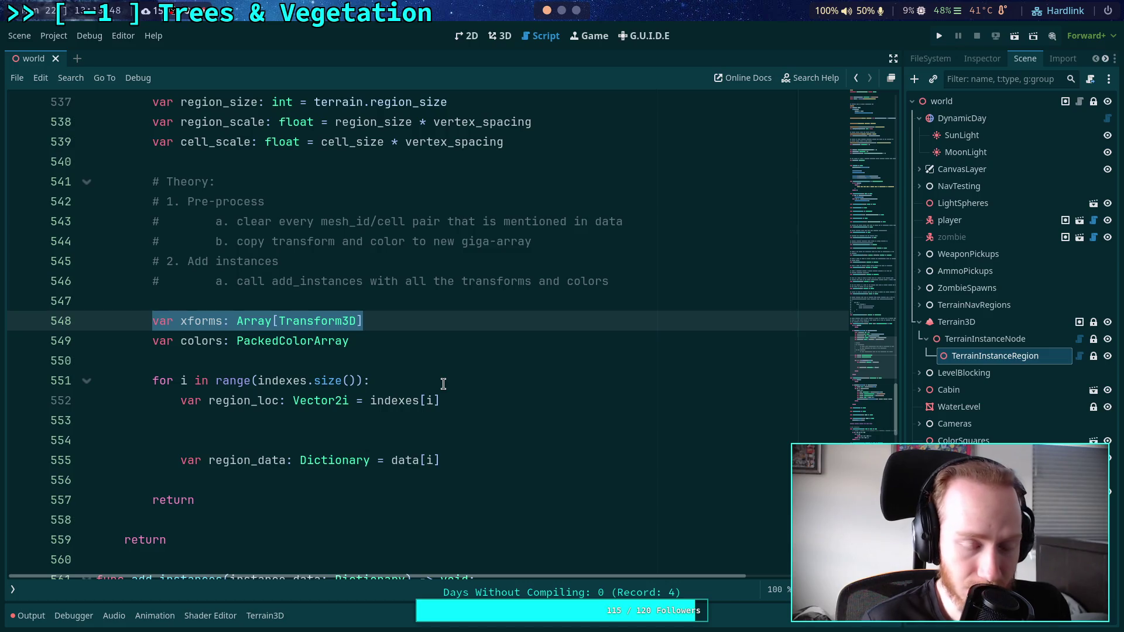
pyautogui.click(504, 438)
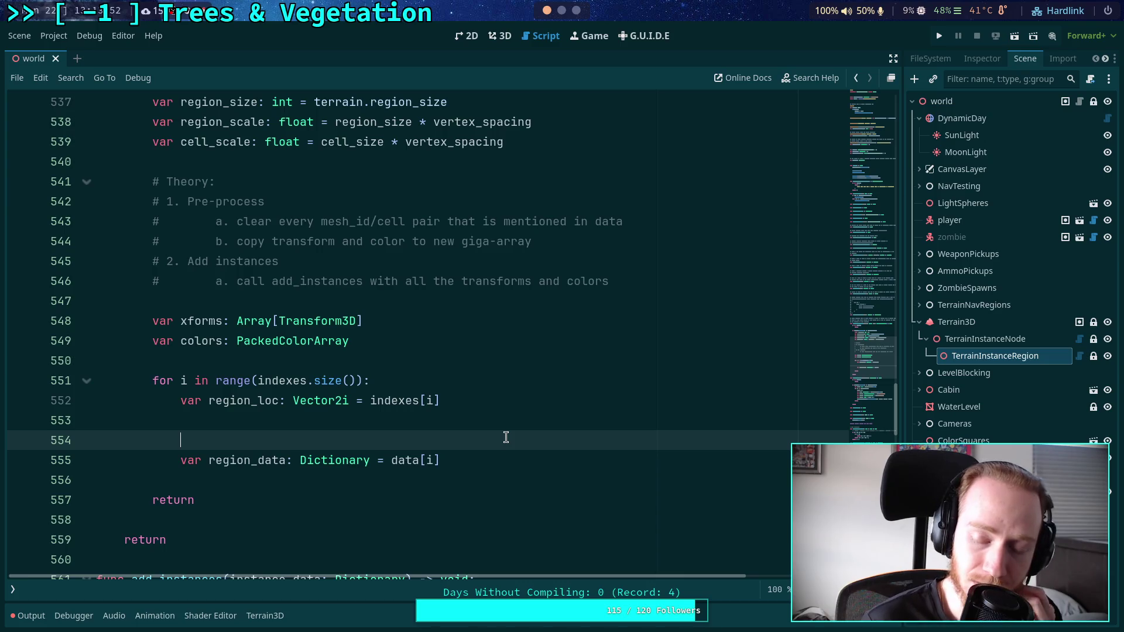
pyautogui.moveTo(186, 320); pyautogui.dragTo(381, 317)
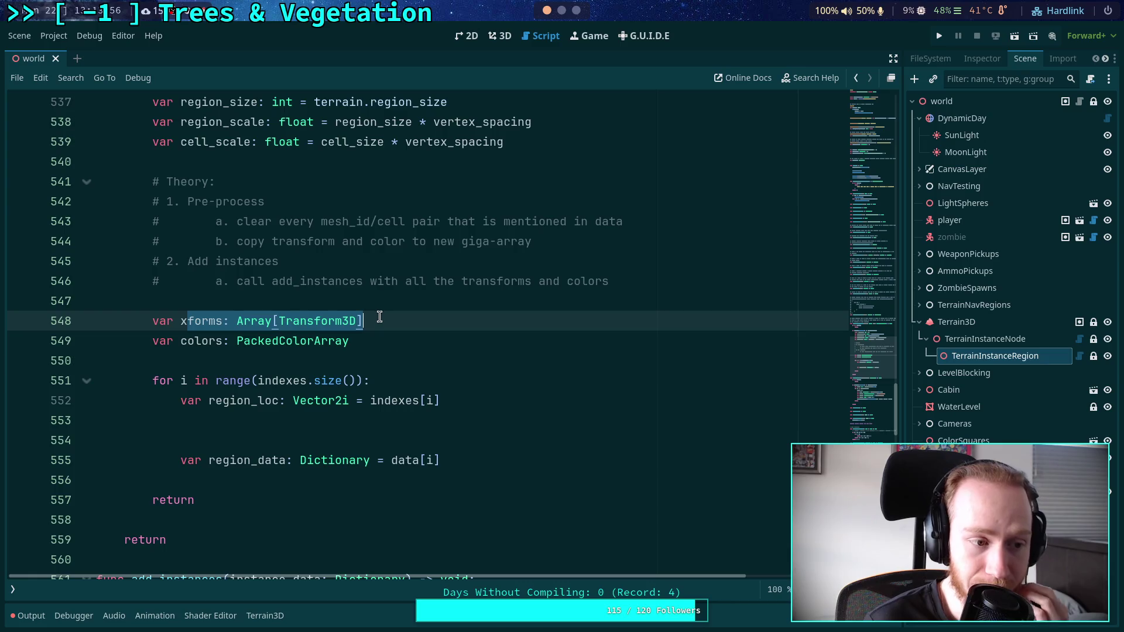
pyautogui.click(389, 439)
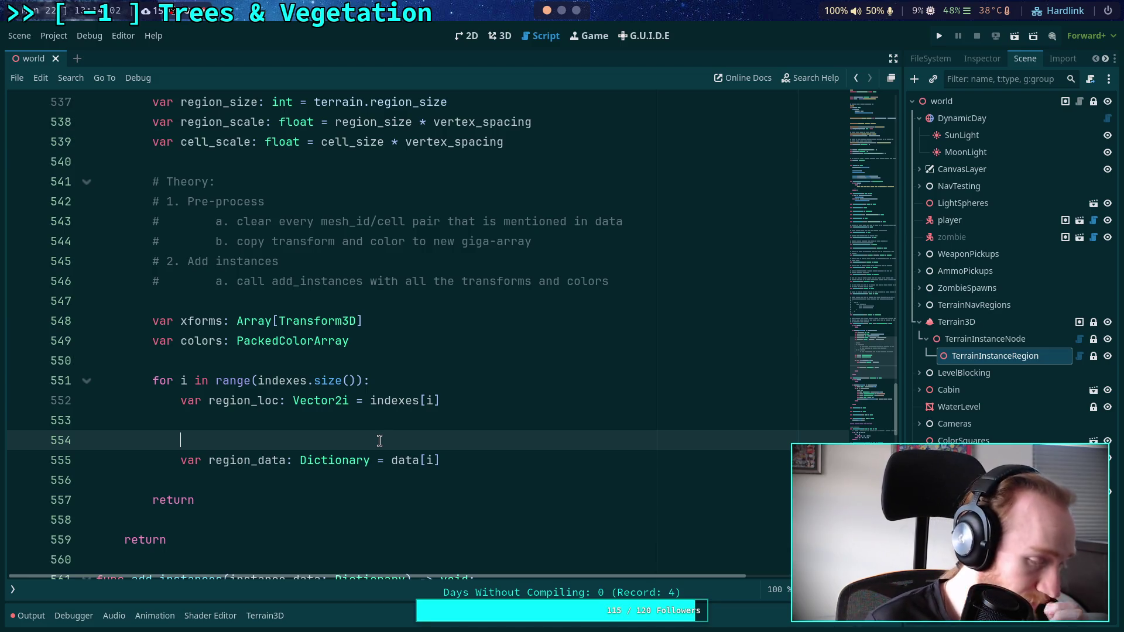
# Add 'var region = terrain.data.get_region' inside the loop after the region_loc declaration.
pyautogui.press('Up')
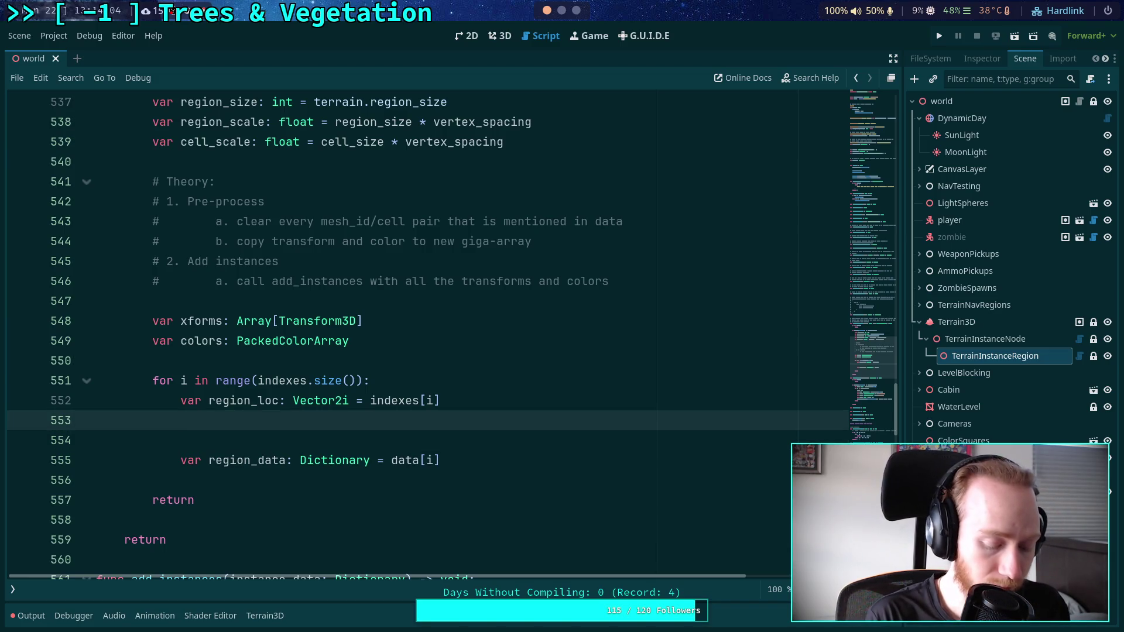
pyautogui.write('var region:')
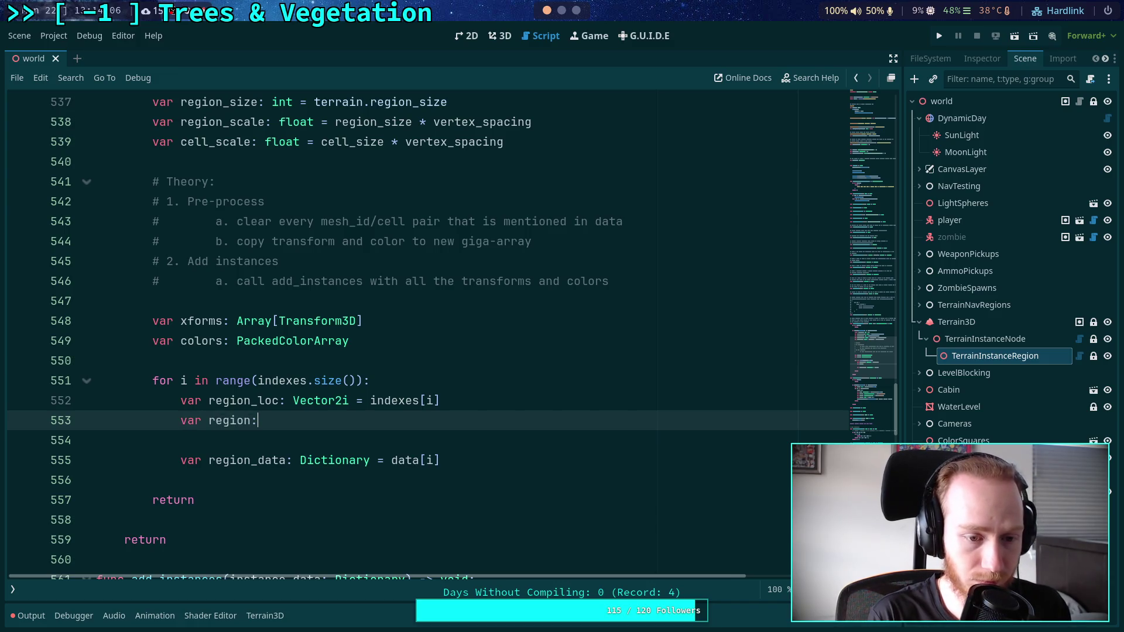
pyautogui.press('BackSpace')
pyautogui.write(' = t')
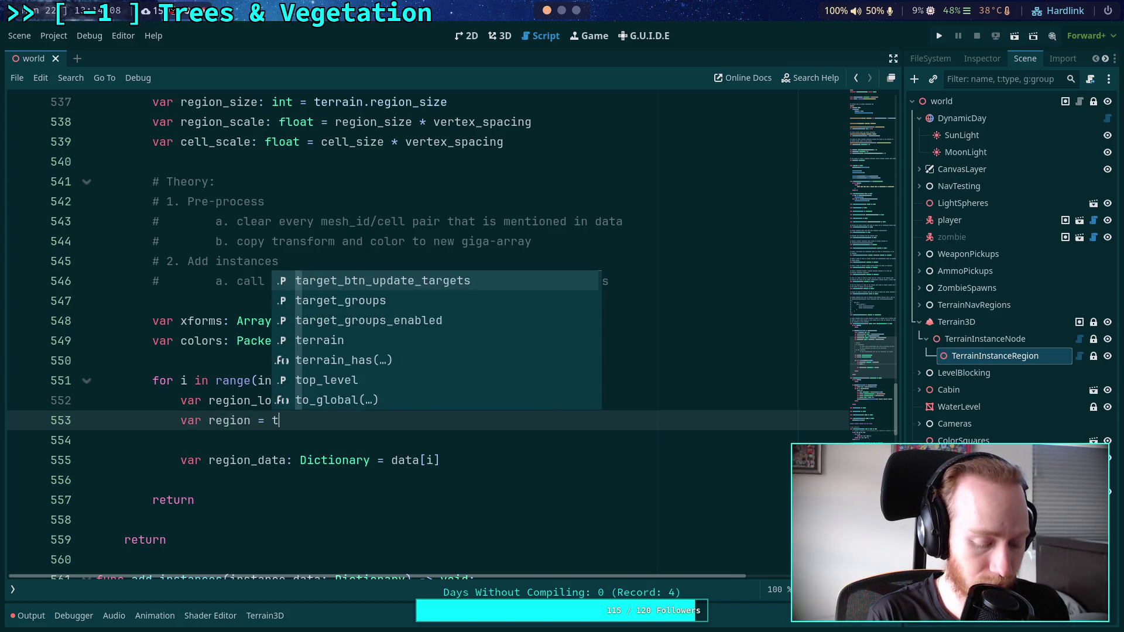
pyautogui.write('errain.data.get_region')
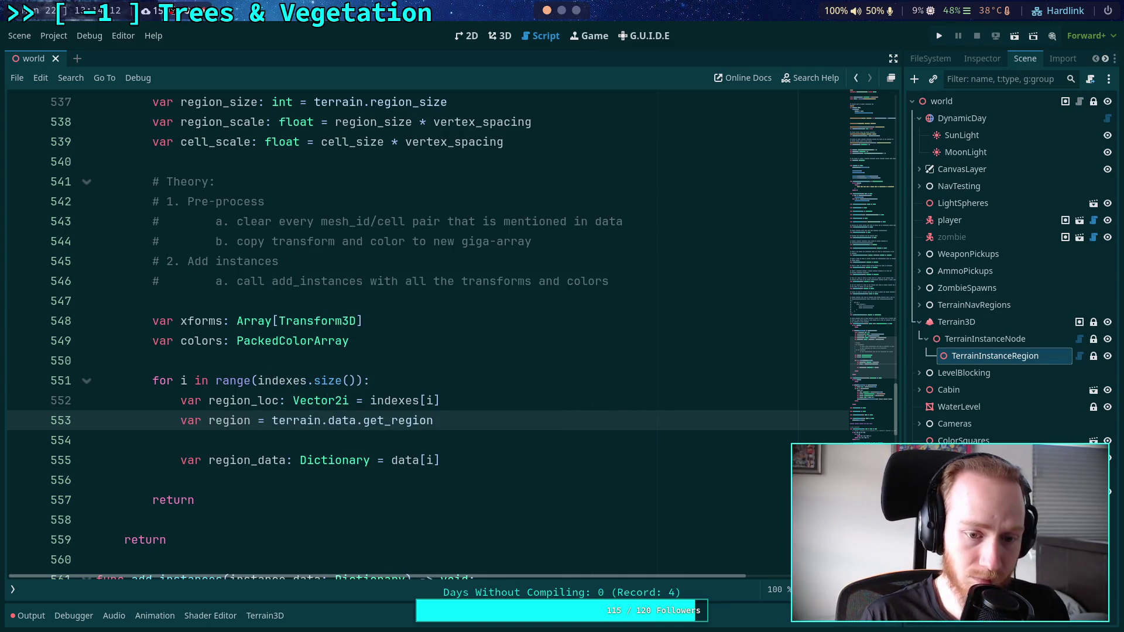
pyautogui.scroll(-4, 251, 416)
pyautogui.scroll(-3, 284, 402)
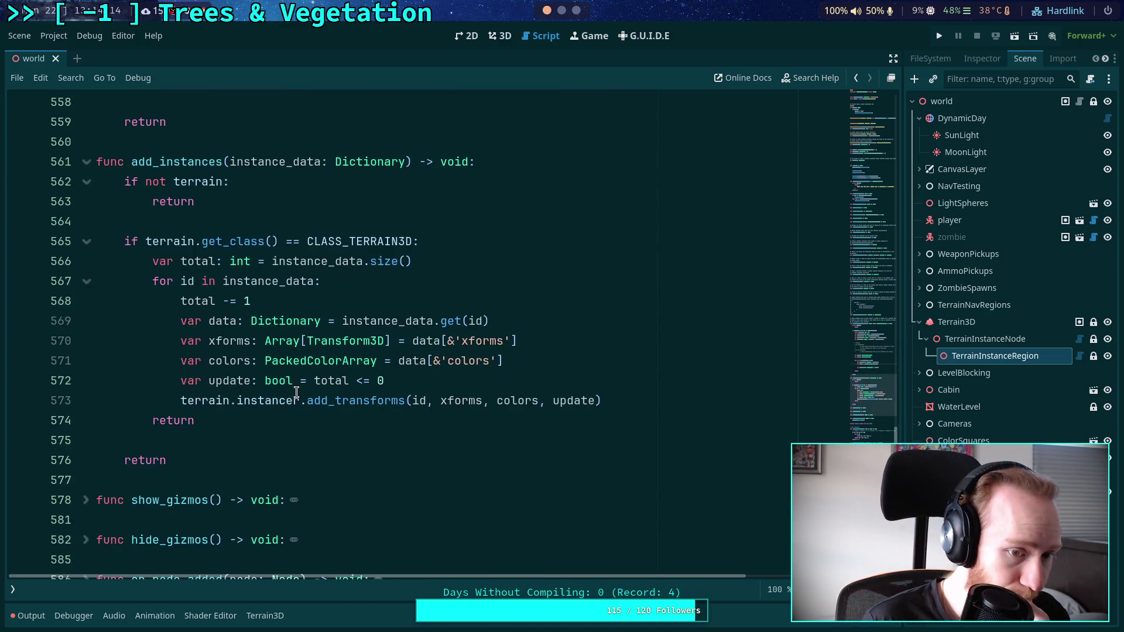
# Collapse add_instances and expand get_instance_data to view its region lookup and deleted-region check.
pyautogui.scroll(5, 289, 353)
pyautogui.click(83, 460)
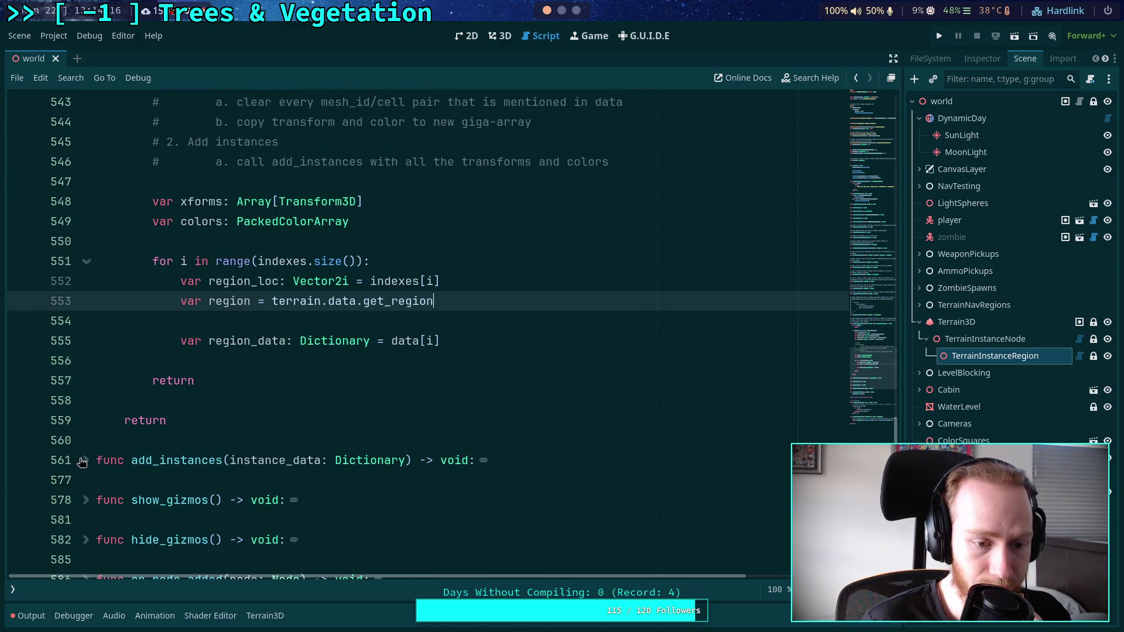
pyautogui.scroll(10, 140, 433)
pyautogui.click(96, 343)
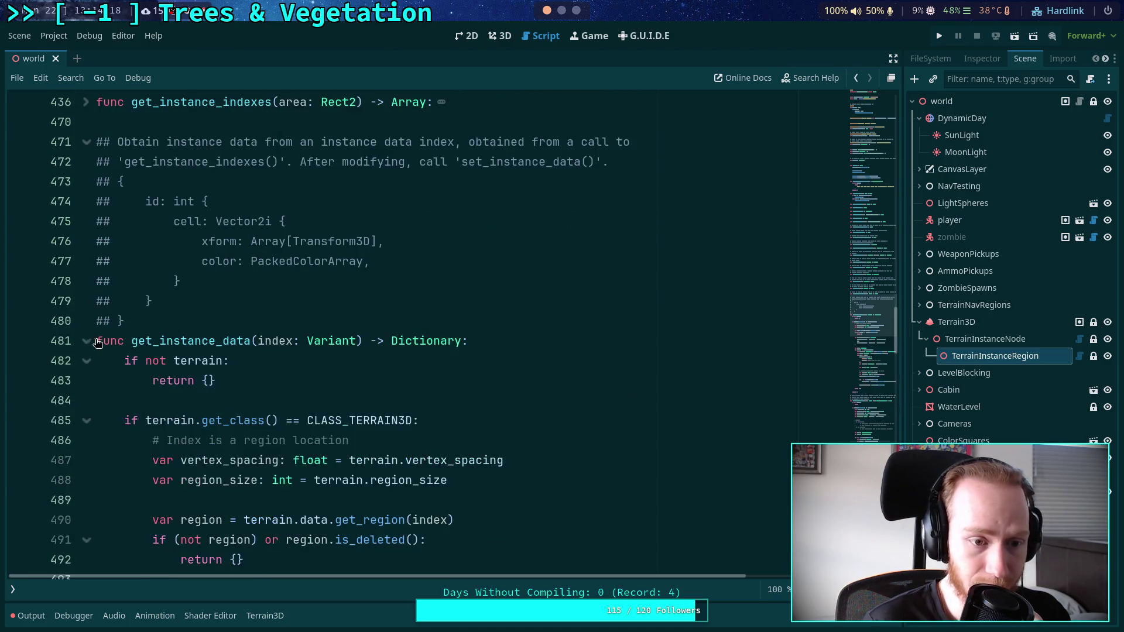
pyautogui.scroll(-3, 351, 345)
pyautogui.scroll(-3, 353, 344)
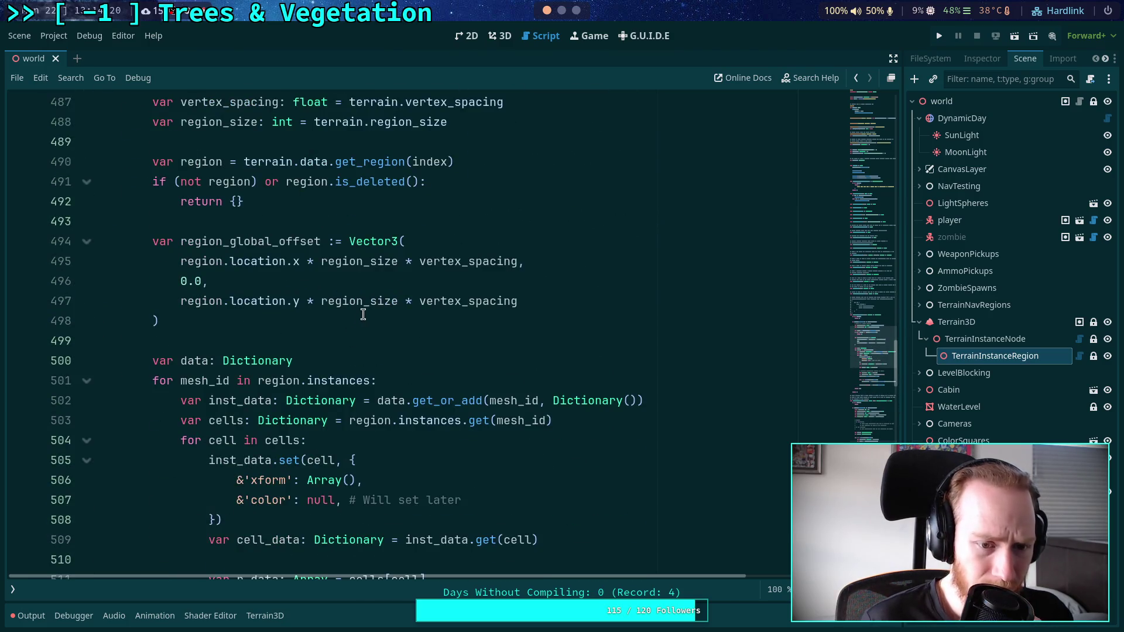
pyautogui.scroll(-3, 351, 304)
pyautogui.scroll(4, 311, 289)
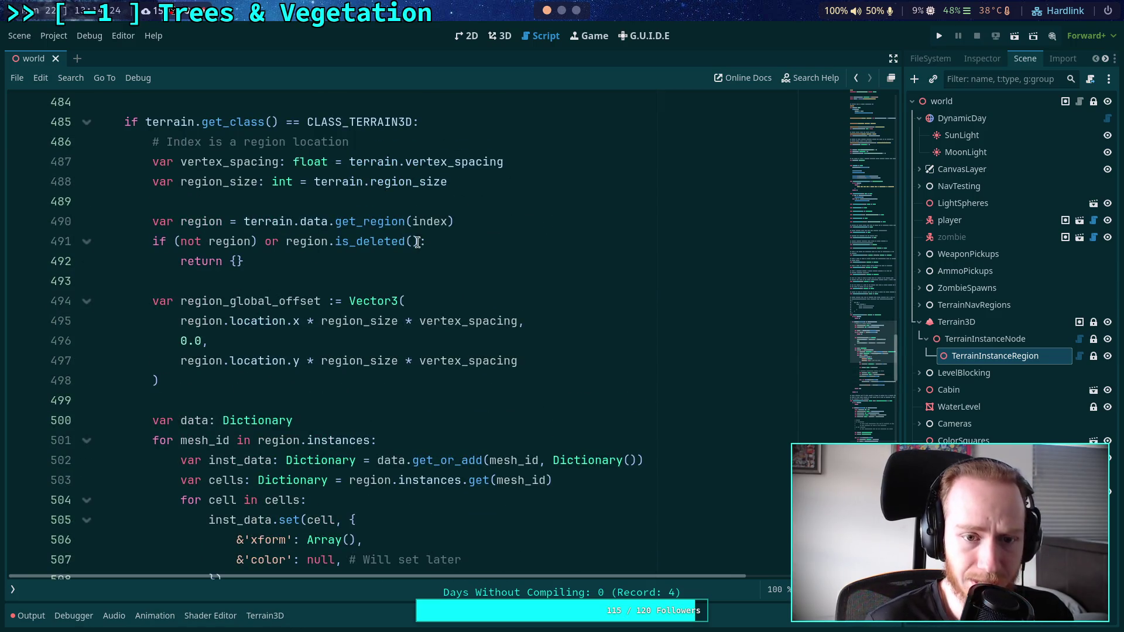
pyautogui.scroll(-10, 376, 296)
pyautogui.scroll(8, 161, 192)
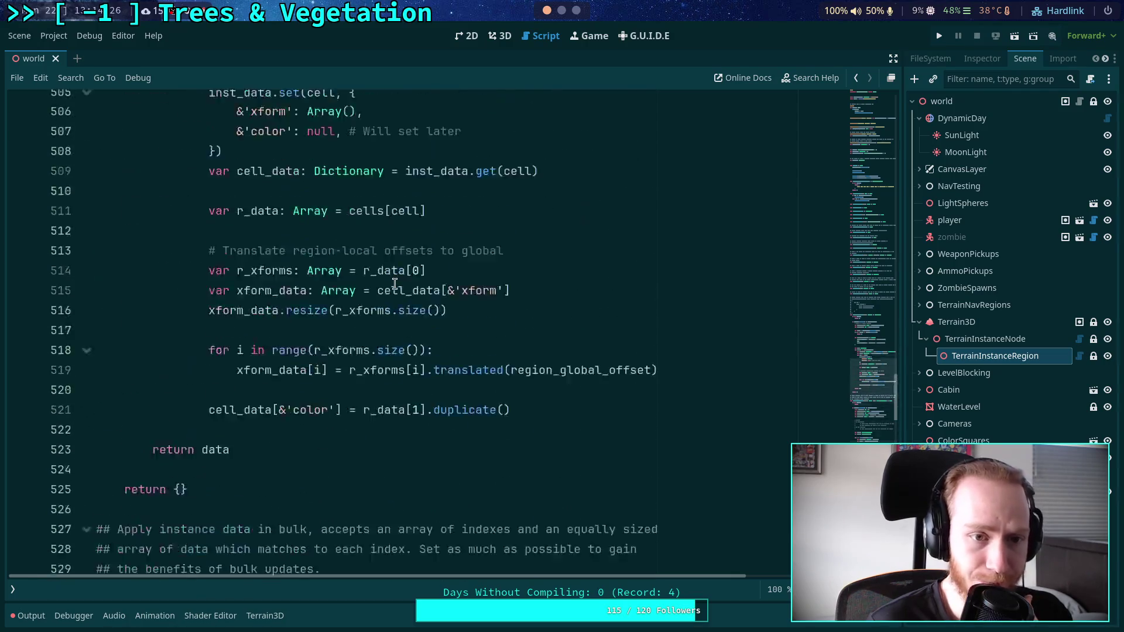
pyautogui.scroll(1, 162, 192)
pyautogui.moveTo(151, 182); pyautogui.dragTo(461, 202)
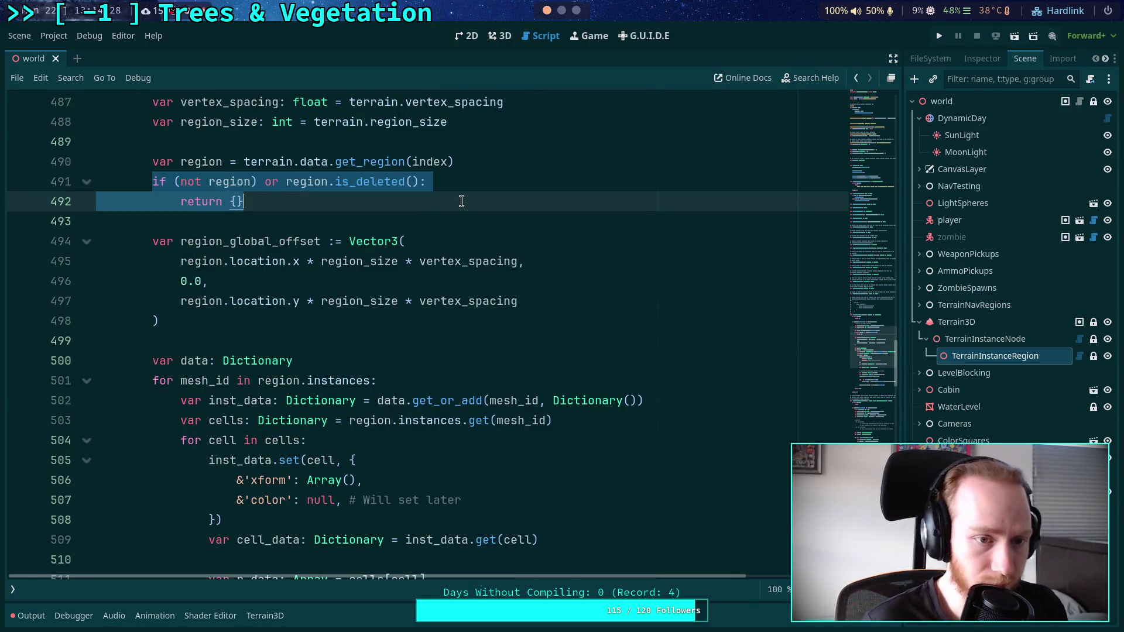
pyautogui.scroll(2, 453, 223)
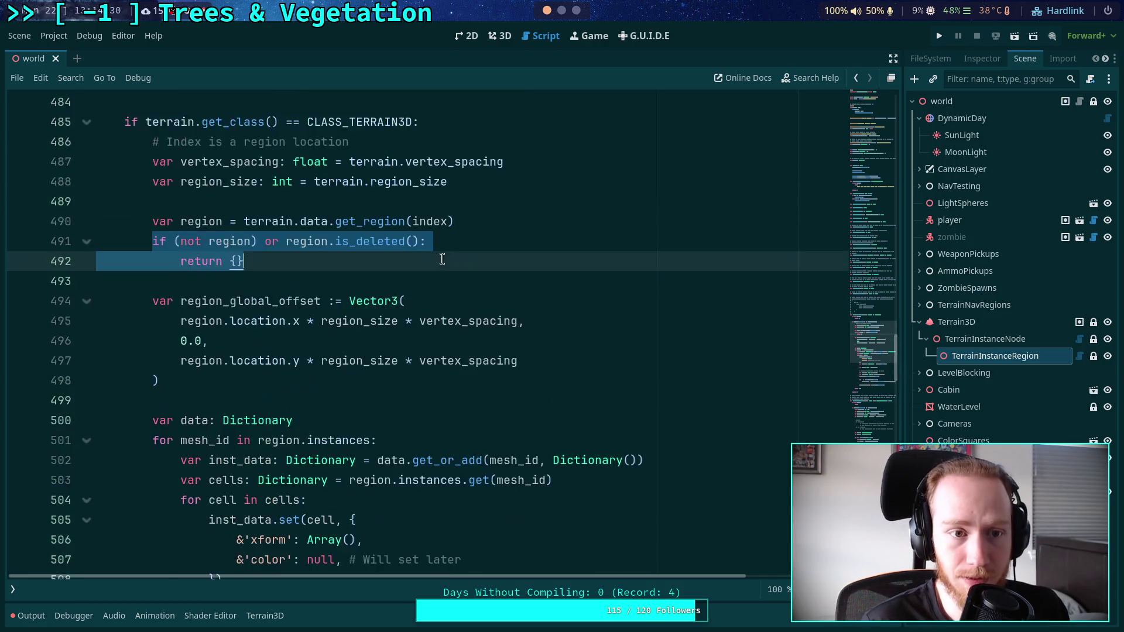
pyautogui.click(154, 222)
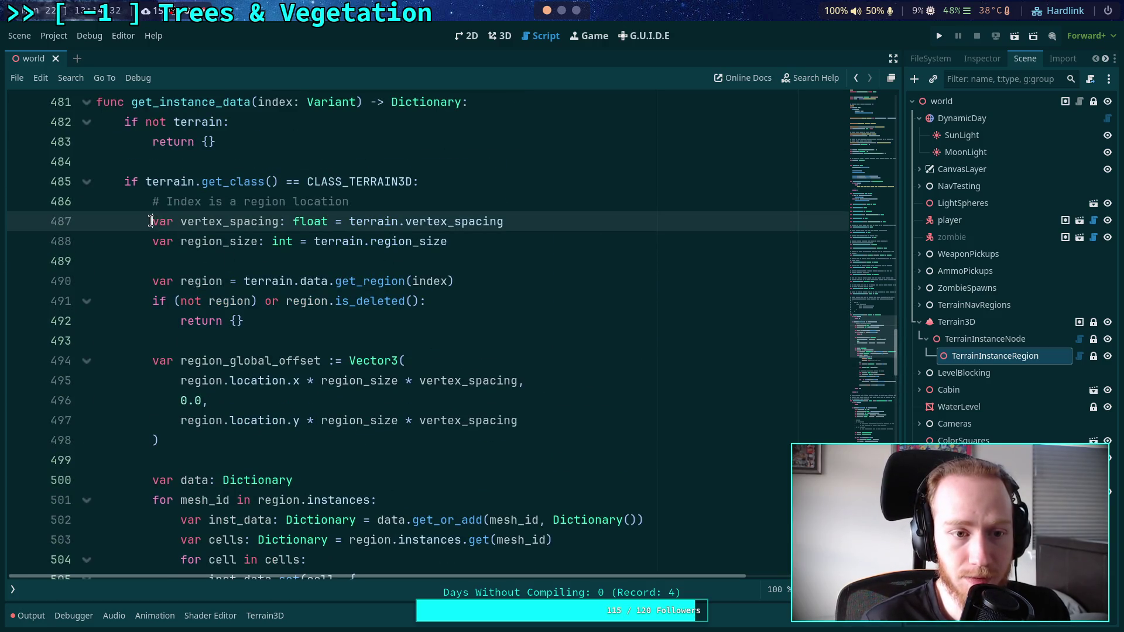
# Paste get_instance_data's get_region lookup and deleted-region check into the set_instance_data loop.
pyautogui.moveTo(243, 320); pyautogui.dragTo(154, 301)
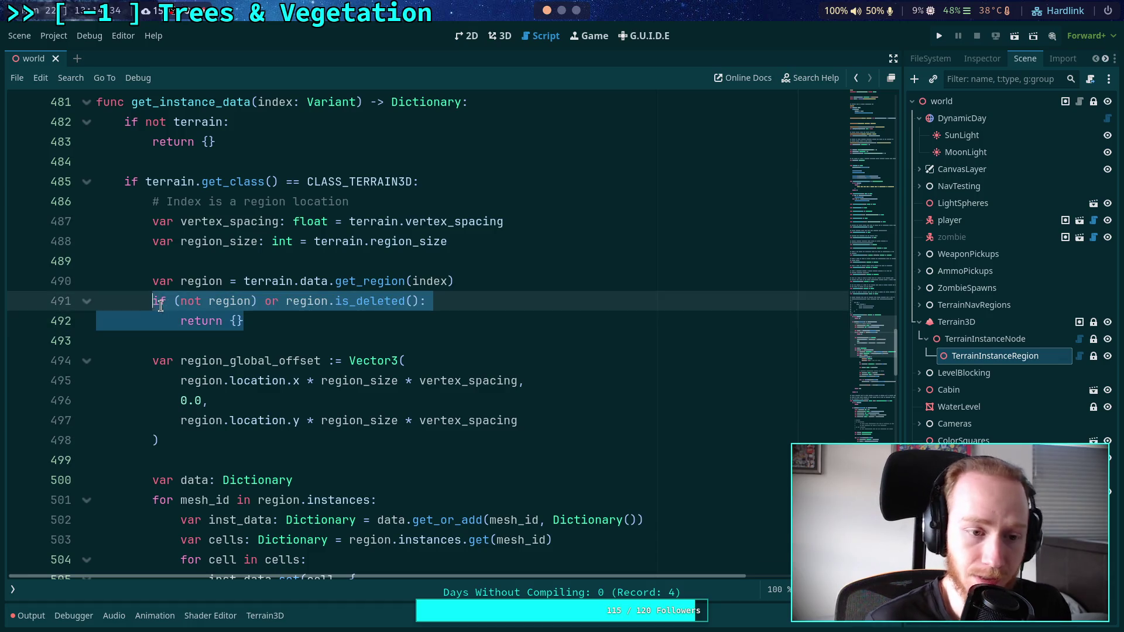
pyautogui.scroll(-14, 158, 342)
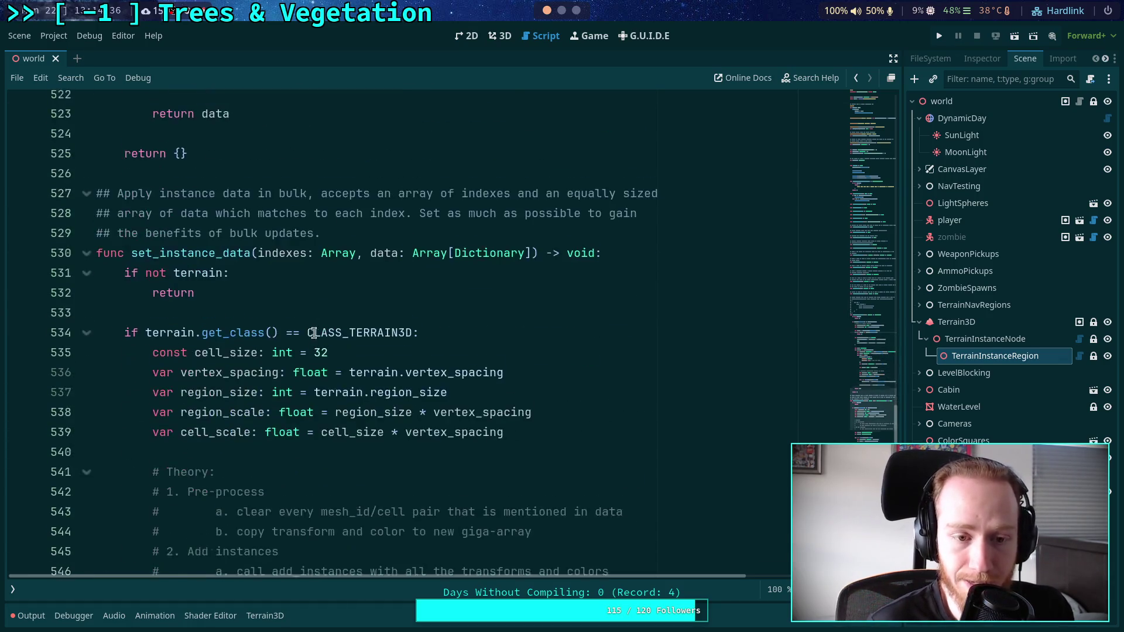
pyautogui.scroll(16, 159, 342)
pyautogui.moveTo(153, 401); pyautogui.dragTo(267, 439)
pyautogui.hotkey('ctrl', 'c')
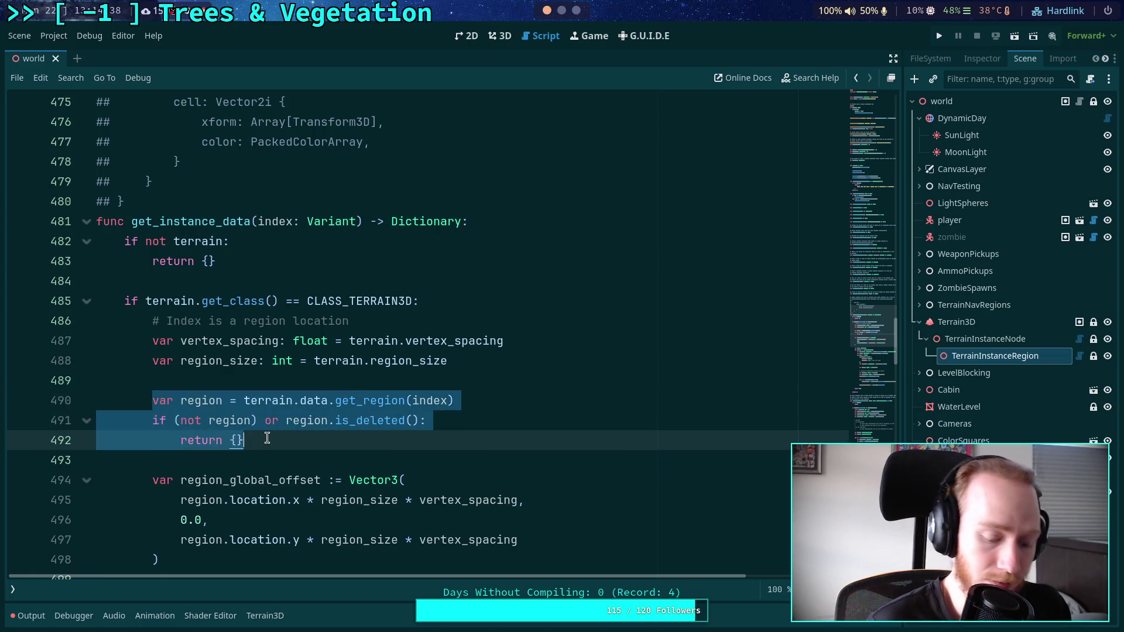
pyautogui.scroll(-20, 340, 363)
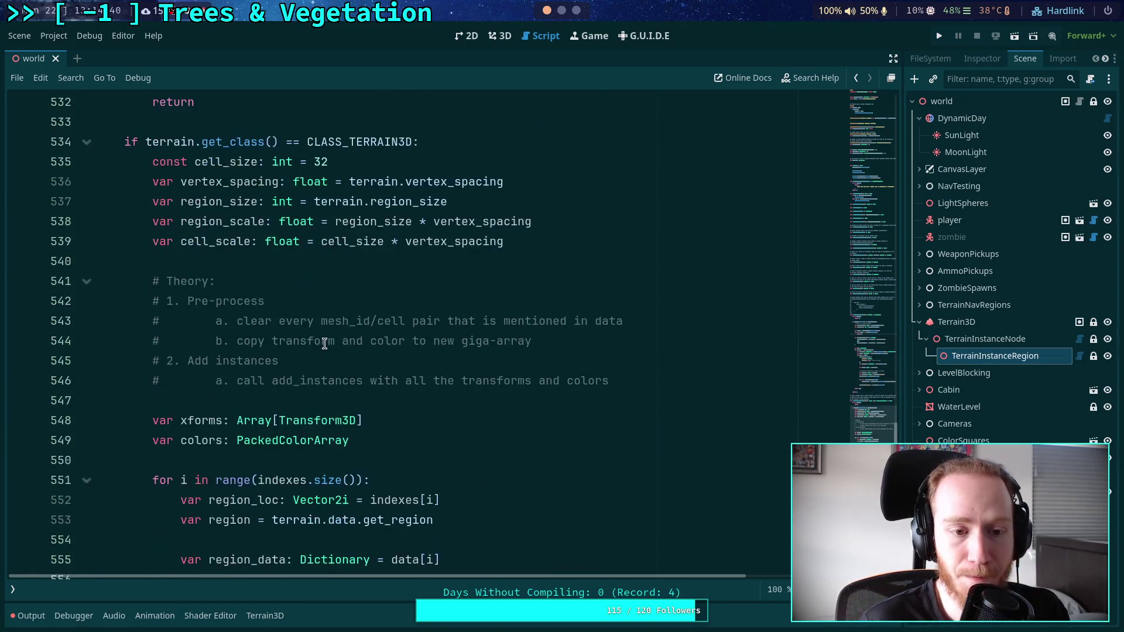
pyautogui.scroll(-2, 340, 363)
pyautogui.click(521, 323)
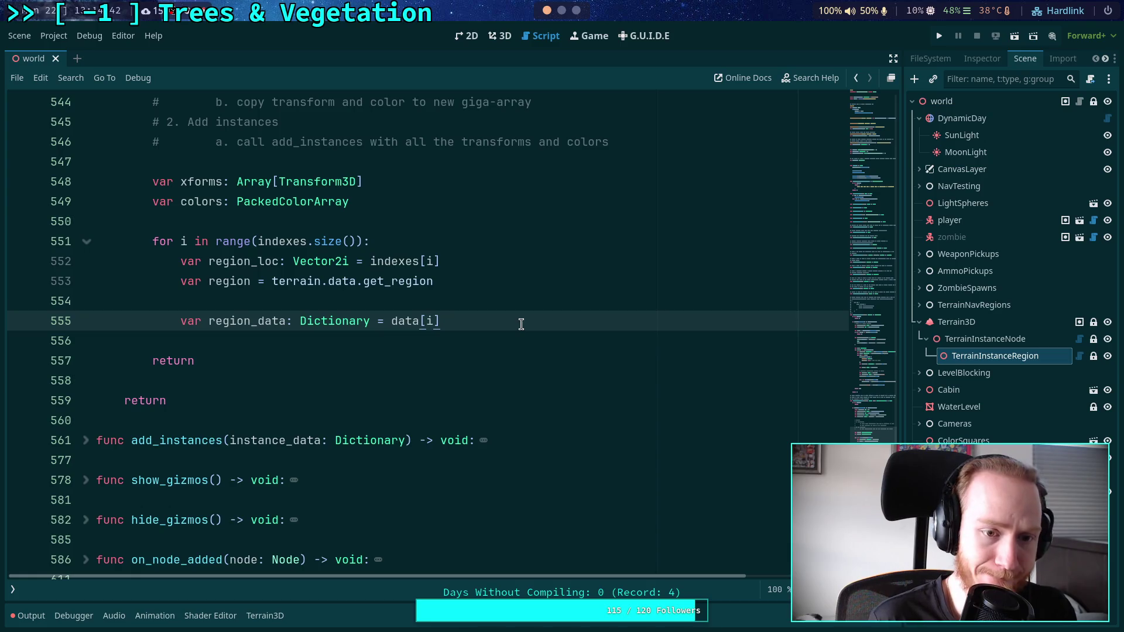
pyautogui.press('Up')
pyautogui.press('Up')
pyautogui.hotkey('ctrl', 'v')
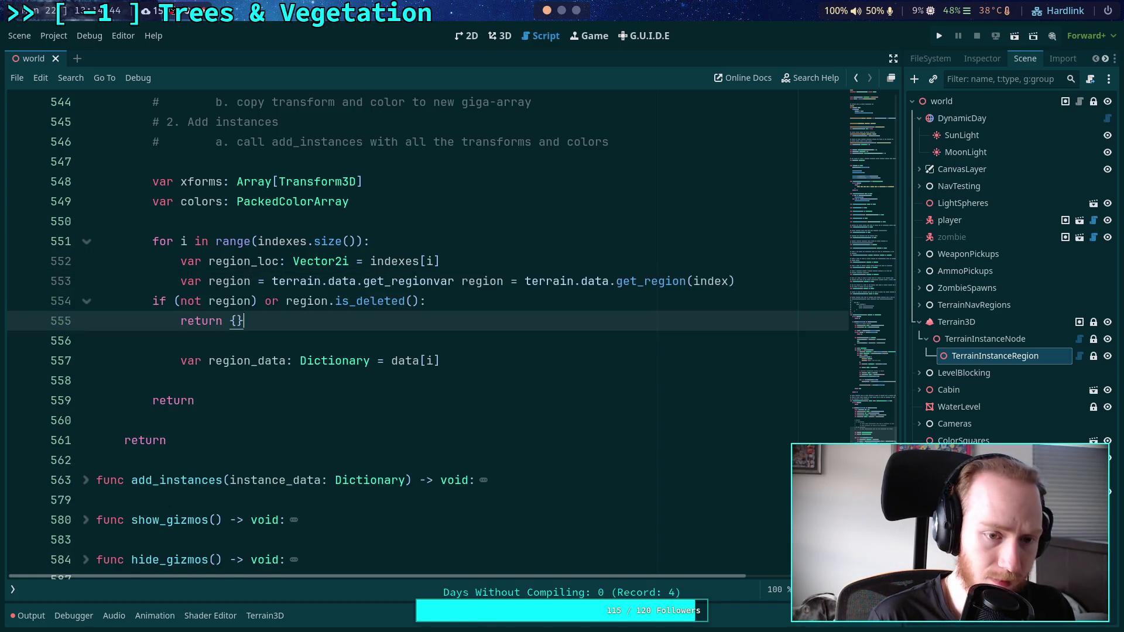
pyautogui.moveTo(434, 281)
pyautogui.mouseDown()
pyautogui.moveTo(182, 286)
pyautogui.moveTo(252, 322)
pyautogui.moveTo(209, 324)
pyautogui.mouseUp()
pyautogui.press('BackSpace')
pyautogui.press('Tab')
# Change 'return {}' to 'continue' and the index argument to region_loc.
pyautogui.click(300, 323)
pyautogui.write('continue')
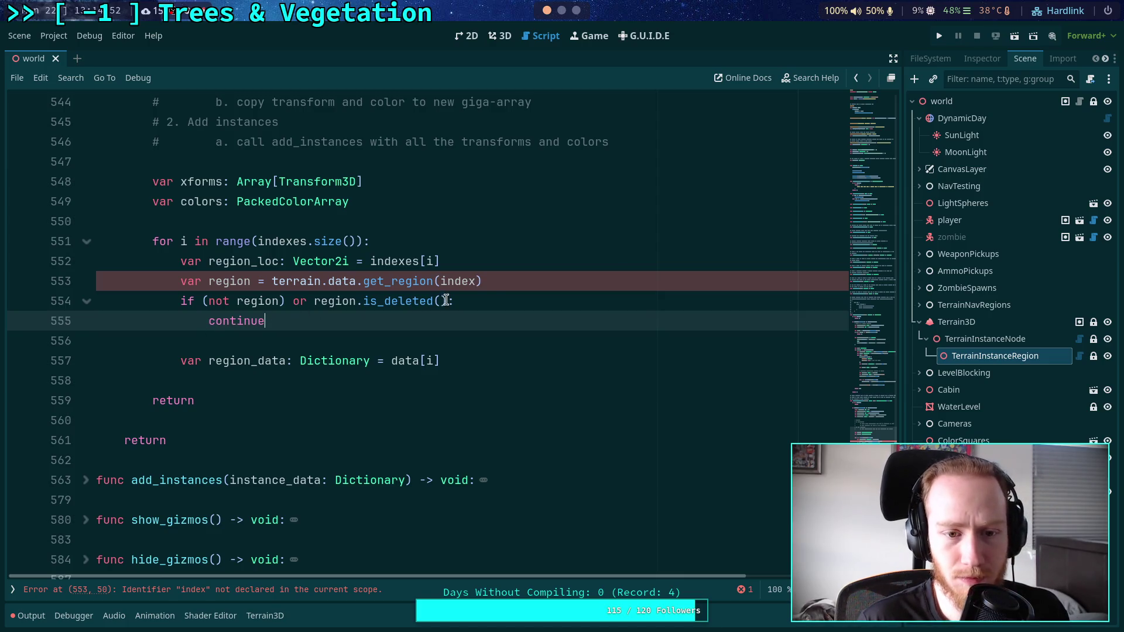
pyautogui.doubleClick(455, 281)
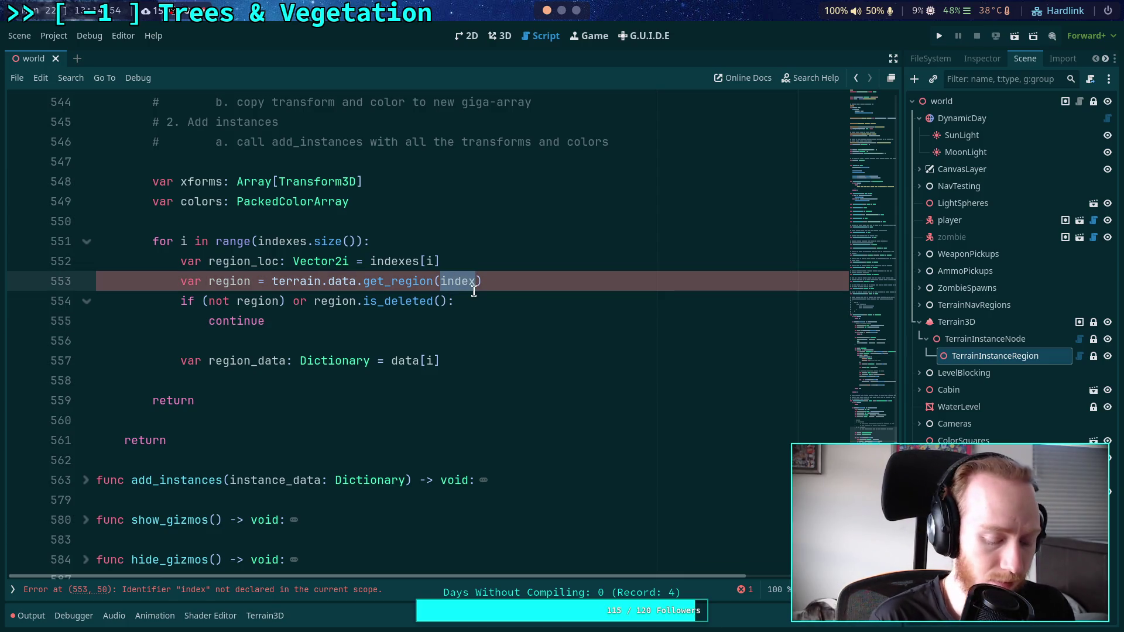
pyautogui.write('region_loc')
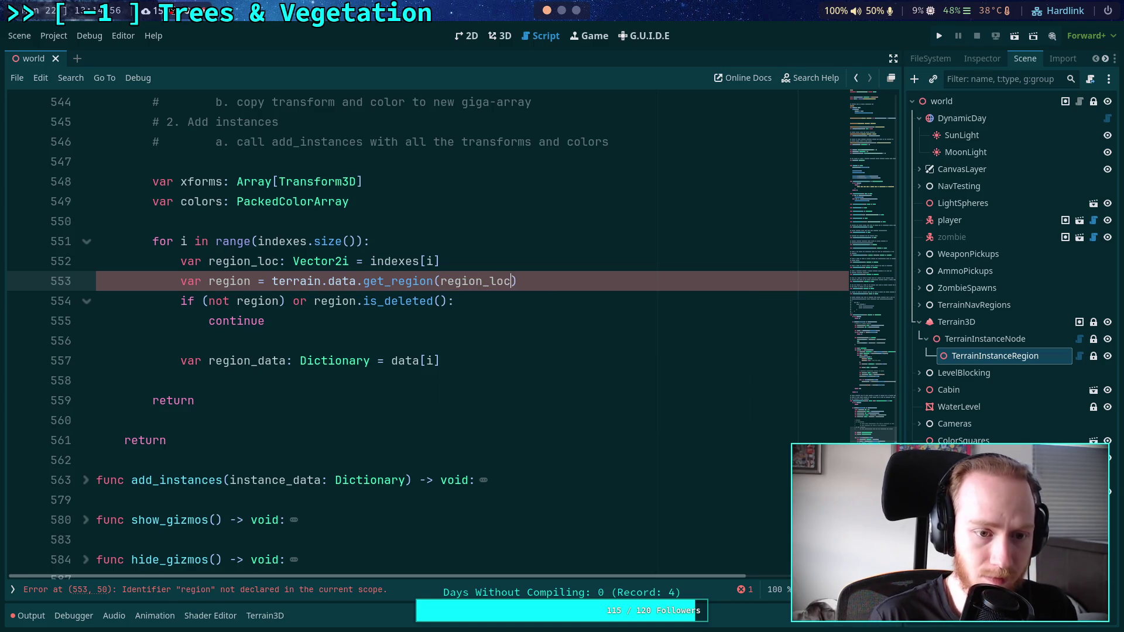
pyautogui.click(427, 319)
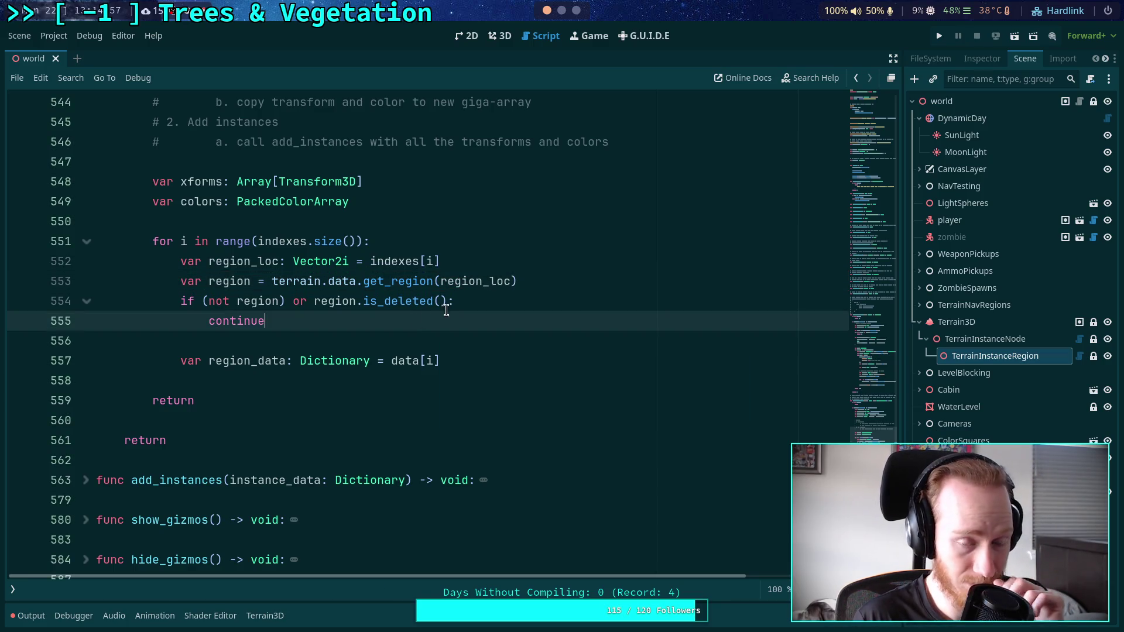
pyautogui.click(553, 370)
pyautogui.press('Return')
pyautogui.scroll(1, 538, 378)
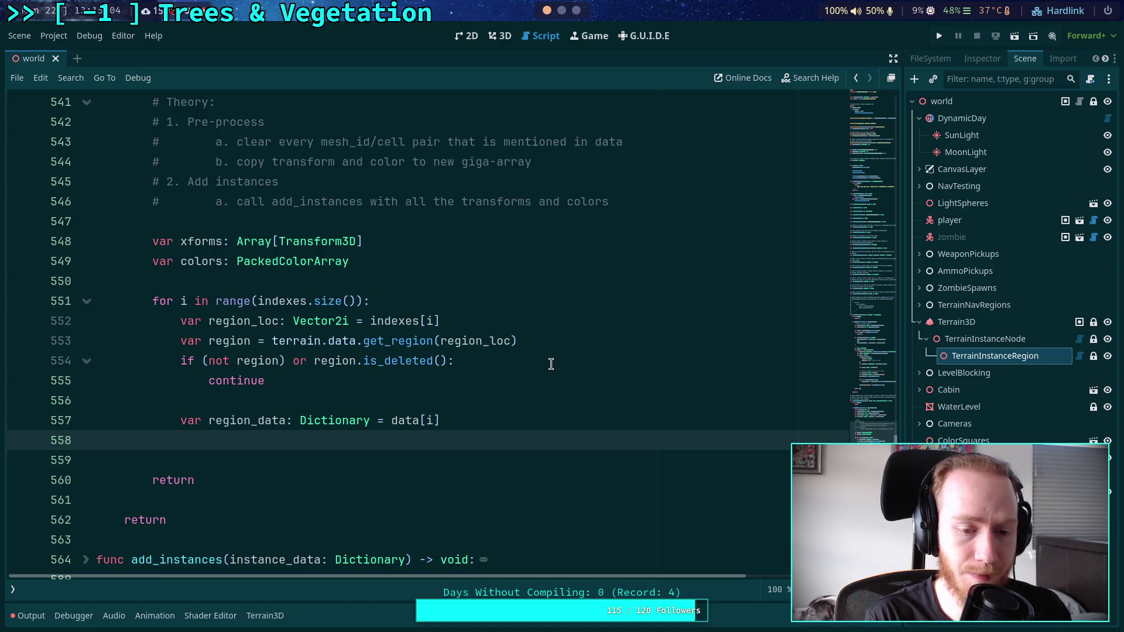
# Move the xforms and colors declarations into a new 'for mesh_id in region_data:' loop.
pyautogui.write('for mesh_id')
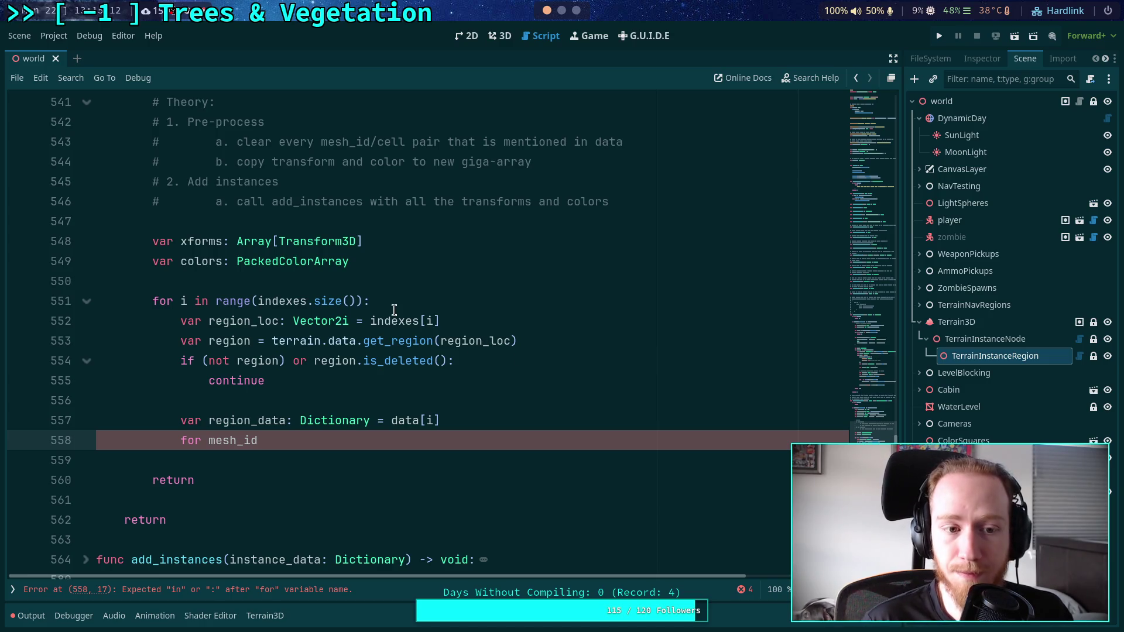
pyautogui.click(391, 222)
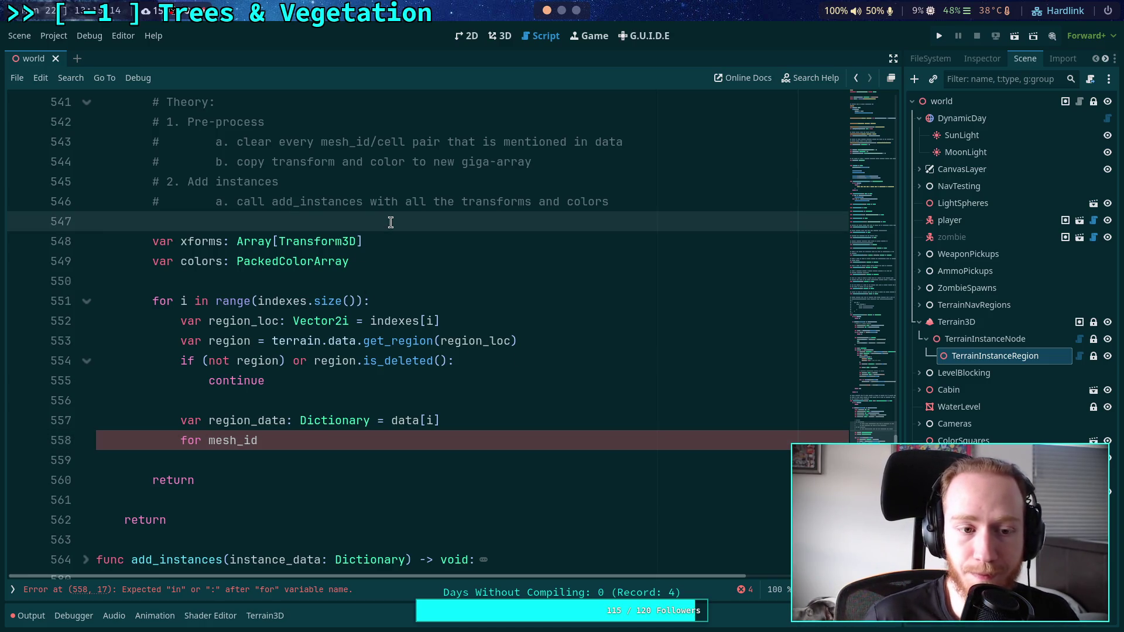
pyautogui.click(383, 261)
pyautogui.moveTo(382, 261); pyautogui.dragTo(150, 241)
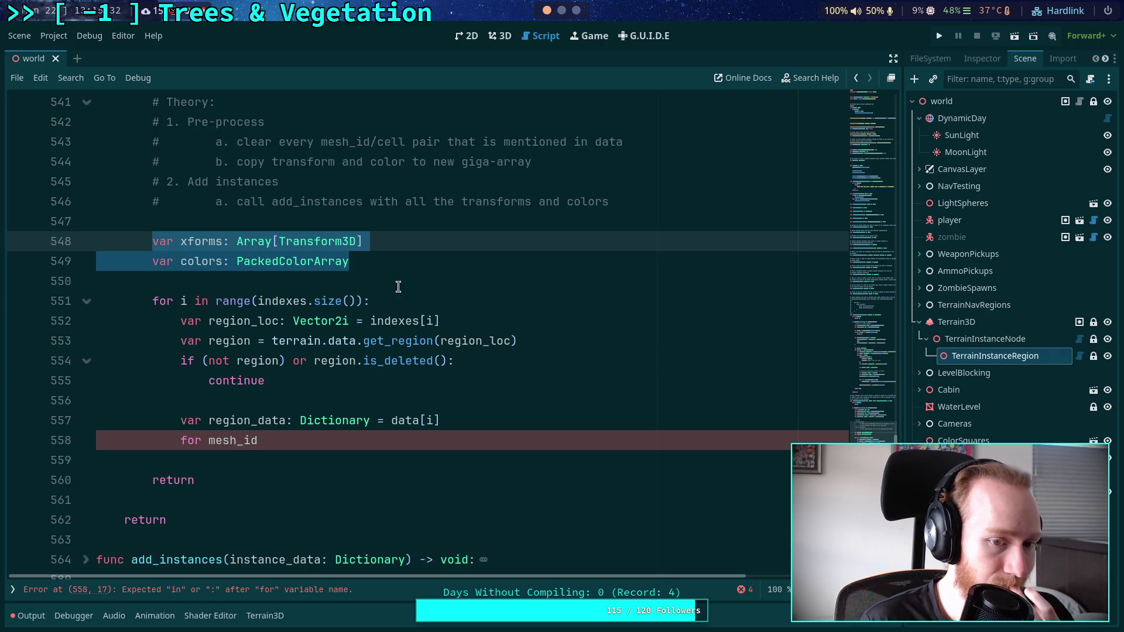
pyautogui.hotkey('alt', 'Down')
pyautogui.hotkey('alt', 'Down')
pyautogui.hotkey('alt', 'Down')
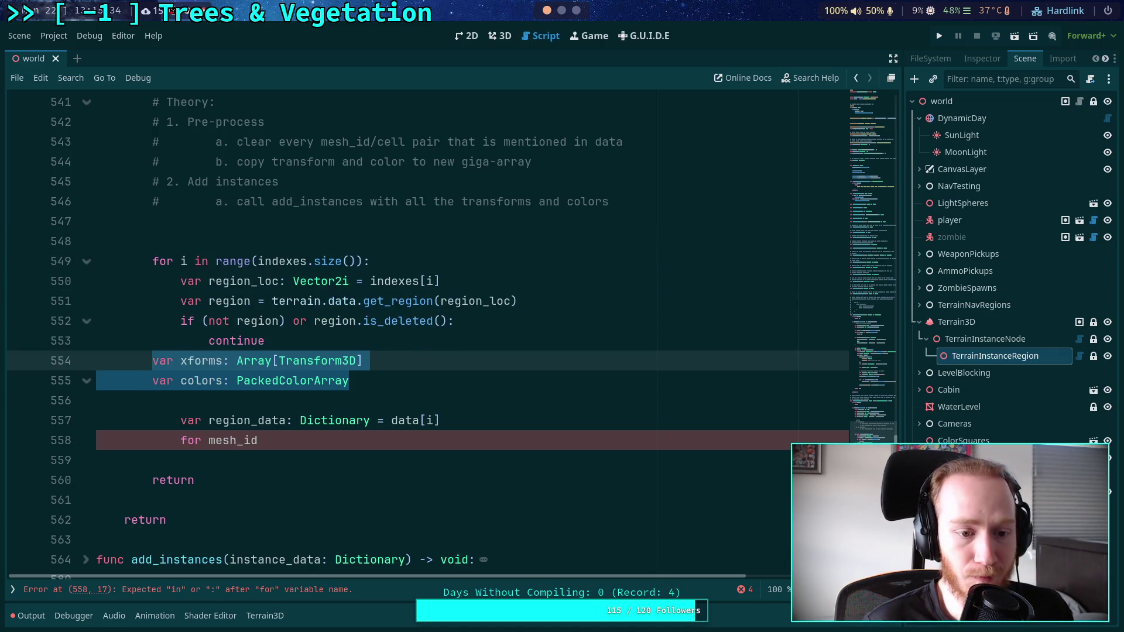
pyautogui.hotkey('alt', 'Down')
pyautogui.hotkey('alt', 'Down')
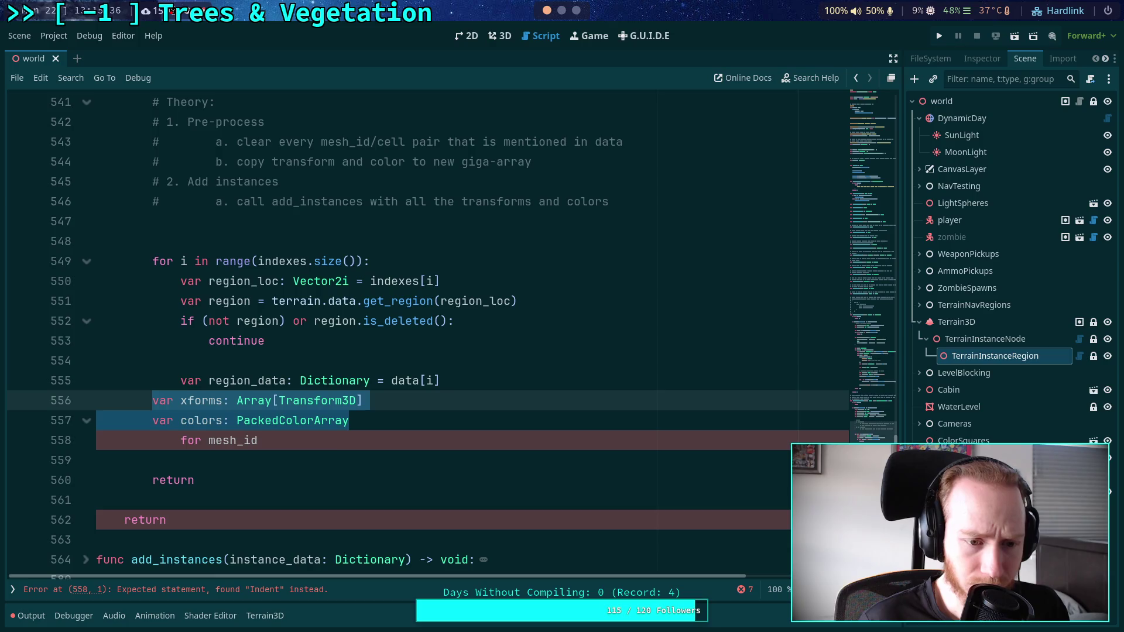
pyautogui.hotkey('alt', 'Down')
pyautogui.press('Tab')
pyautogui.press('Tab')
pyautogui.click(525, 405)
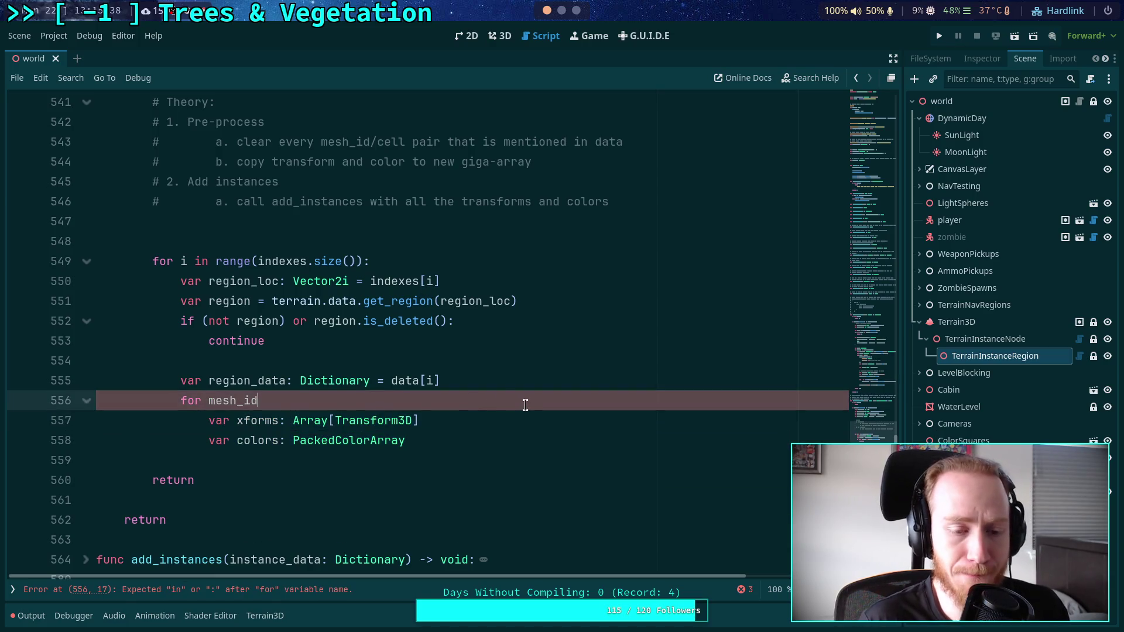
pyautogui.write('in region_data:')
pyautogui.press('Return')
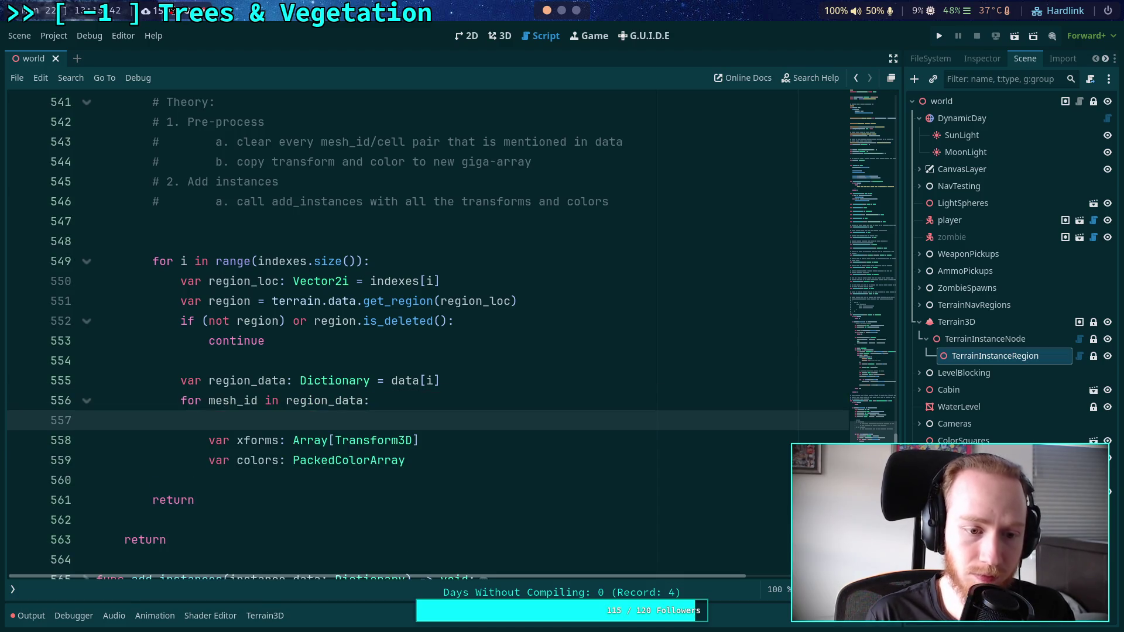
# Add 'var cell_data: Dictionary = region_data.get(mesh_id)' at the top of the mesh_id loop.
pyautogui.press('Return')
pyautogui.press('Up')
pyautogui.write('var ')
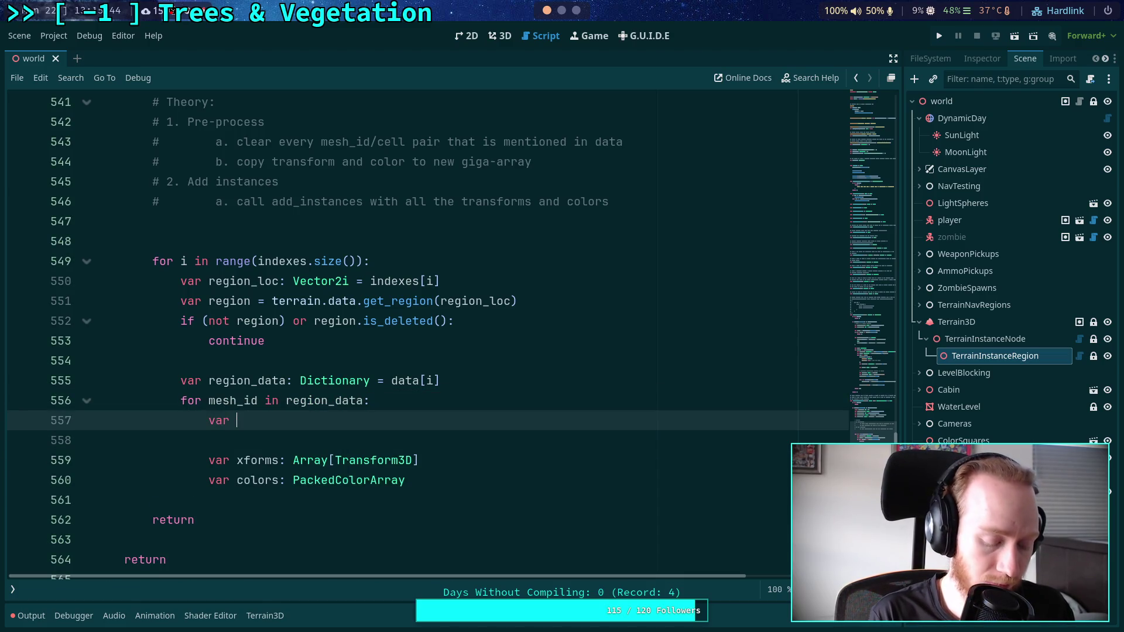
pyautogui.write('inst_')
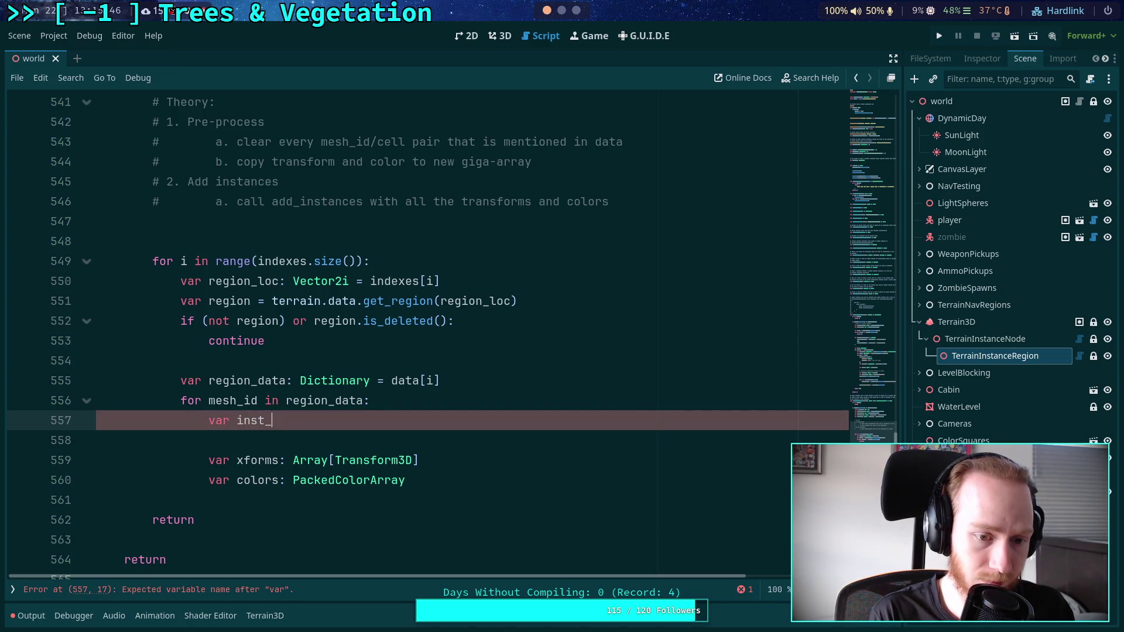
pyautogui.write('data: Dictionary =')
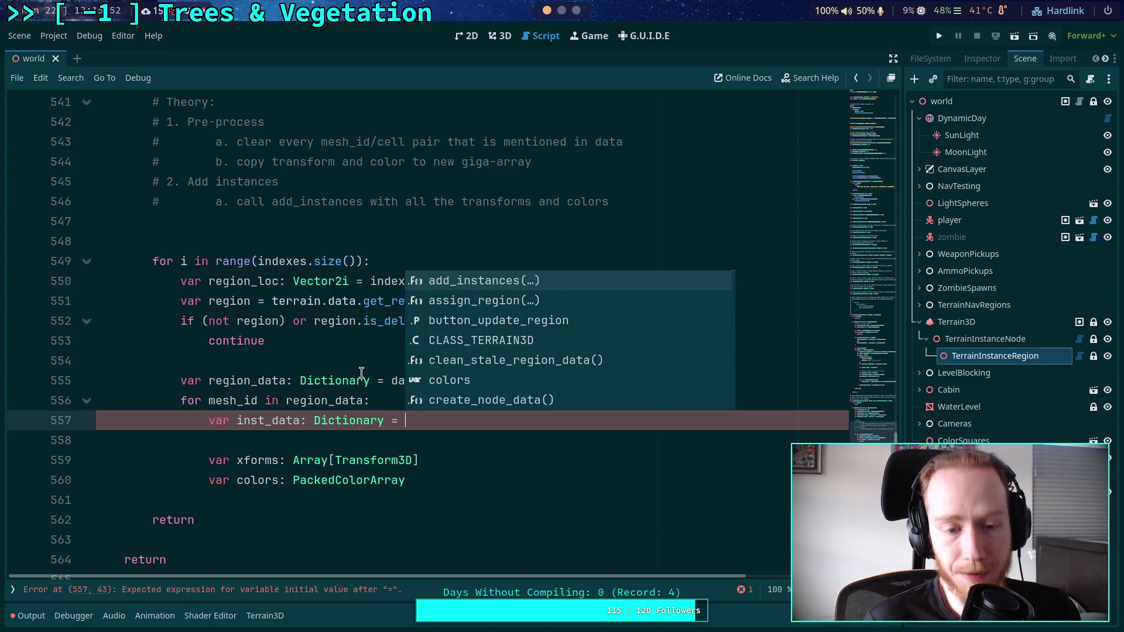
pyautogui.moveTo(236, 420); pyautogui.dragTo(265, 424)
pyautogui.write('cell')
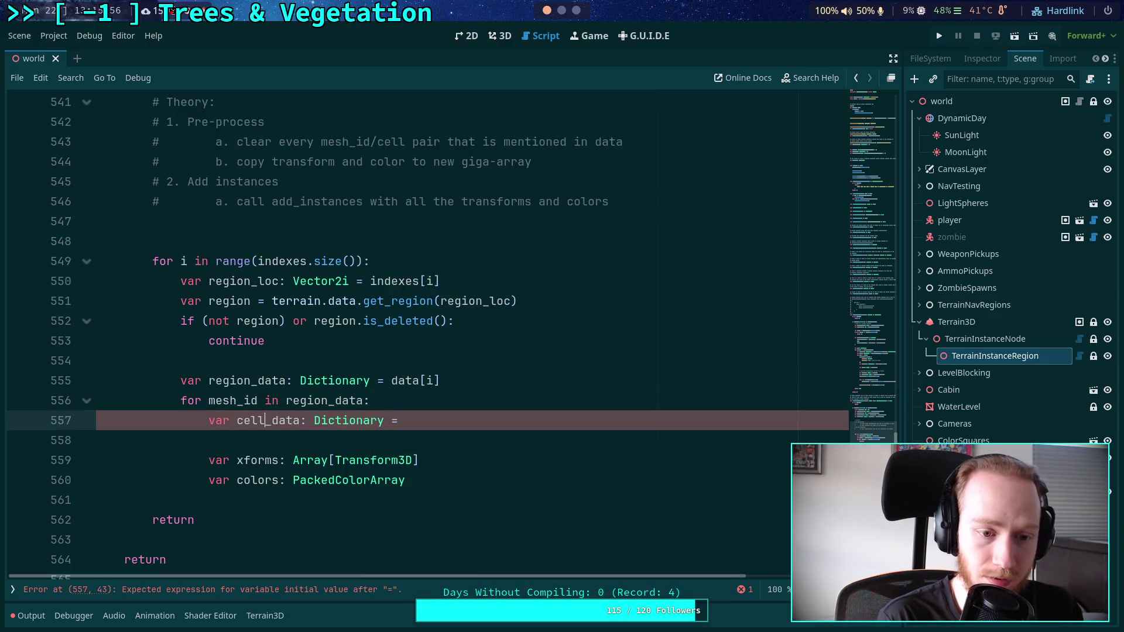
pyautogui.write('regio')
pyautogui.write('n_data')
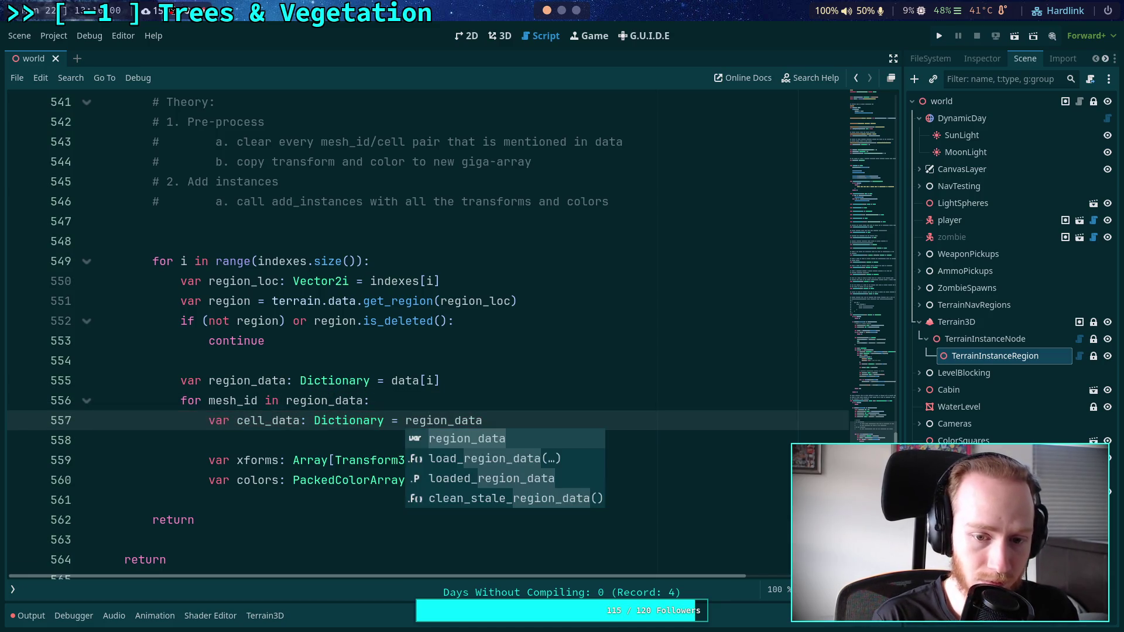
pyautogui.write('[mesh_i')
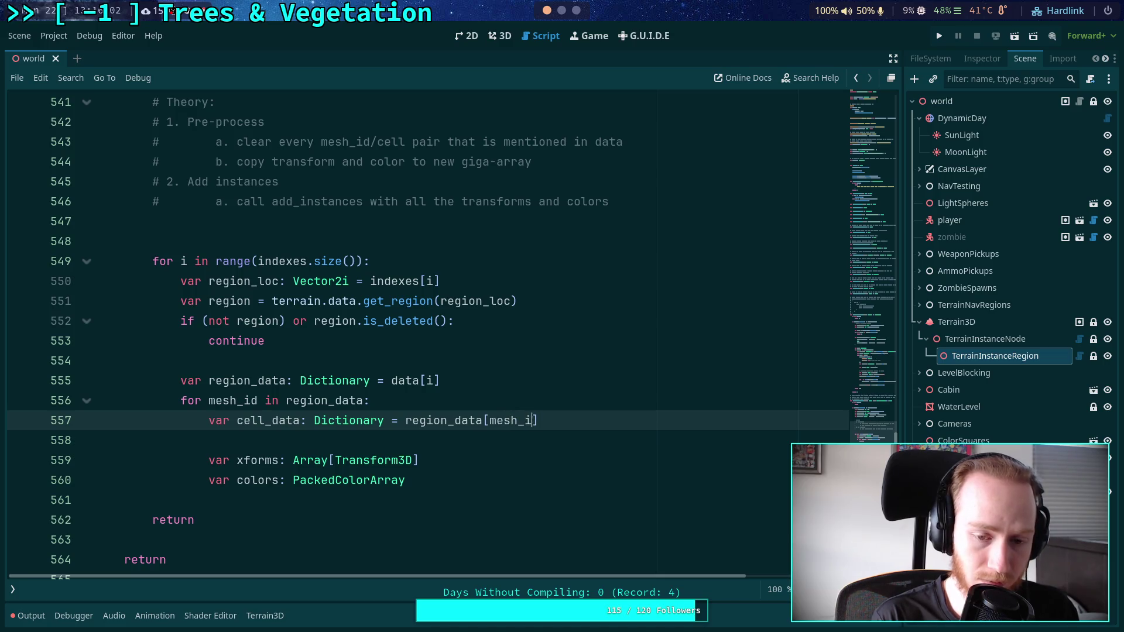
pyautogui.press('BackSpace')
pyautogui.press('BackSpace')
pyautogui.press('BackSpace')
pyautogui.write('.get_mesh')
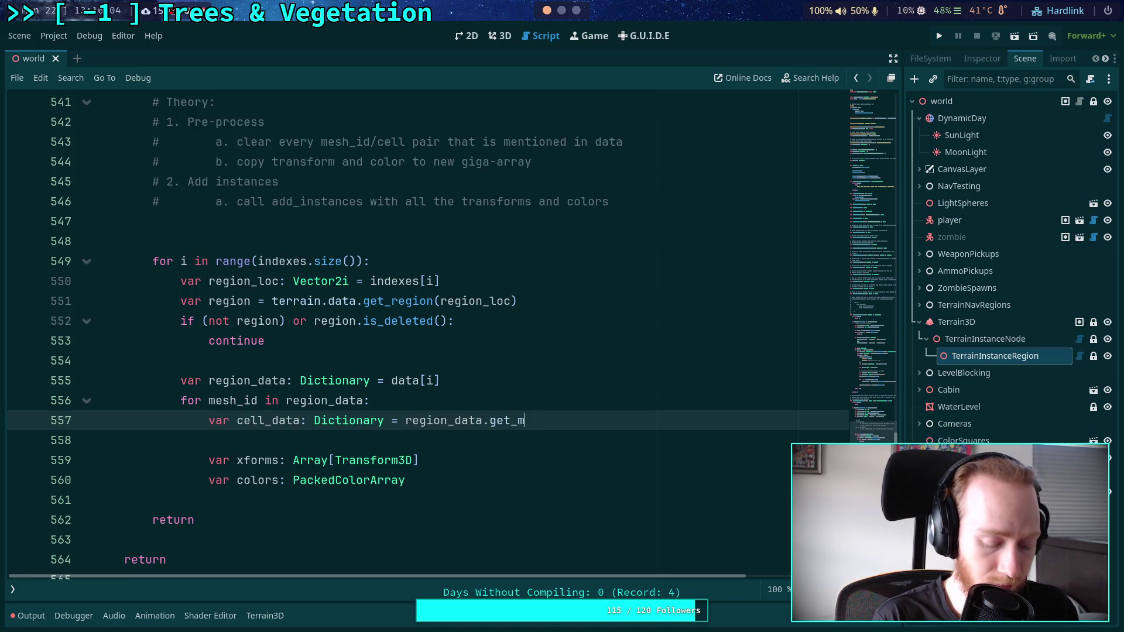
pyautogui.press('BackSpace')
pyautogui.press('BackSpace')
pyautogui.press('BackSpace')
pyautogui.write('(mesh')
pyautogui.press('Return')
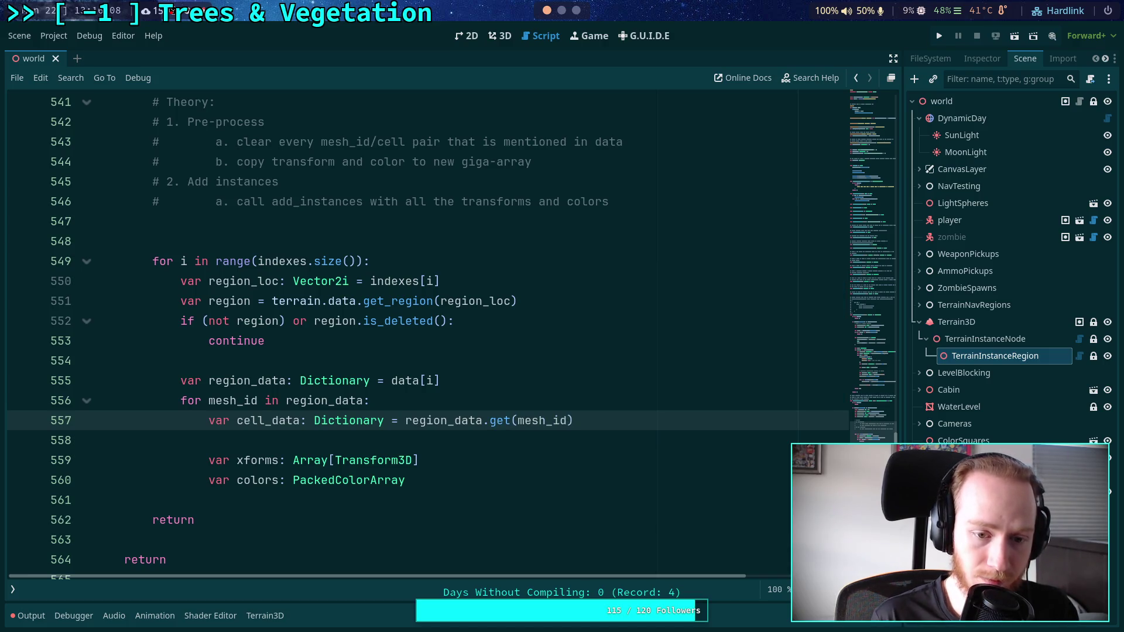
# Remove the blank line so the xforms and colors declarations directly follow cell_data.
pyautogui.scroll(-1, 536, 424)
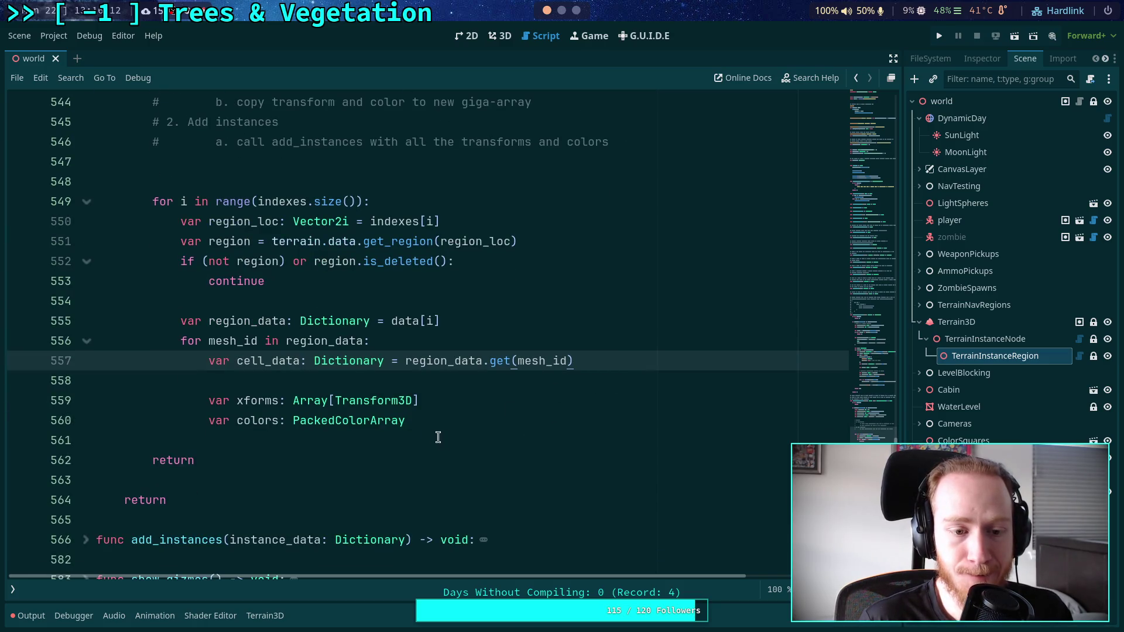
pyautogui.click(464, 423)
pyautogui.moveTo(457, 424); pyautogui.dragTo(202, 400)
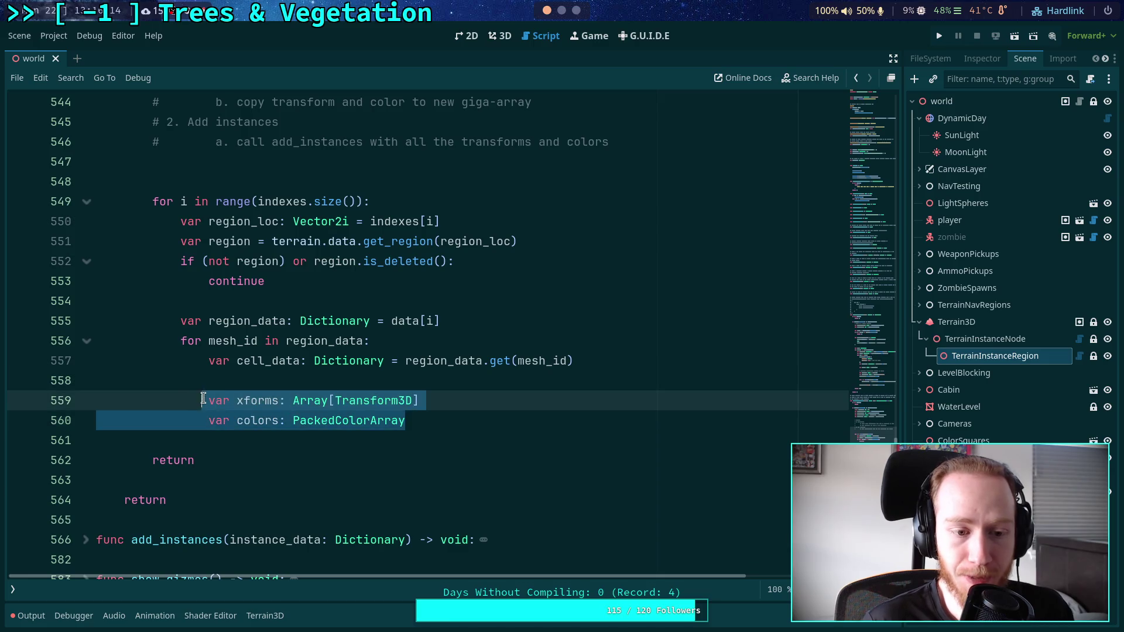
pyautogui.click(316, 385)
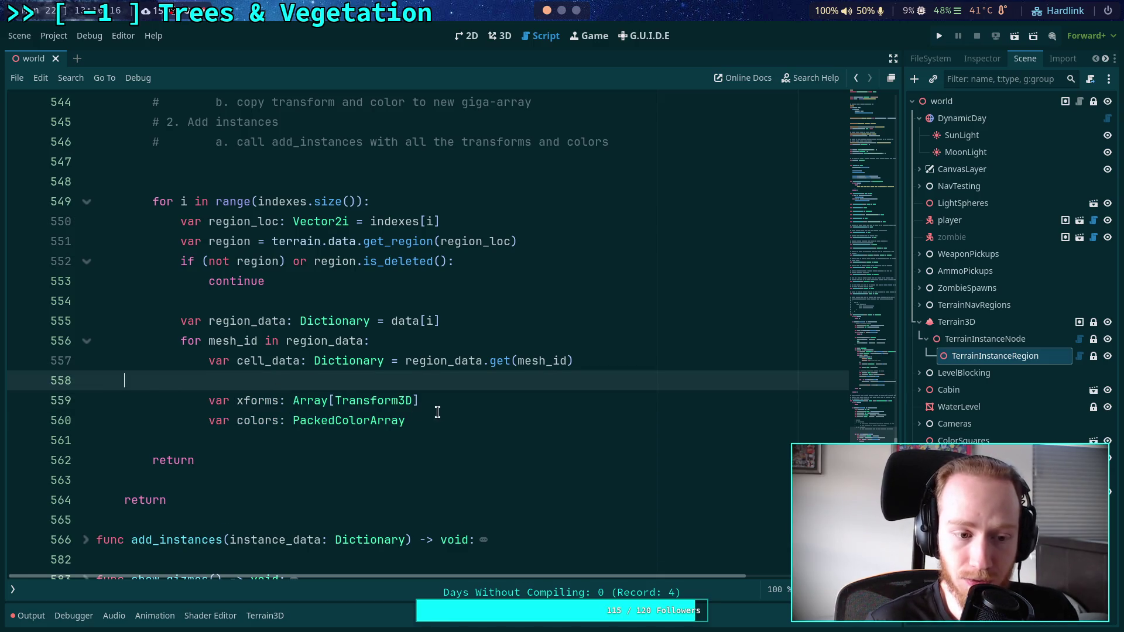
pyautogui.press('BackSpace')
pyautogui.click(512, 399)
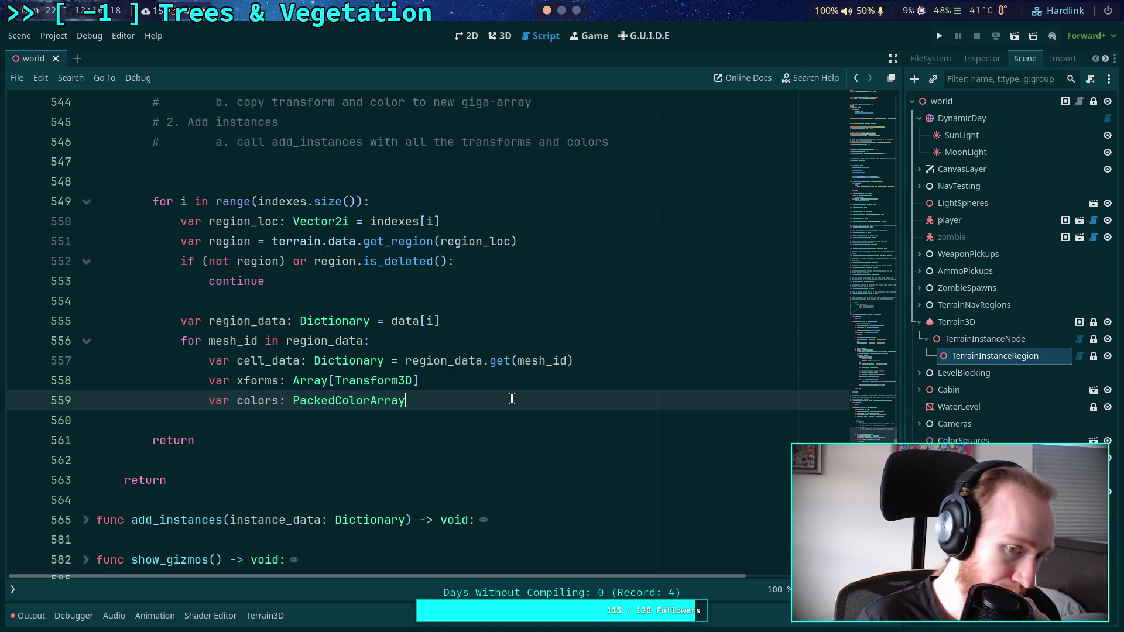
# Add two indented blank lines in the mesh_id loop below the PackedColorArray colors declaration.
pyautogui.press('Return')
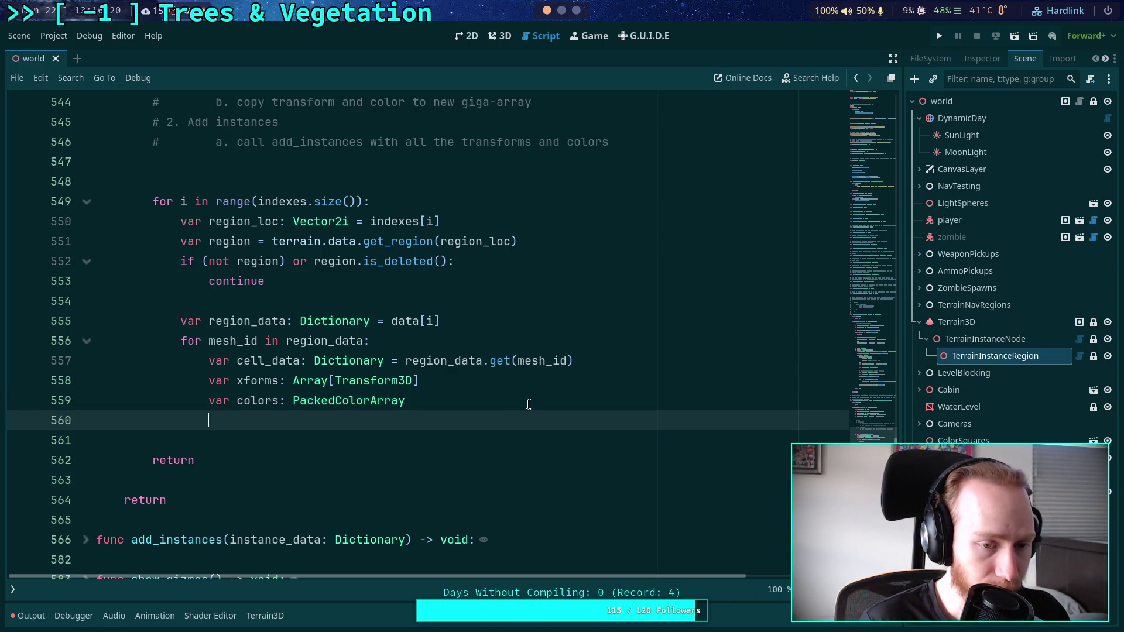
pyautogui.scroll(1, 528, 404)
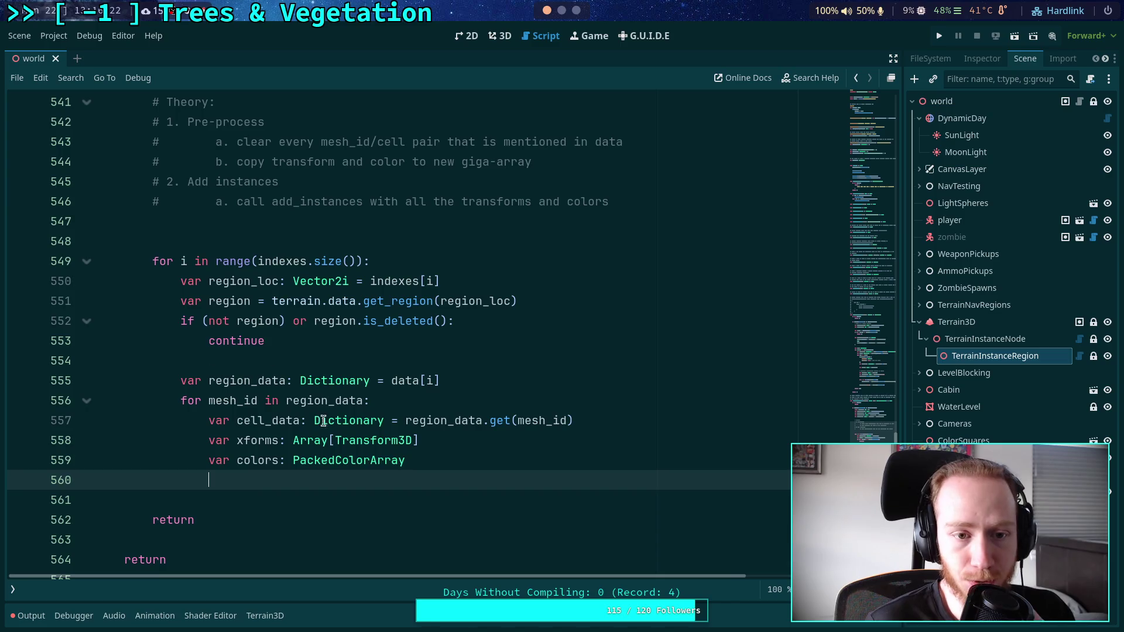
pyautogui.scroll(4, 323, 421)
pyautogui.scroll(-6, 284, 398)
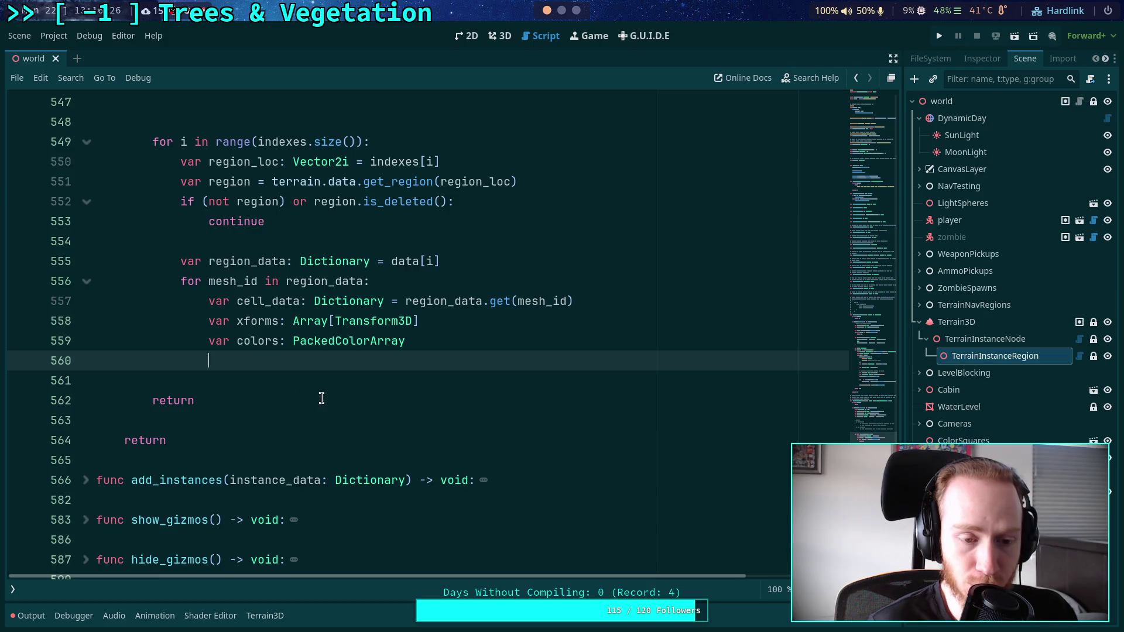
pyautogui.scroll(2, 322, 397)
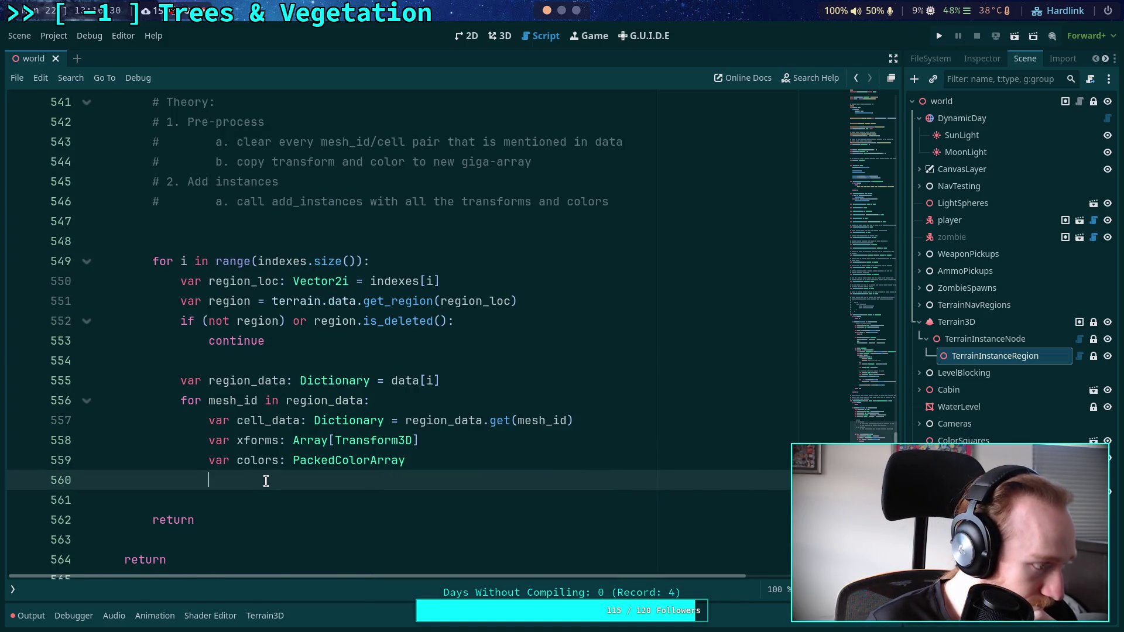
pyautogui.scroll(-1, 431, 420)
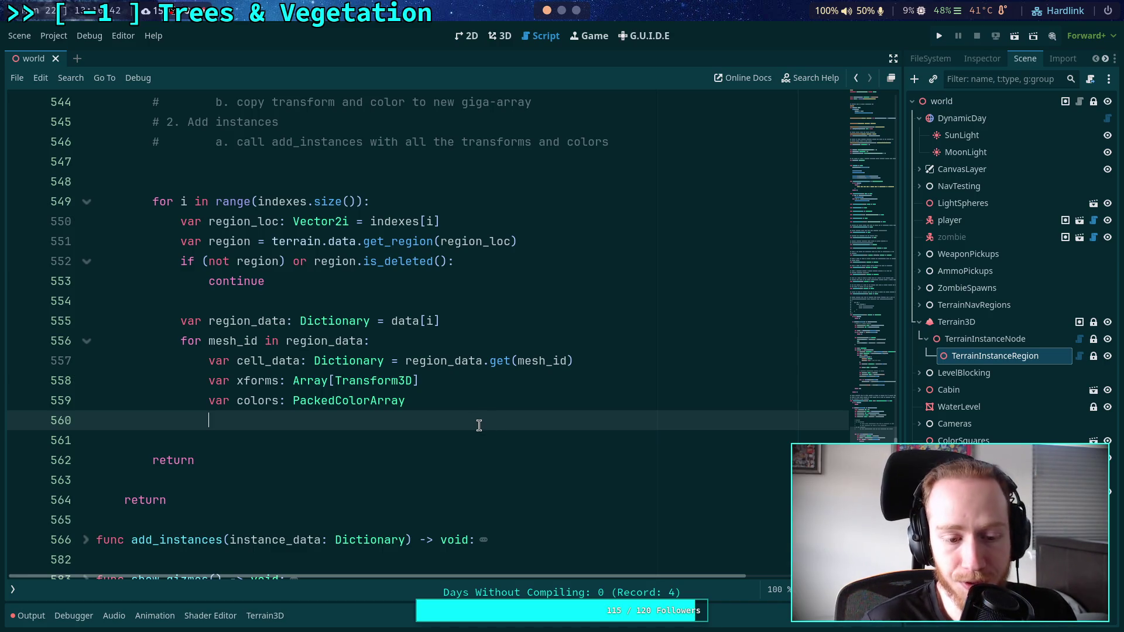
pyautogui.scroll(10, 334, 345)
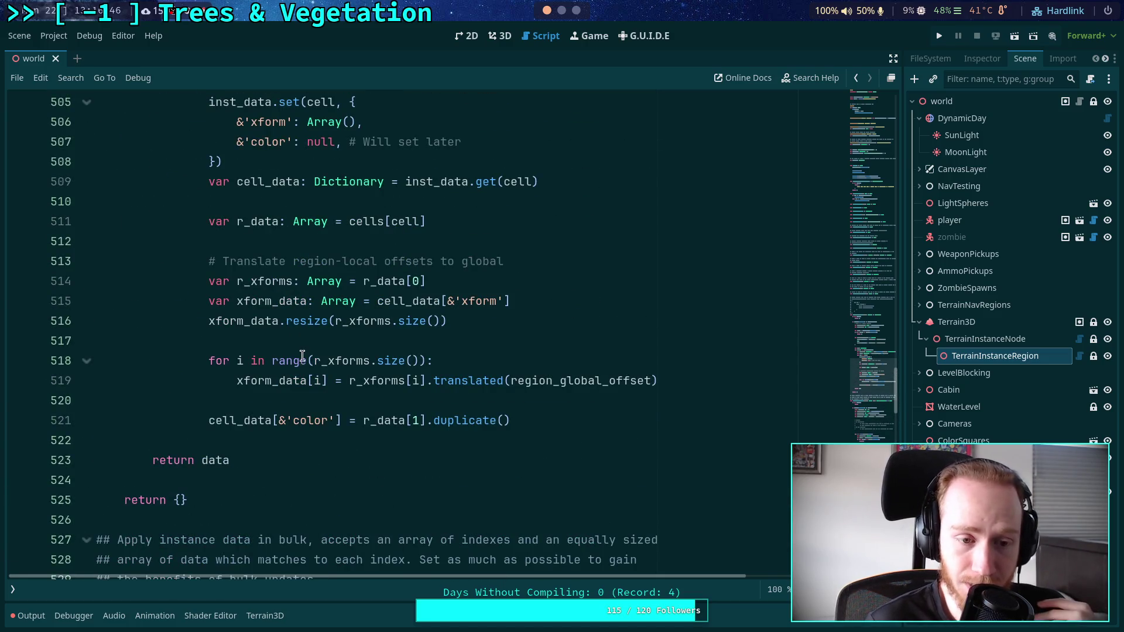
pyautogui.scroll(-10, 300, 352)
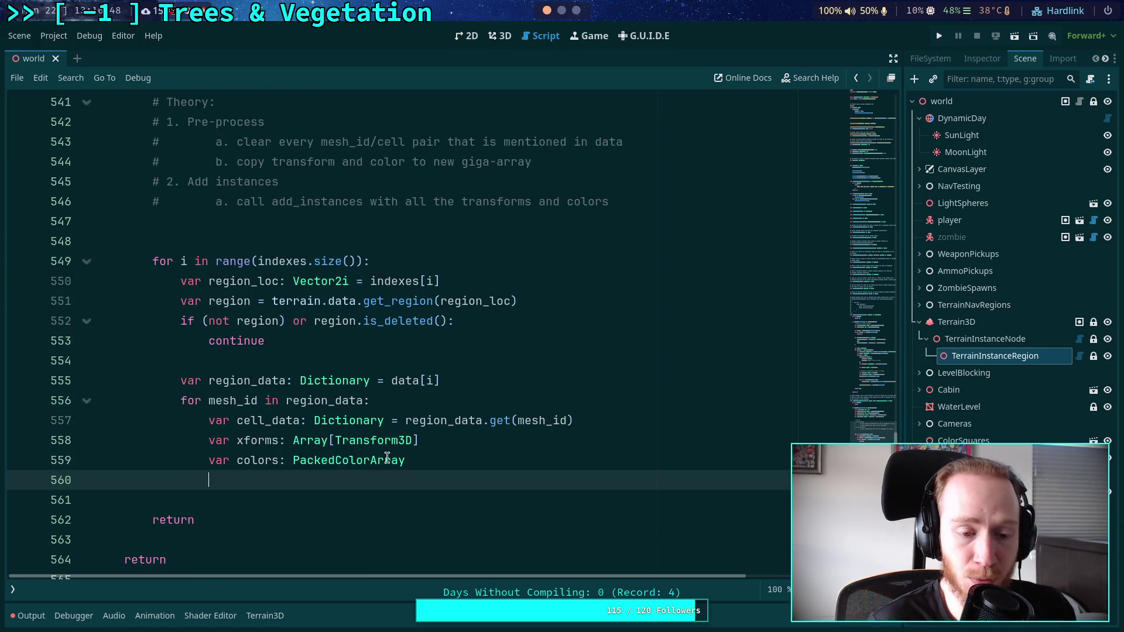
pyautogui.press('Return')
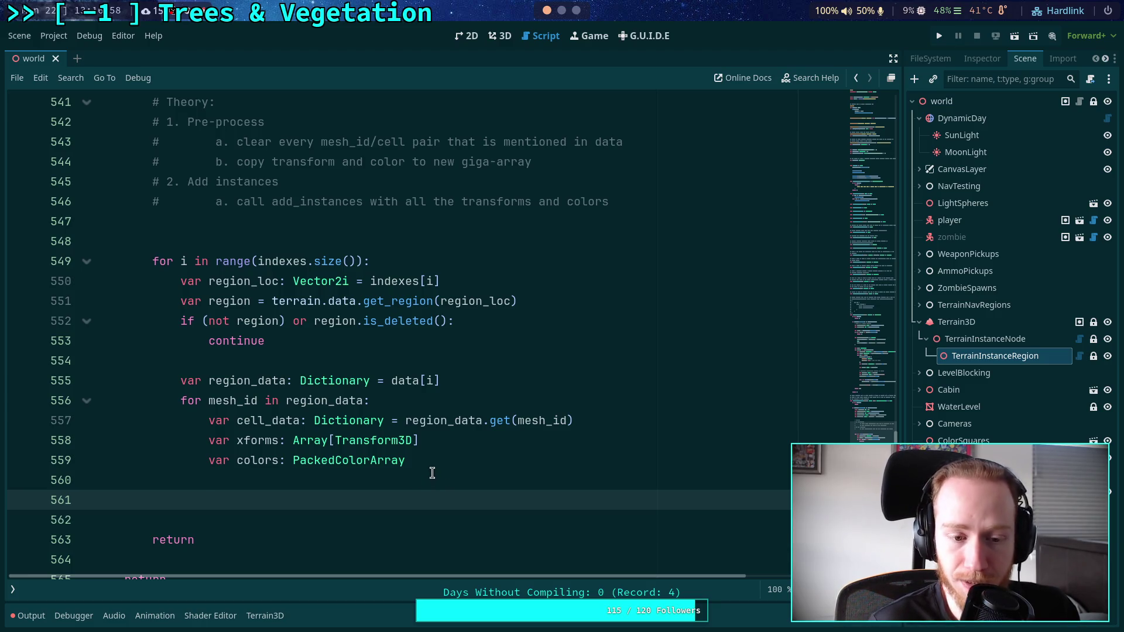
pyautogui.scroll(-1, 435, 481)
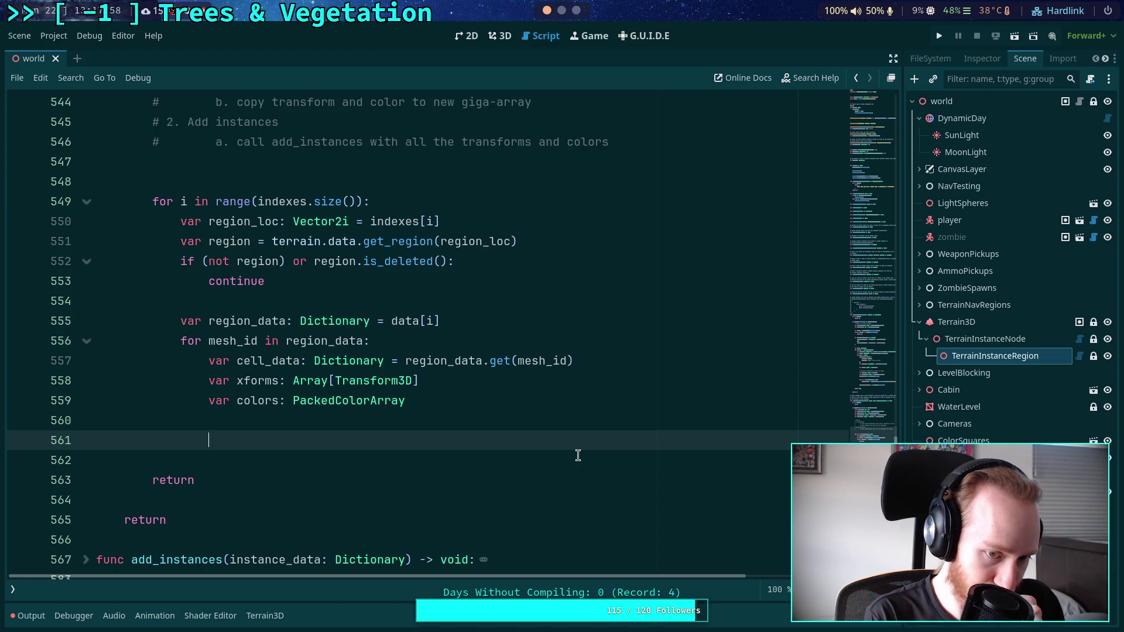
# Write 'for cell in cell_data:' with a '# Clear the old cell data' comment, then switch to the Python REPL.
pyautogui.write('for ')
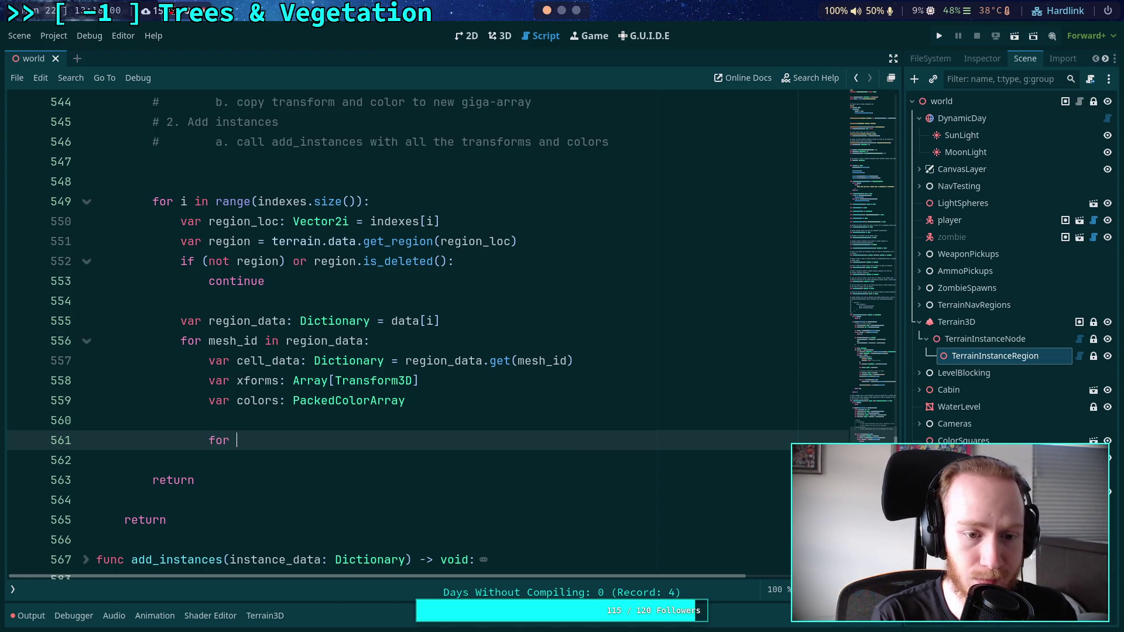
pyautogui.write('cell in ')
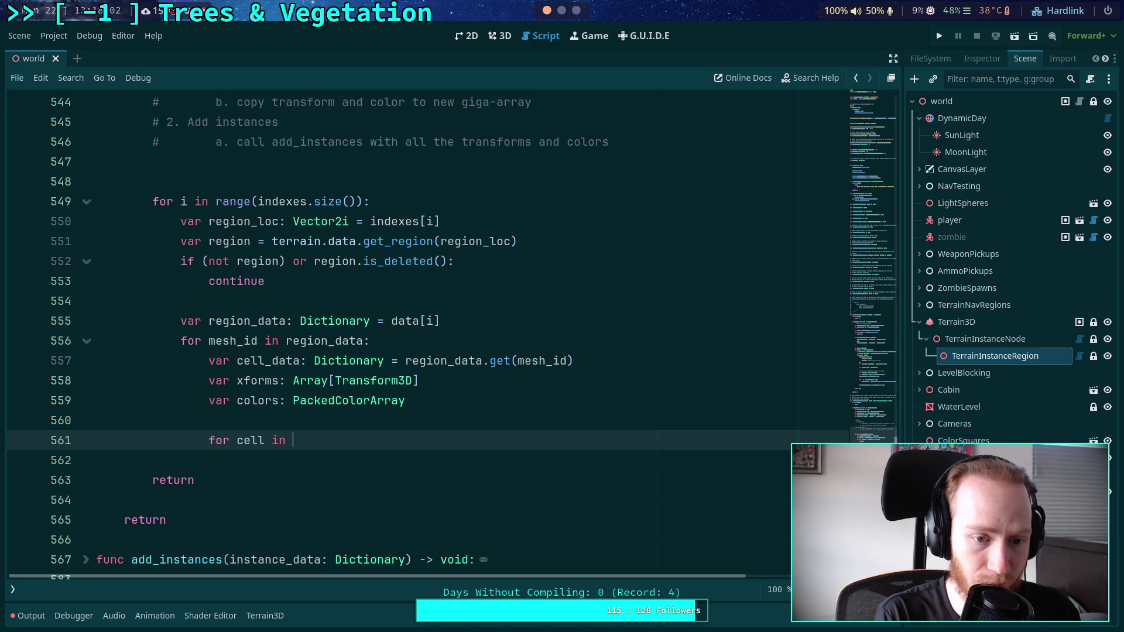
pyautogui.write('cell_data:')
pyautogui.press('Return')
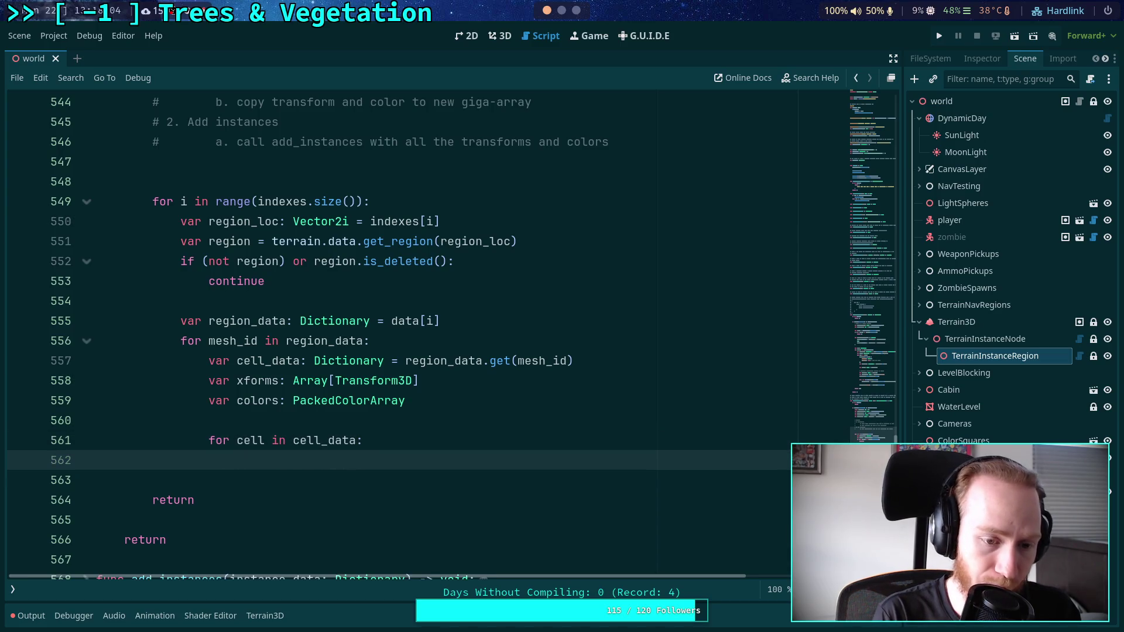
pyautogui.write('# ')
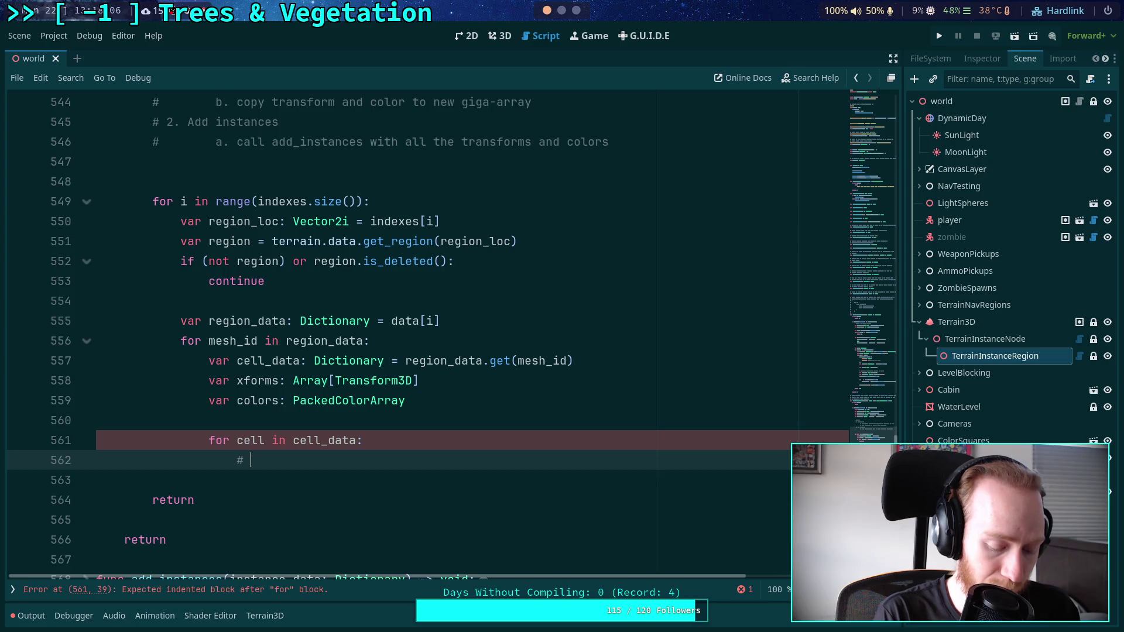
pyautogui.write('Clear the ')
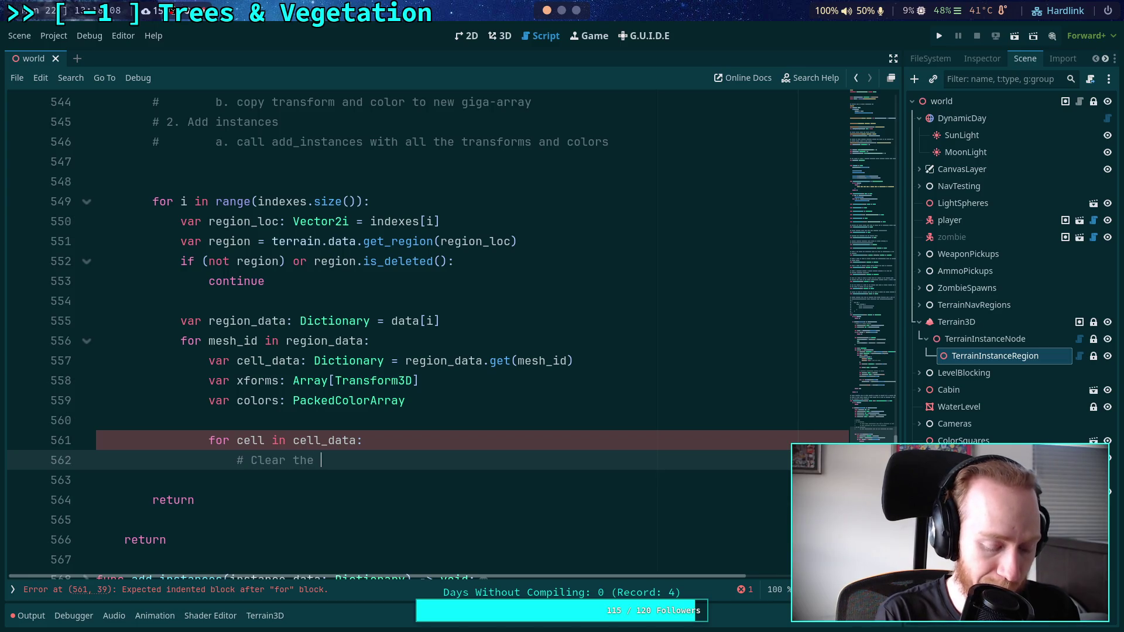
pyautogui.write('old cell data')
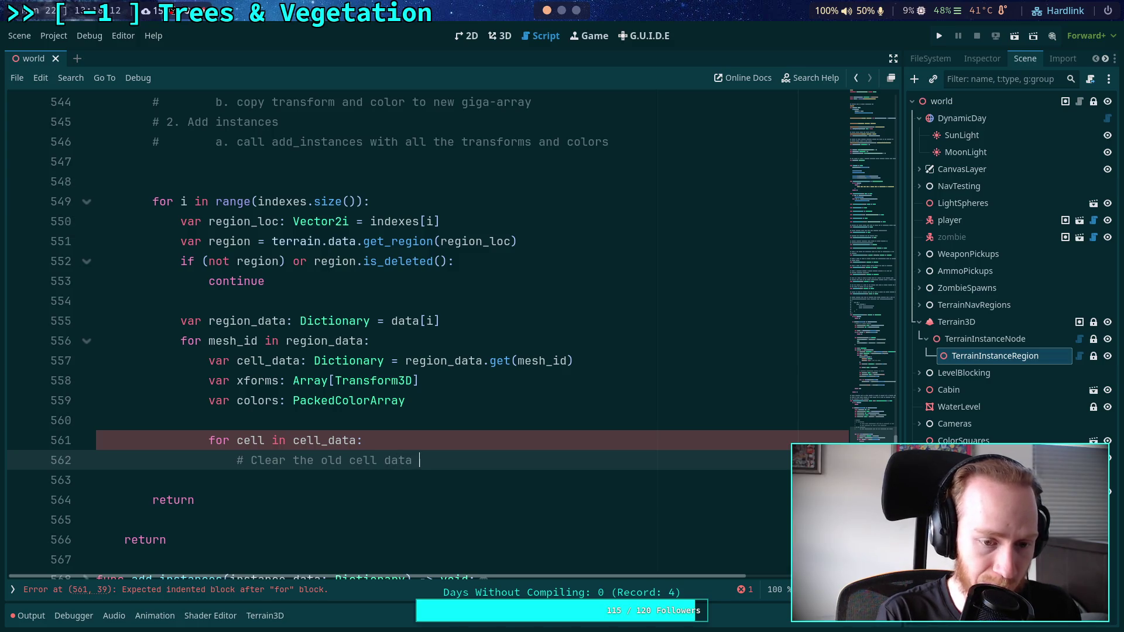
pyautogui.scroll(-1, 641, 432)
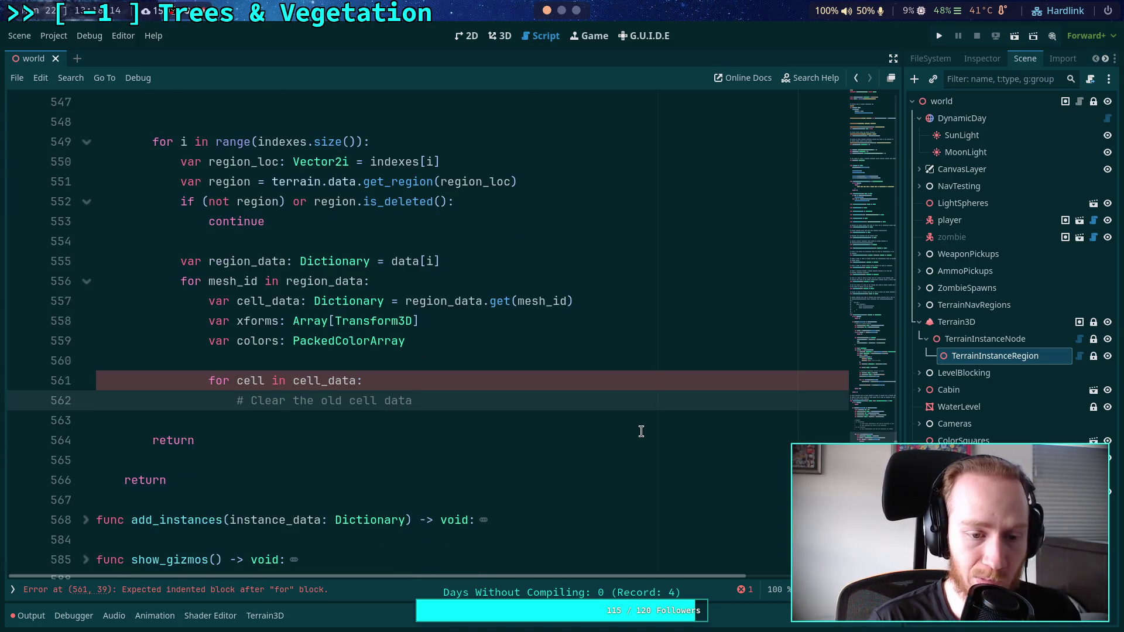
pyautogui.press('Return')
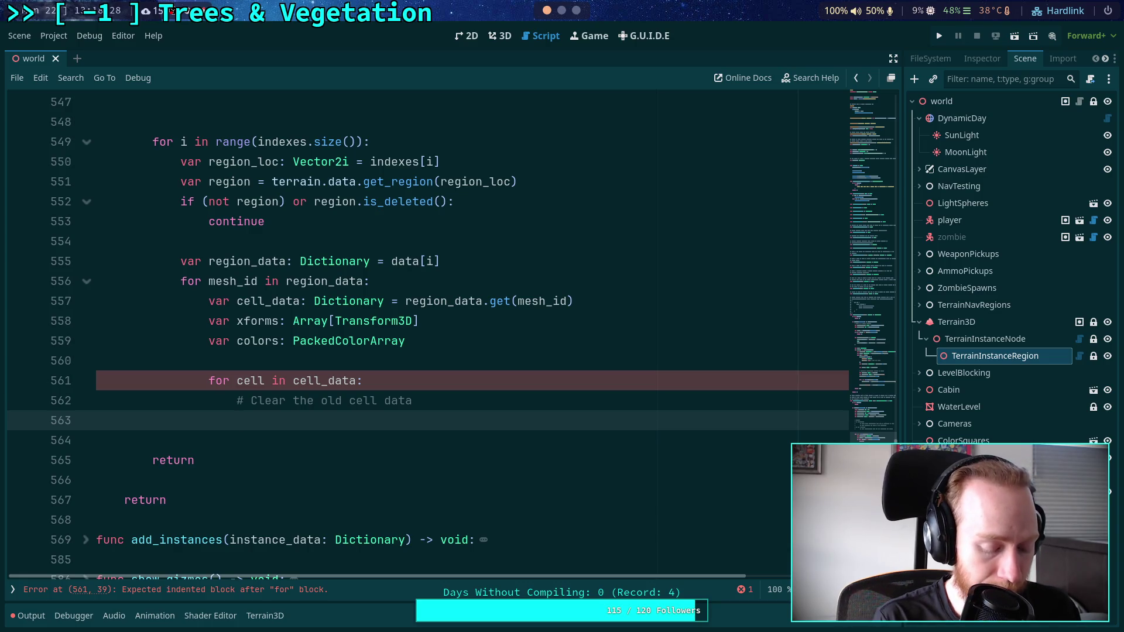
pyautogui.press('super+4')
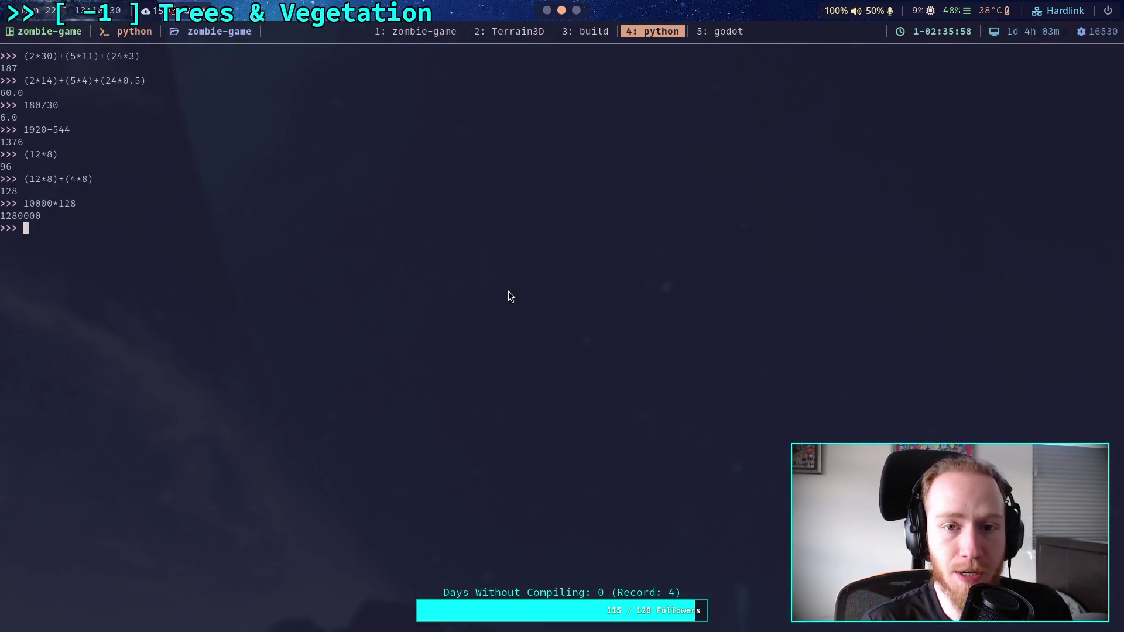
# Read through clear_by_region in terrain_3d_instancer.cpp in Neovim, then return to Godot.
pyautogui.click(493, 31)
pyautogui.scroll(6, 425, 325)
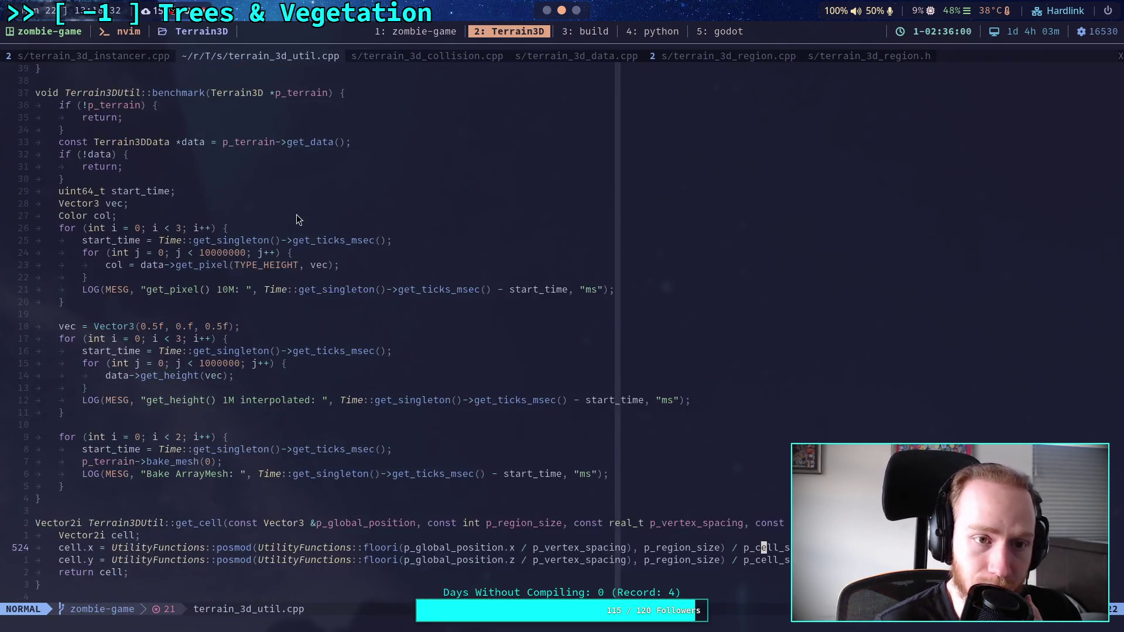
pyautogui.click(118, 56)
pyautogui.scroll(6, 532, 305)
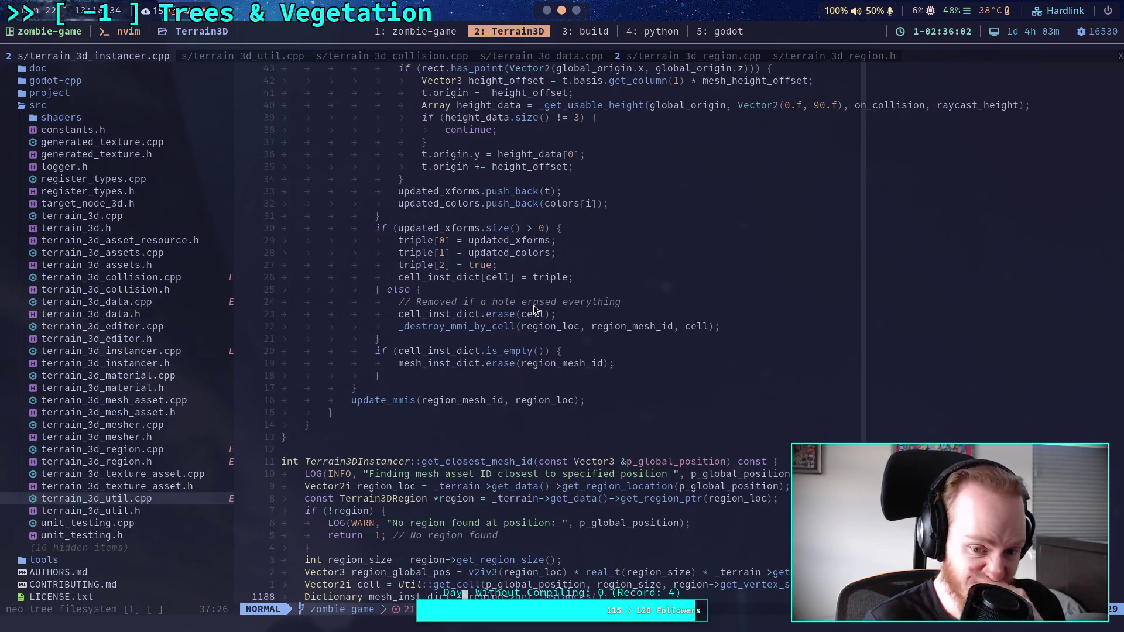
pyautogui.scroll(-20, 540, 308)
pyautogui.scroll(-13, 539, 308)
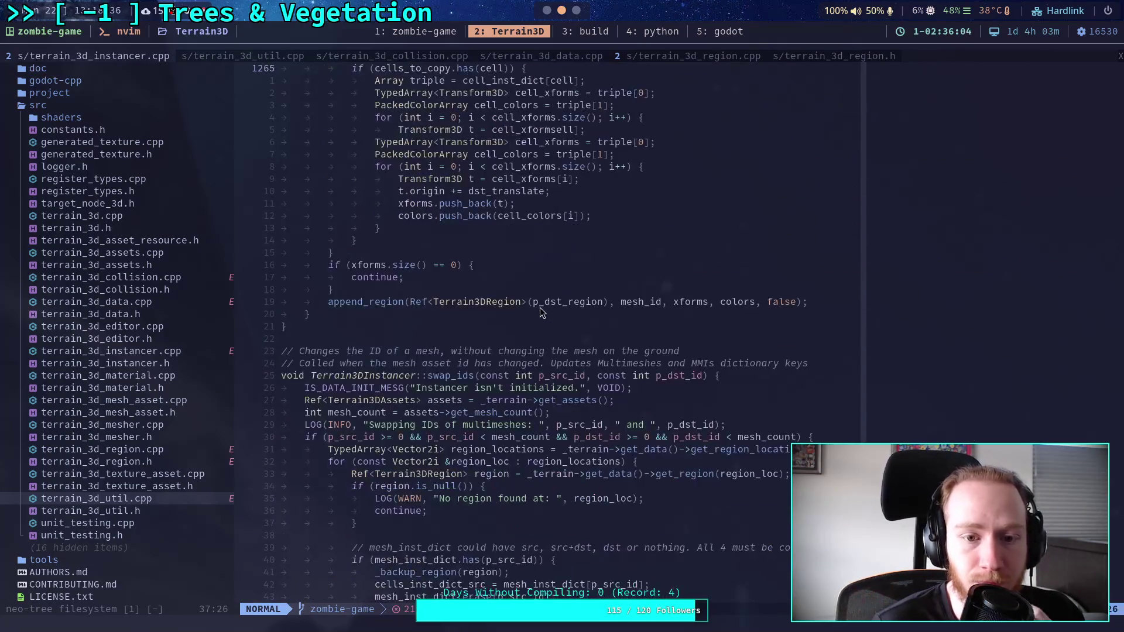
pyautogui.scroll(20, 537, 310)
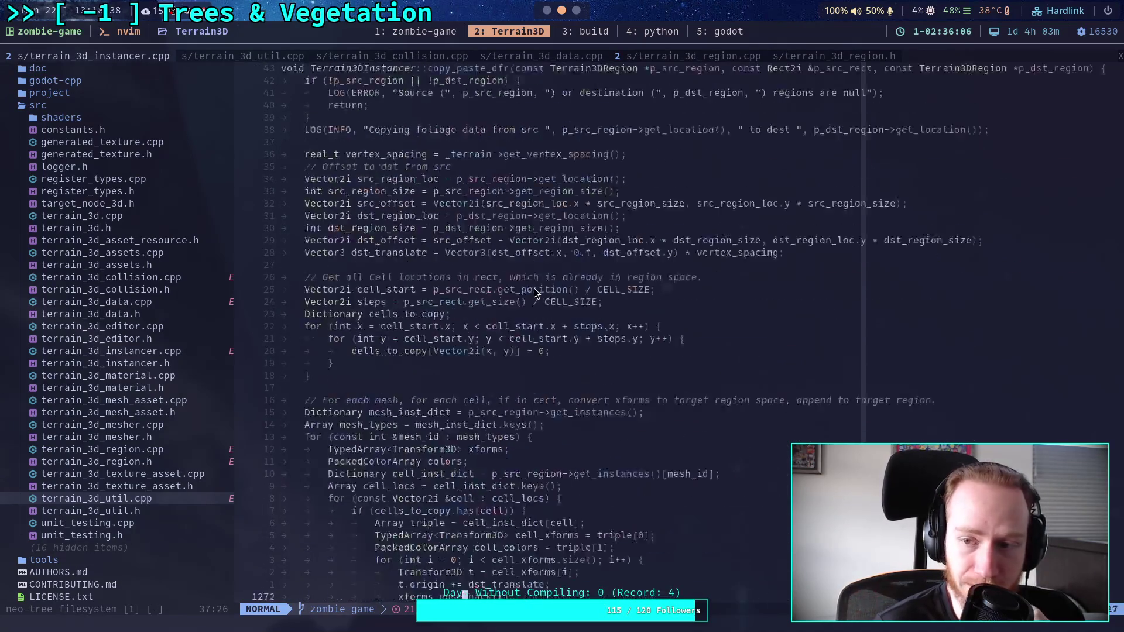
pyautogui.scroll(20, 526, 291)
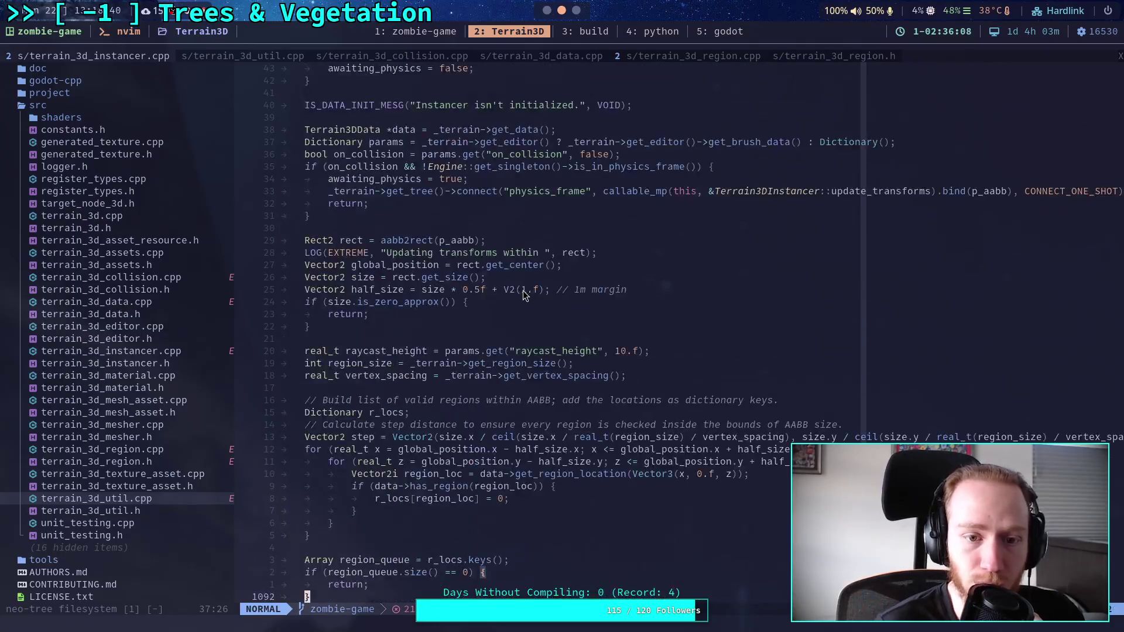
pyautogui.scroll(20, 520, 296)
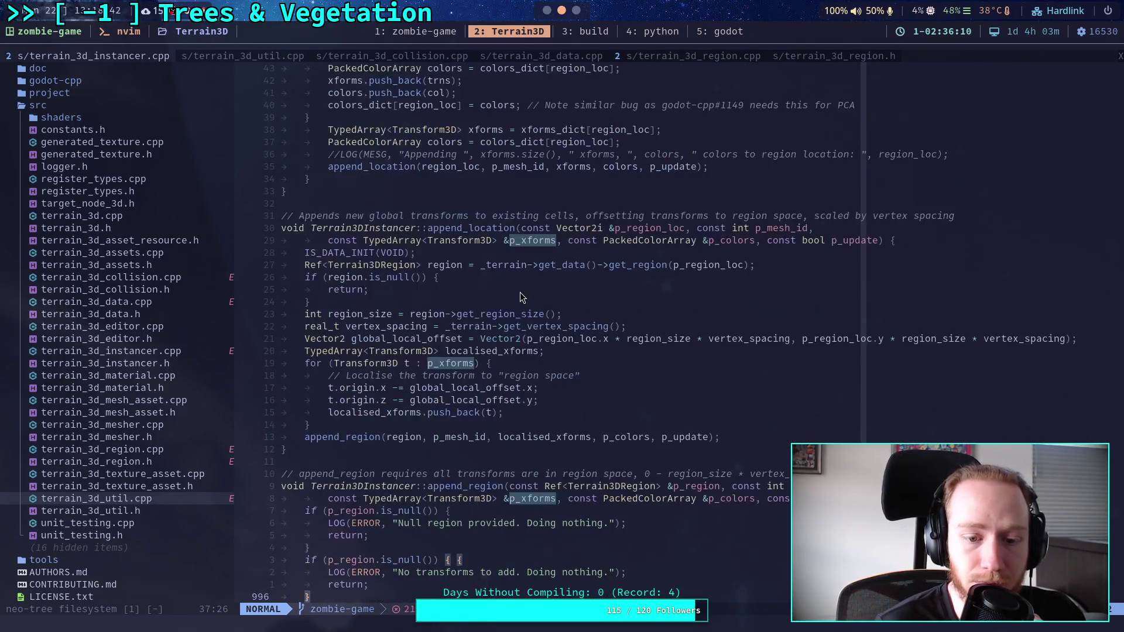
pyautogui.scroll(20, 520, 293)
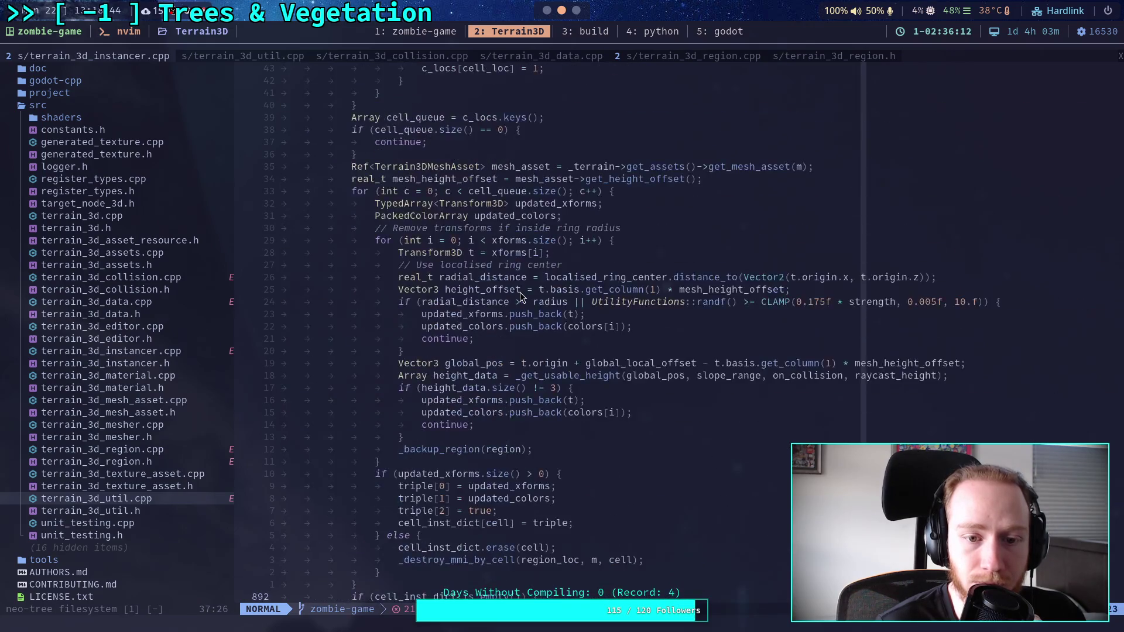
pyautogui.scroll(20, 520, 292)
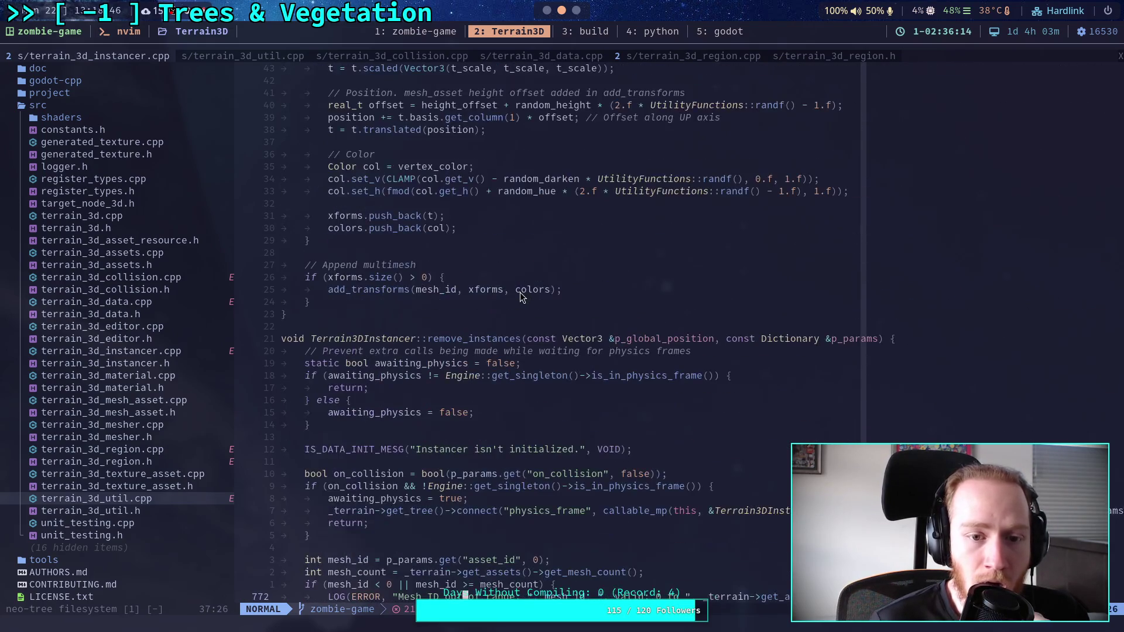
pyautogui.scroll(20, 520, 297)
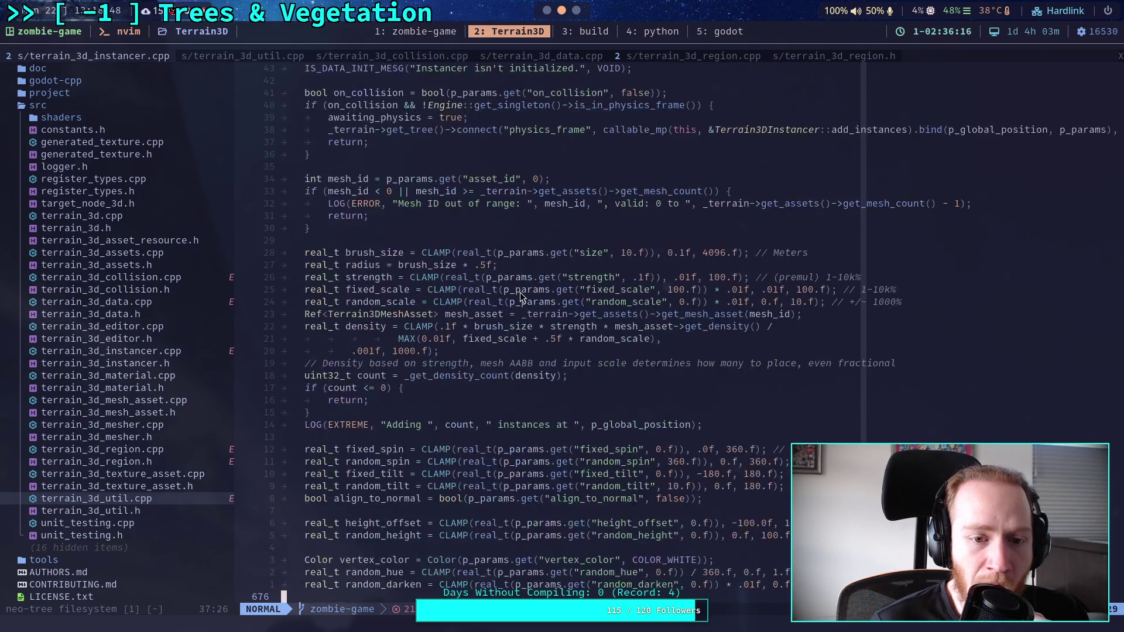
pyautogui.scroll(5, 520, 297)
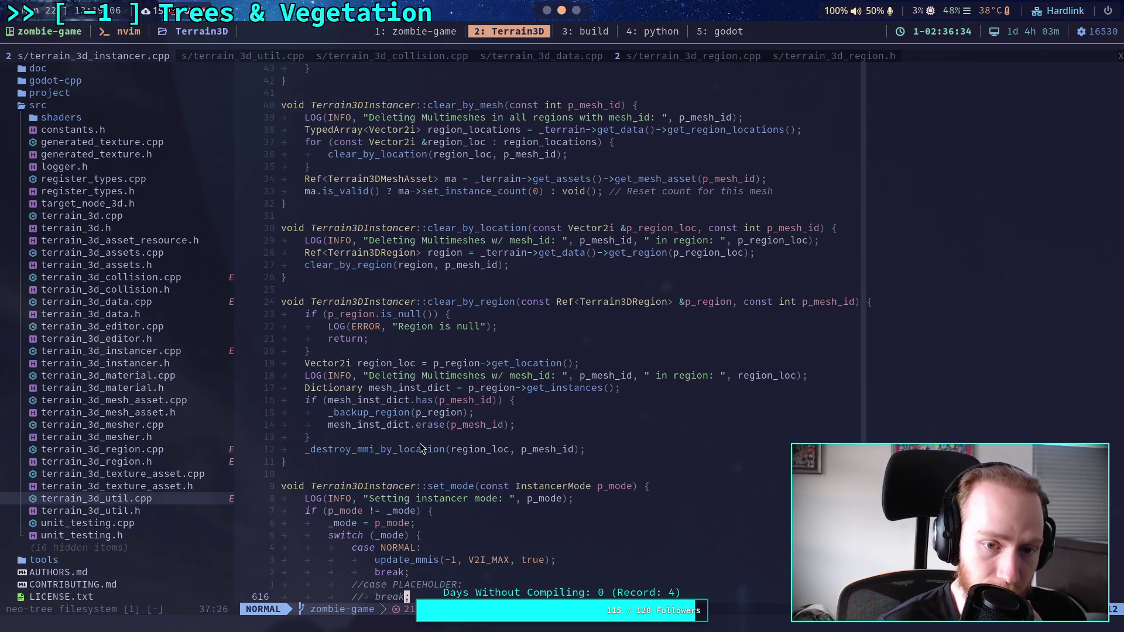
pyautogui.scroll(4, 418, 446)
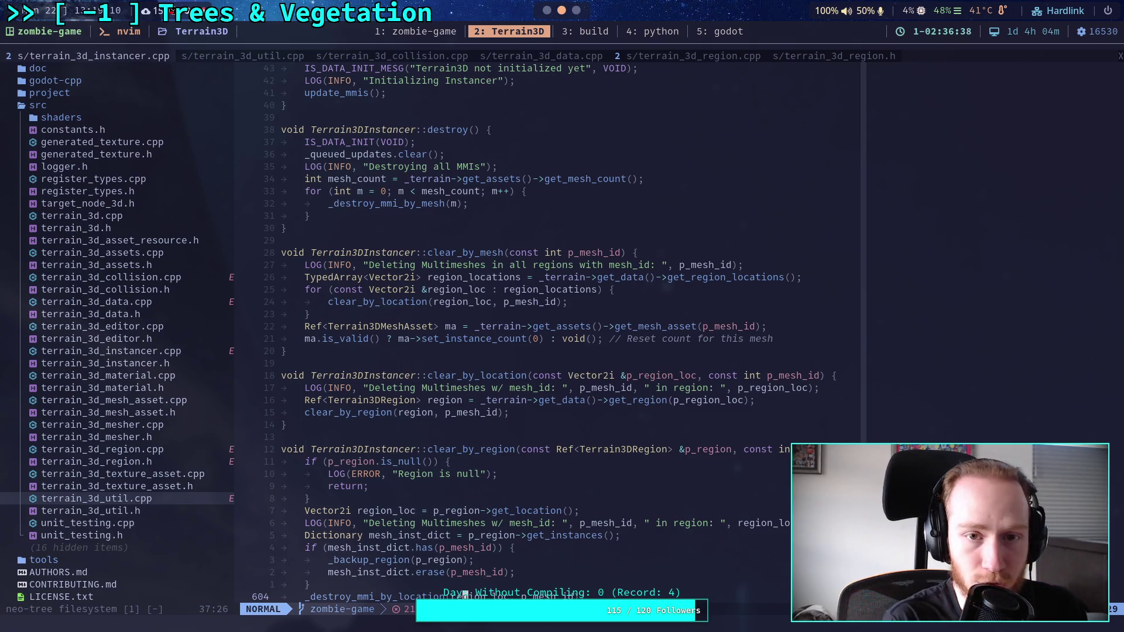
pyautogui.press('super+5')
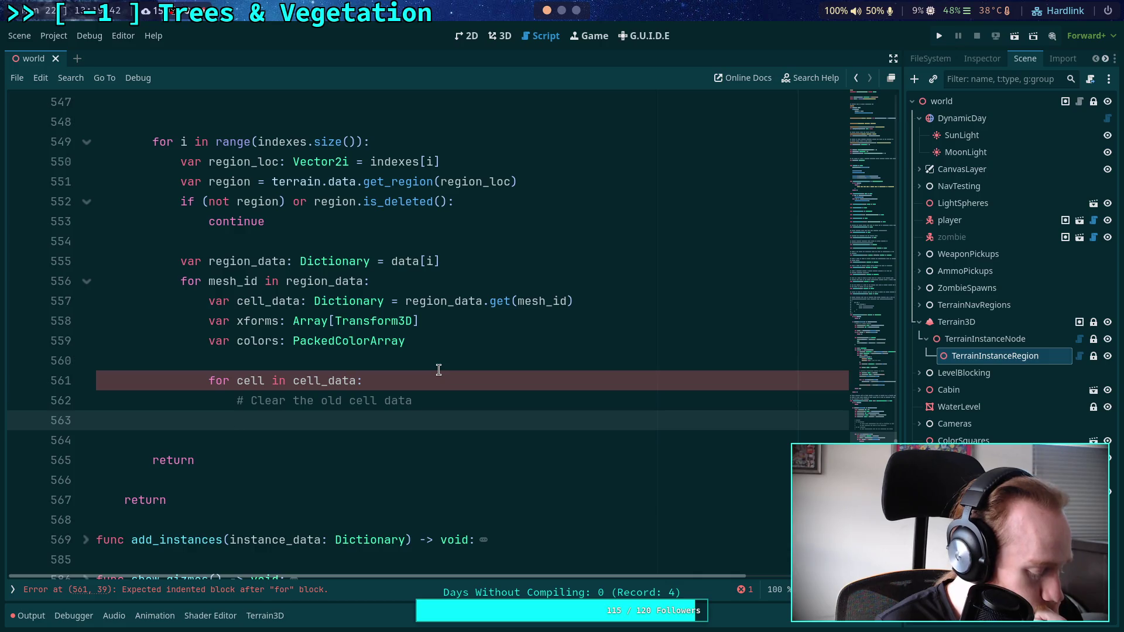
pyautogui.scroll(1, 439, 369)
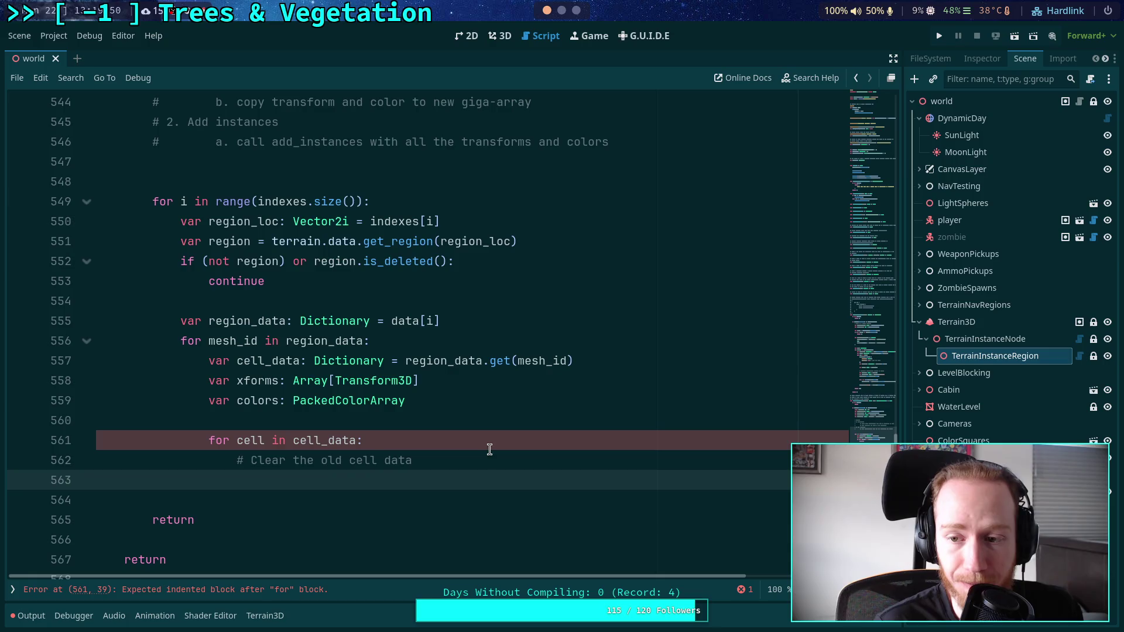
pyautogui.scroll(-1, 503, 450)
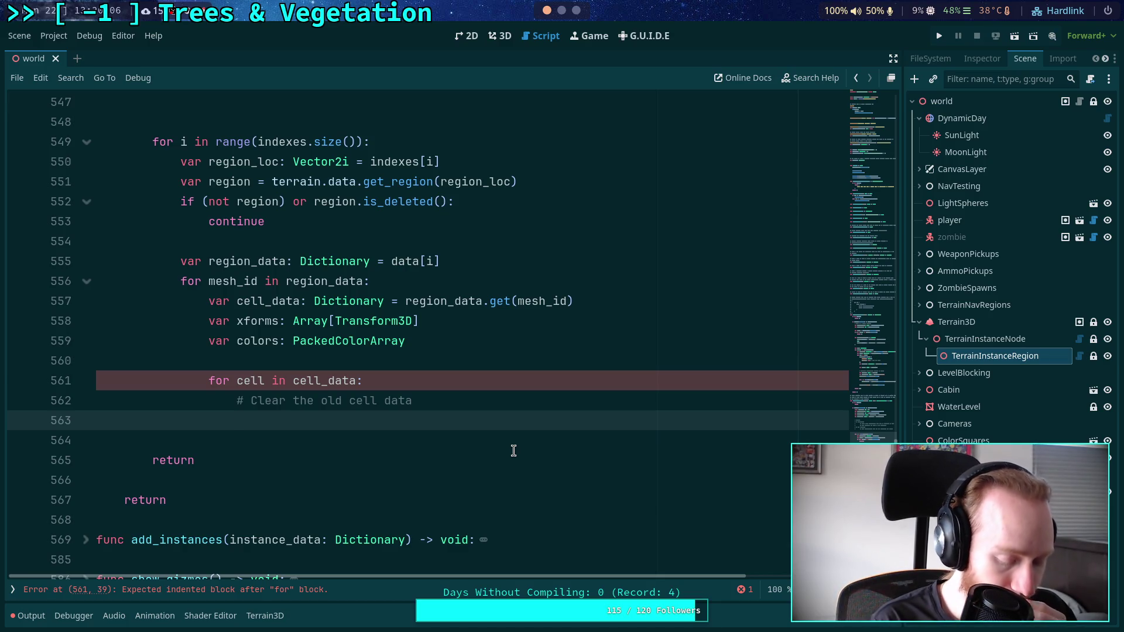
pyautogui.press('super+Right')
pyautogui.press('super+Right')
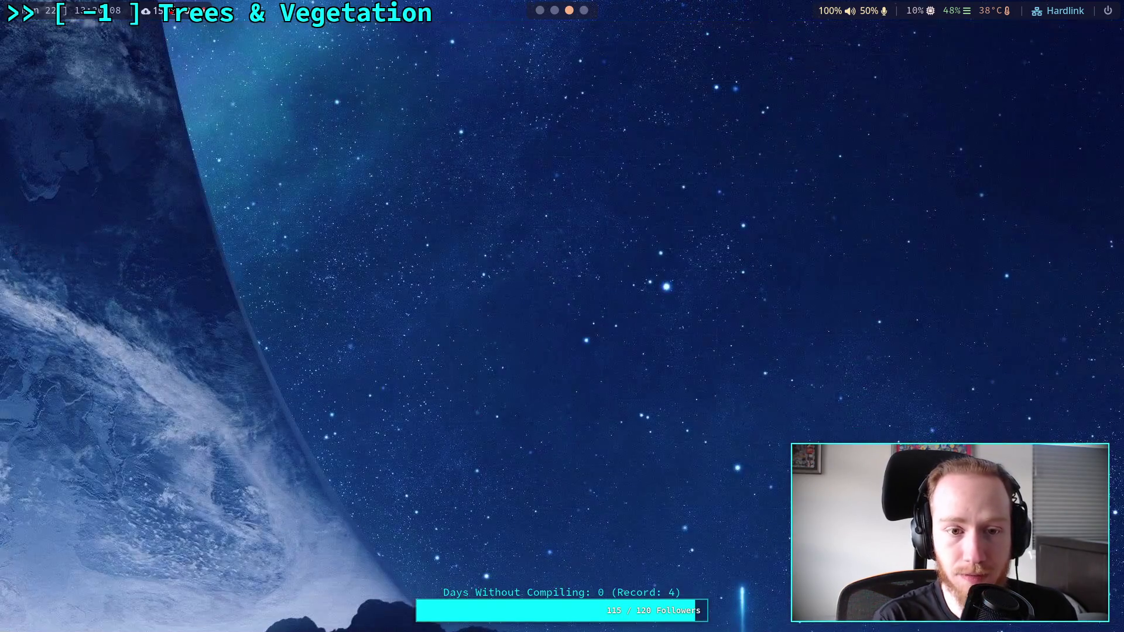
pyautogui.press('super+Left')
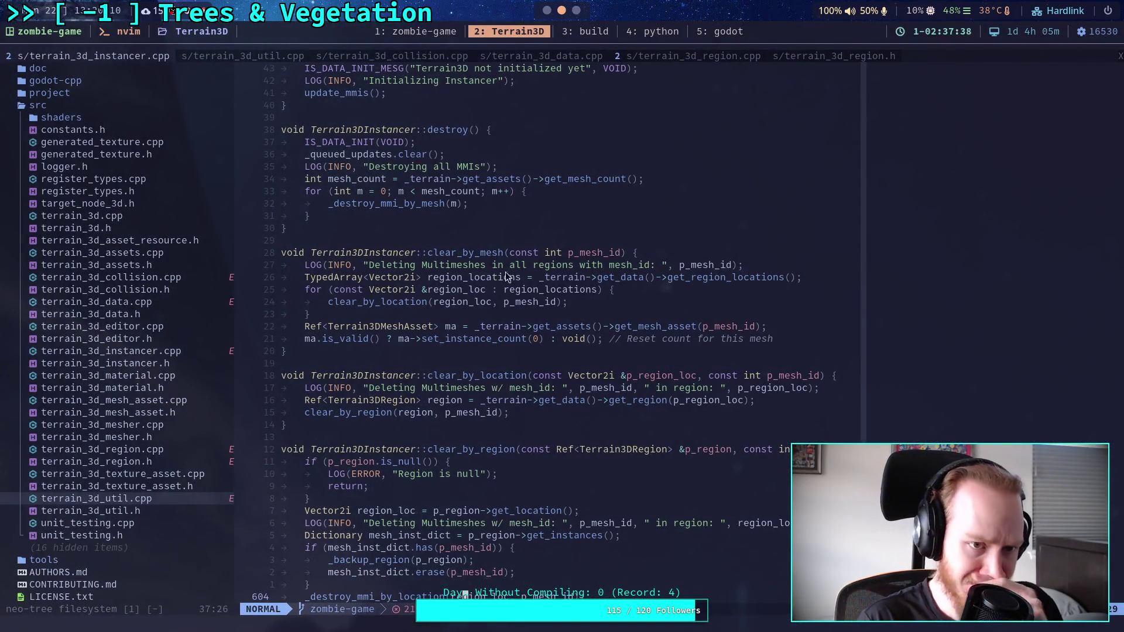
pyautogui.scroll(-20, 582, 321)
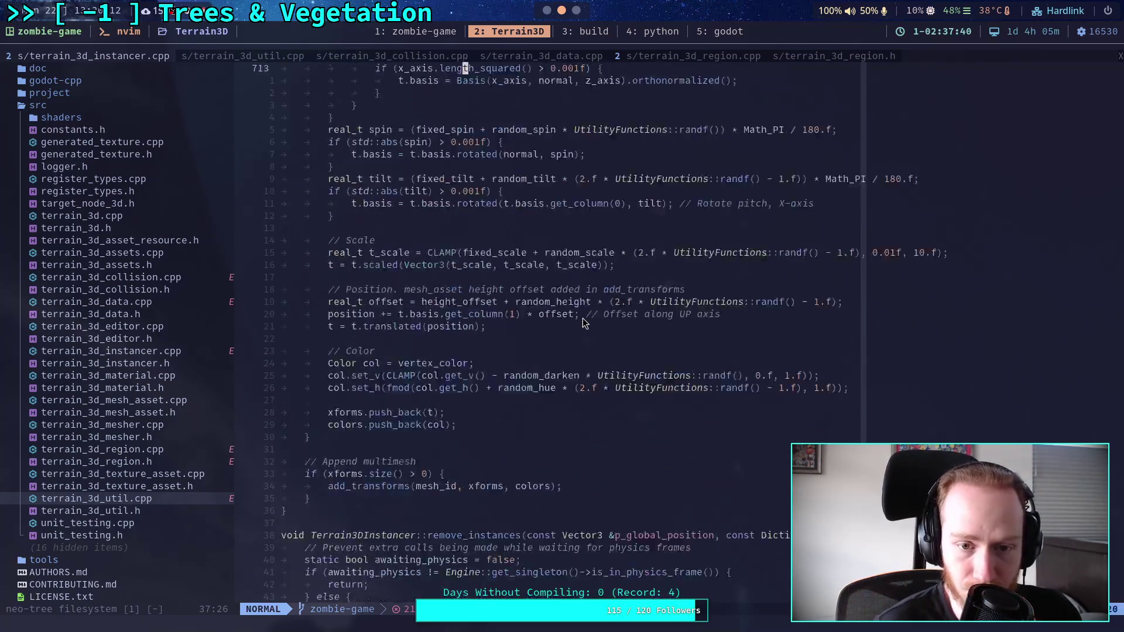
pyautogui.scroll(-20, 576, 324)
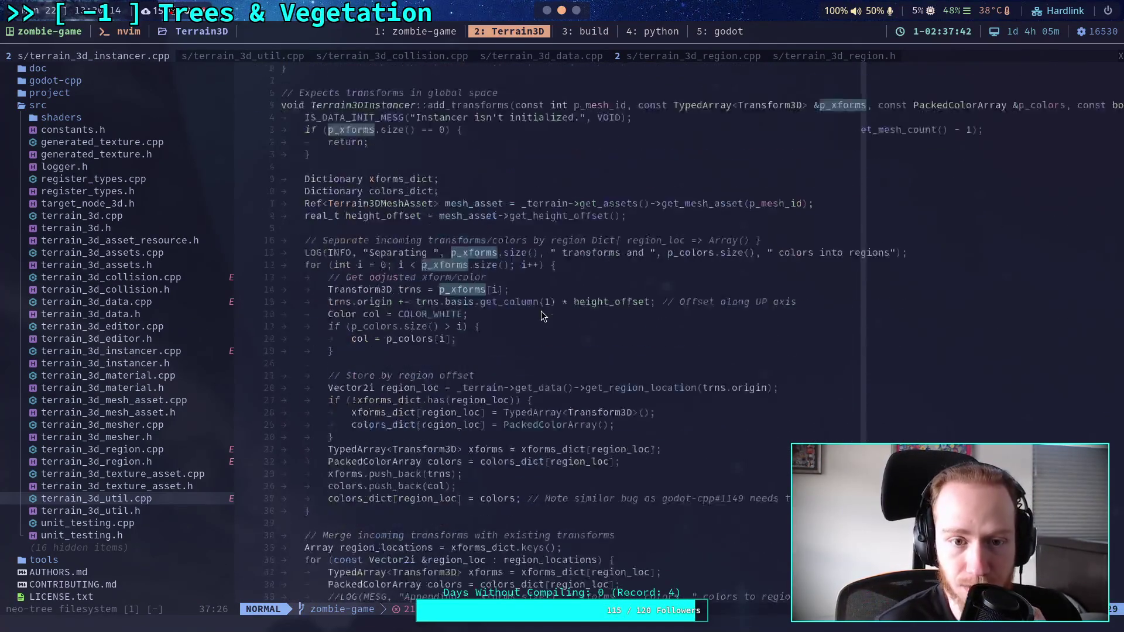
pyautogui.scroll(-16, 541, 311)
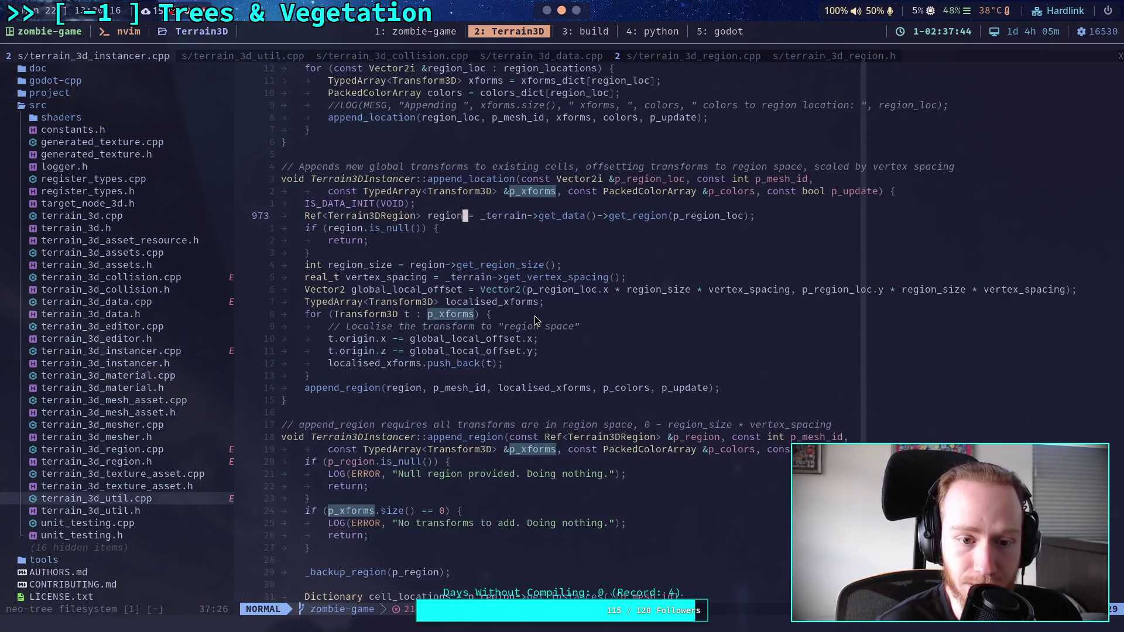
pyautogui.scroll(-20, 535, 315)
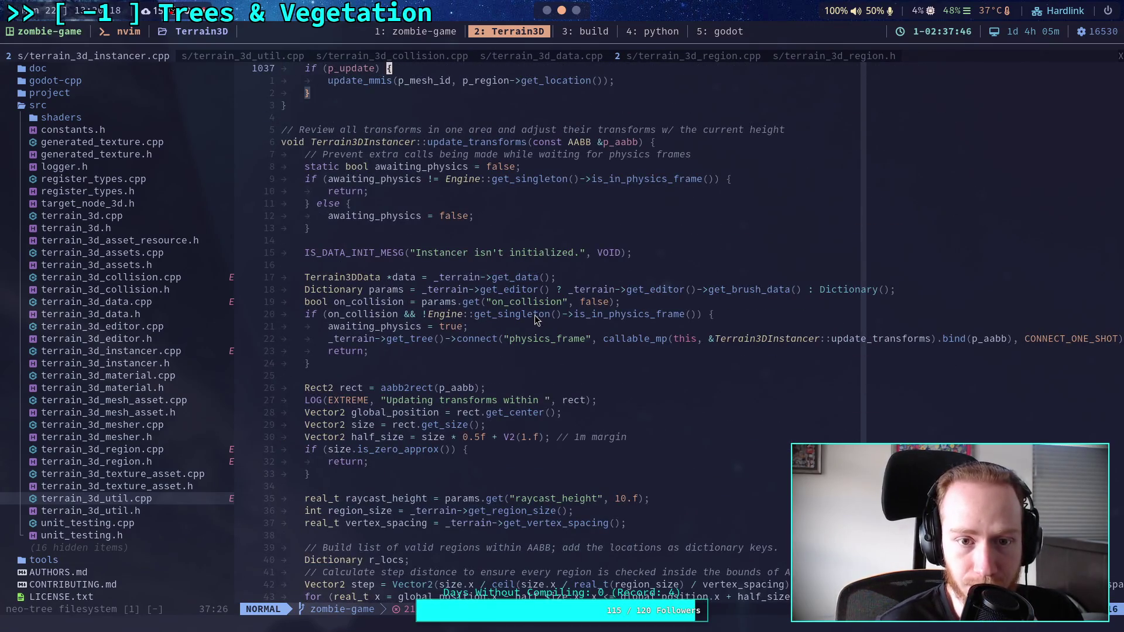
pyautogui.scroll(-20, 535, 315)
pyautogui.scroll(-20, 535, 315)
pyautogui.scroll(-20, 535, 315)
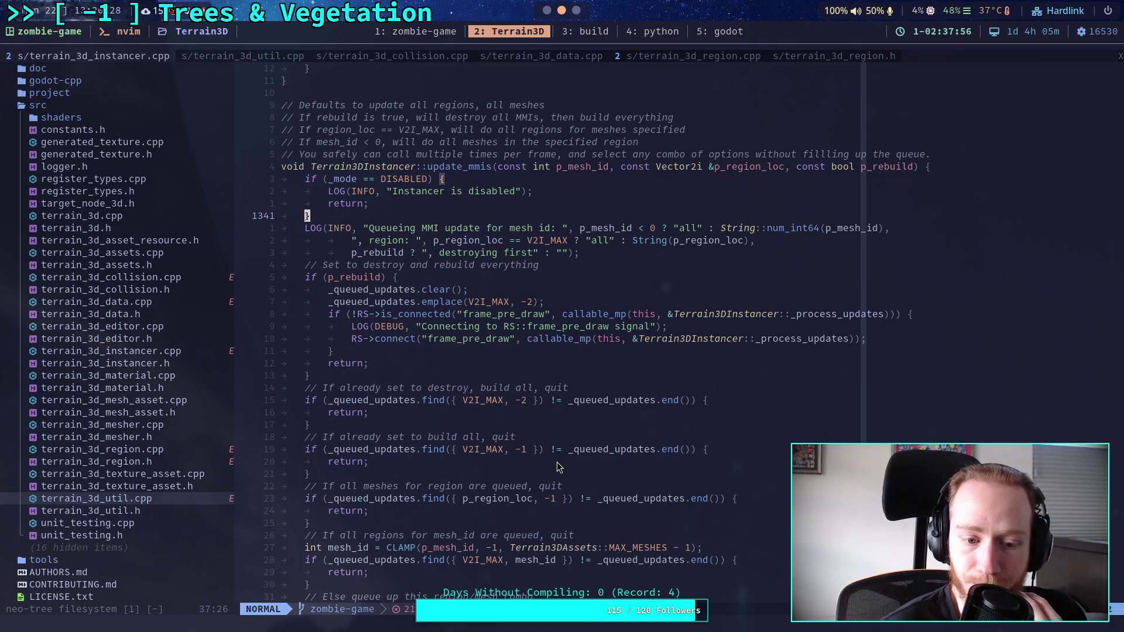
pyautogui.scroll(-4, 557, 466)
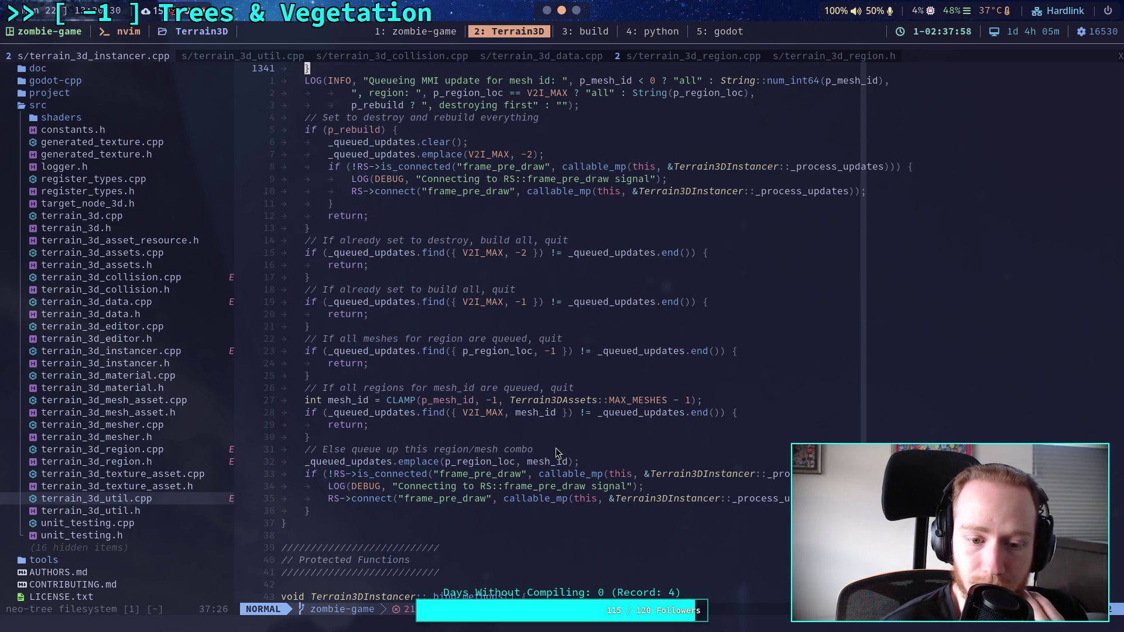
pyautogui.scroll(1, 556, 454)
pyautogui.scroll(3, 557, 454)
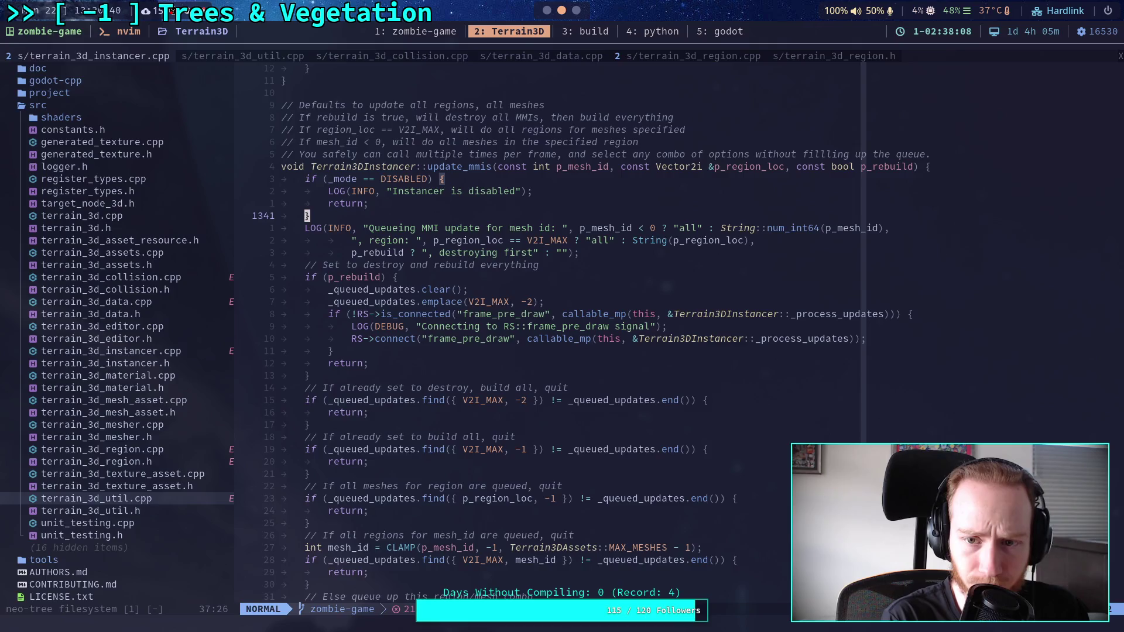
pyautogui.hotkey('alt', 'Tab')
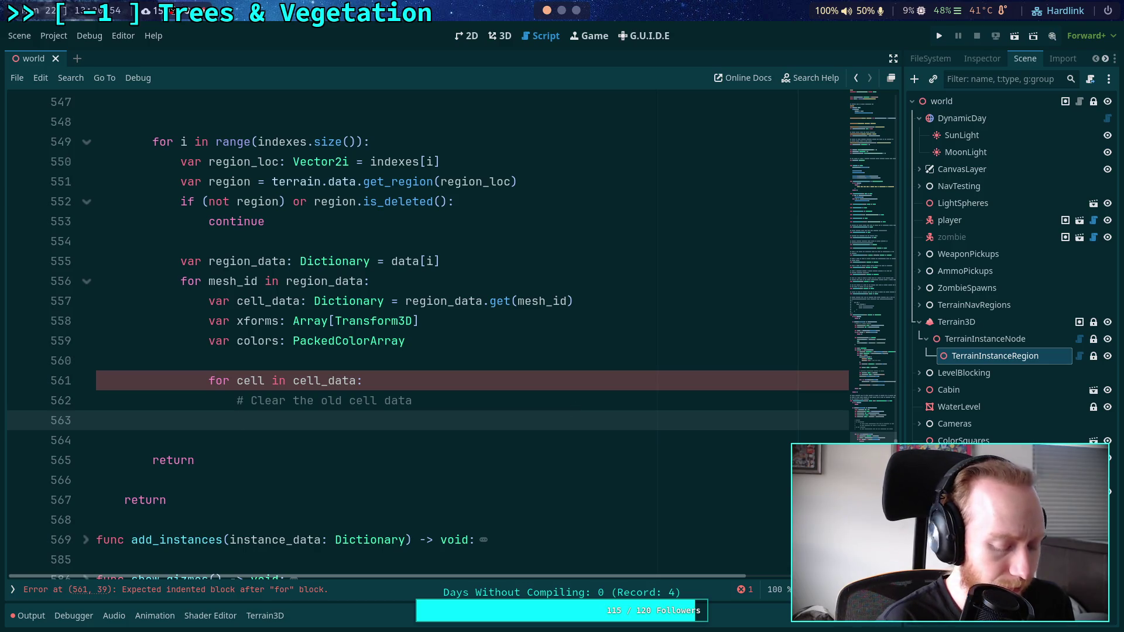
# Scroll terrain_3d_instancer.cpp from update_mmis to add_transforms and into append_region, then return to Godot.
pyautogui.hotkey('alt', 'Tab')
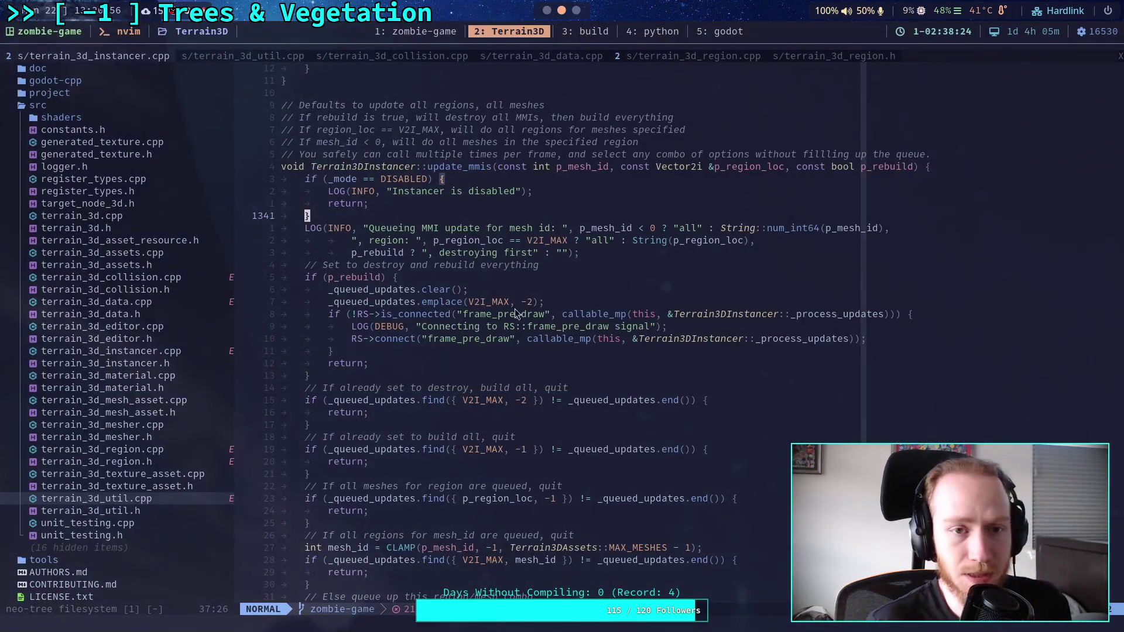
pyautogui.scroll(20, 367, 234)
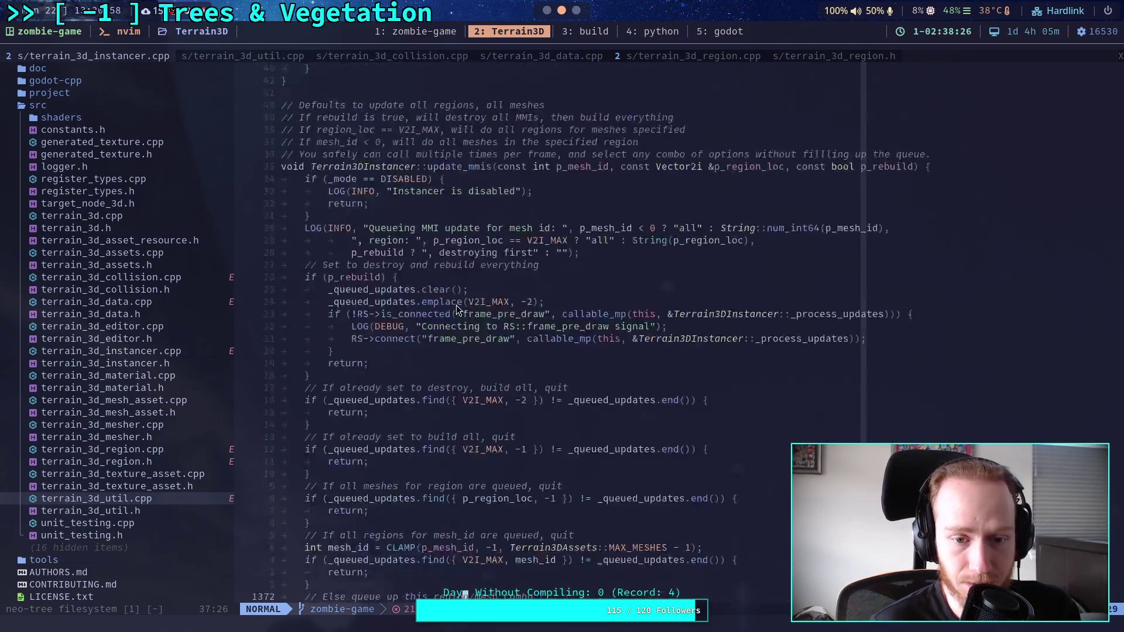
pyautogui.scroll(20, 433, 284)
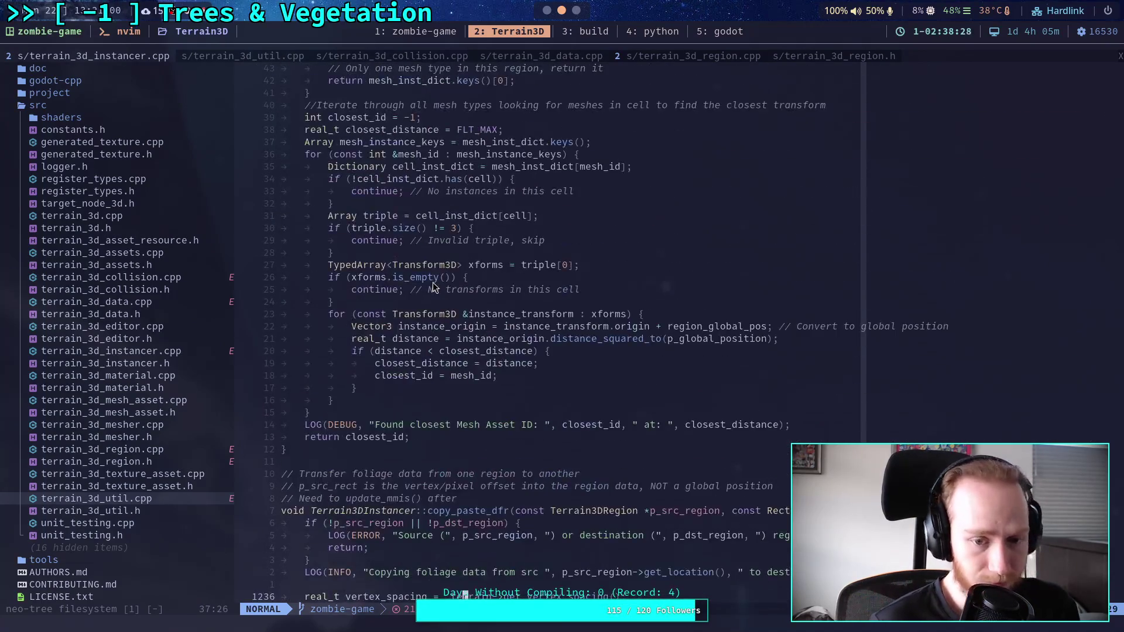
pyautogui.scroll(20, 433, 285)
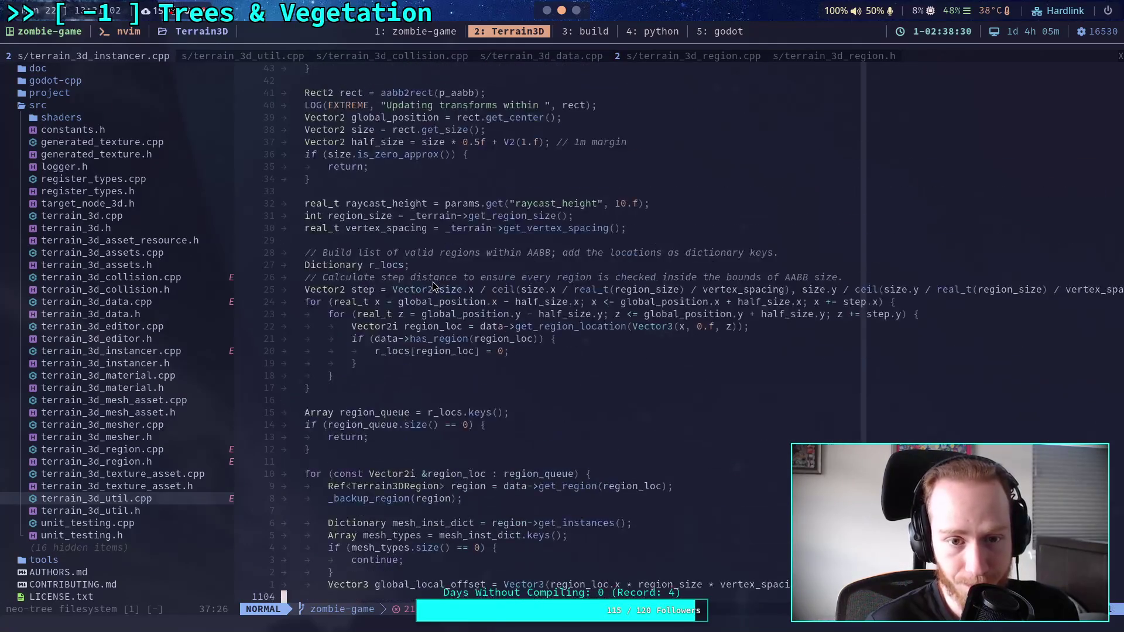
pyautogui.scroll(10, 433, 285)
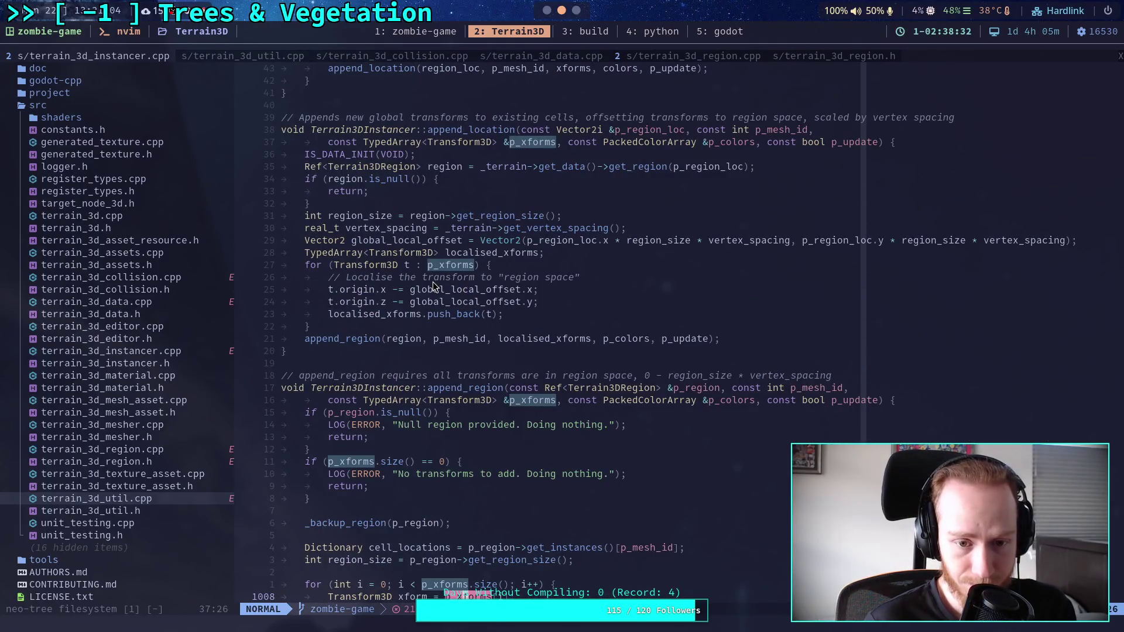
pyautogui.scroll(17, 433, 286)
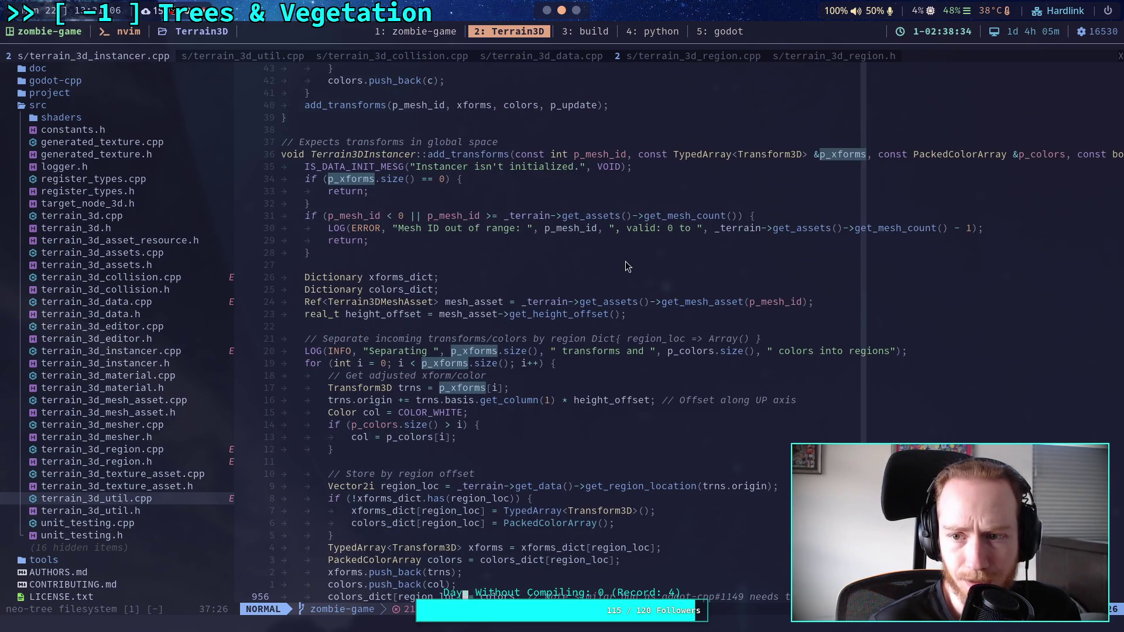
pyautogui.scroll(-1, 591, 264)
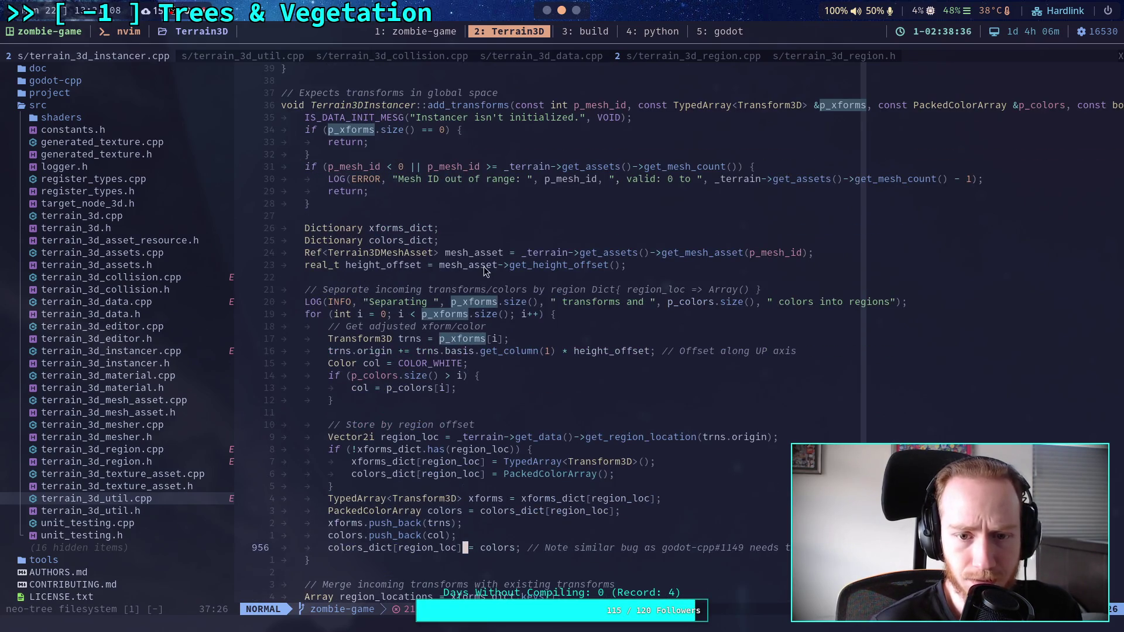
pyautogui.scroll(-5, 483, 266)
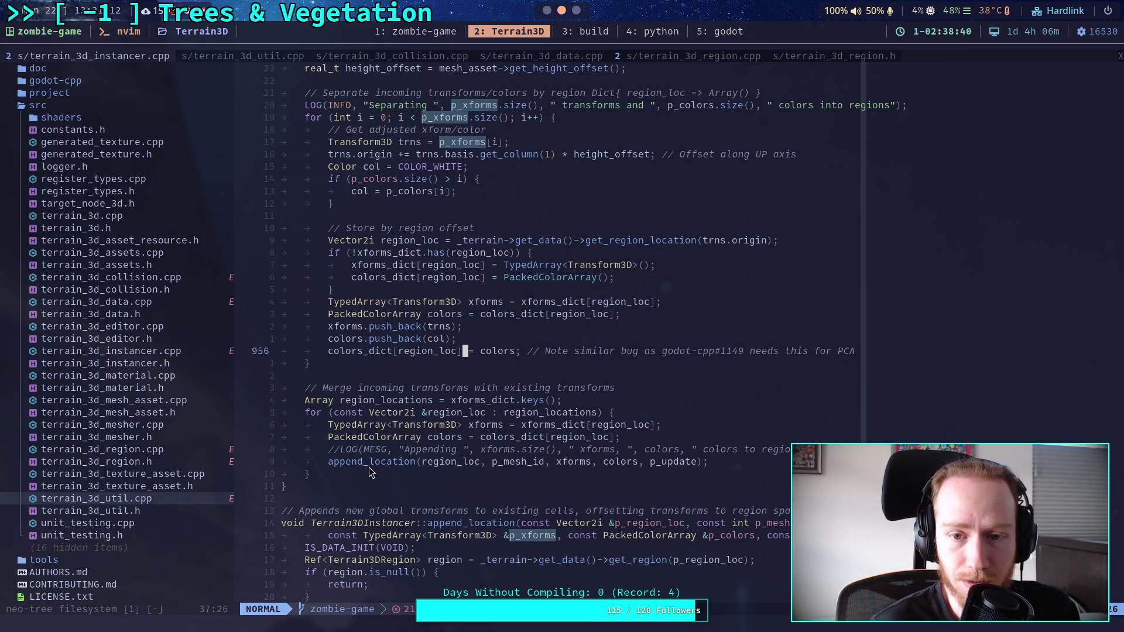
pyautogui.scroll(-8, 369, 467)
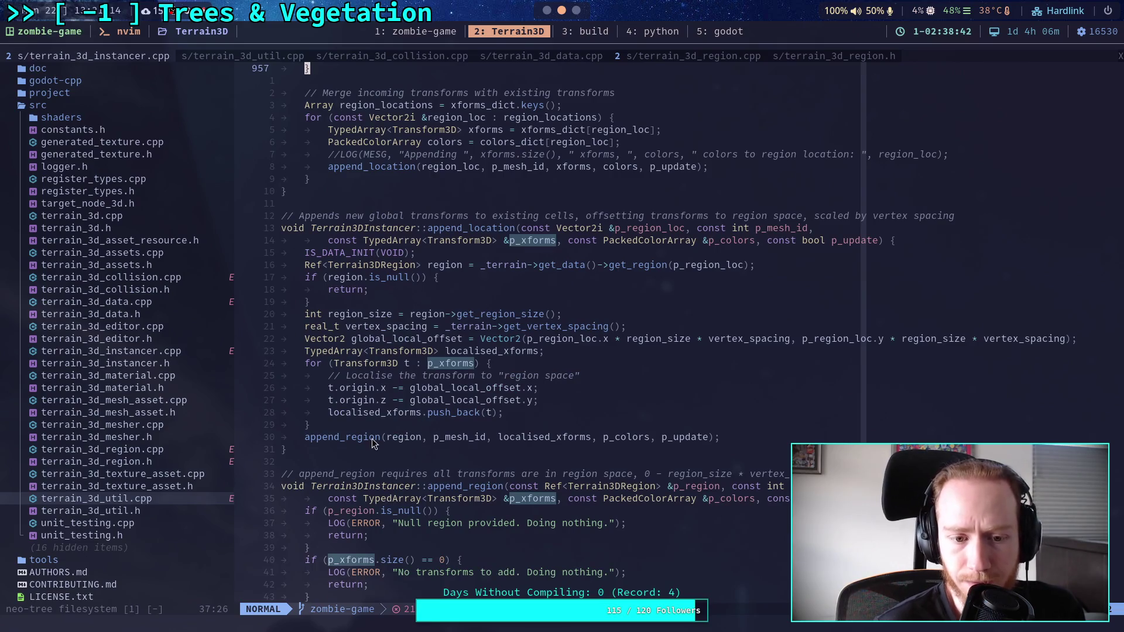
pyautogui.scroll(-9, 354, 442)
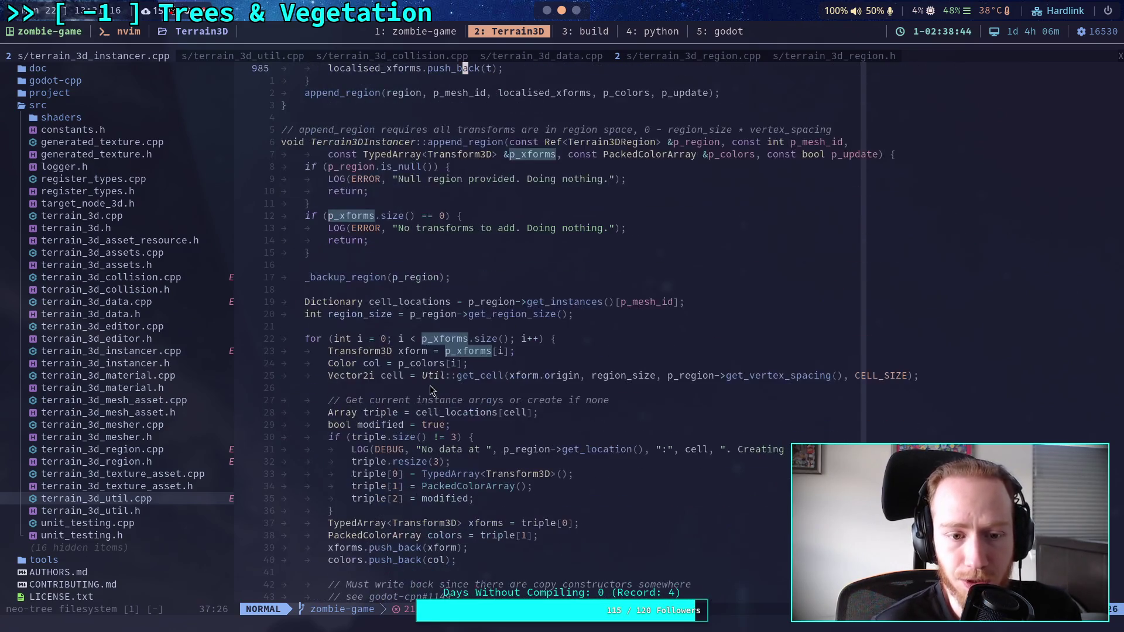
pyautogui.scroll(-5, 430, 375)
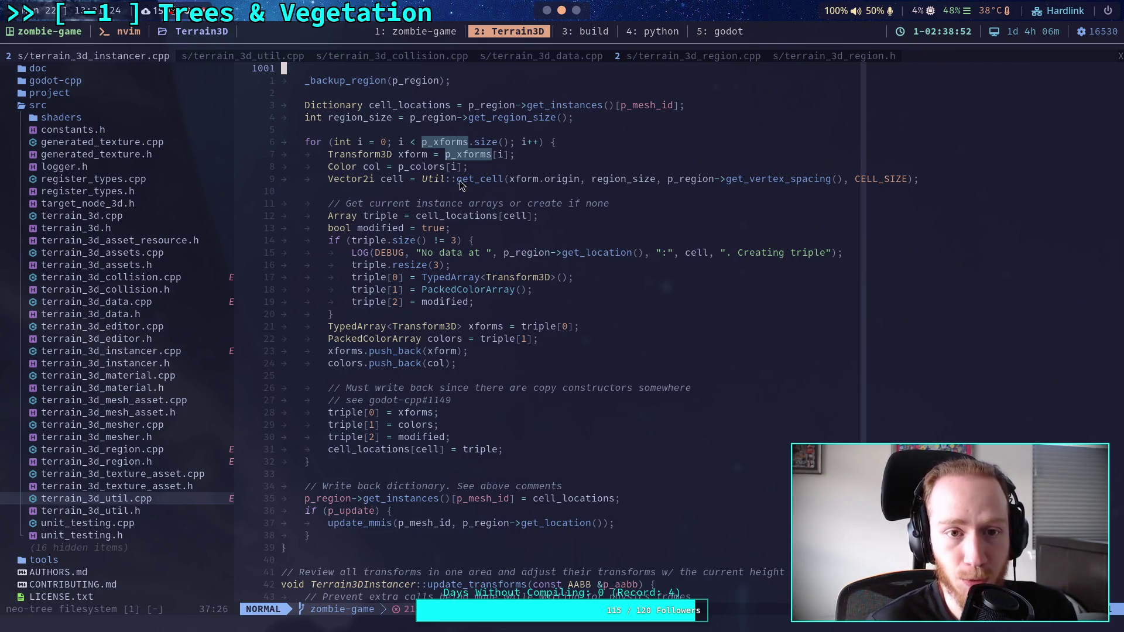
pyautogui.click(547, 10)
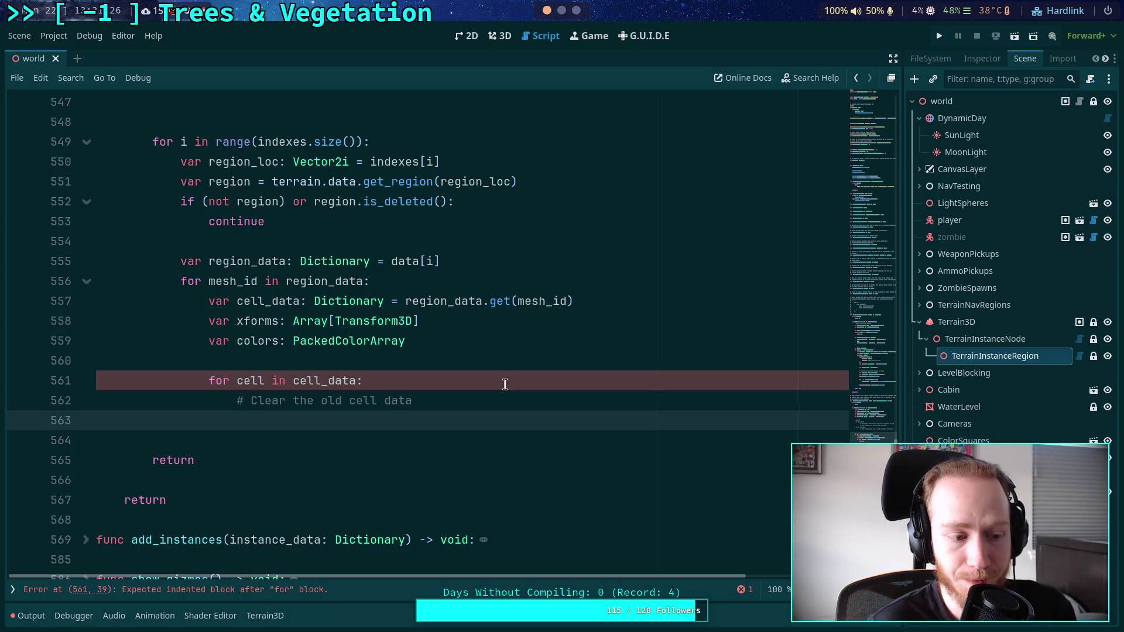
pyautogui.scroll(-4, 505, 384)
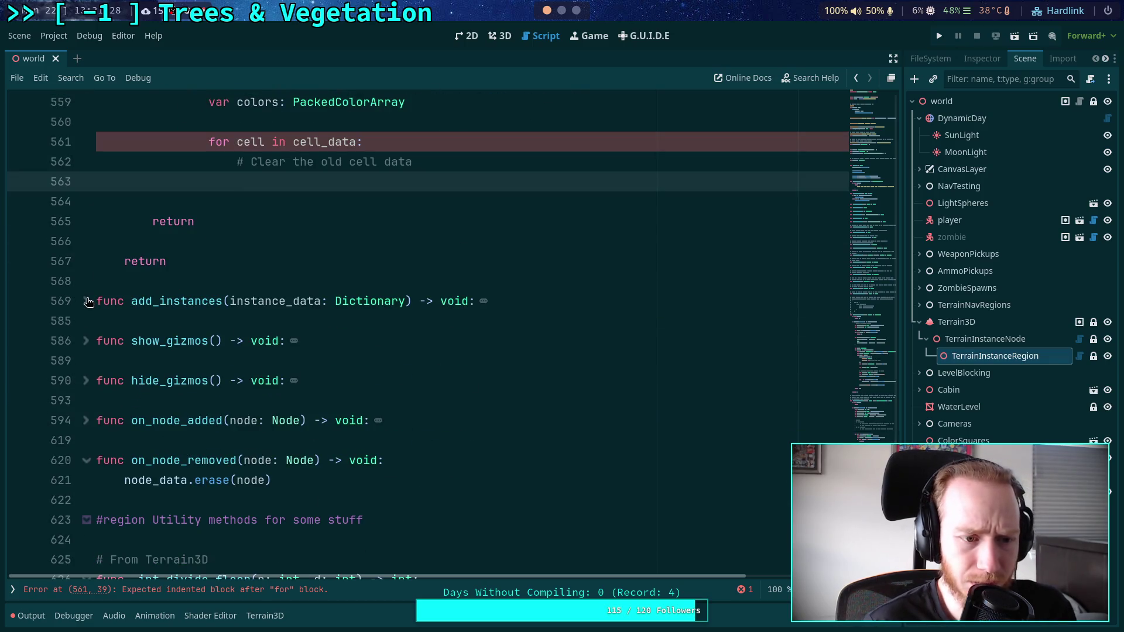
pyautogui.click(86, 301)
pyautogui.scroll(-4, 152, 313)
pyautogui.scroll(2, 151, 312)
pyautogui.click(86, 175)
pyautogui.scroll(8, 139, 317)
pyautogui.scroll(6, 139, 317)
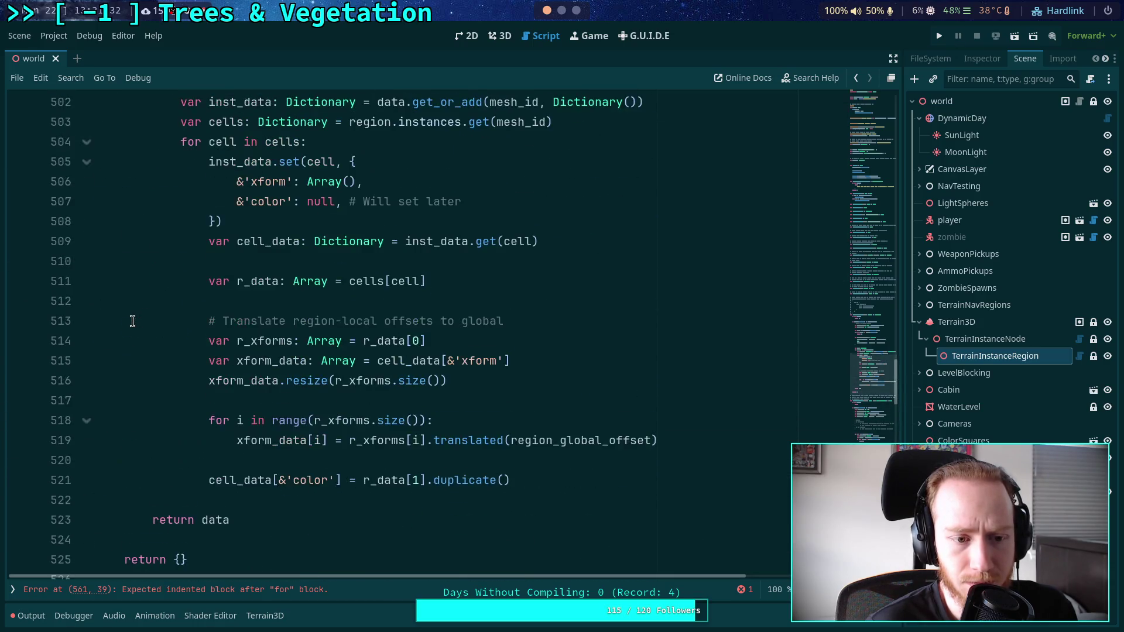
pyautogui.scroll(6, 132, 320)
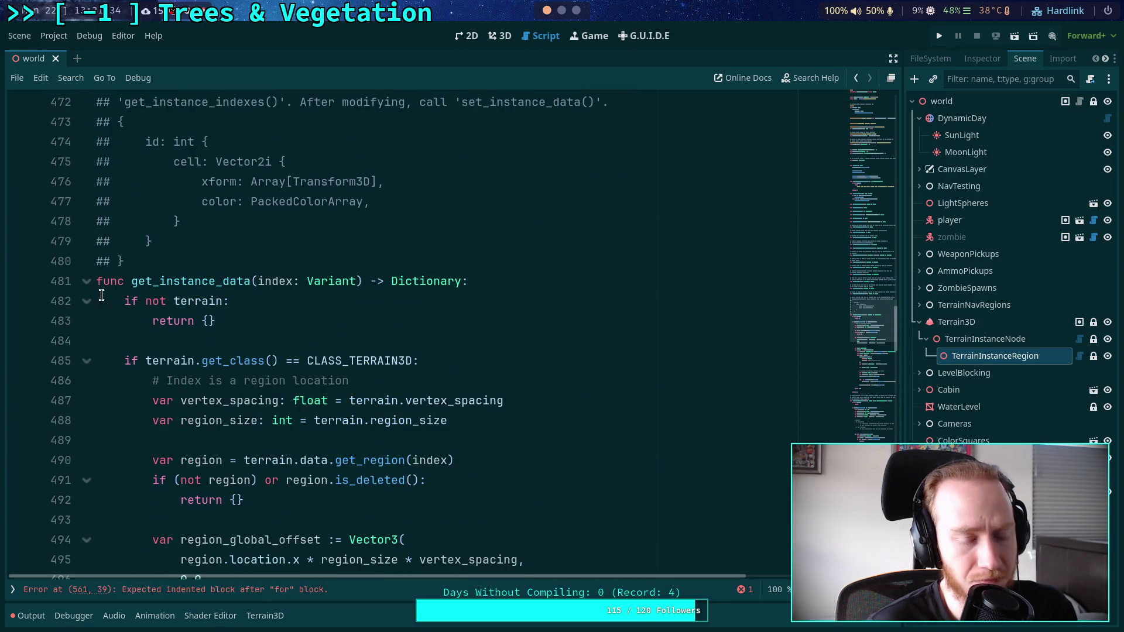
pyautogui.click(86, 282)
pyautogui.scroll(6, 101, 285)
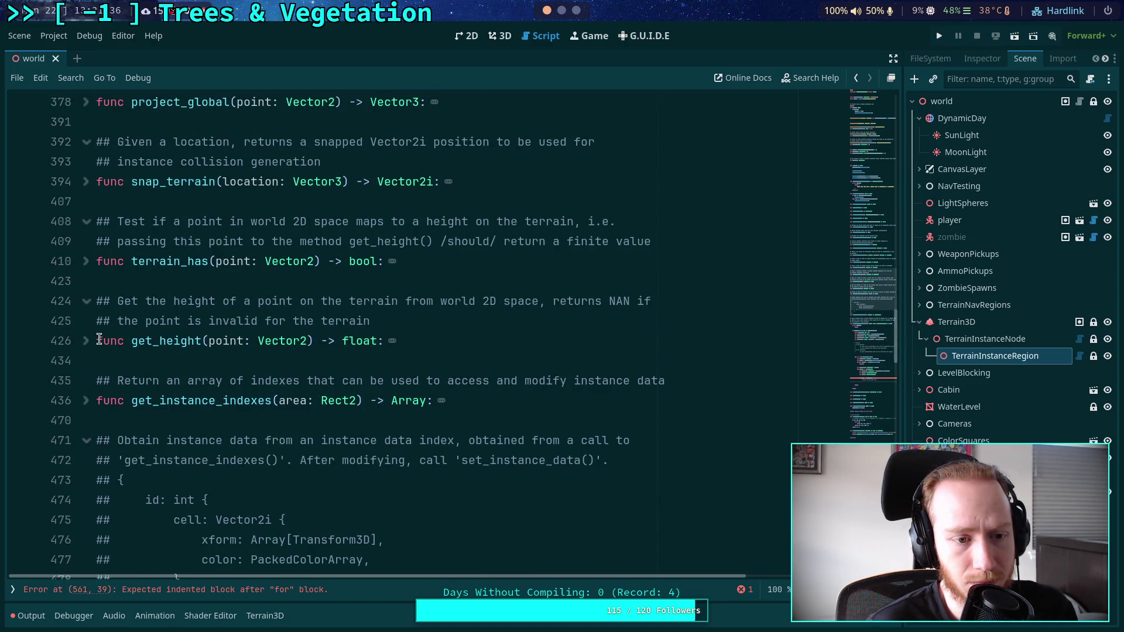
pyautogui.scroll(-10, 97, 338)
pyautogui.scroll(-4, 191, 326)
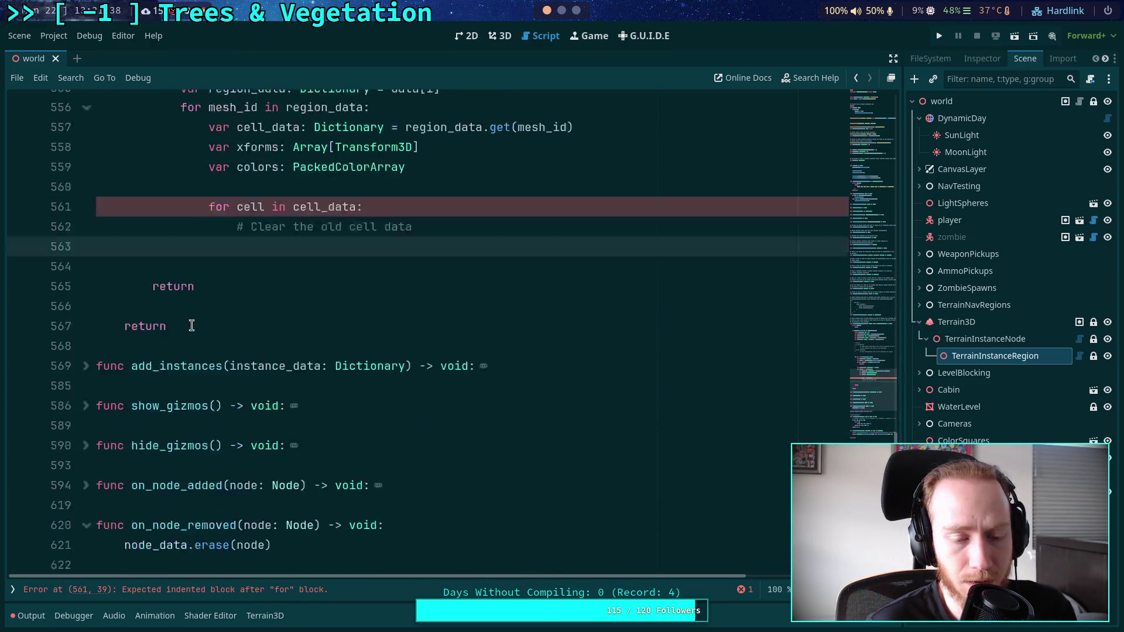
pyautogui.scroll(-3, 192, 326)
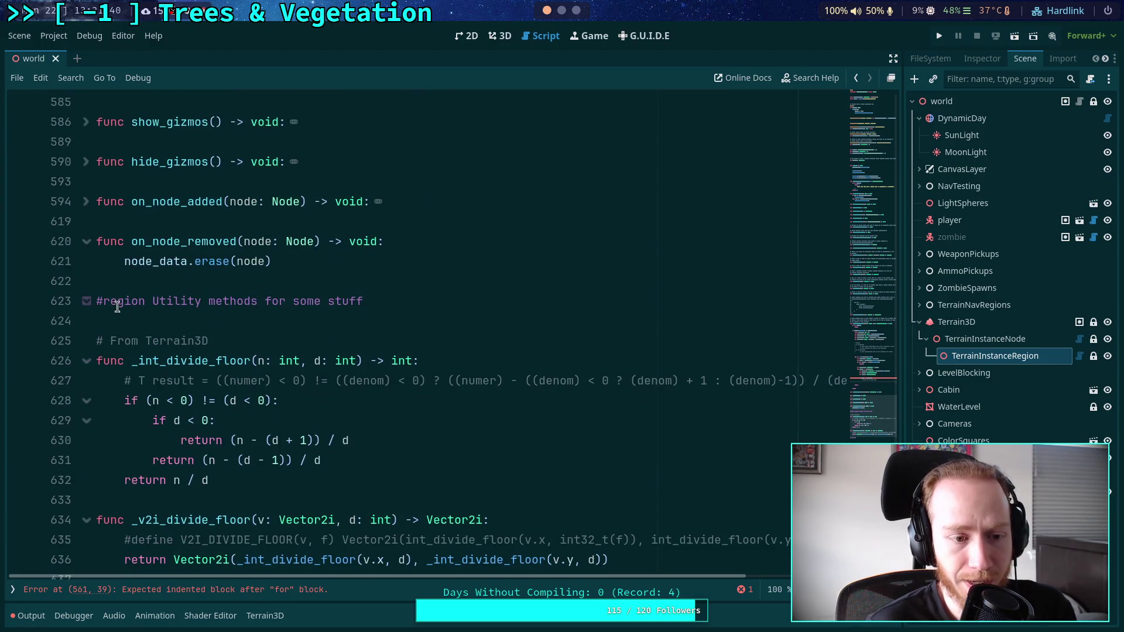
pyautogui.click(87, 305)
pyautogui.scroll(3, 192, 330)
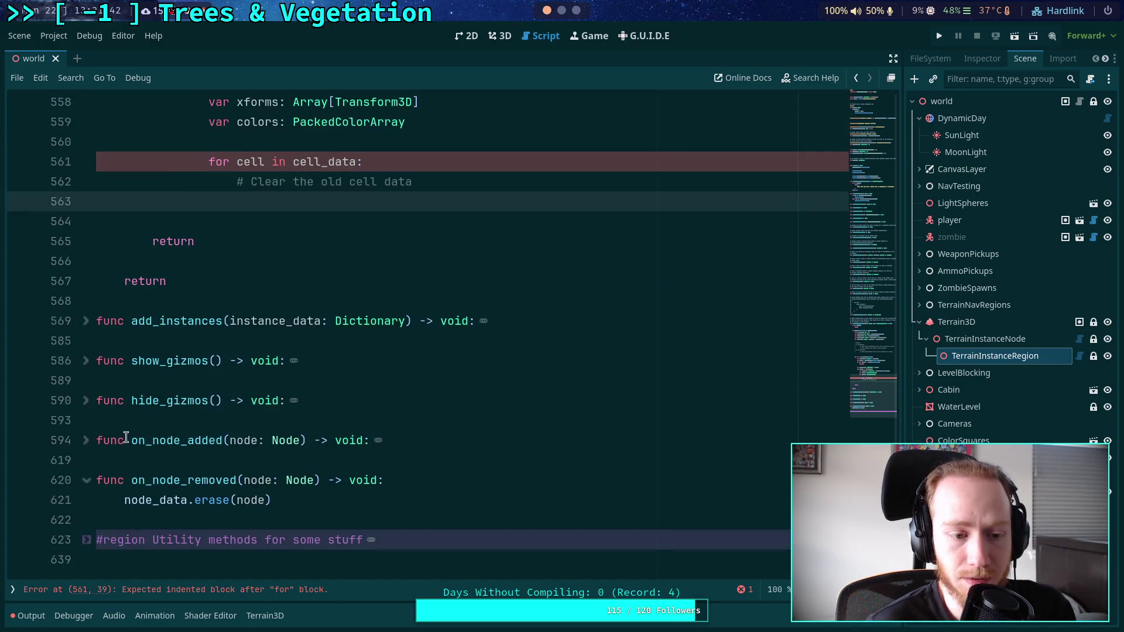
pyautogui.click(86, 480)
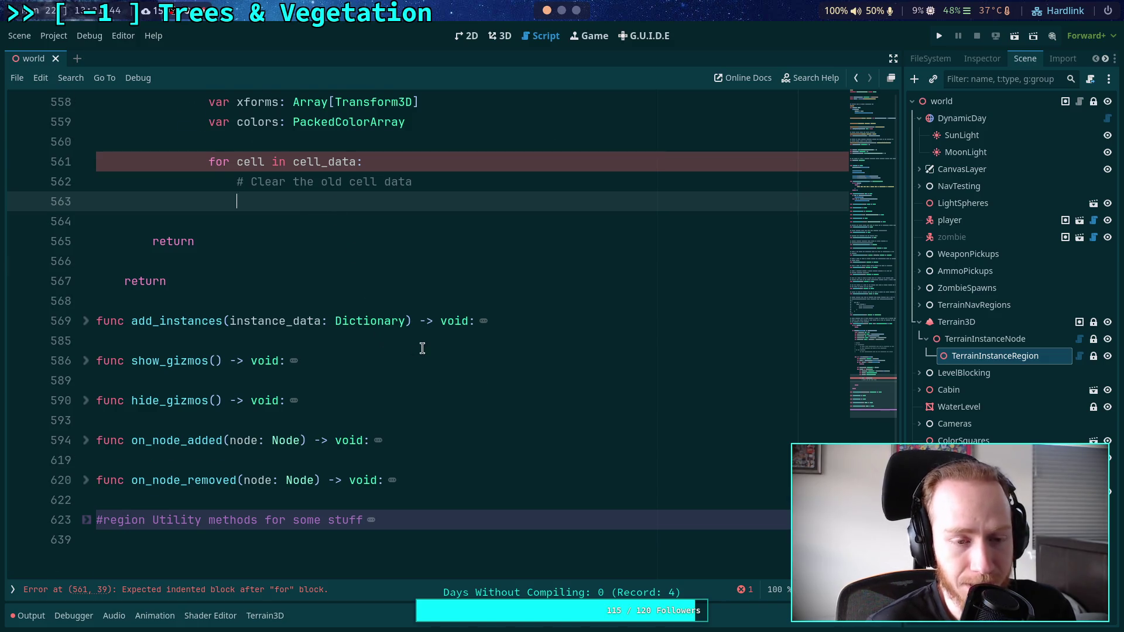
pyautogui.scroll(3, 422, 350)
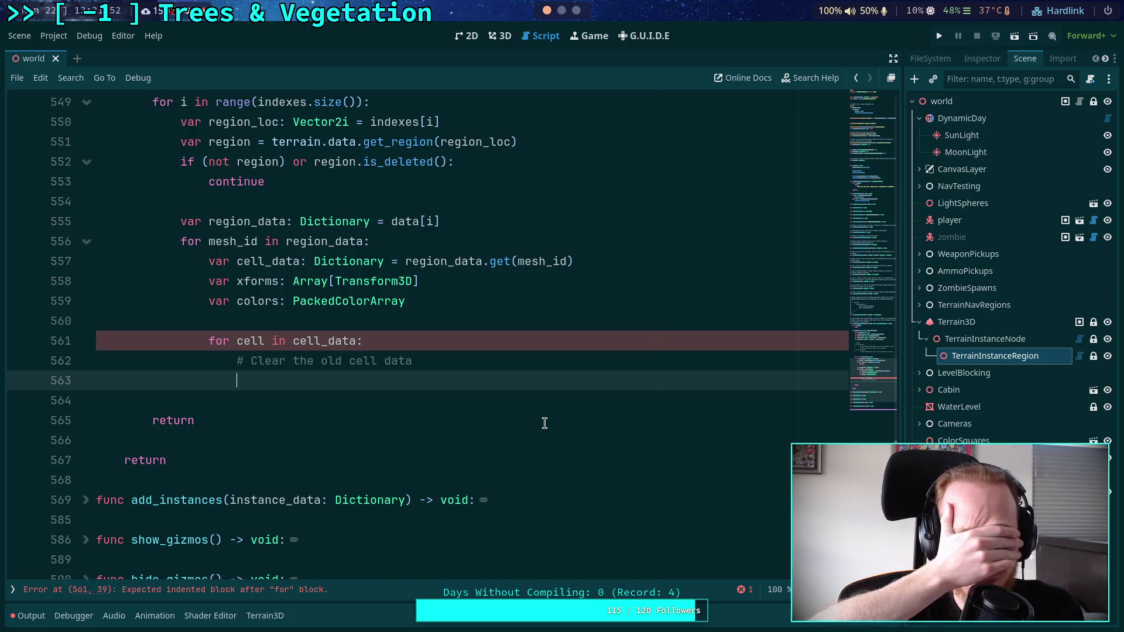
pyautogui.scroll(1, 544, 423)
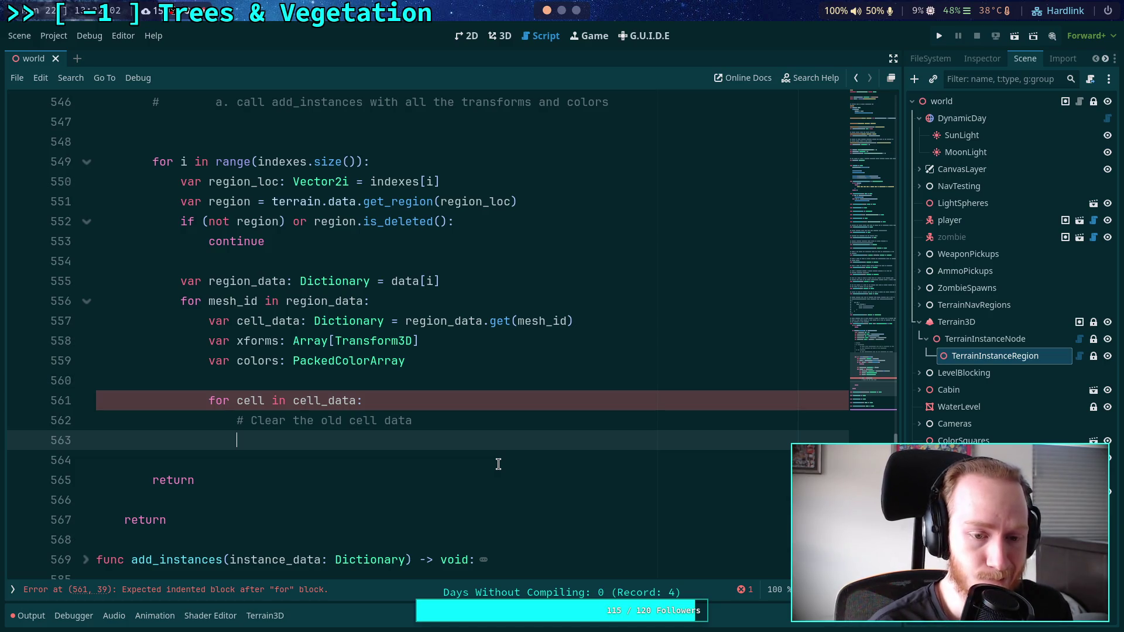
# Declare var inst_data: Dictionary = cell_data.get(cell) under a new '# Copy data' comment.
pyautogui.write('var ')
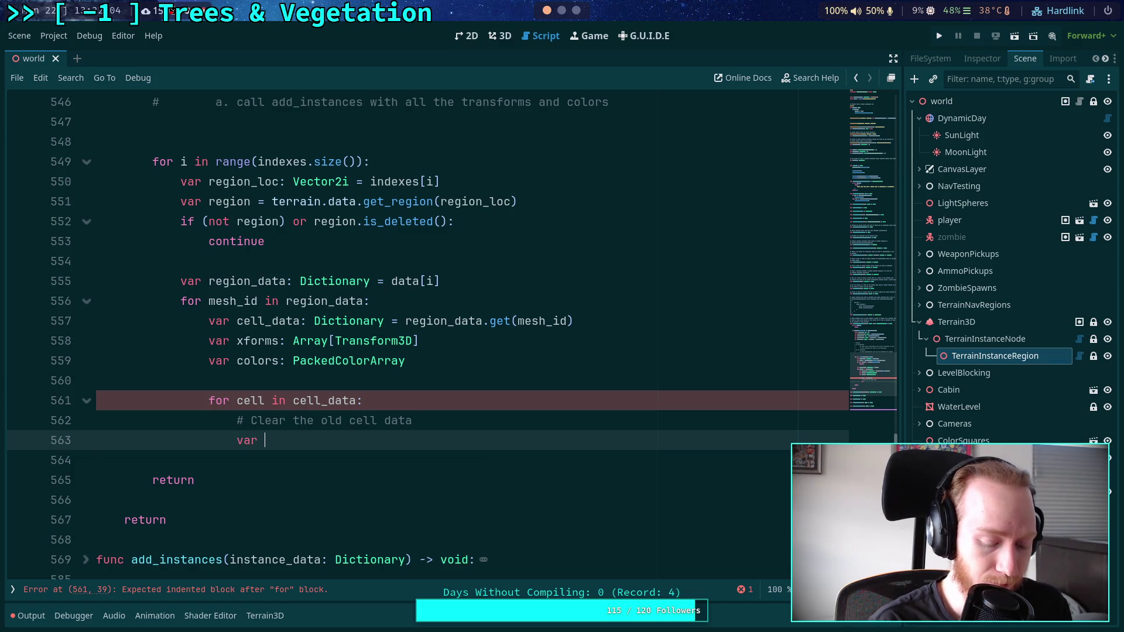
pyautogui.write('inst_dat')
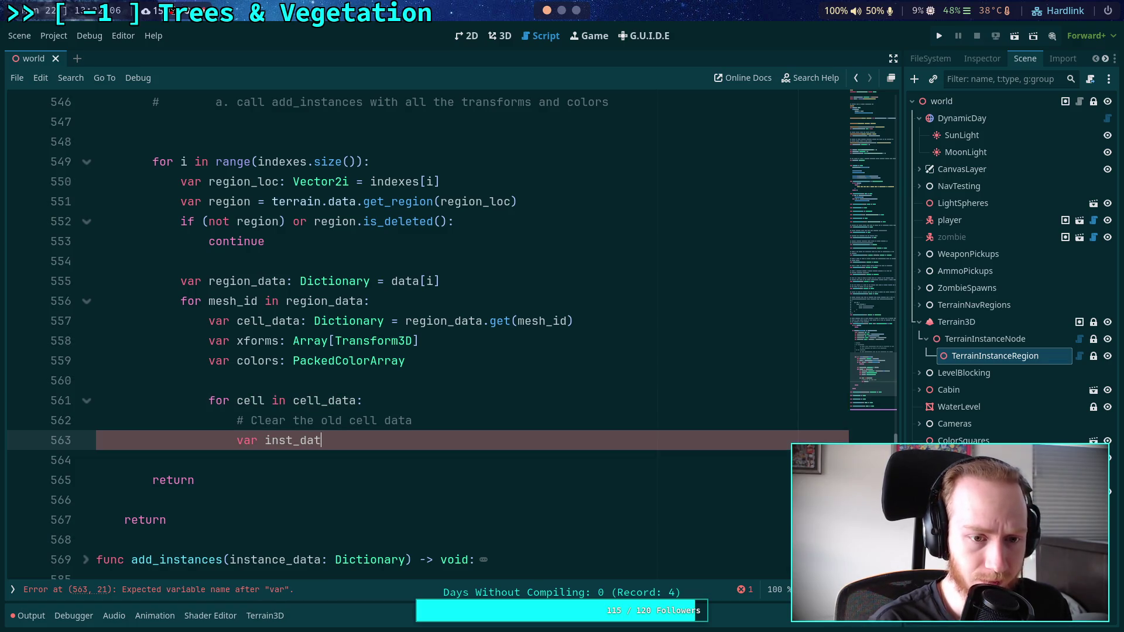
pyautogui.write('a: Dictionar')
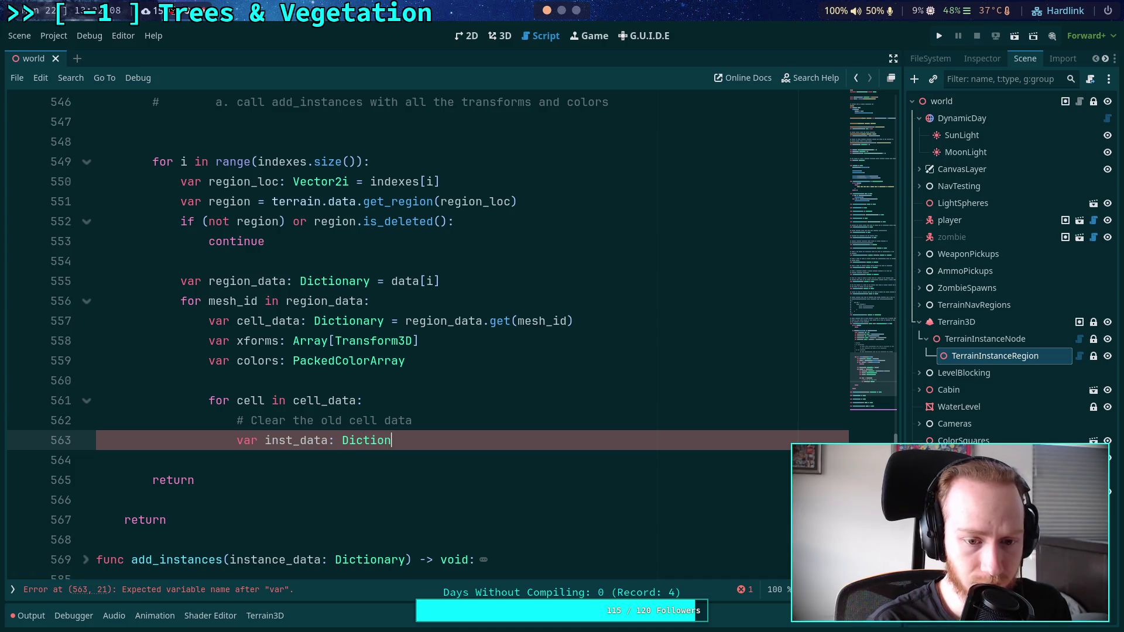
pyautogui.press('BackSpace')
pyautogui.press('BackSpace')
pyautogui.press('BackSpace')
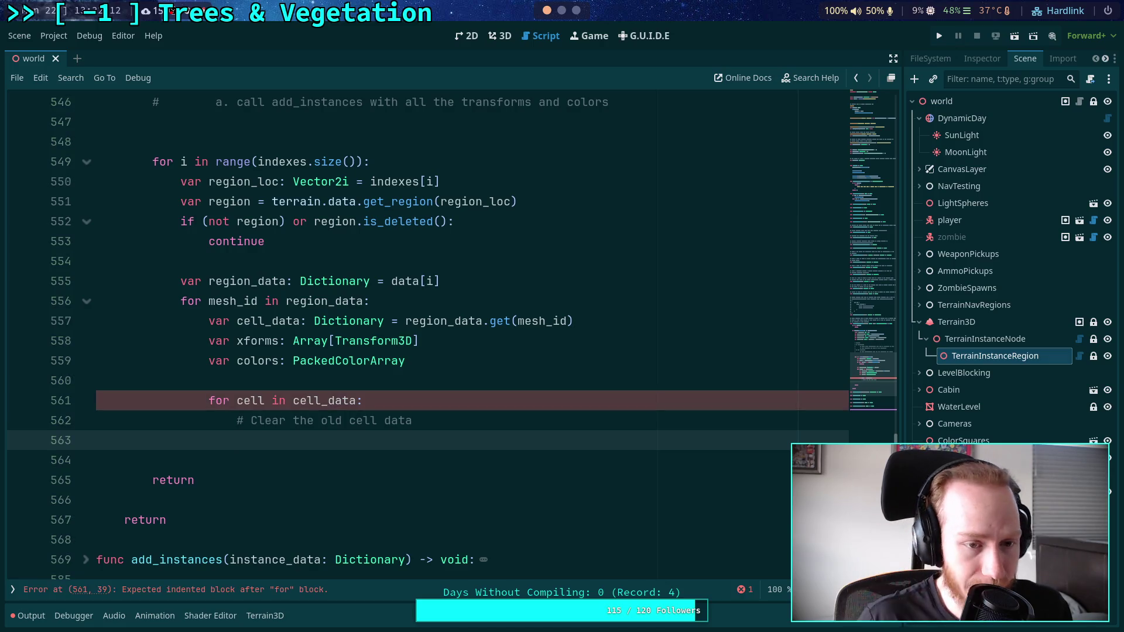
pyautogui.write('var inst_data')
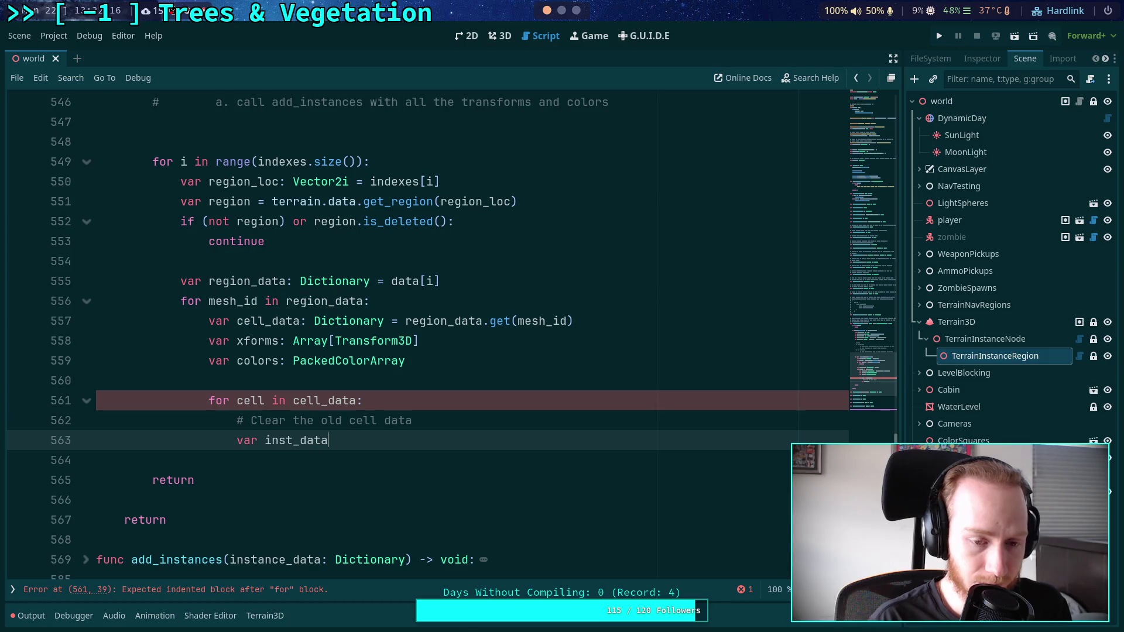
pyautogui.write(': D')
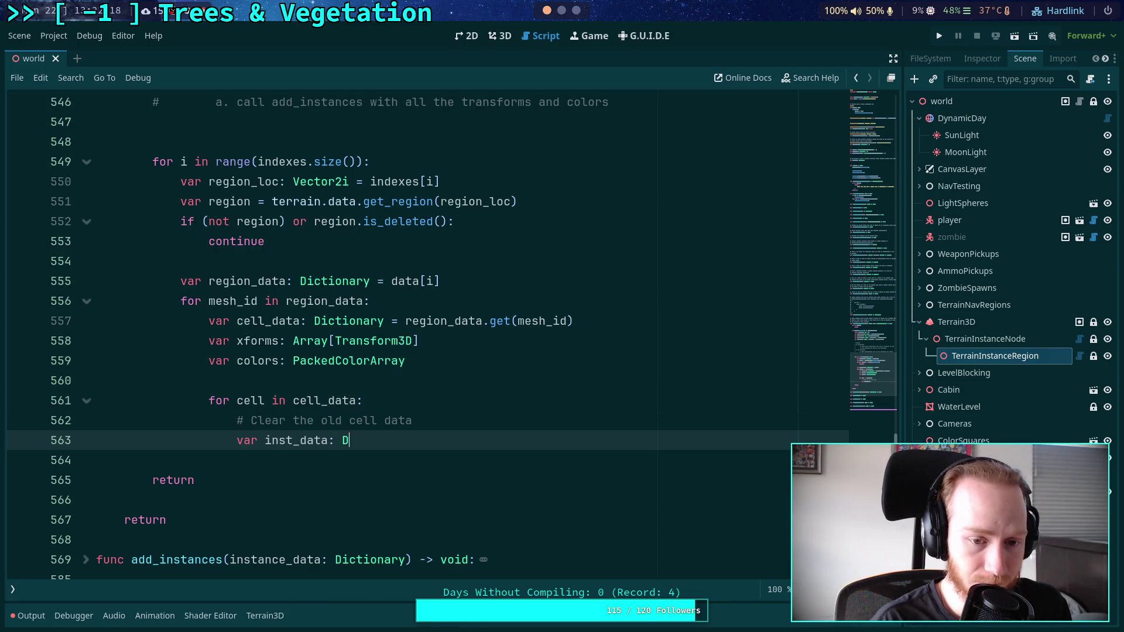
pyautogui.write('ictionary')
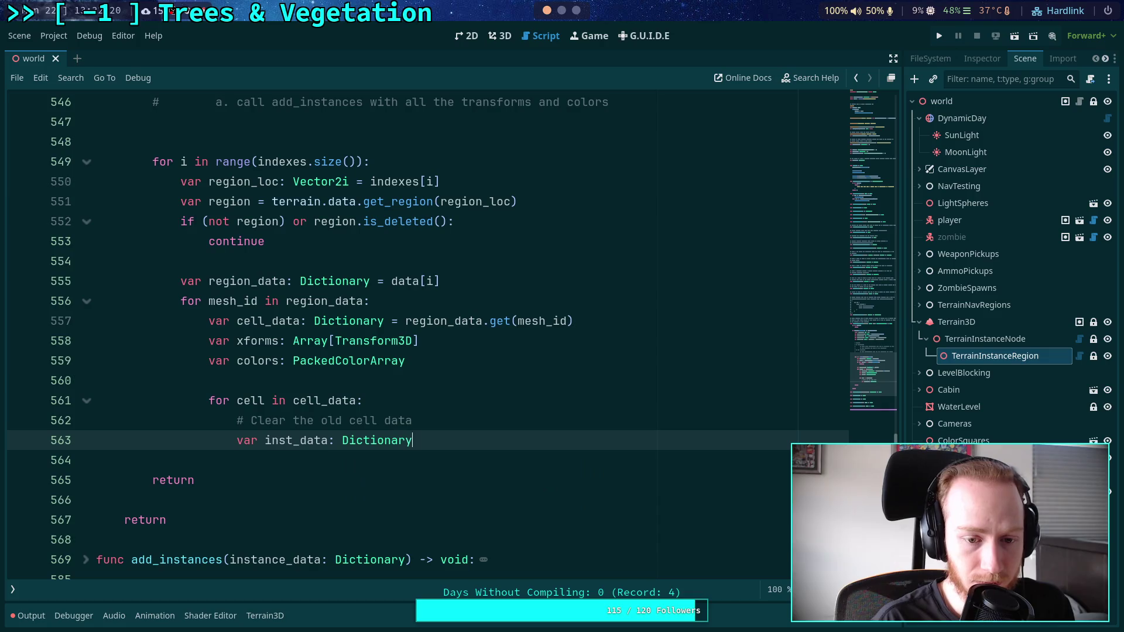
pyautogui.write(' = cell_data')
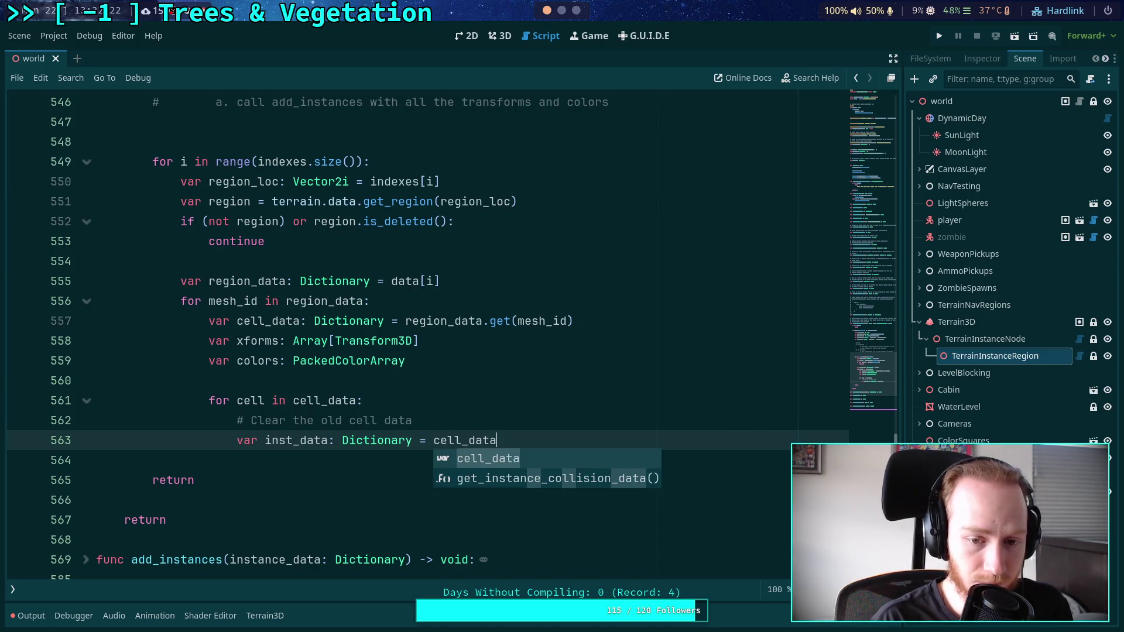
pyautogui.write('.get(cell)')
pyautogui.press('Up')
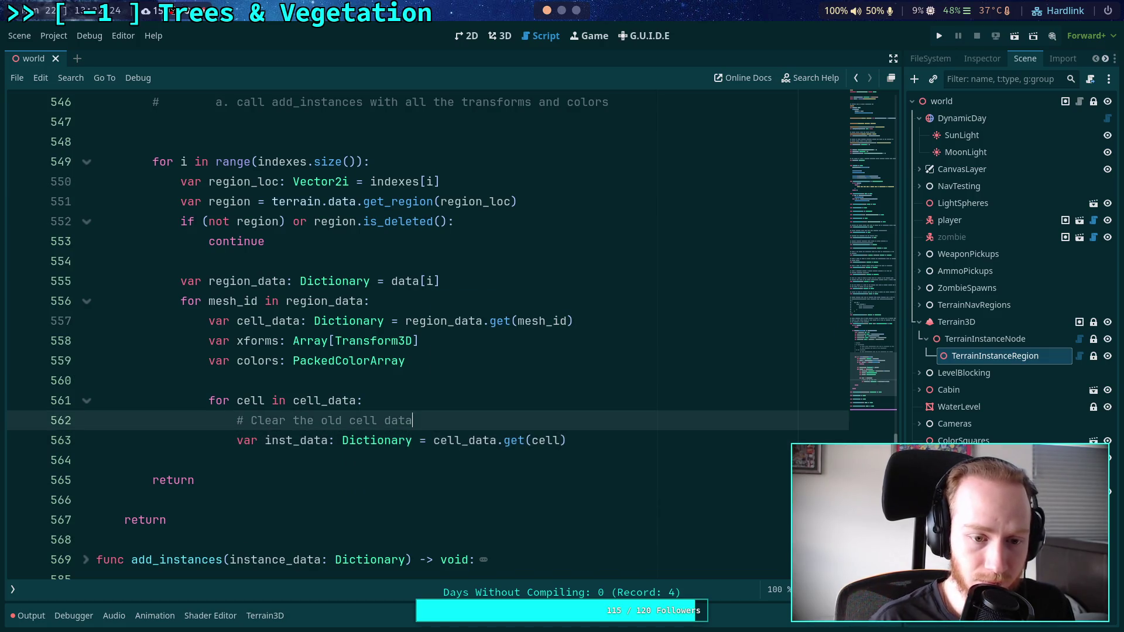
pyautogui.press('Return')
pyautogui.press('Return')
pyautogui.write('# ')
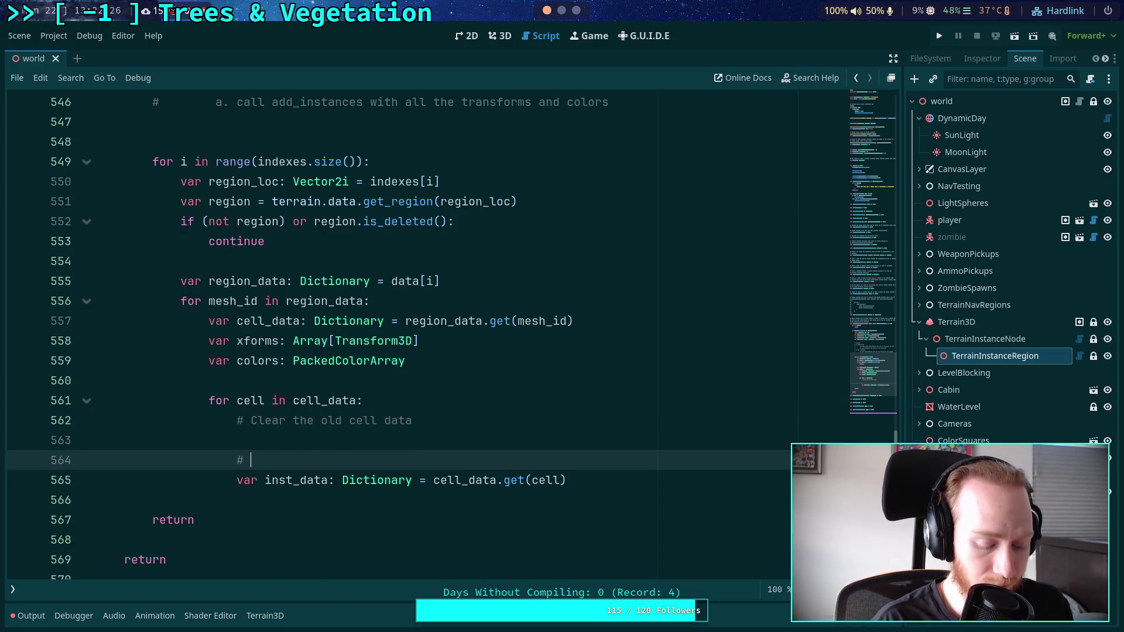
pyautogui.write('Copy ')
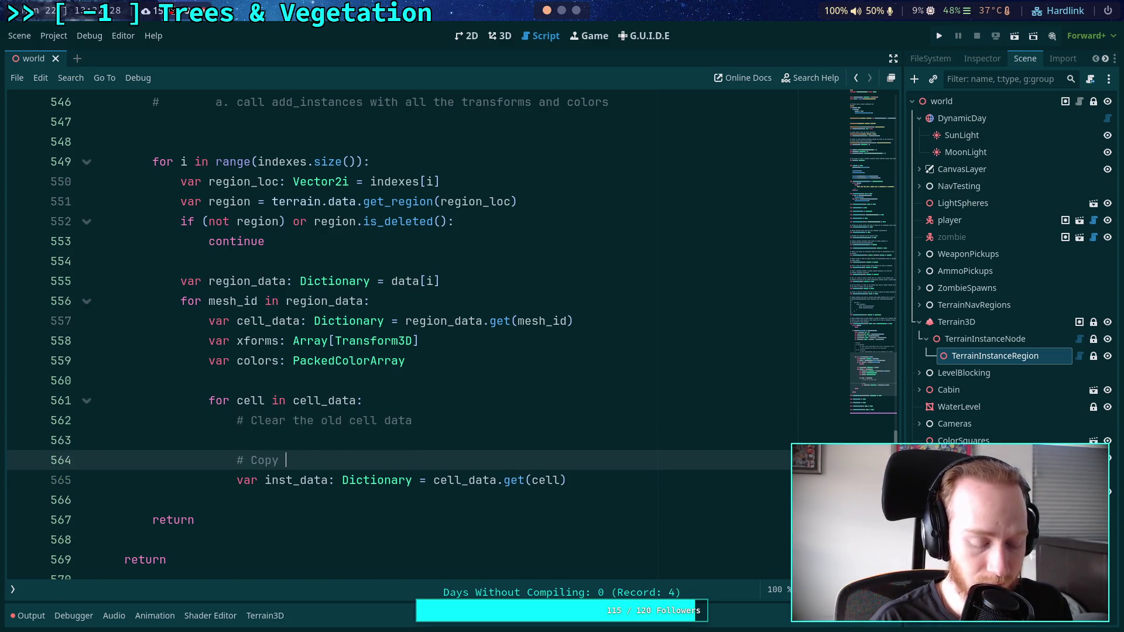
pyautogui.write('data')
pyautogui.press('Down')
pyautogui.press('Down')
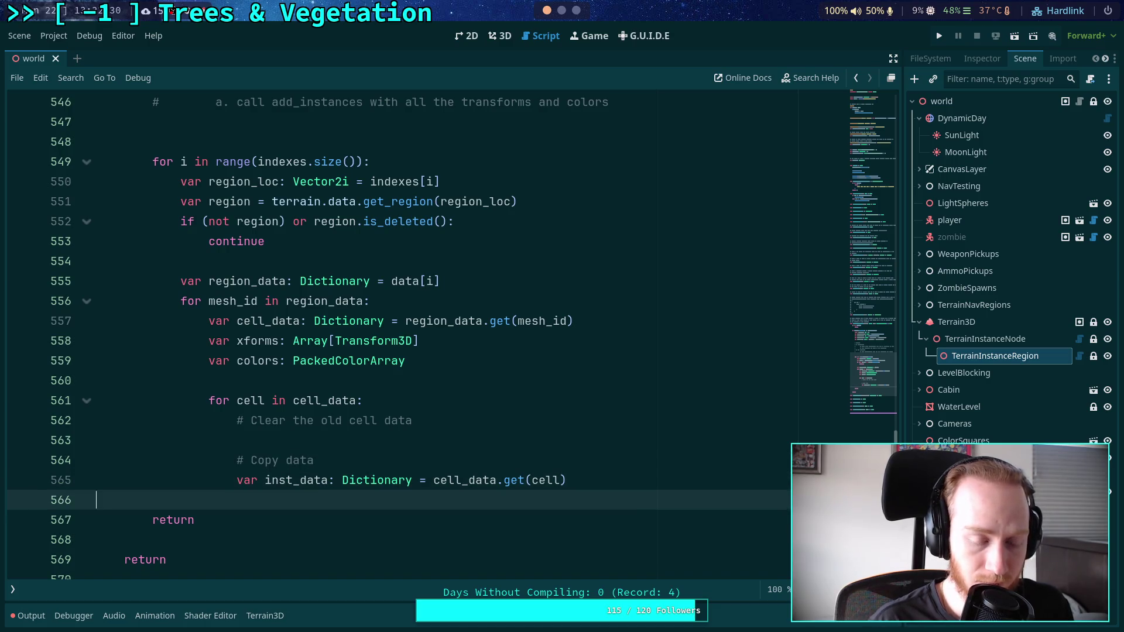
pyautogui.press('Return')
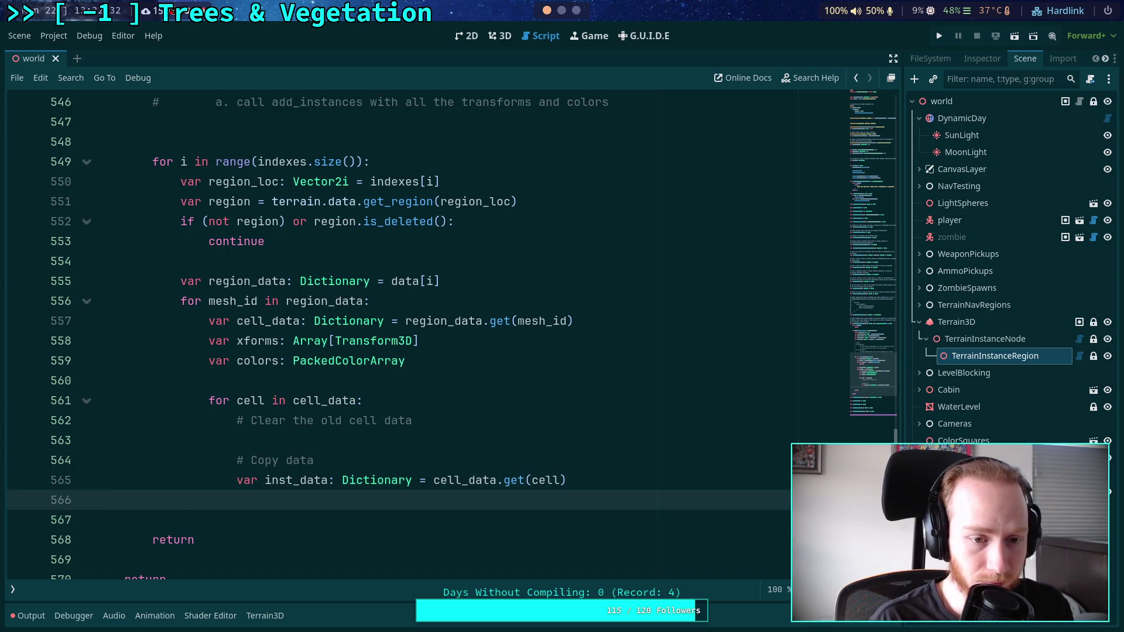
# Append inst_data.get(&'xform') to xforms with append_array.
pyautogui.write('xforms')
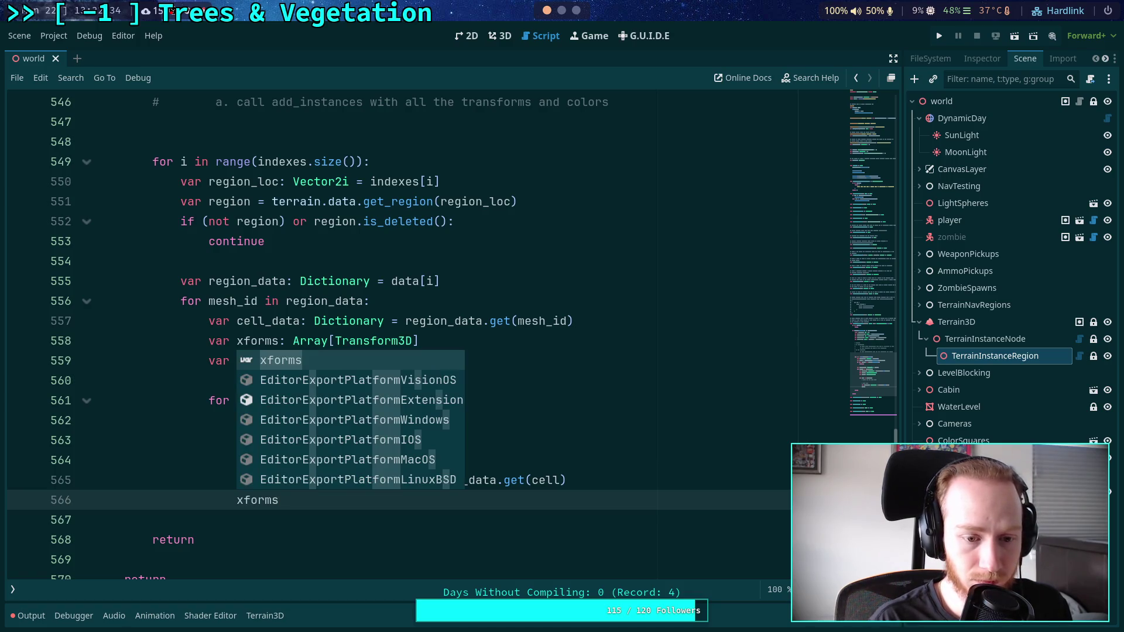
pyautogui.write('.append')
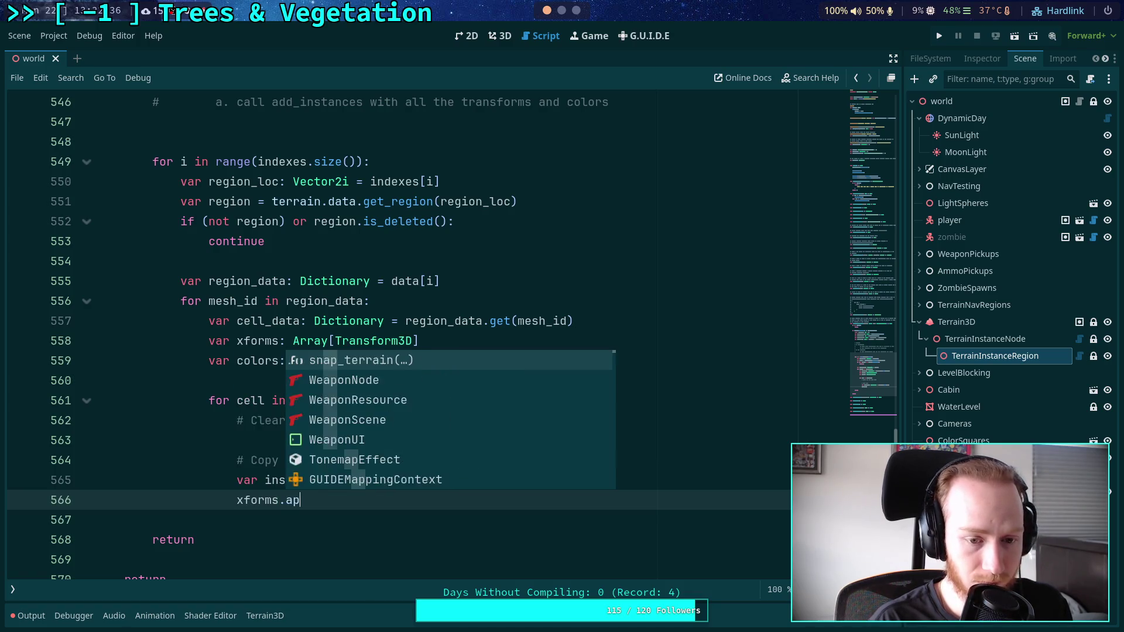
pyautogui.press('Down')
pyautogui.press('Return')
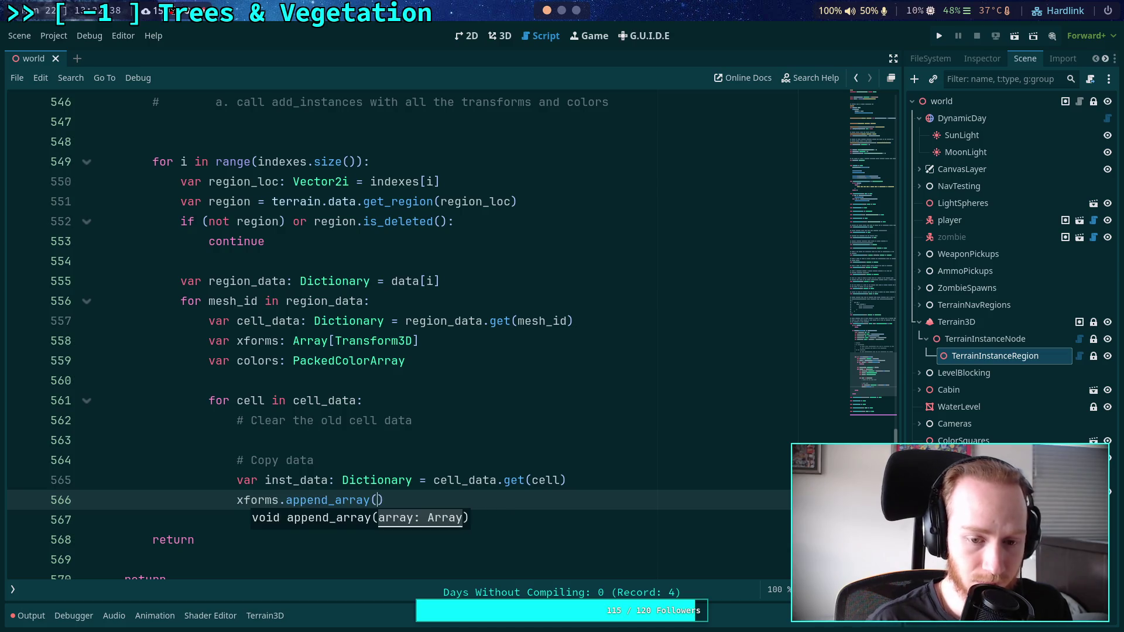
pyautogui.write('inst_data.get(')
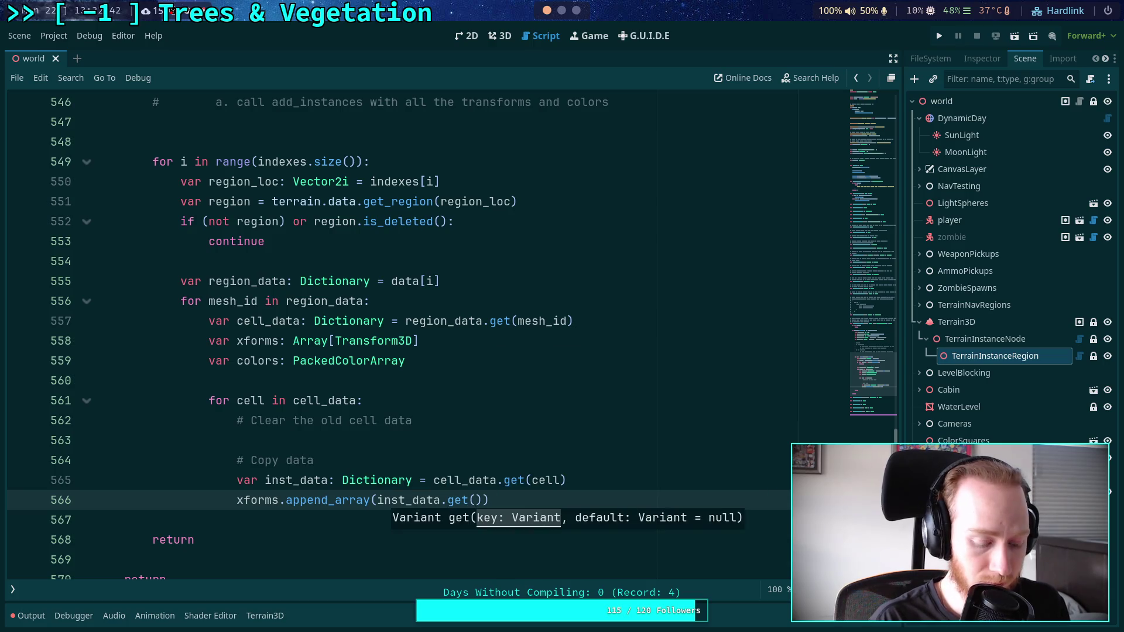
pyautogui.write('"')
pyautogui.press('BackSpace')
pyautogui.write("&'xform")
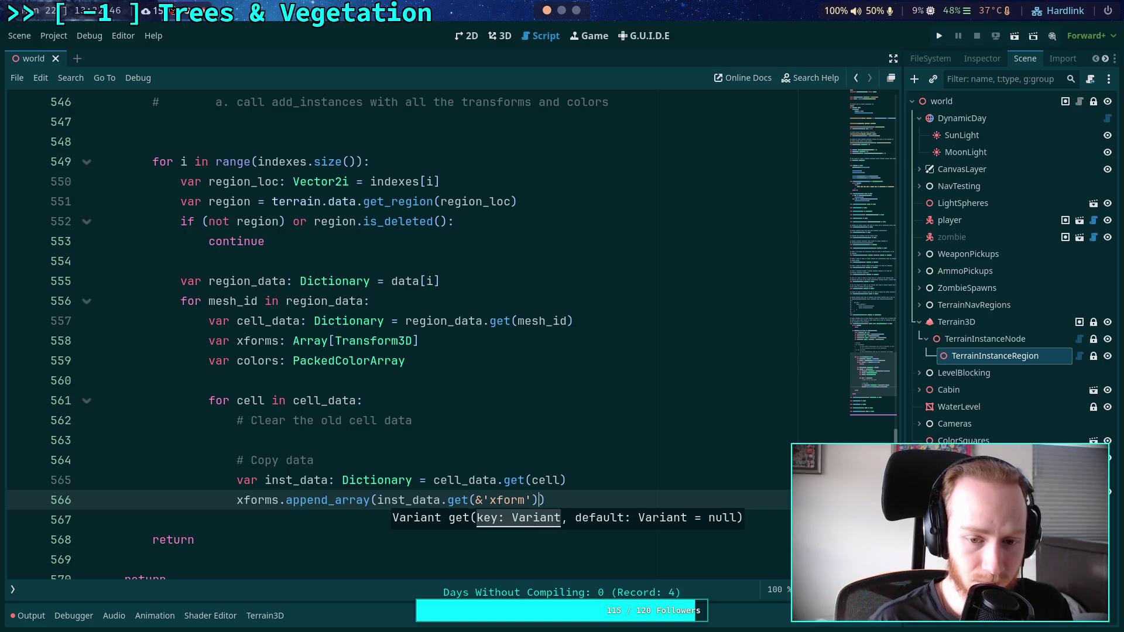
# Append inst_data.get(&'color') to colors, and add a blank line under the clear comment.
pyautogui.press('Return')
pyautogui.write('colors.appe')
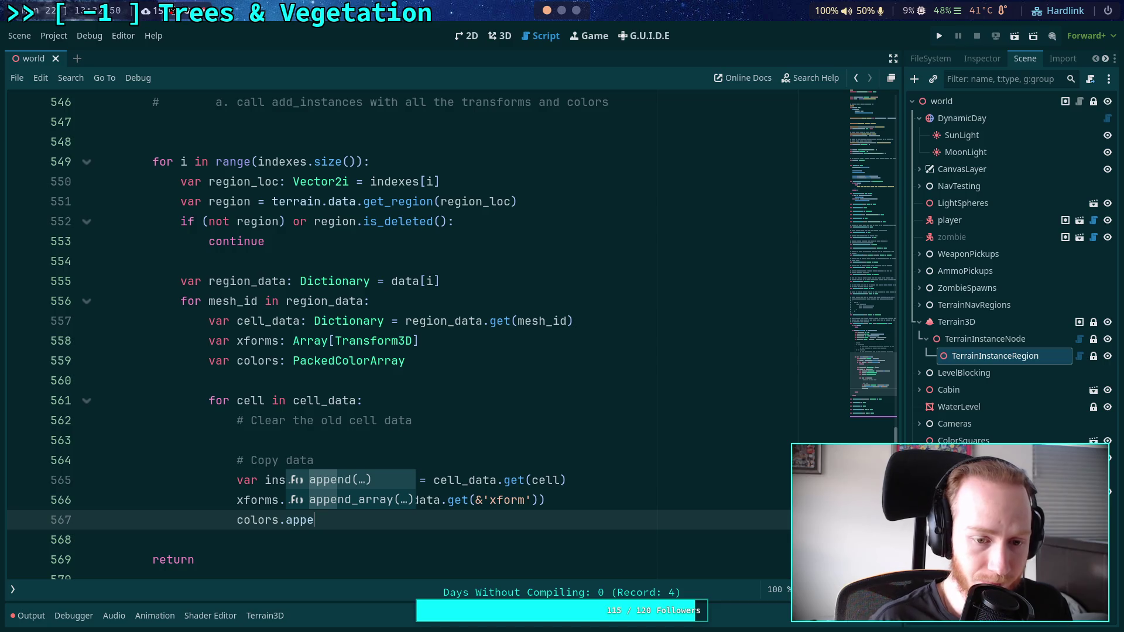
pyautogui.press('Return')
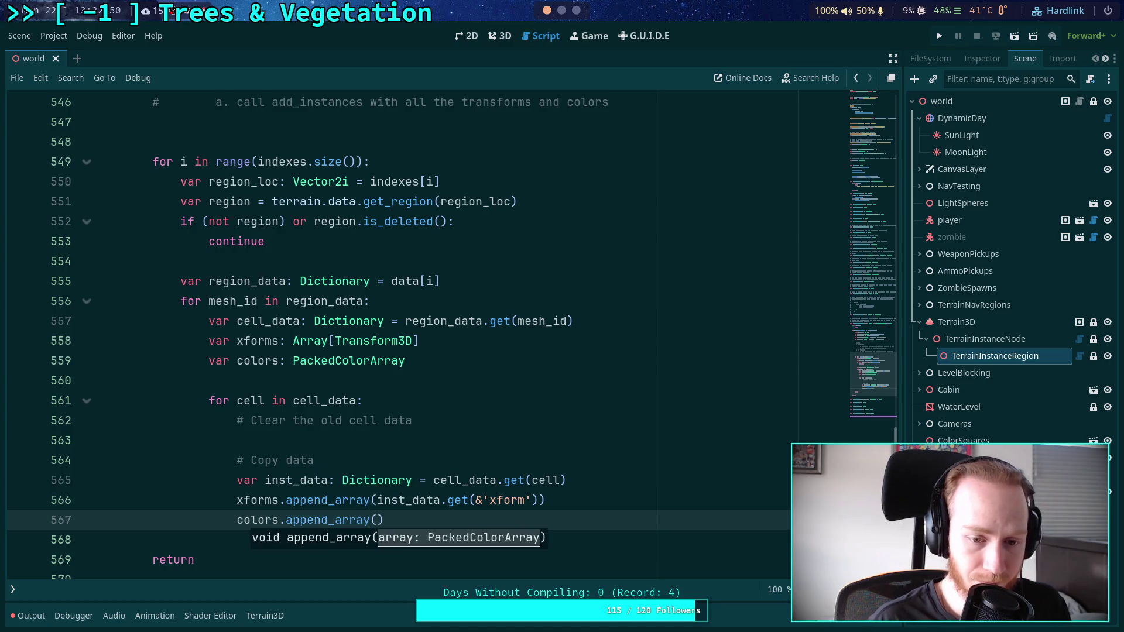
pyautogui.write('inst_data.get(')
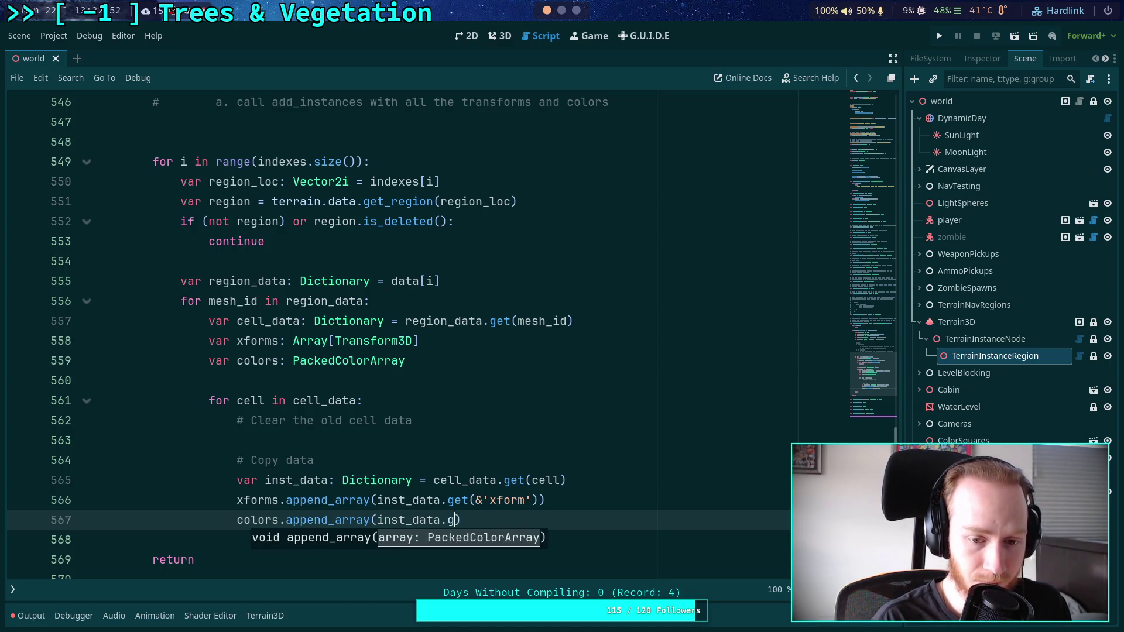
pyautogui.press('Escape')
pyautogui.write("&'color'")
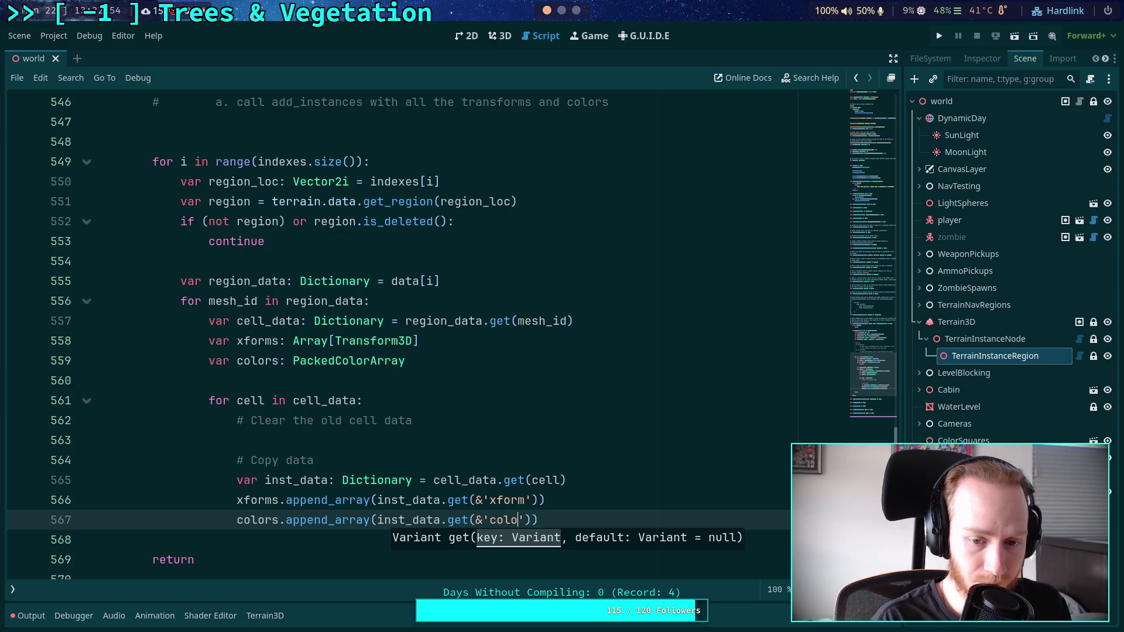
pyautogui.press('End')
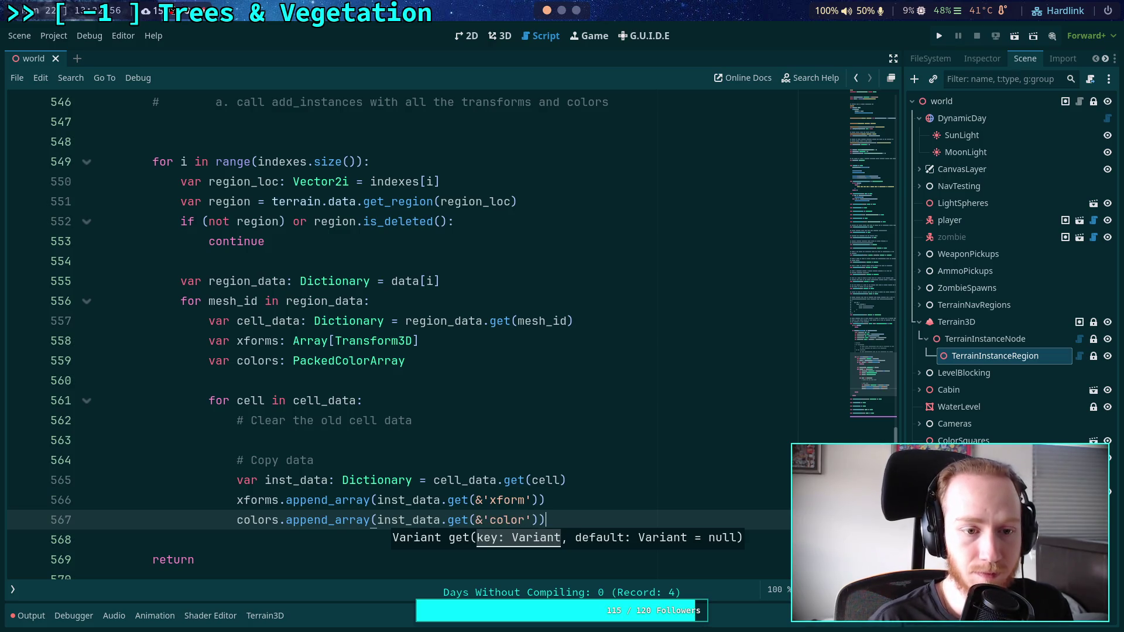
pyautogui.click(431, 440)
pyautogui.press('Return')
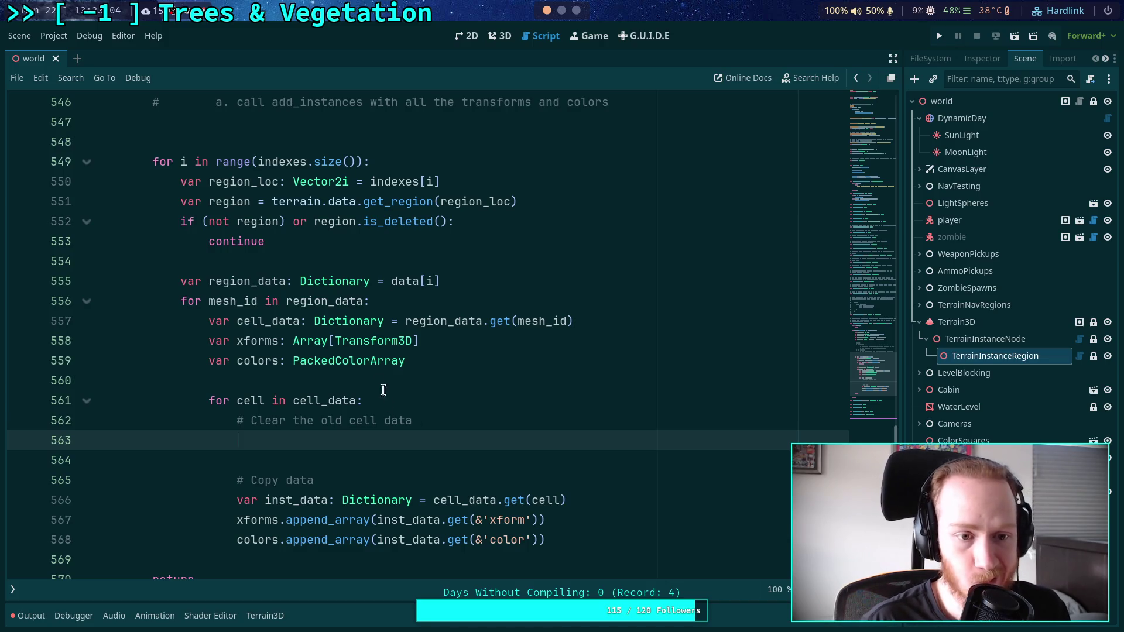
# Insert 'var r_instances: Dictionary = region.instances' above the region_data declaration.
pyautogui.click(493, 281)
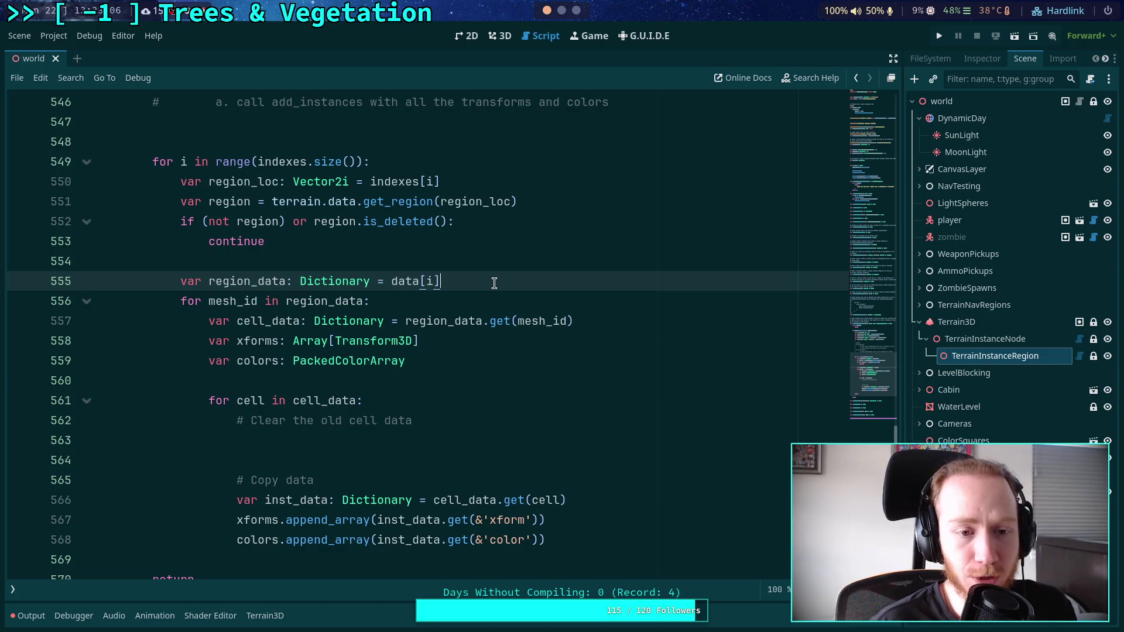
pyautogui.doubleClick(262, 187)
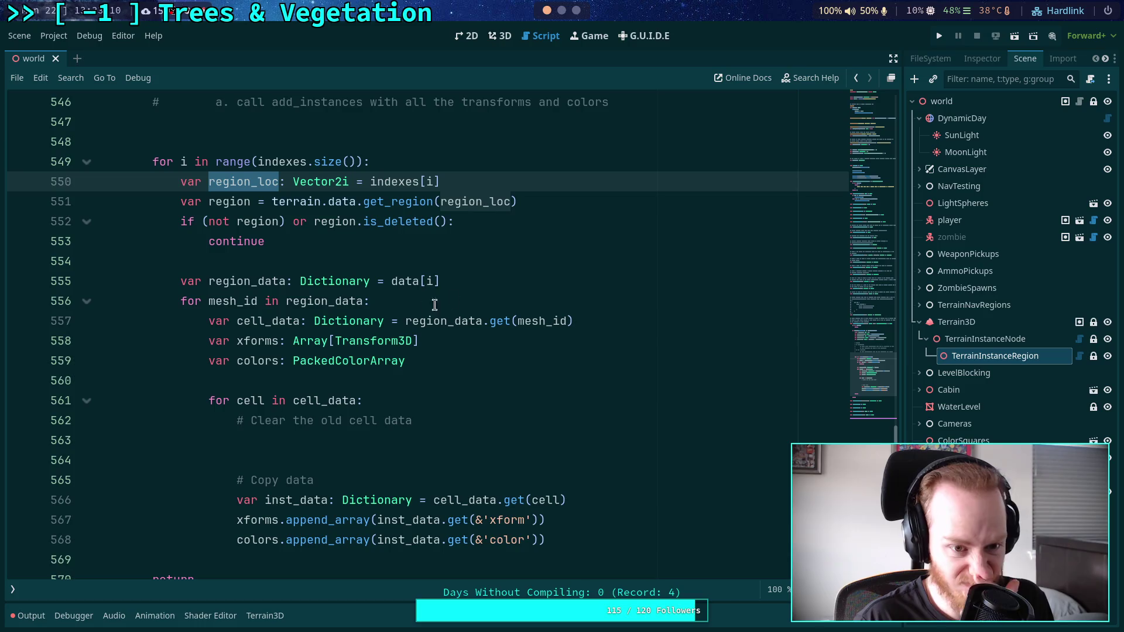
pyautogui.click(525, 261)
pyautogui.press('Return')
pyautogui.write('vwar')
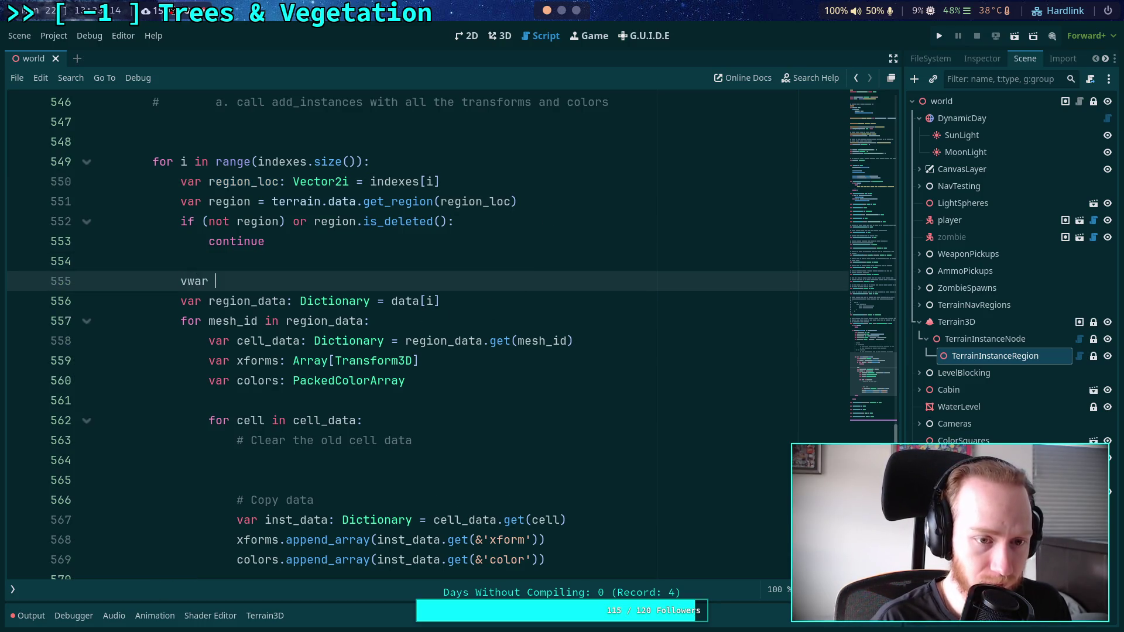
pyautogui.press('BackSpace')
pyautogui.press('BackSpace')
pyautogui.press('BackSpace')
pyautogui.write('var ')
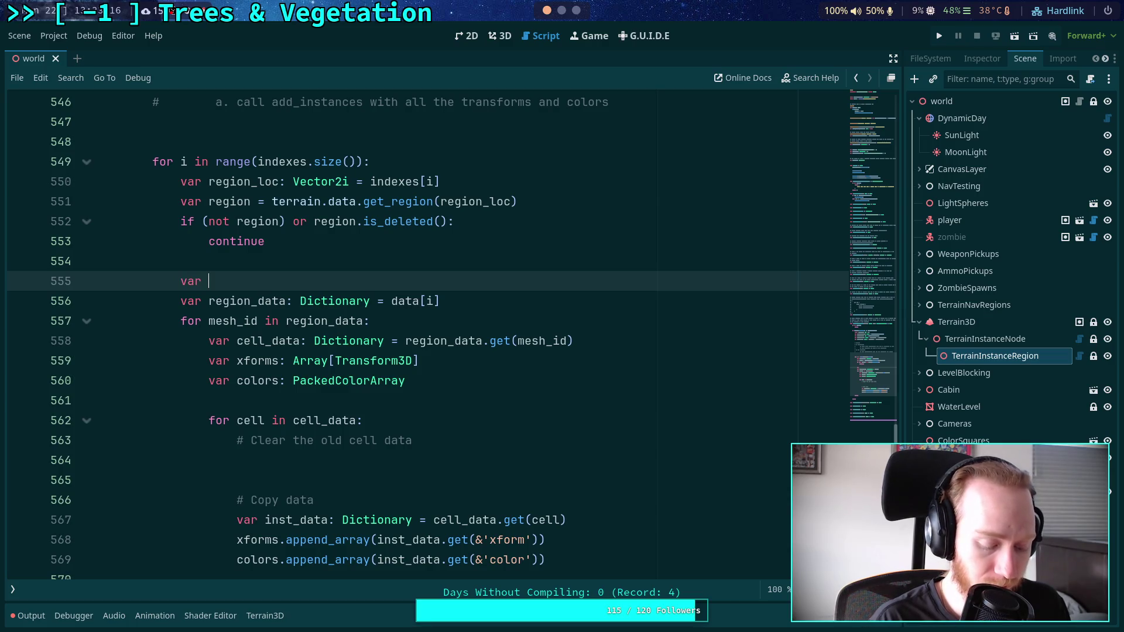
pyautogui.write('r_insta')
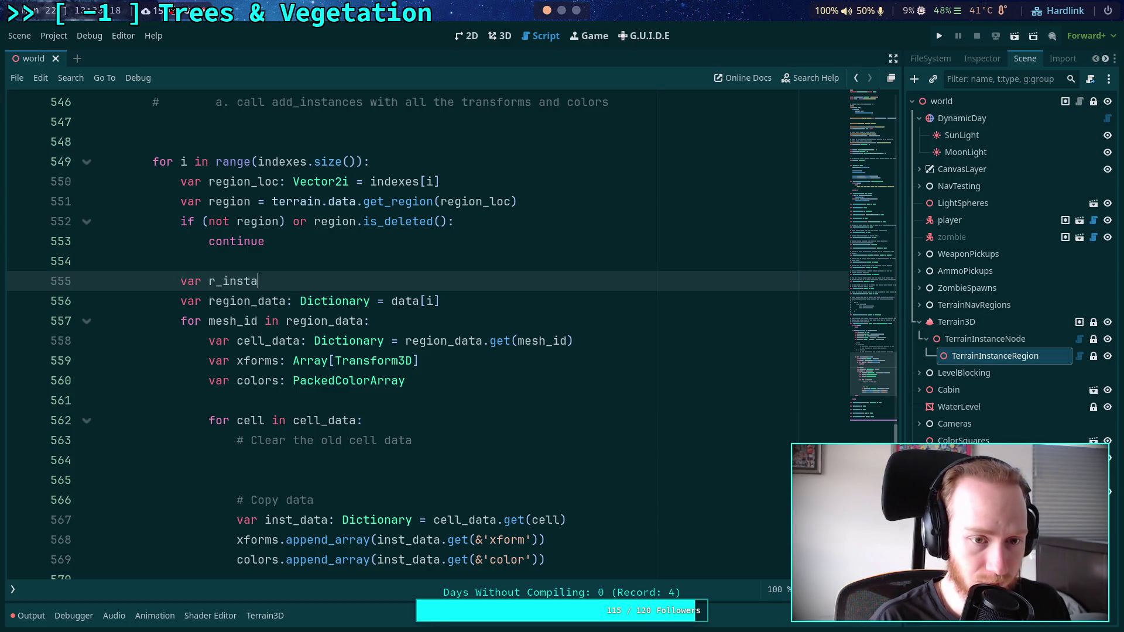
pyautogui.write('nces: Dictionary = region.in')
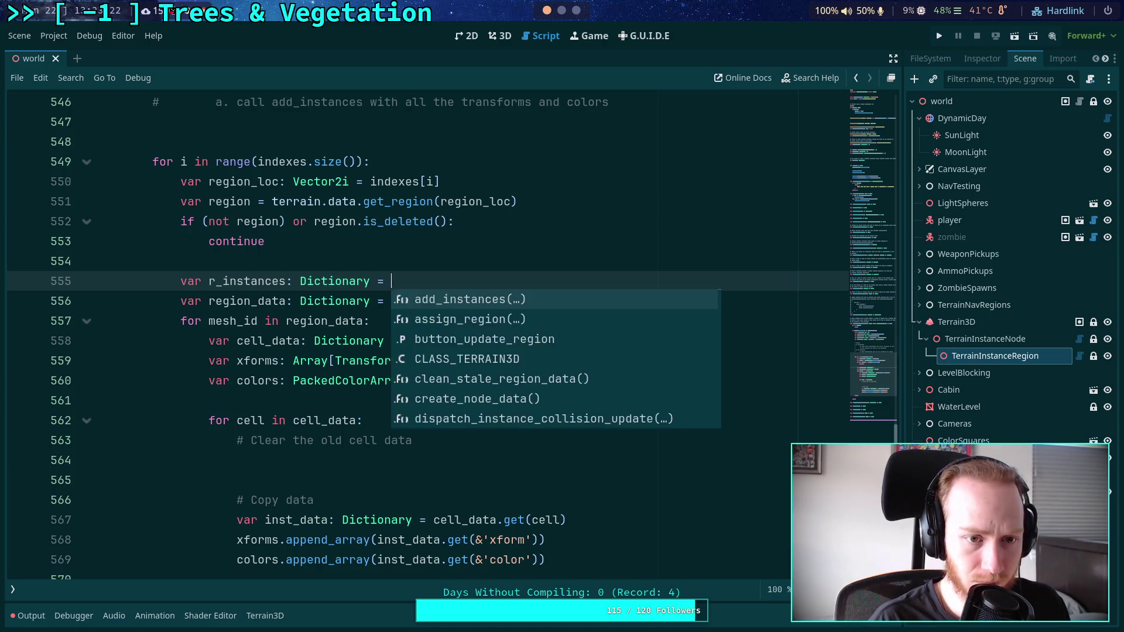
pyautogui.write('stances')
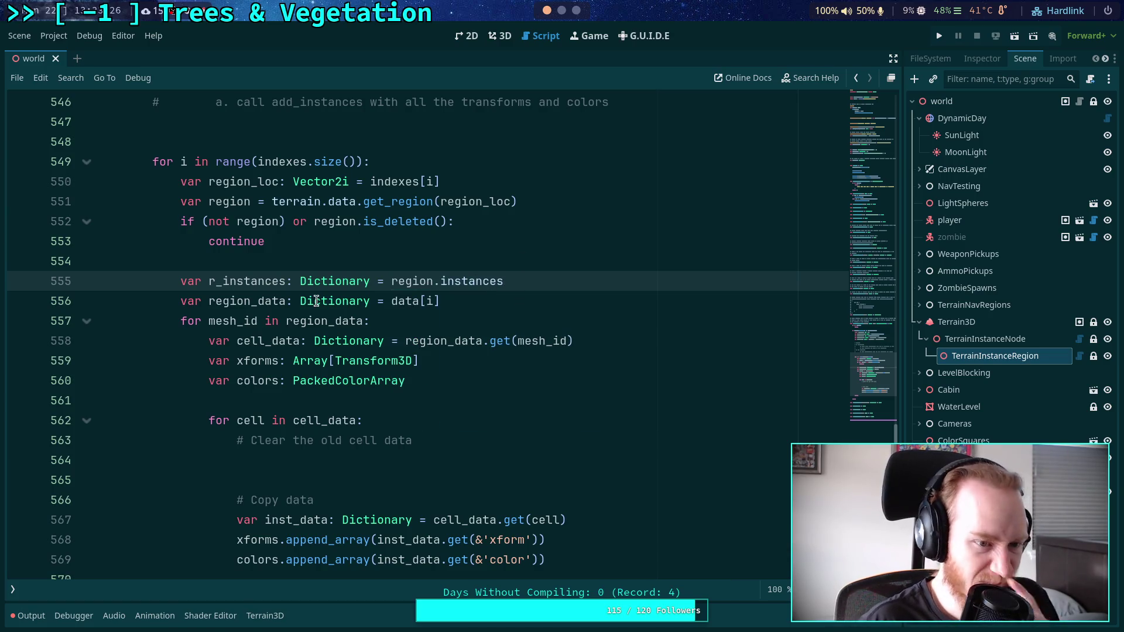
# Look up the Terrain3DRegion class documentation, then return to the world script.
pyautogui.click(12, 589)
pyautogui.click(78, 348)
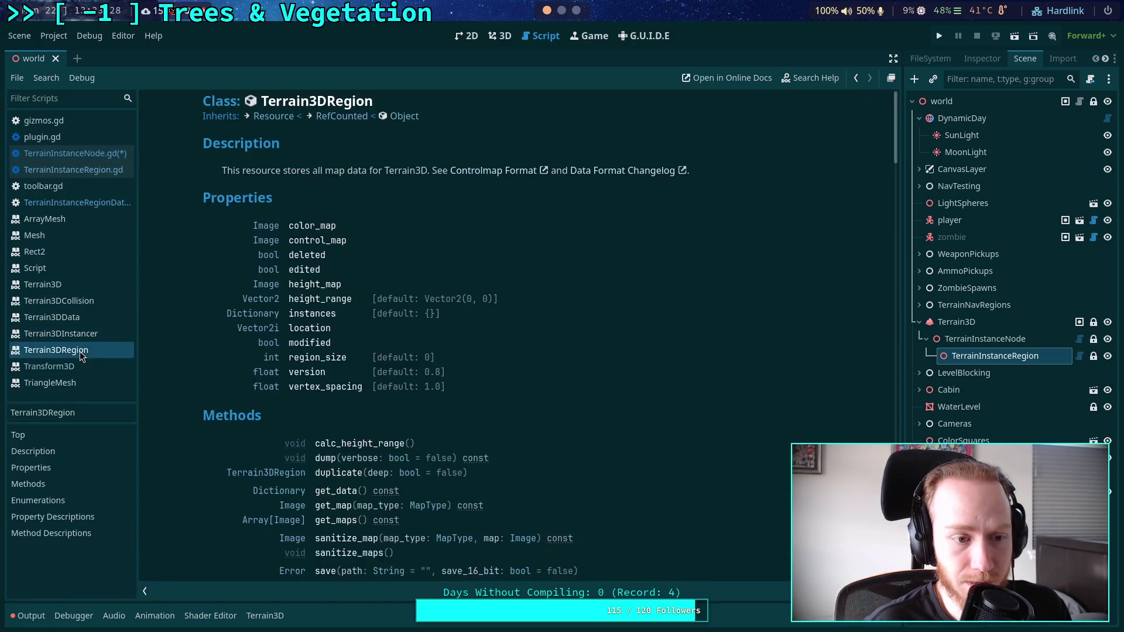
pyautogui.click(86, 155)
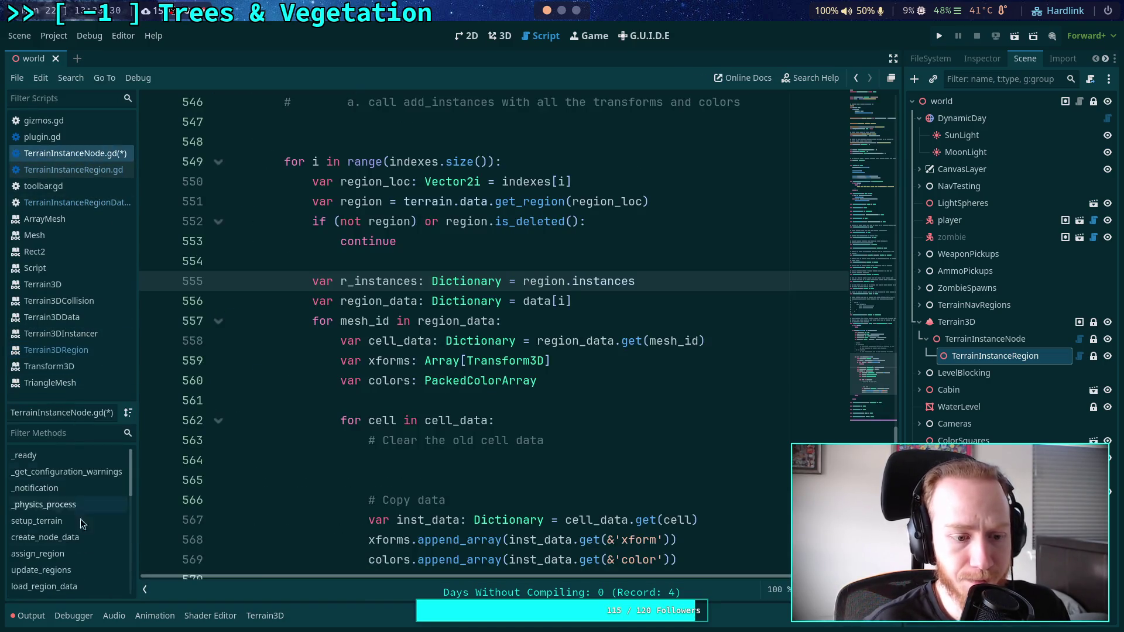
pyautogui.click(12, 590)
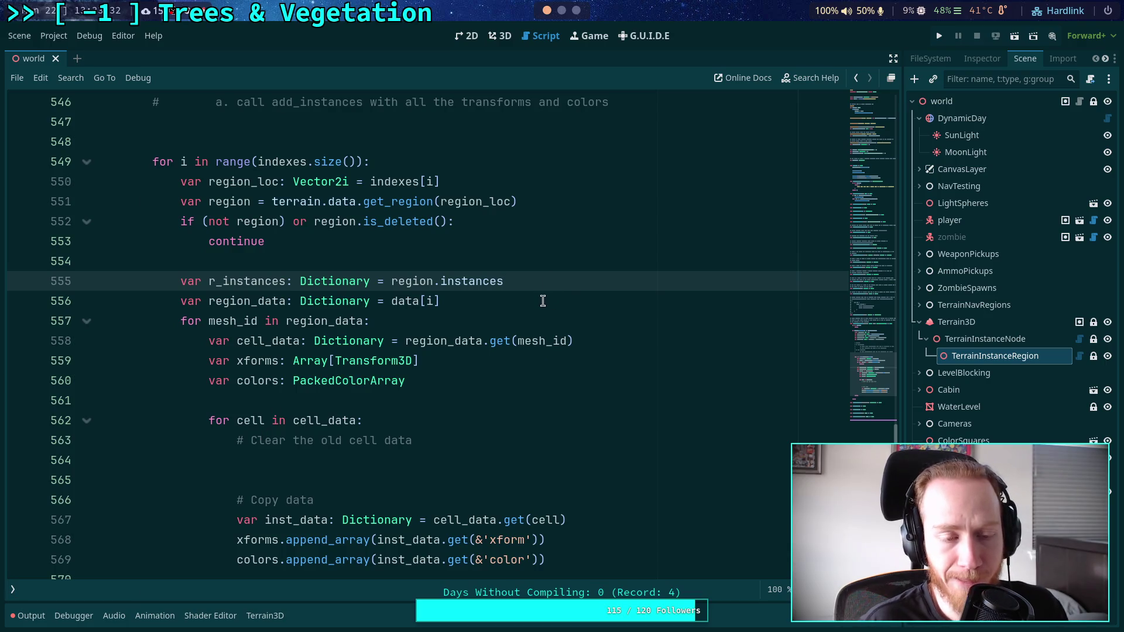
# Correct the r_instances name on line 555 and open a blank line inside the mesh_id loop.
pyautogui.scroll(-1, 542, 297)
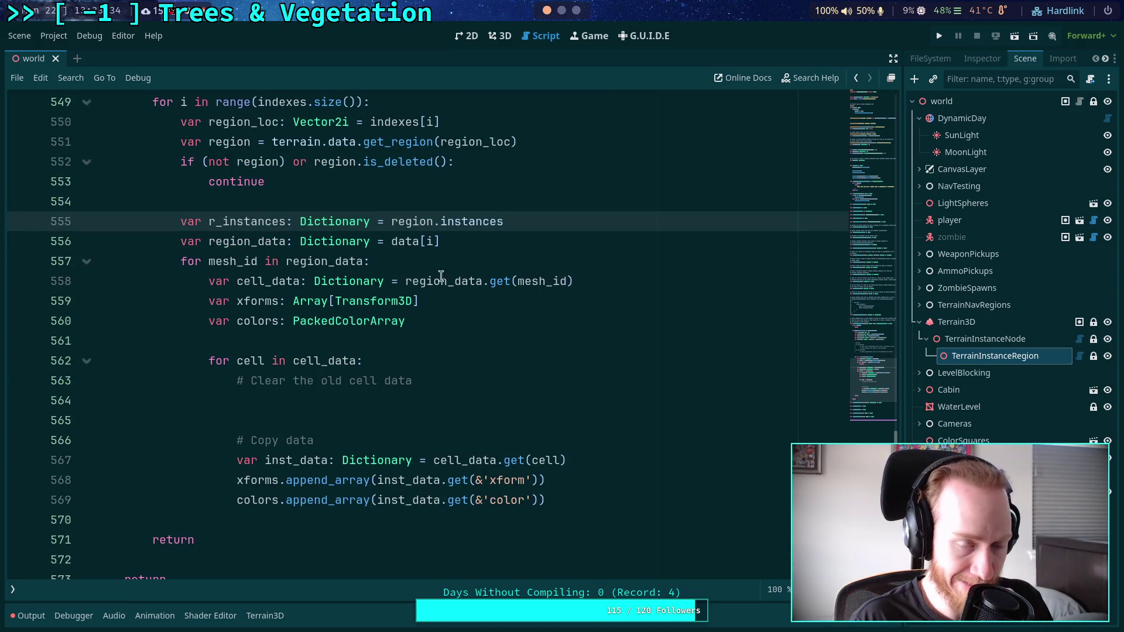
pyautogui.moveTo(225, 225); pyautogui.dragTo(285, 216)
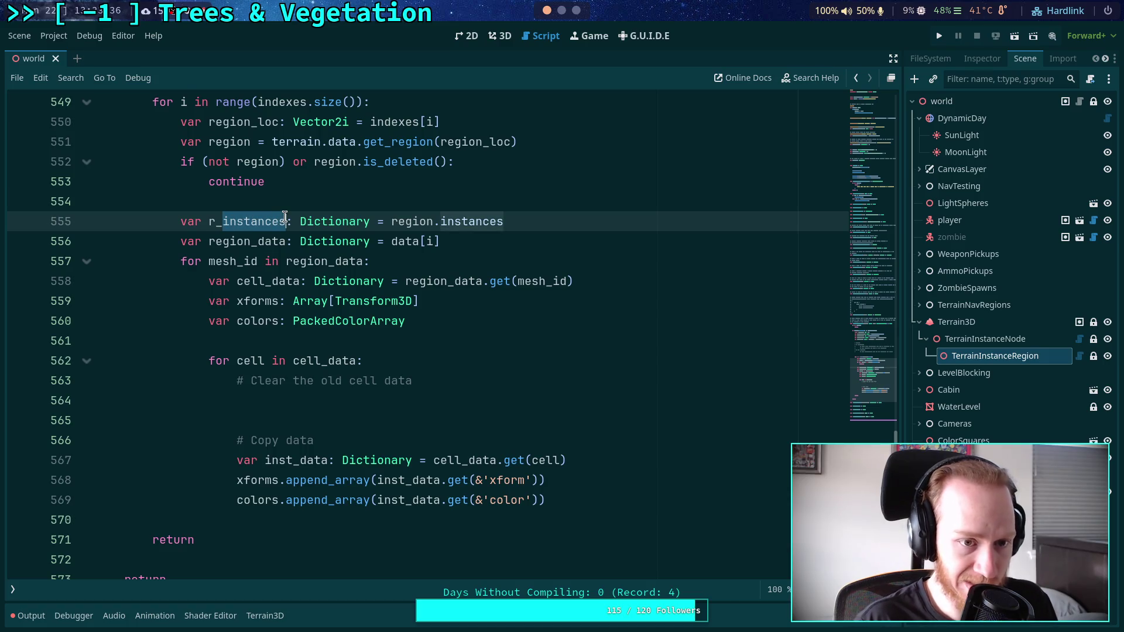
pyautogui.press('BackSpace')
pyautogui.press('BackSpace')
pyautogui.press('BackSpace')
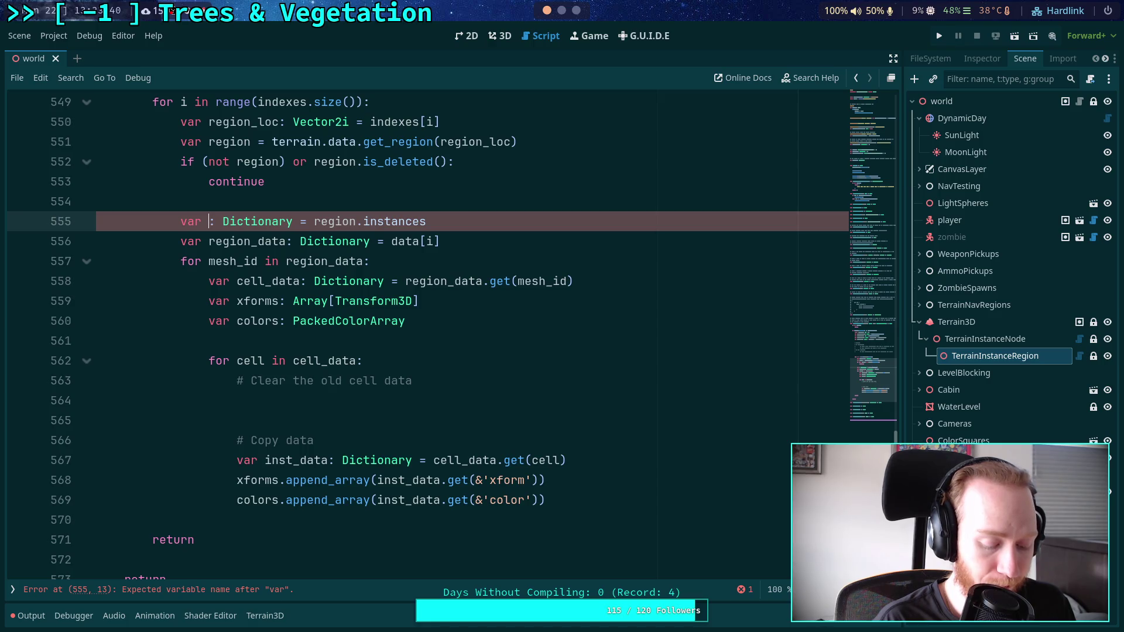
pyautogui.write('r_instances')
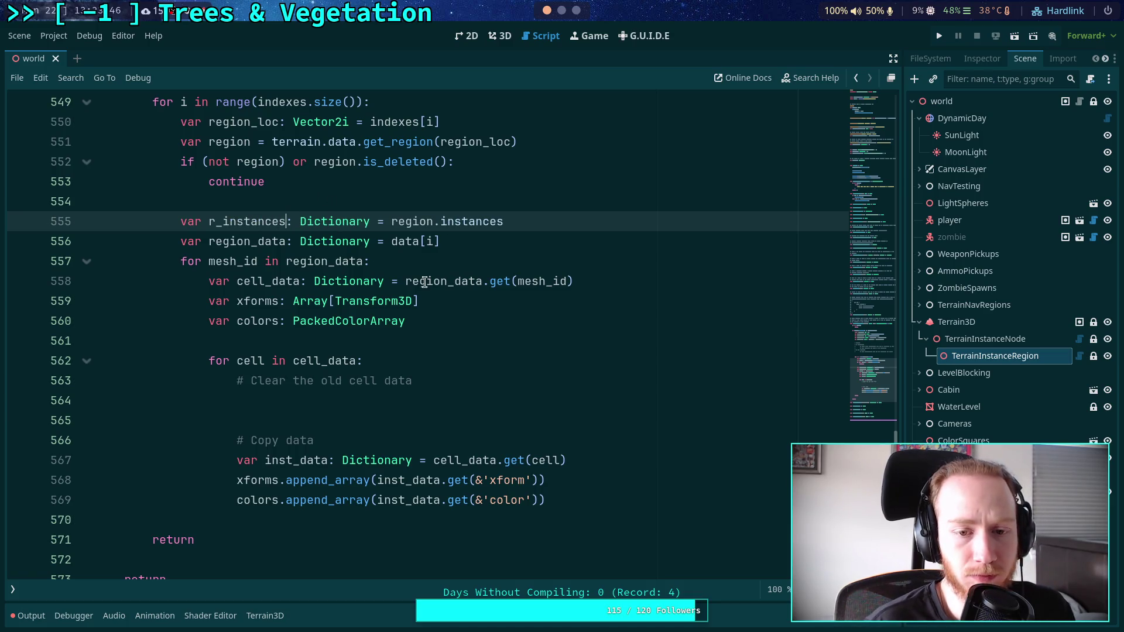
pyautogui.click(463, 262)
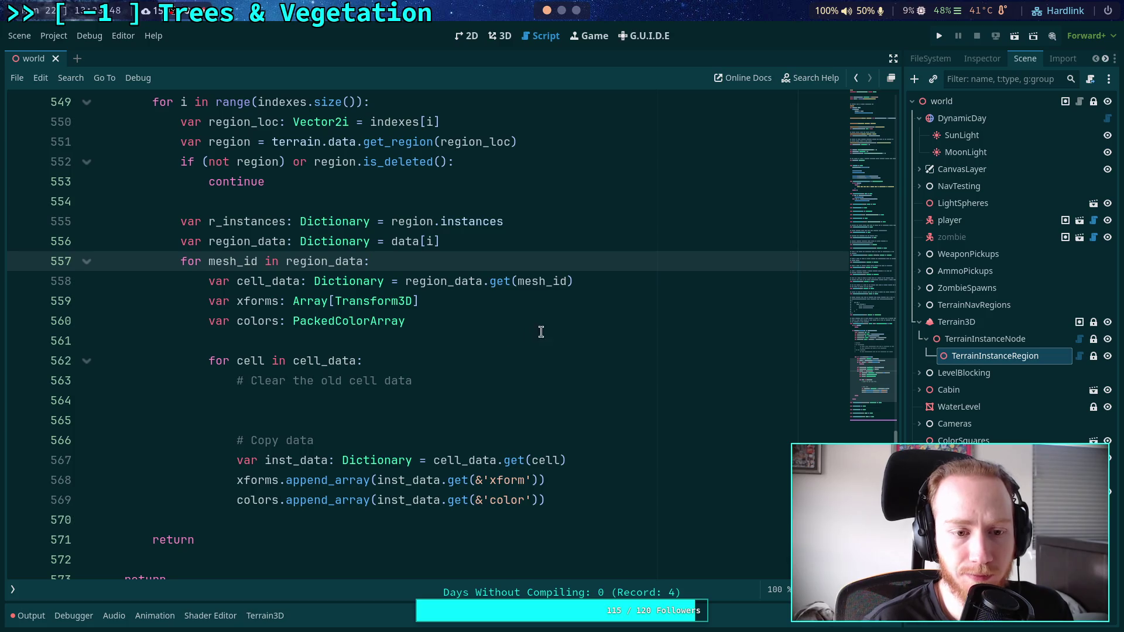
pyautogui.press('Return')
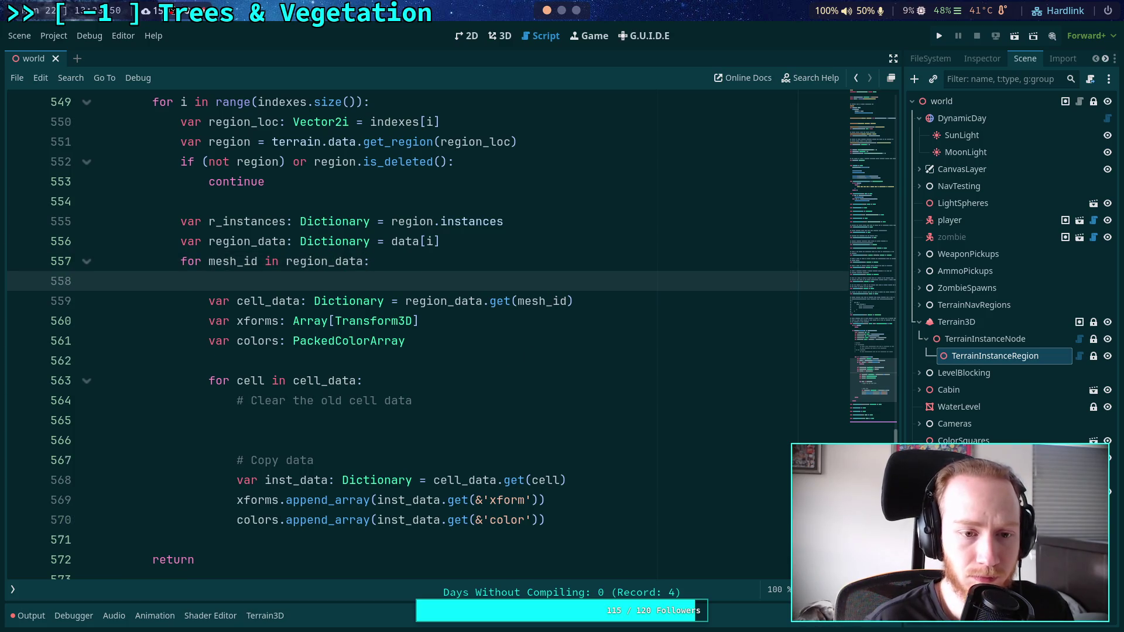
# Start a declaration in the mesh_id loop: var r_meshes: Dictionary = r_instances.
pyautogui.press('Return')
pyautogui.press('Up')
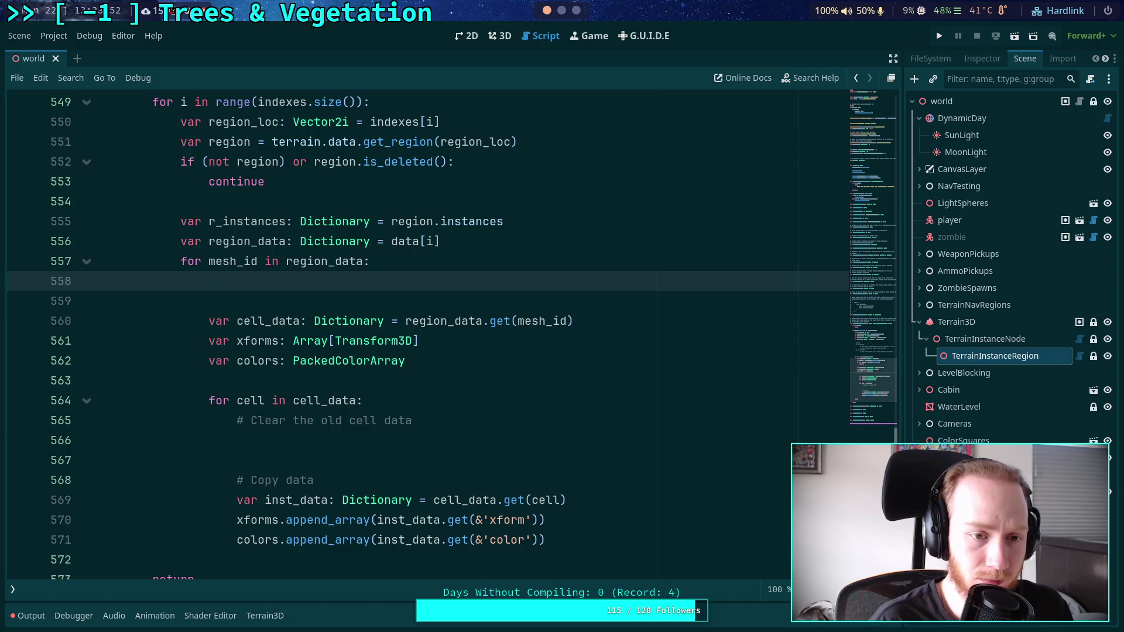
pyautogui.write('r_')
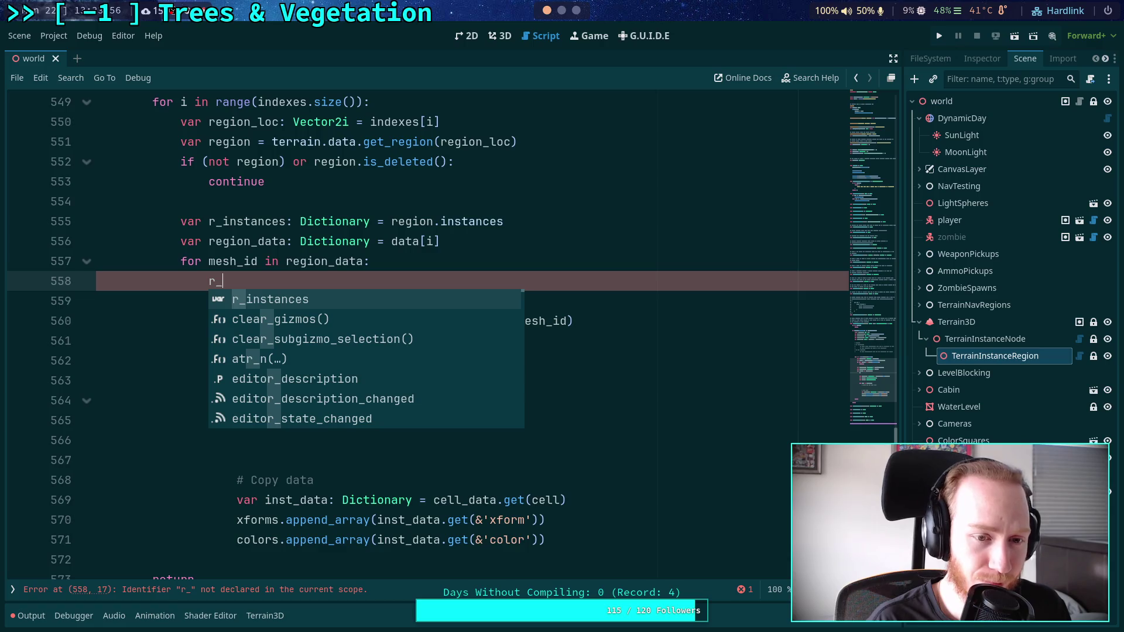
pyautogui.press('BackSpace')
pyautogui.press('BackSpace')
pyautogui.write('var r')
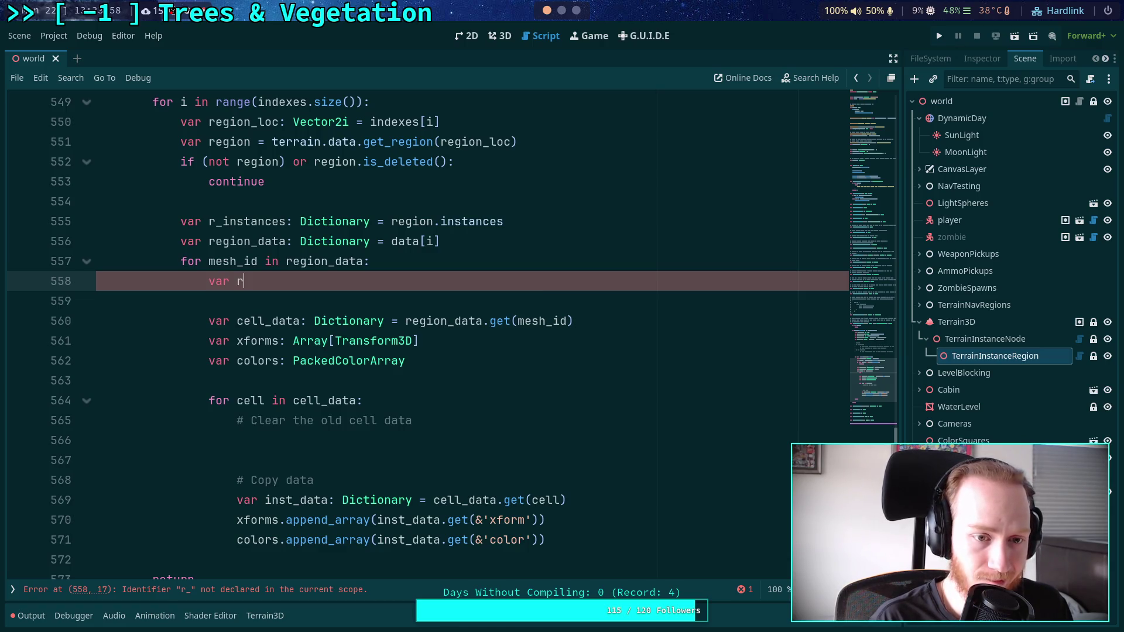
pyautogui.write('_')
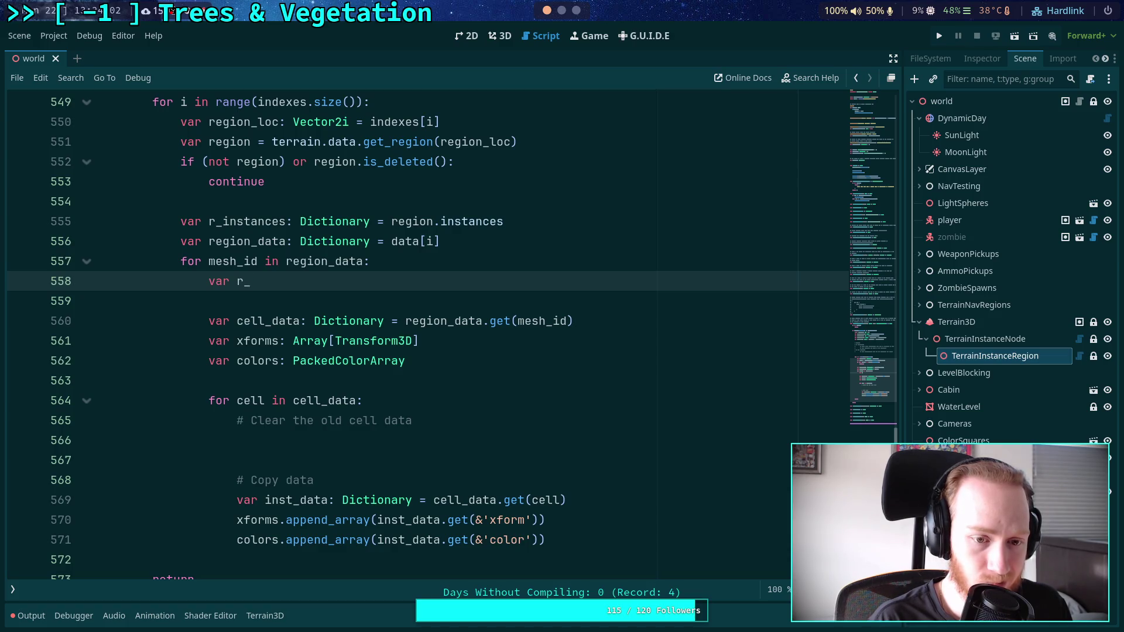
pyautogui.write('mesh')
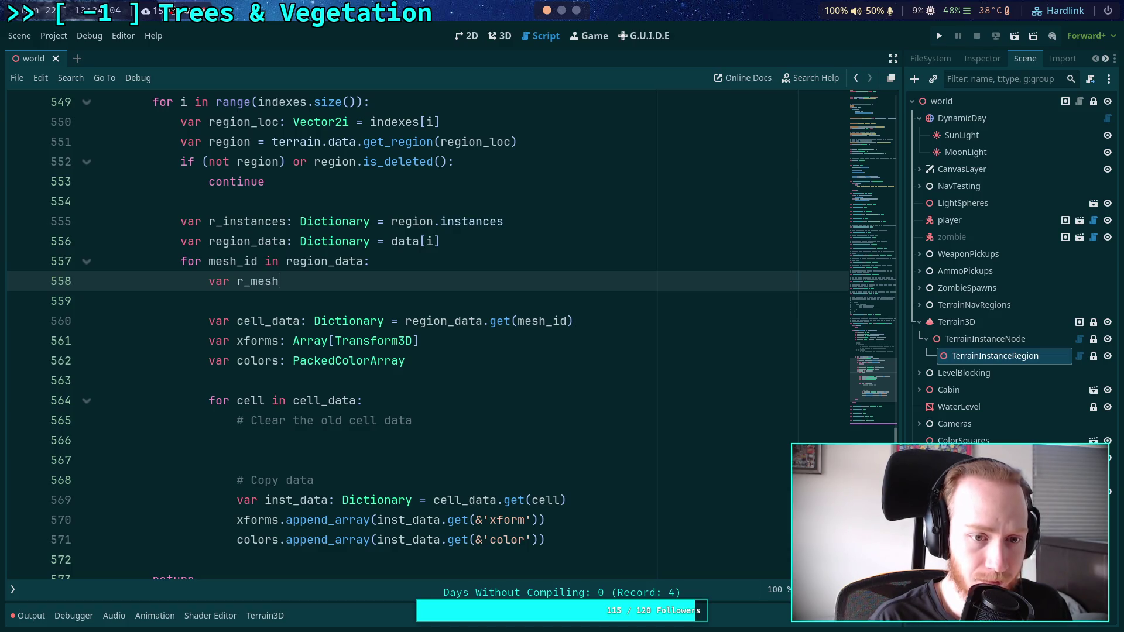
pyautogui.write('es')
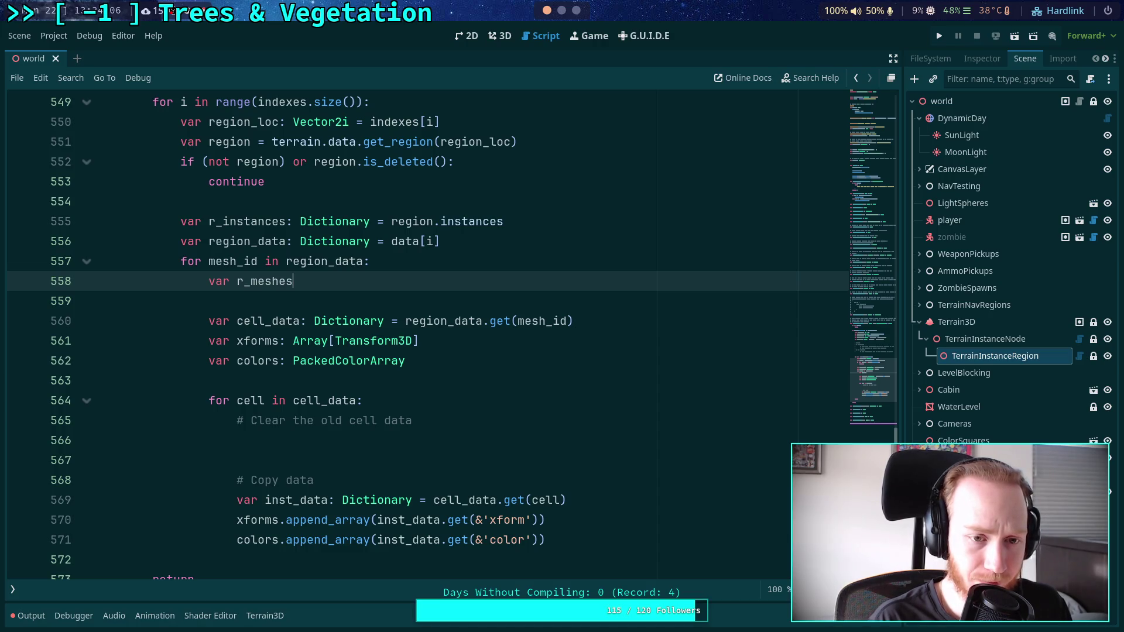
pyautogui.write(': Dictionary = region')
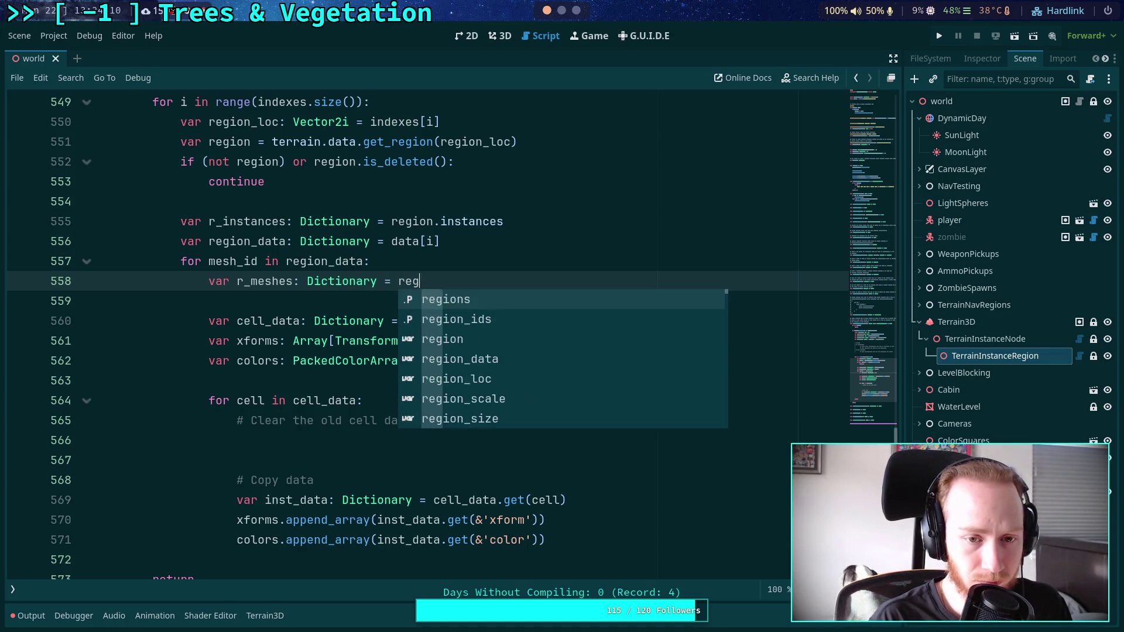
pyautogui.press('Escape')
pyautogui.press('BackSpace')
pyautogui.press('BackSpace')
pyautogui.press('BackSpace')
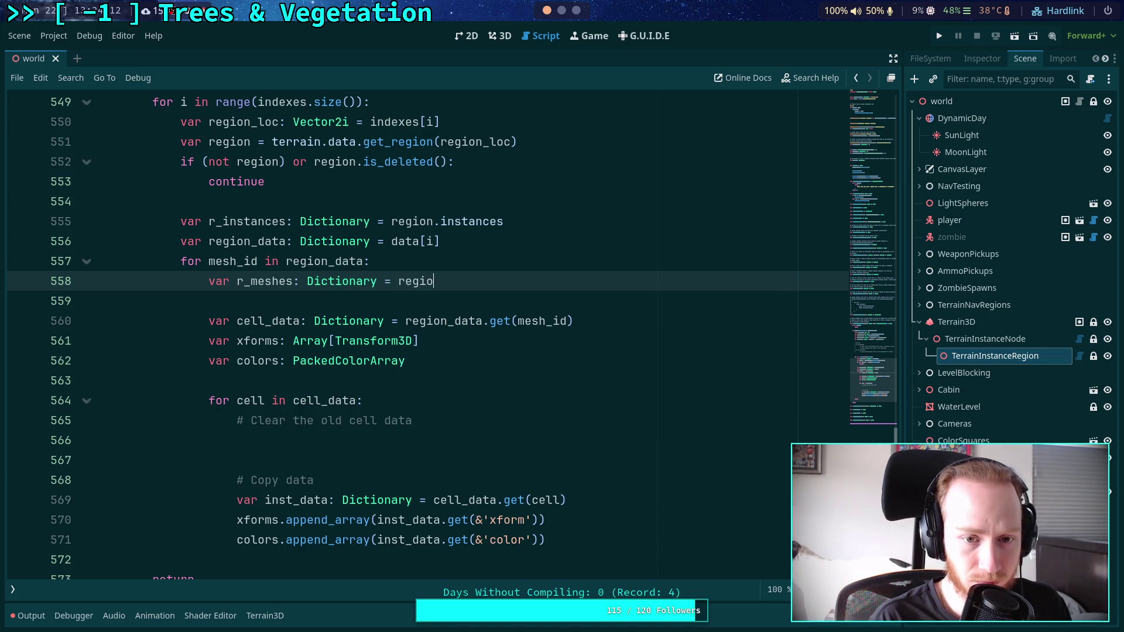
pyautogui.write('_')
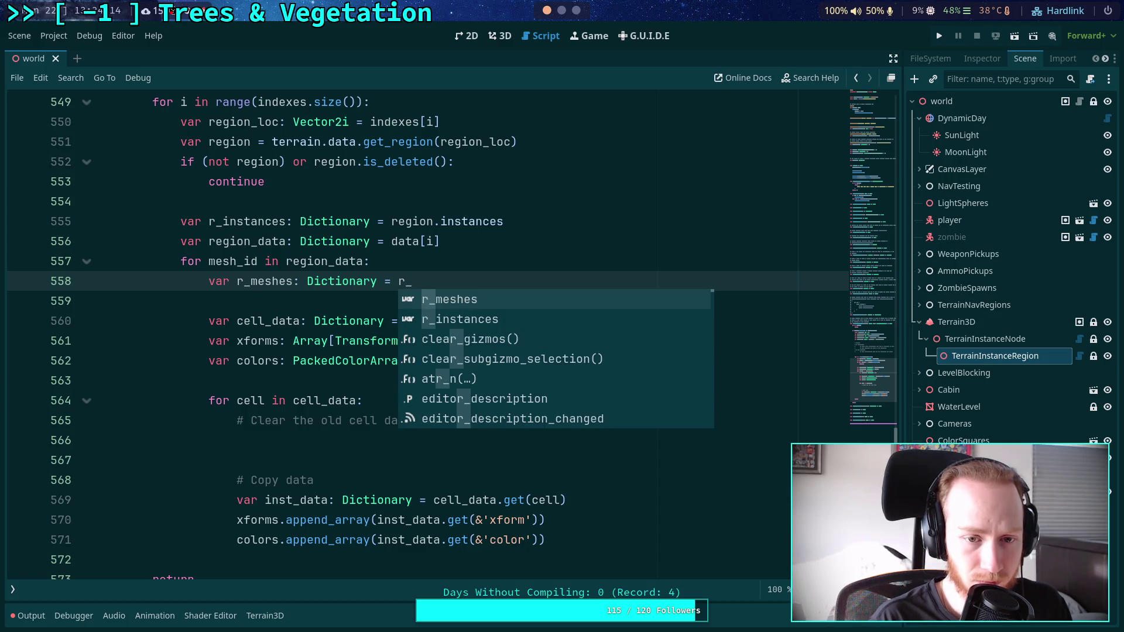
pyautogui.write('r')
pyautogui.press('BackSpace')
pyautogui.write('i')
pyautogui.press('Return')
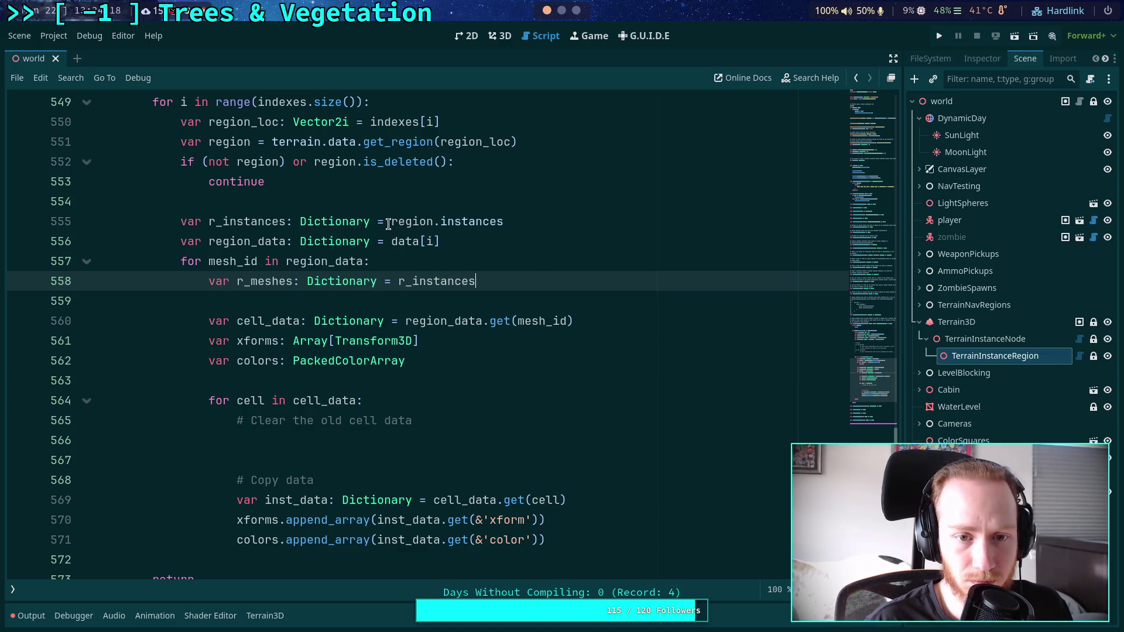
# Move region.instances from line 555 into it, making the value region.instances.get(mesh_id).
pyautogui.moveTo(388, 224); pyautogui.dragTo(557, 222)
pyautogui.hotkey('ctrl', 'x')
pyautogui.doubleClick(471, 281)
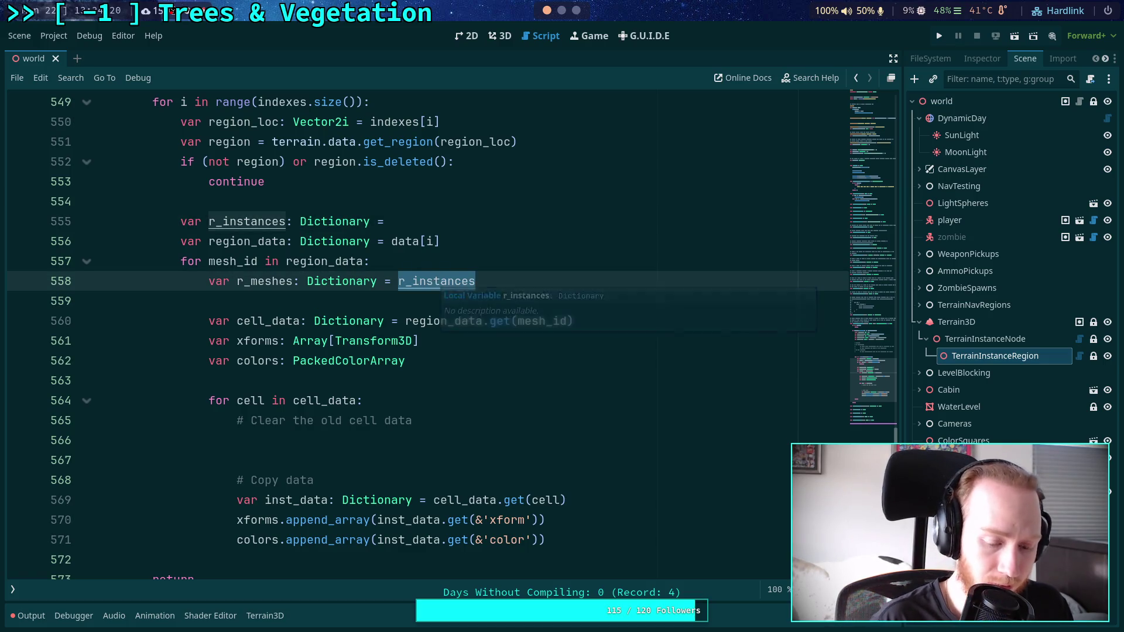
pyautogui.hotkey('ctrl', 'v')
pyautogui.write('get')
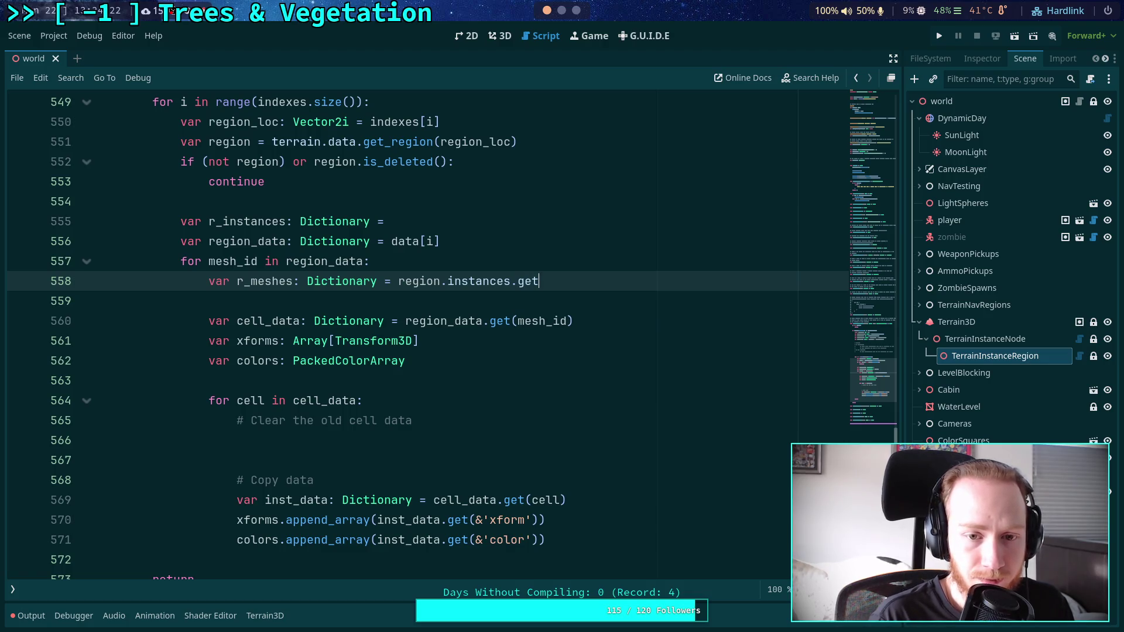
pyautogui.write('(')
pyautogui.write('mesh_id')
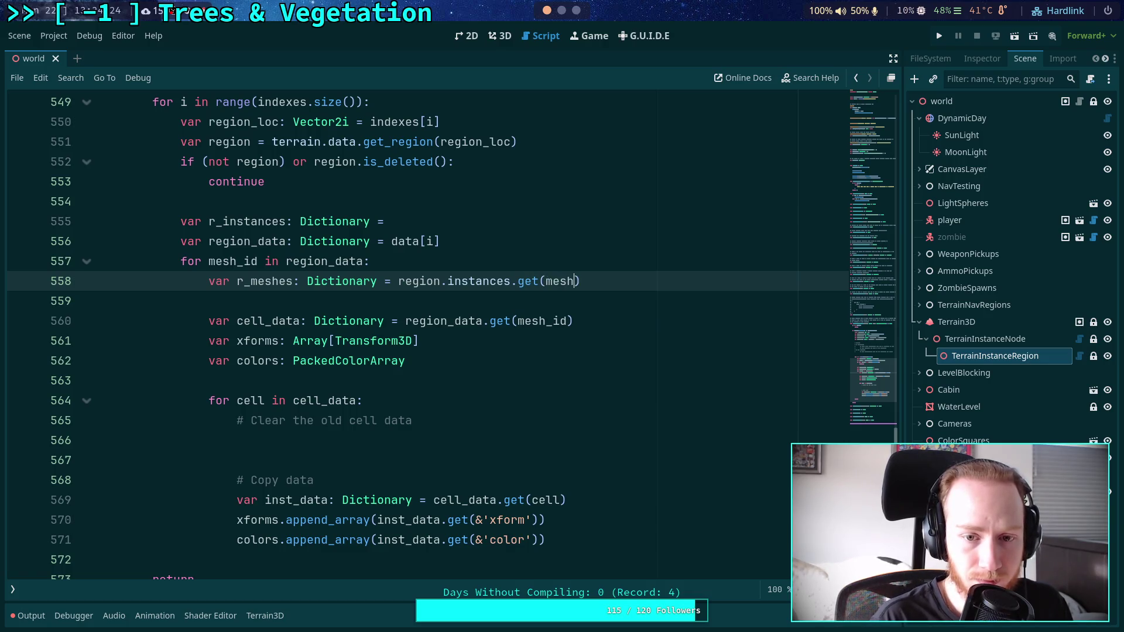
# Rename r_meshes to r_instances and delete the old line 555 declaration.
pyautogui.click(431, 222)
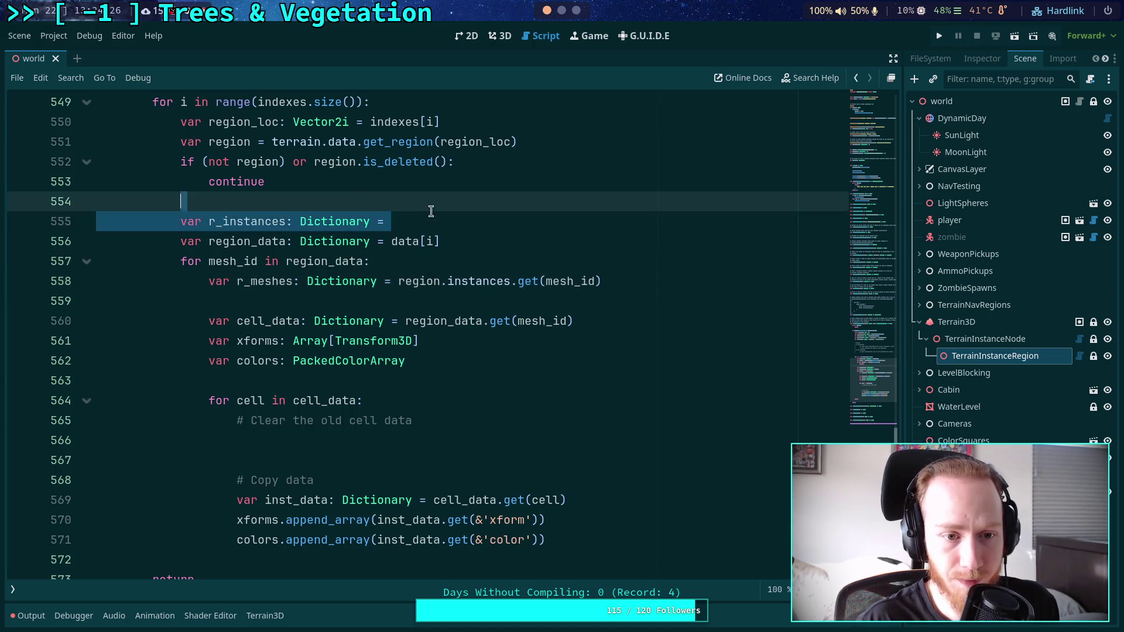
pyautogui.doubleClick(254, 226)
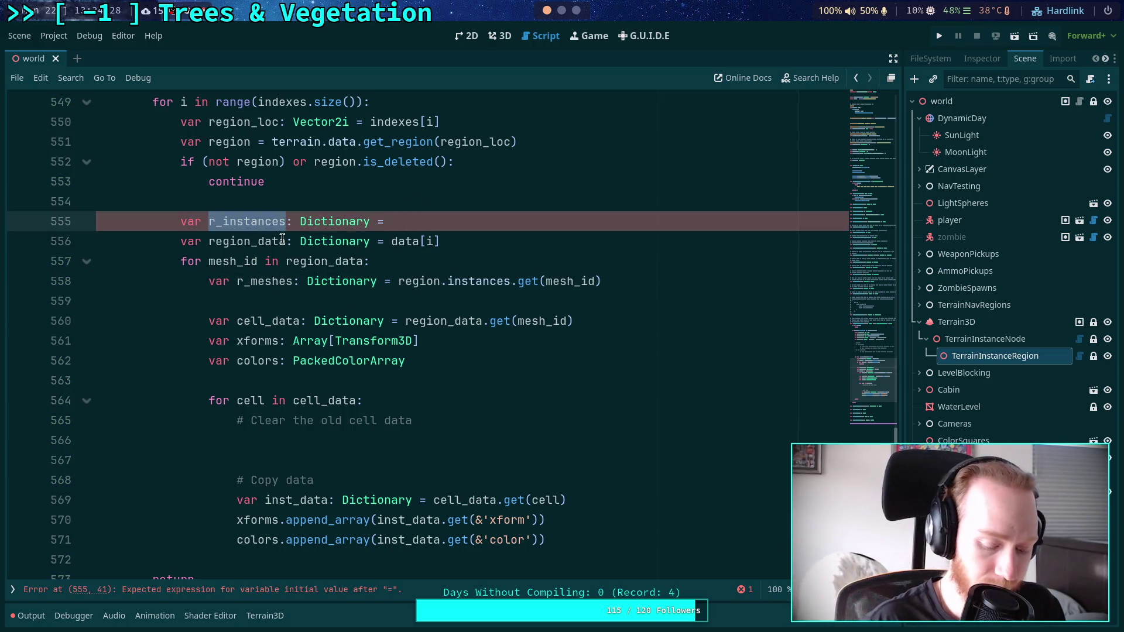
pyautogui.hotkey('ctrl', 'x')
pyautogui.click(270, 282)
pyautogui.doubleClick(271, 282)
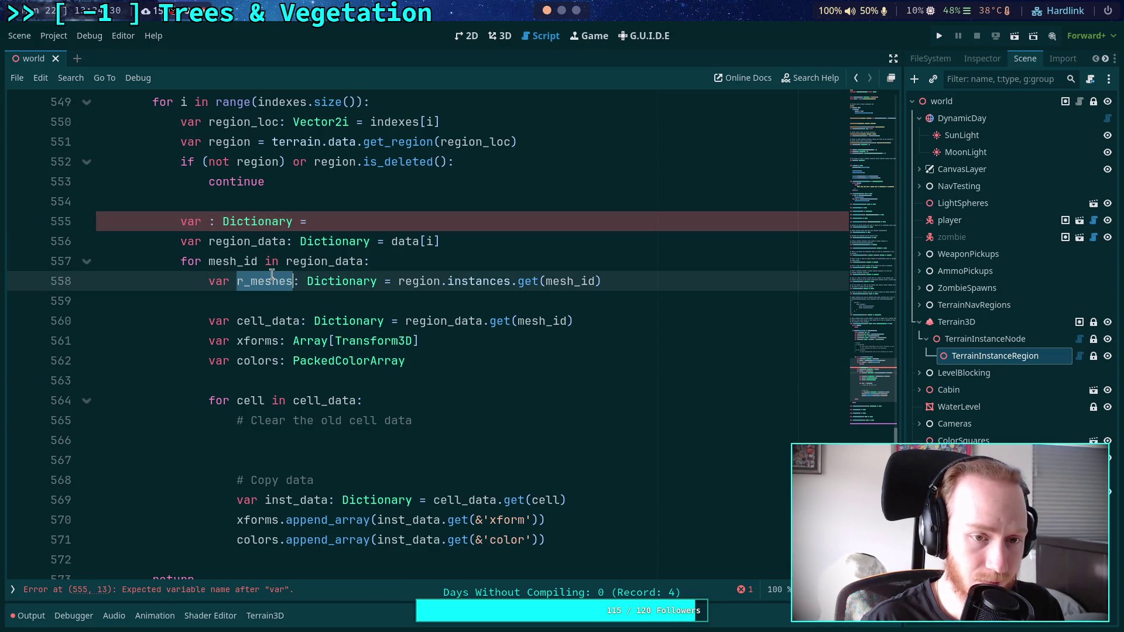
pyautogui.hotkey('ctrl', 'v')
pyautogui.click(344, 222)
pyautogui.hotkey('ctrl', 'shift', 'k')
pyautogui.click(623, 268)
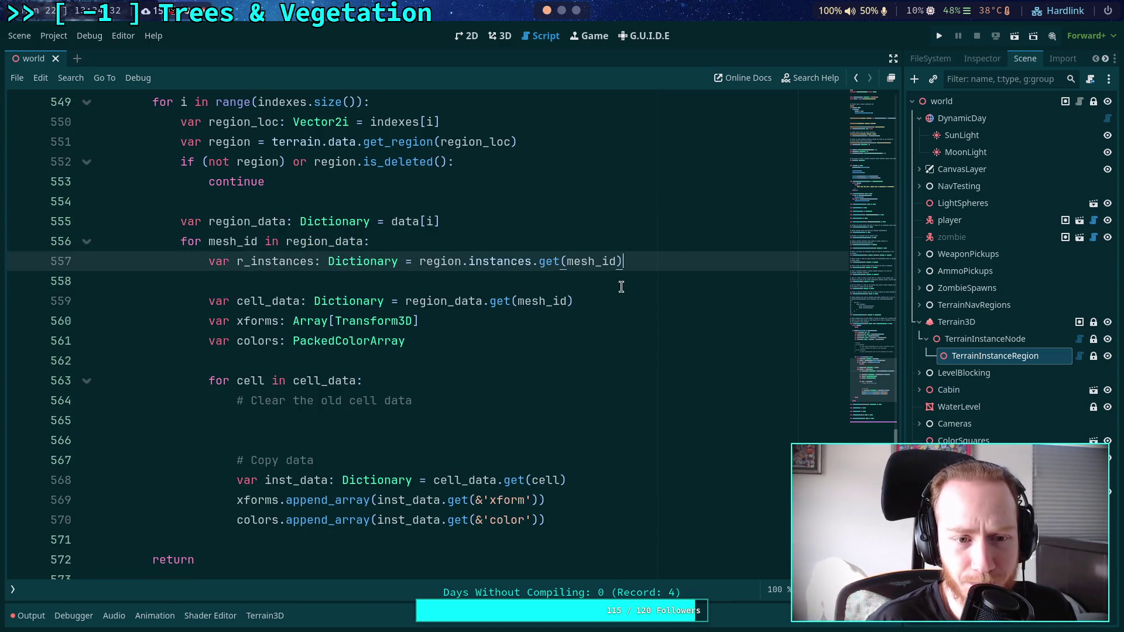
pyautogui.scroll(-1, 651, 309)
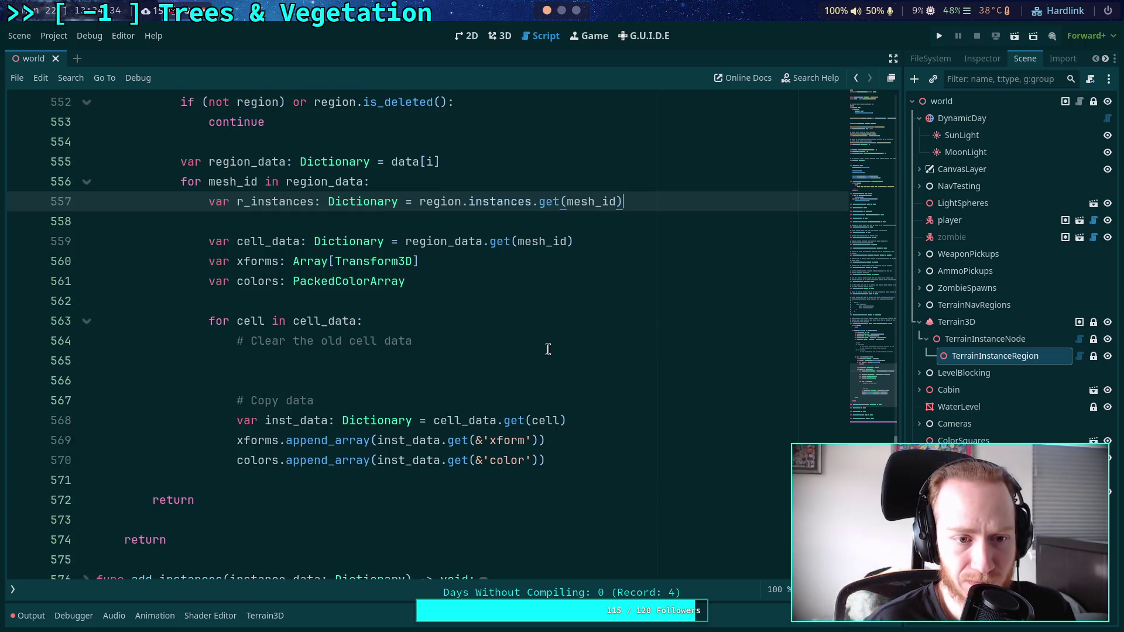
# Add 'if r_instances and r_instances.has(cell):' under the clear-old-data comment.
pyautogui.click(529, 356)
pyautogui.write('if r_instances and r_')
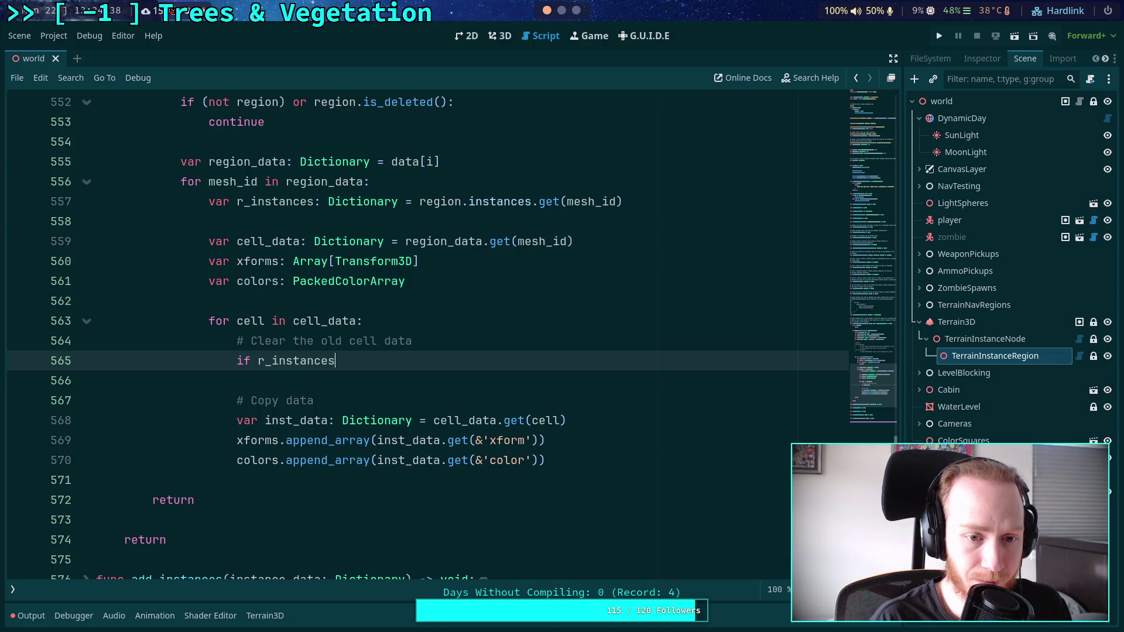
pyautogui.write('ins')
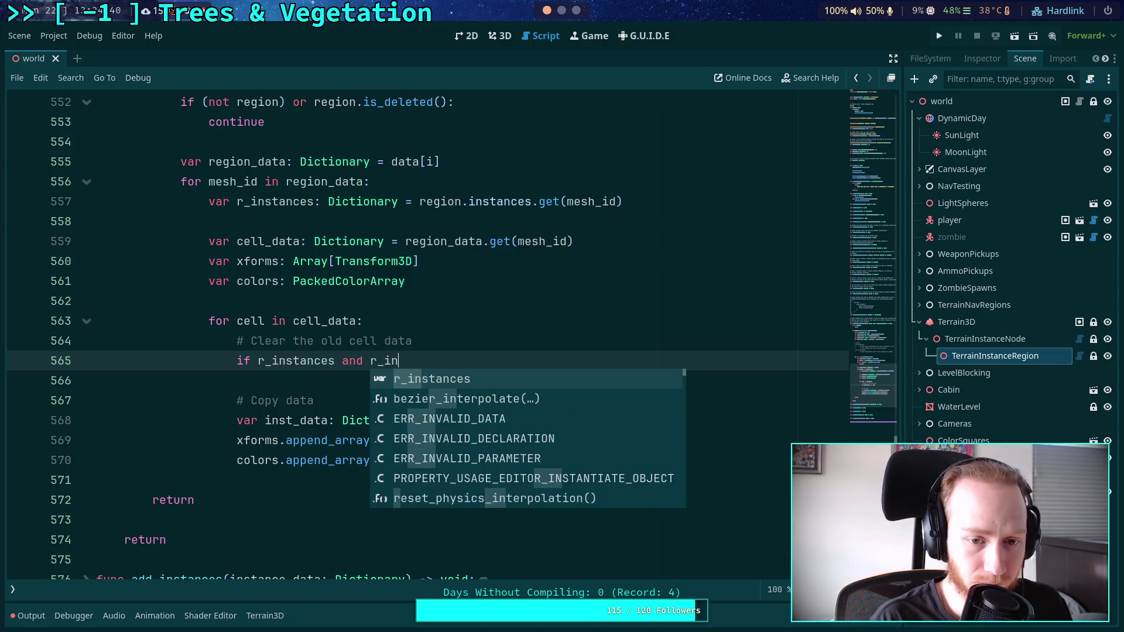
pyautogui.press('Return')
pyautogui.write('.has(cell):')
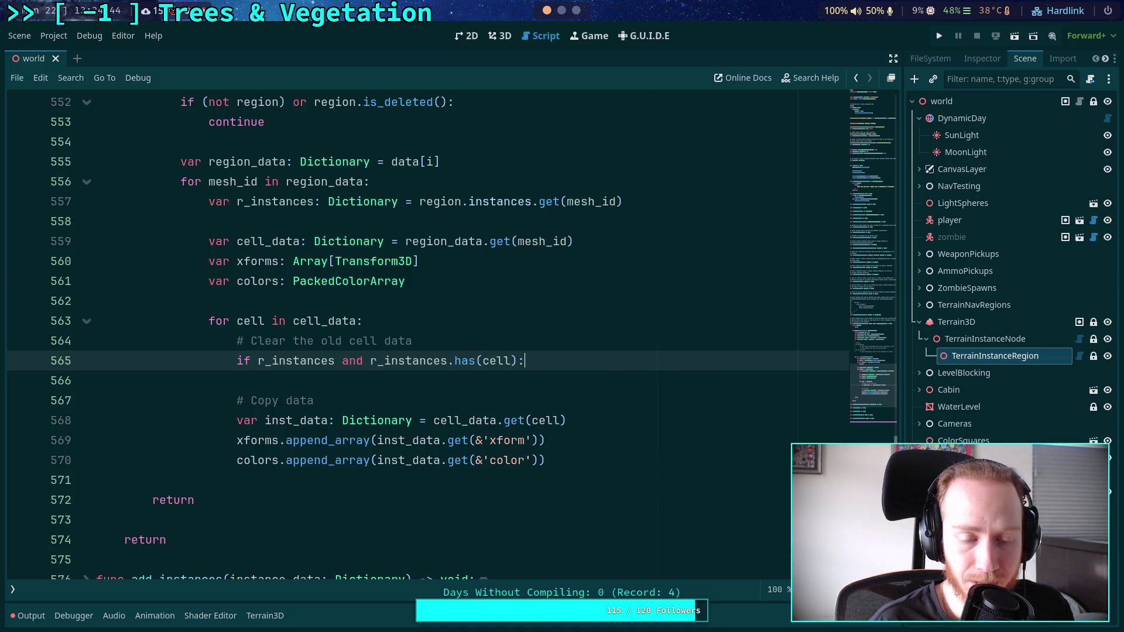
pyautogui.press('Return')
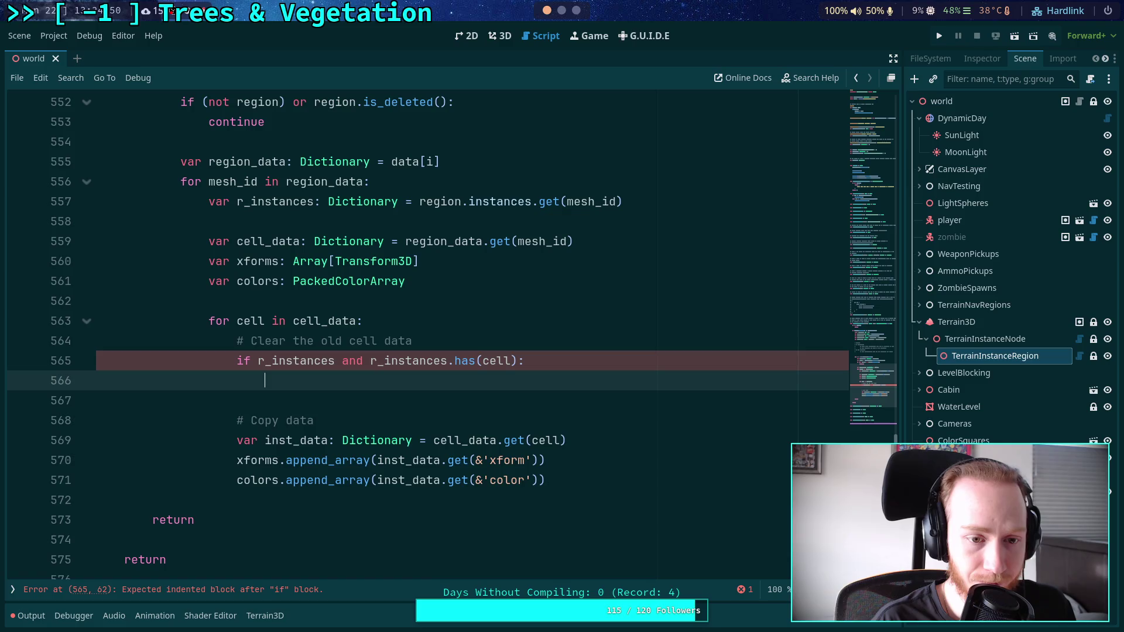
pyautogui.write('r_')
# Inside the check, declare var r_data: Array = r_instances.get(cell).
pyautogui.press('Return')
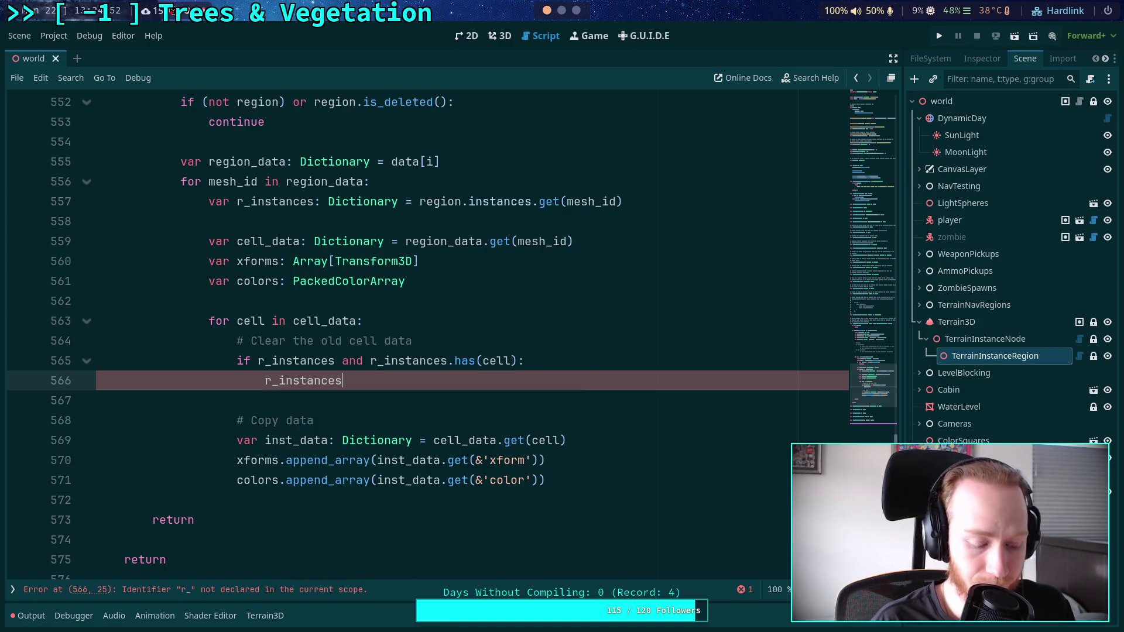
pyautogui.write('.get(cell')
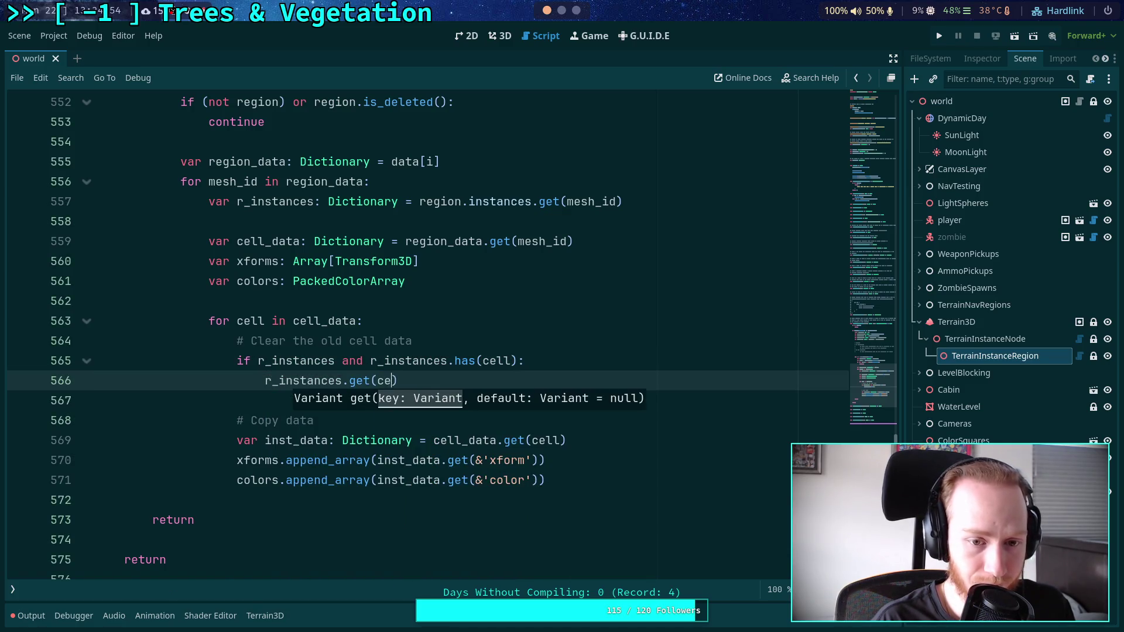
pyautogui.write(')')
pyautogui.press('BackSpace')
pyautogui.press('BackSpace')
pyautogui.press('BackSpace')
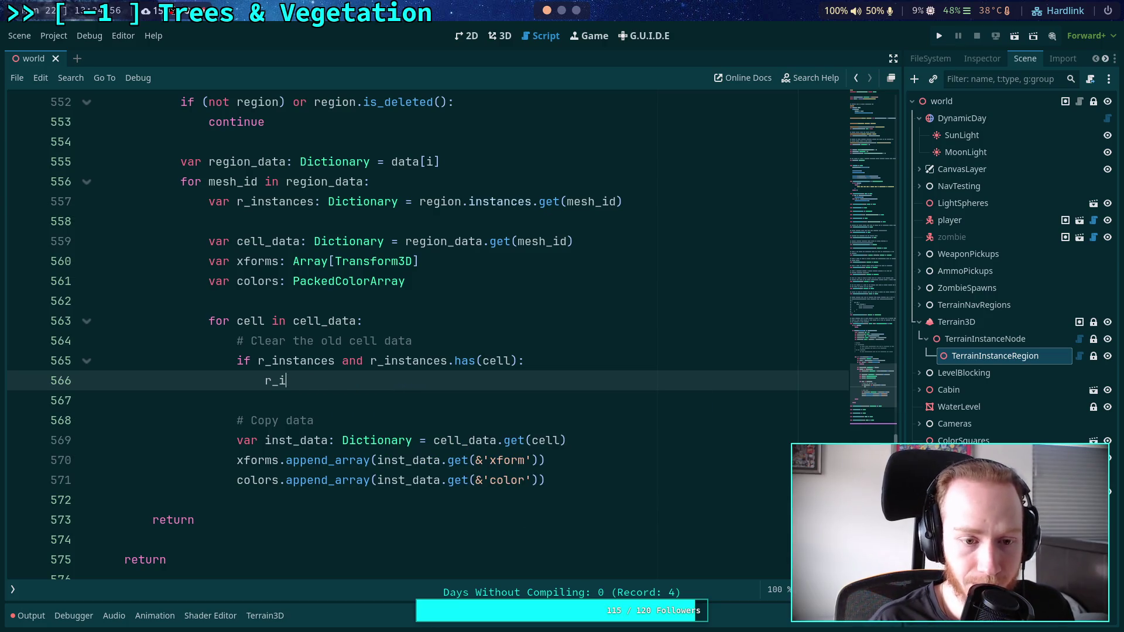
pyautogui.write('var r_dat')
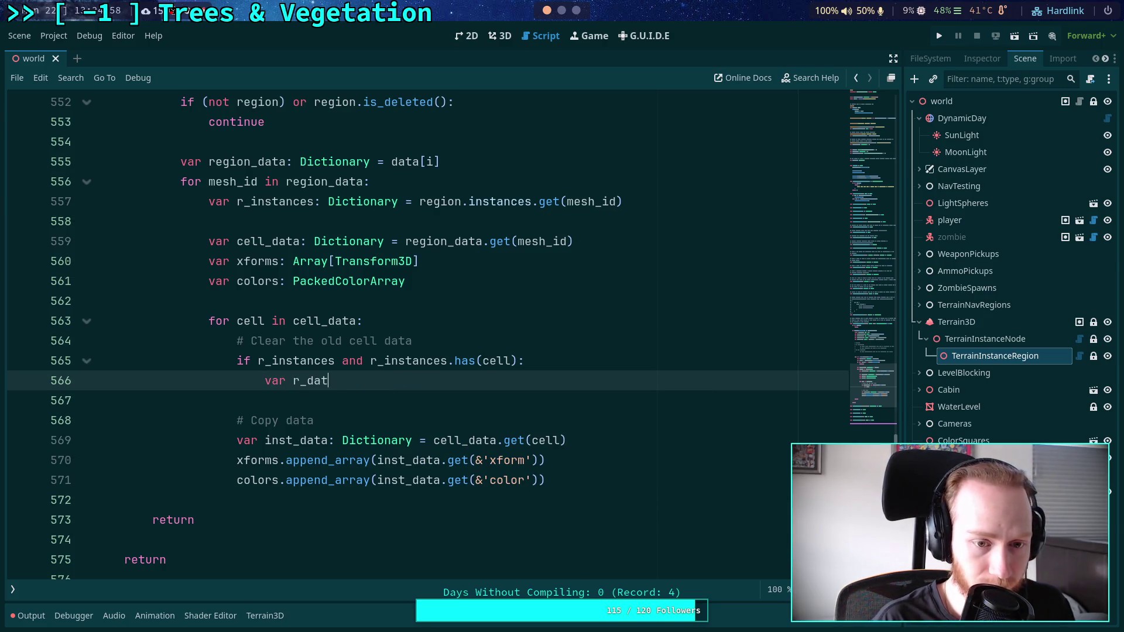
pyautogui.write('a: Array =')
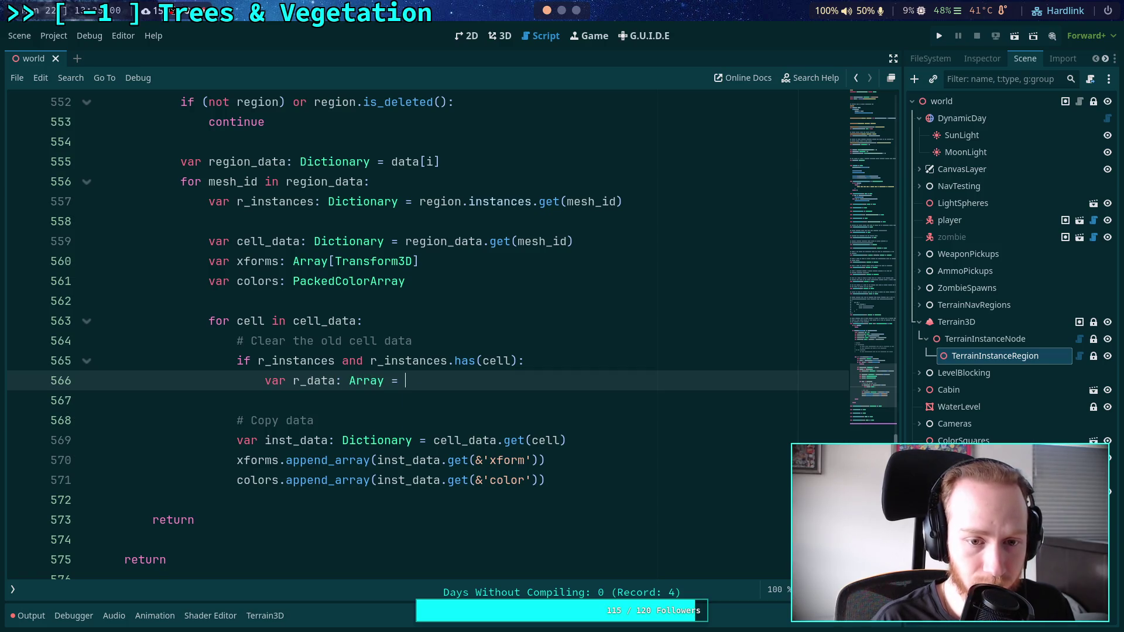
pyautogui.hotkey('ctrl', 'space')
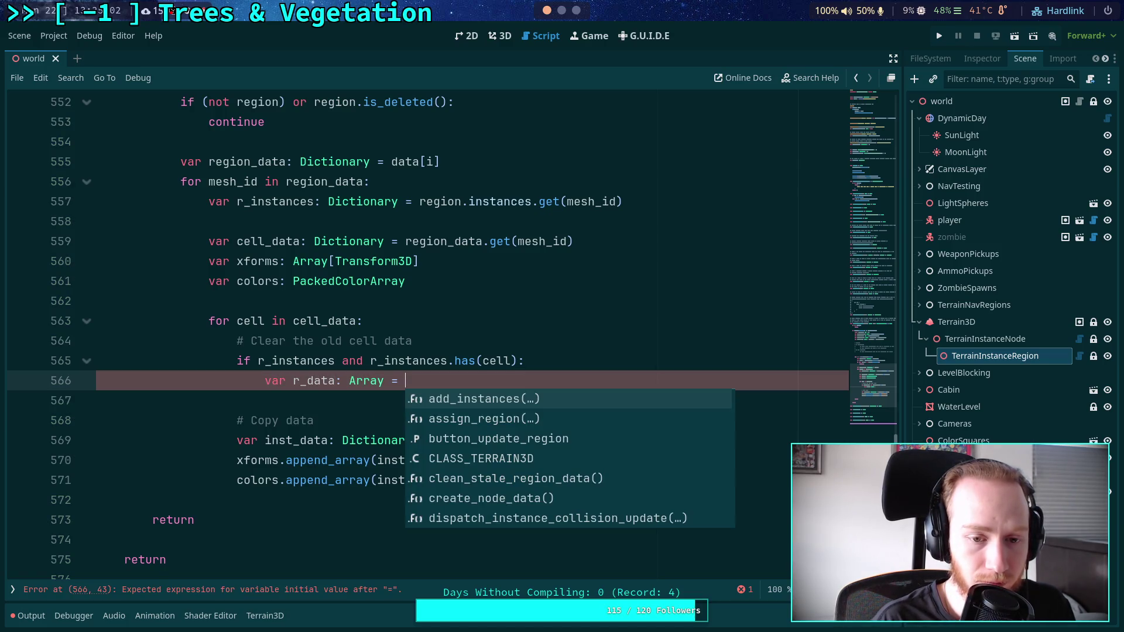
pyautogui.write('r_instan')
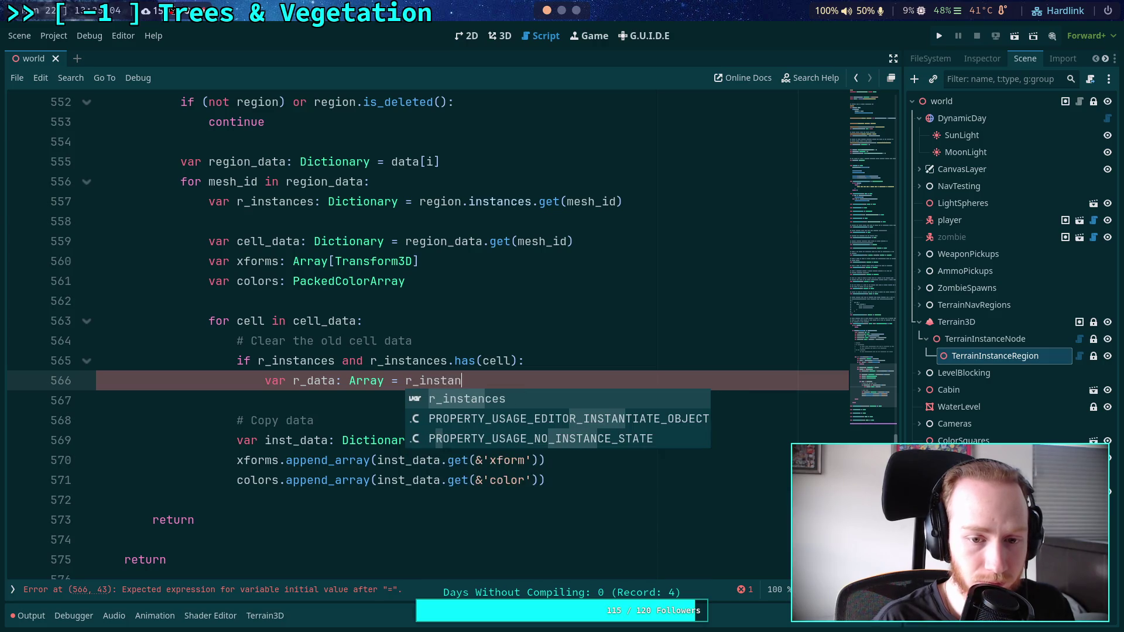
pyautogui.write('ces.get(cell')
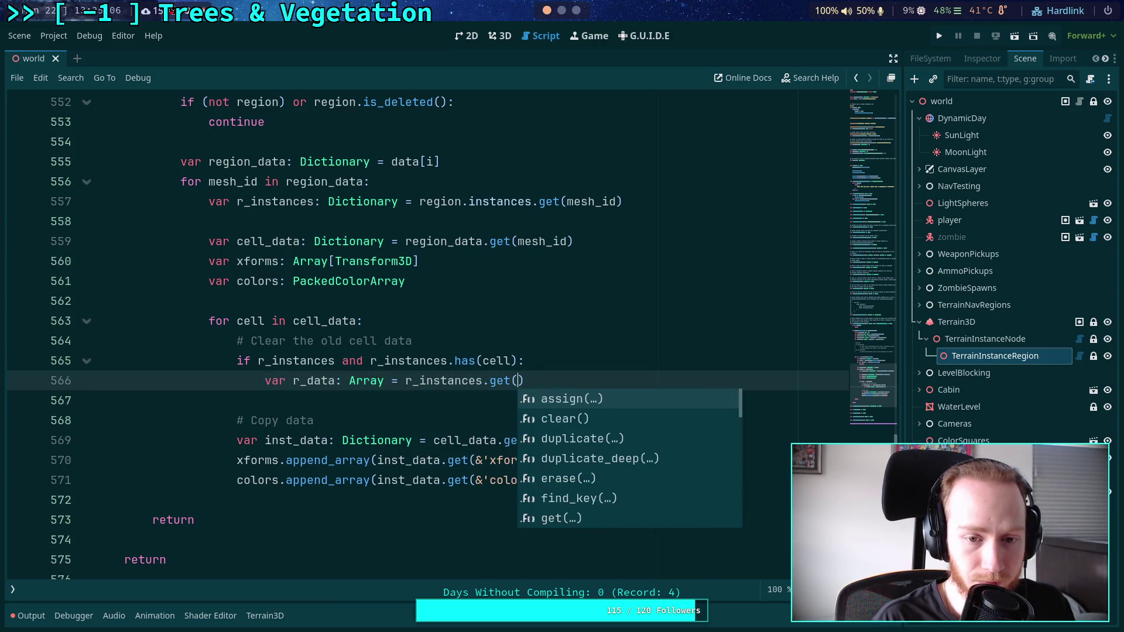
pyautogui.write(')')
pyautogui.press('Return')
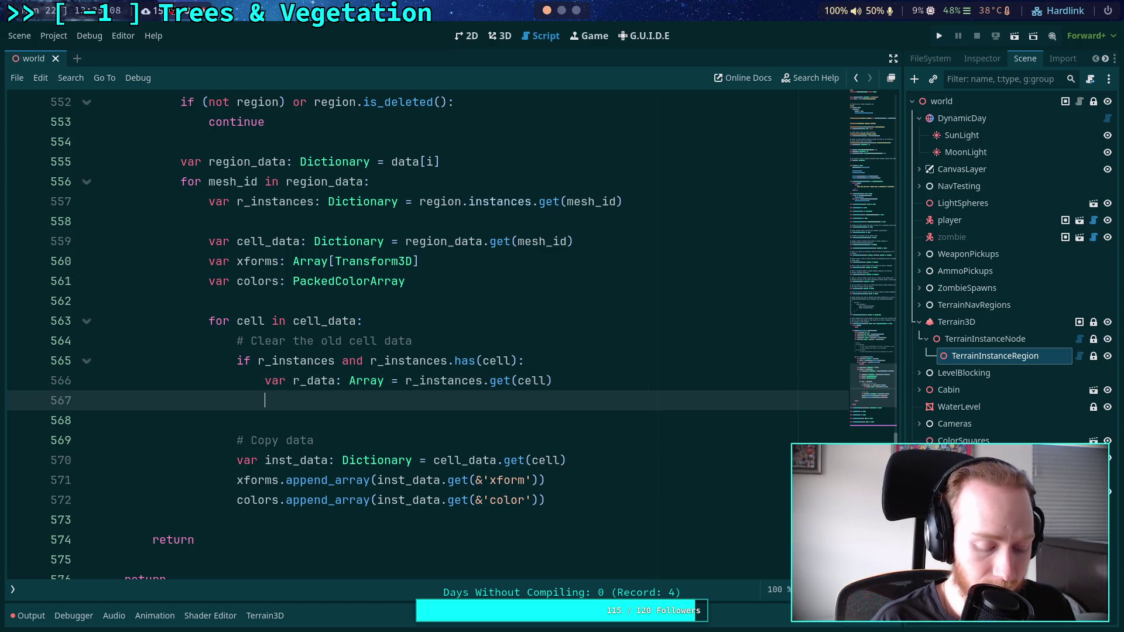
# Set r_data[0] = Array(), r_data[1] = PackedColorArray() and r_data[2] = true, correcting the index to 1.
pyautogui.write('r_data[0] = ')
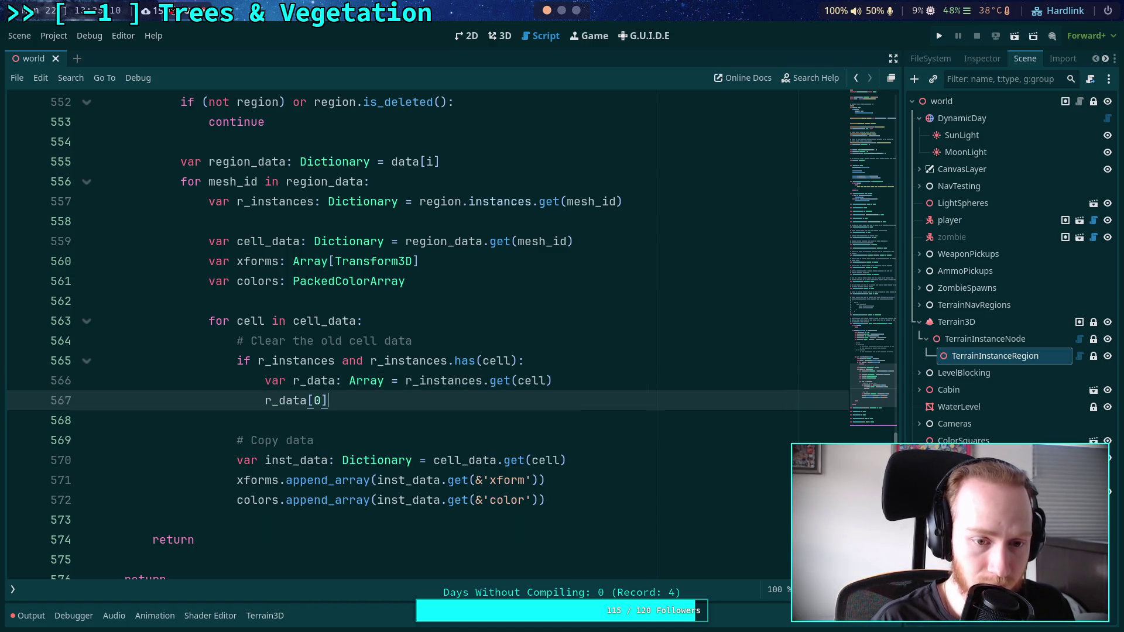
pyautogui.write('Array()')
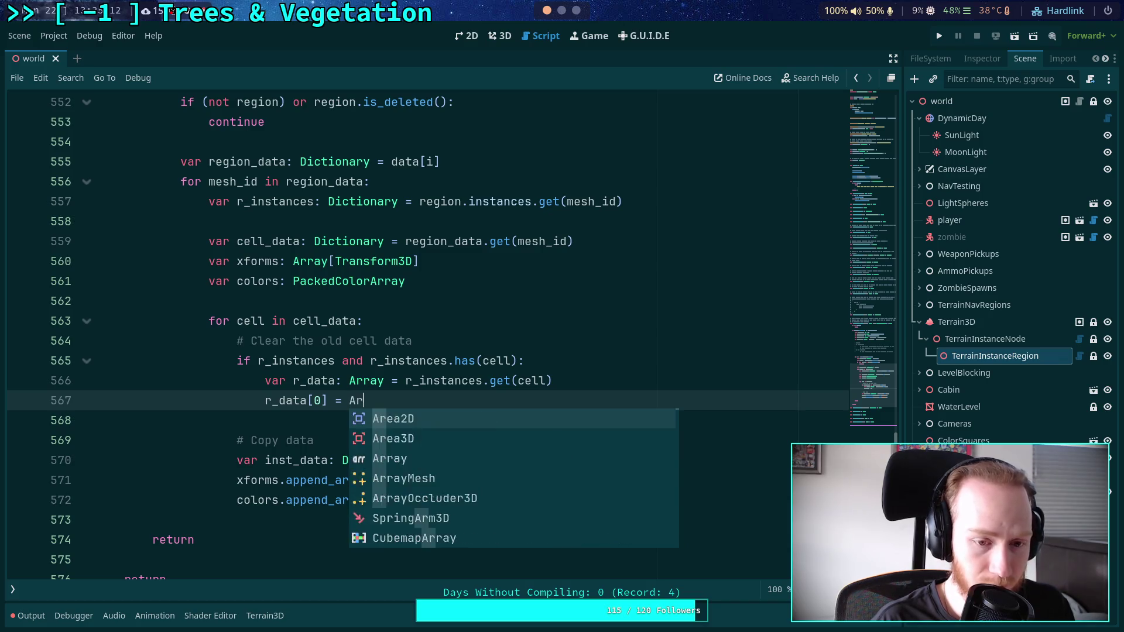
pyautogui.press('Return')
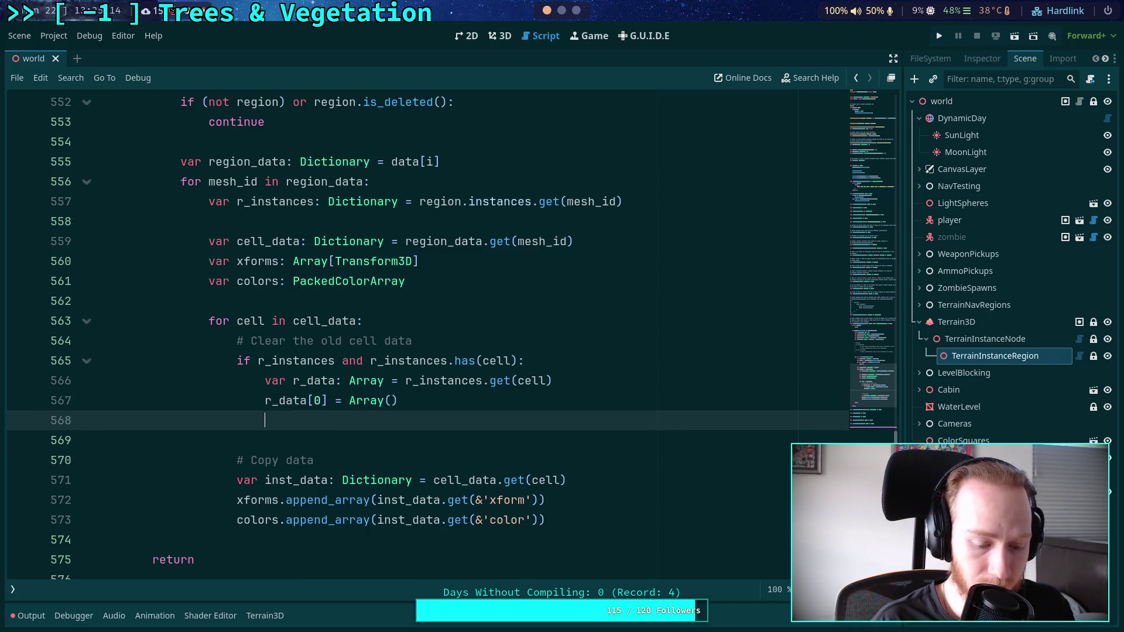
pyautogui.write('r_data[0] ')
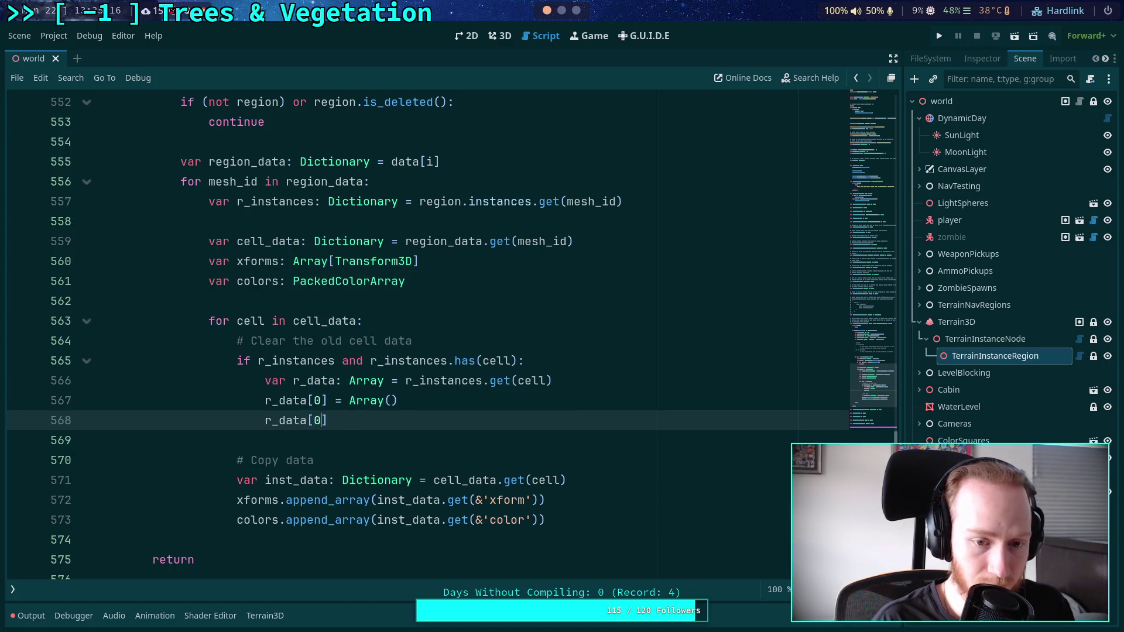
pyautogui.write('= Pack')
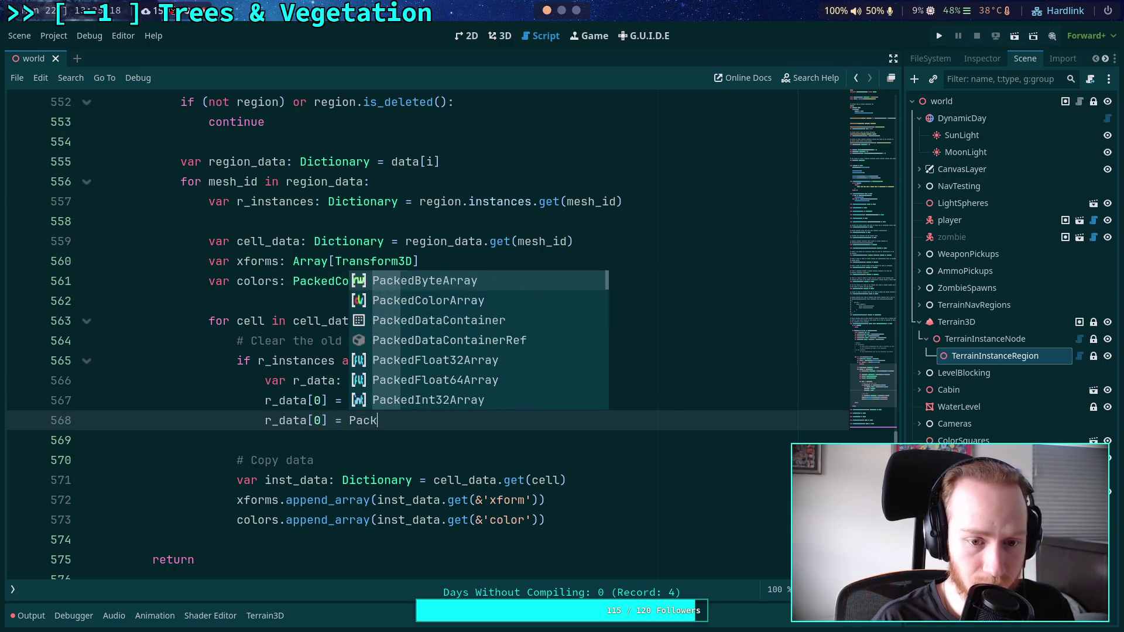
pyautogui.write('edC')
pyautogui.press('Return')
pyautogui.press('Return')
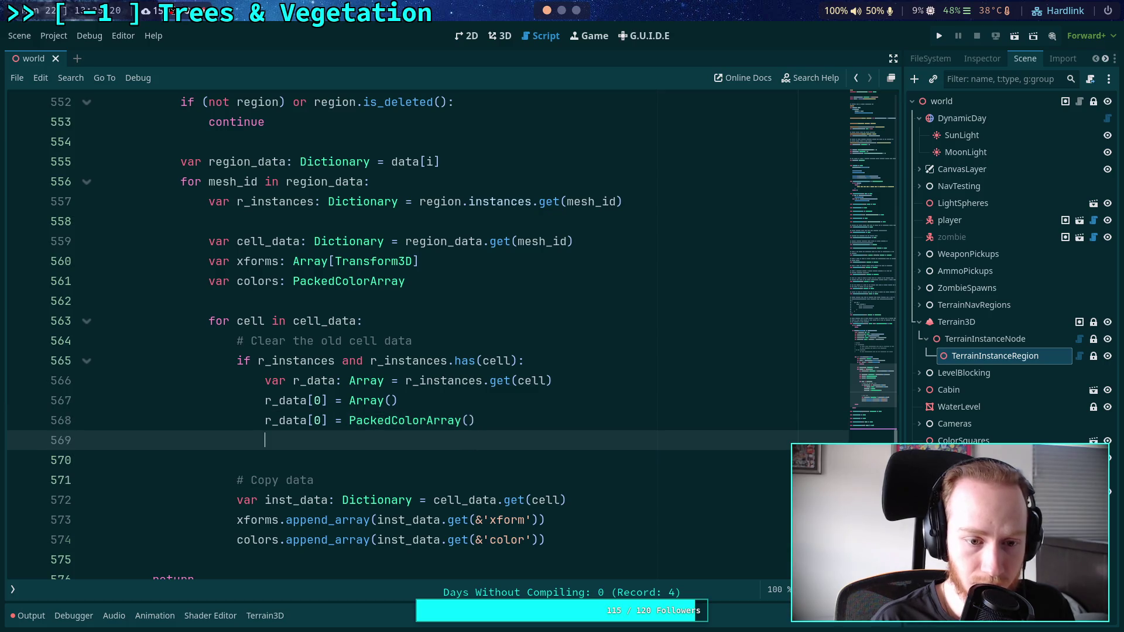
pyautogui.write('r_data')
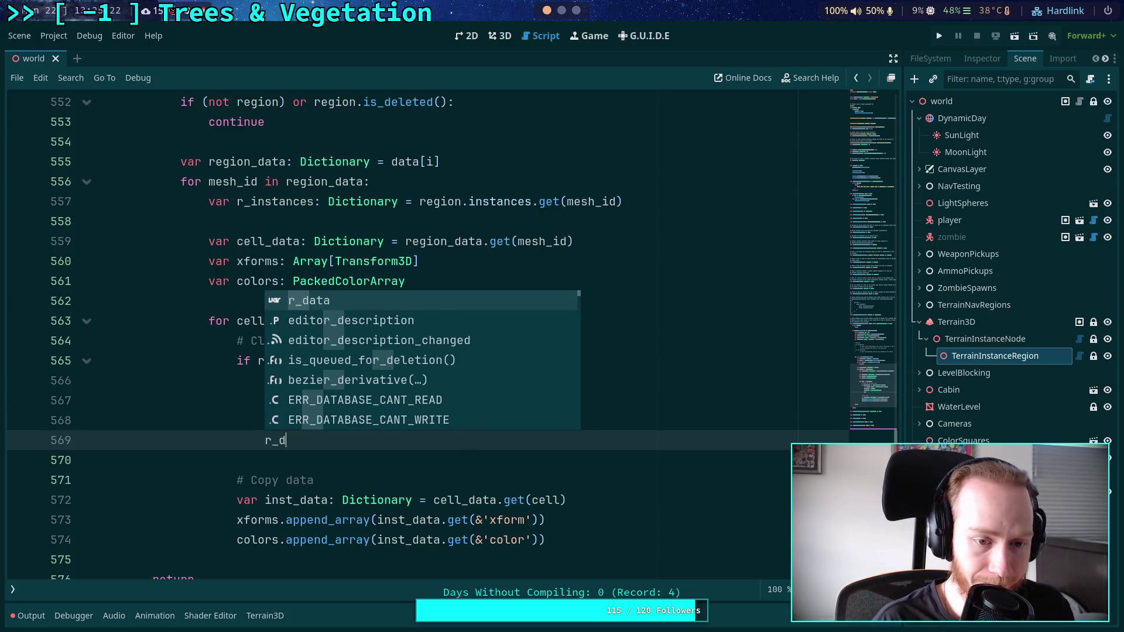
pyautogui.write('[2] ')
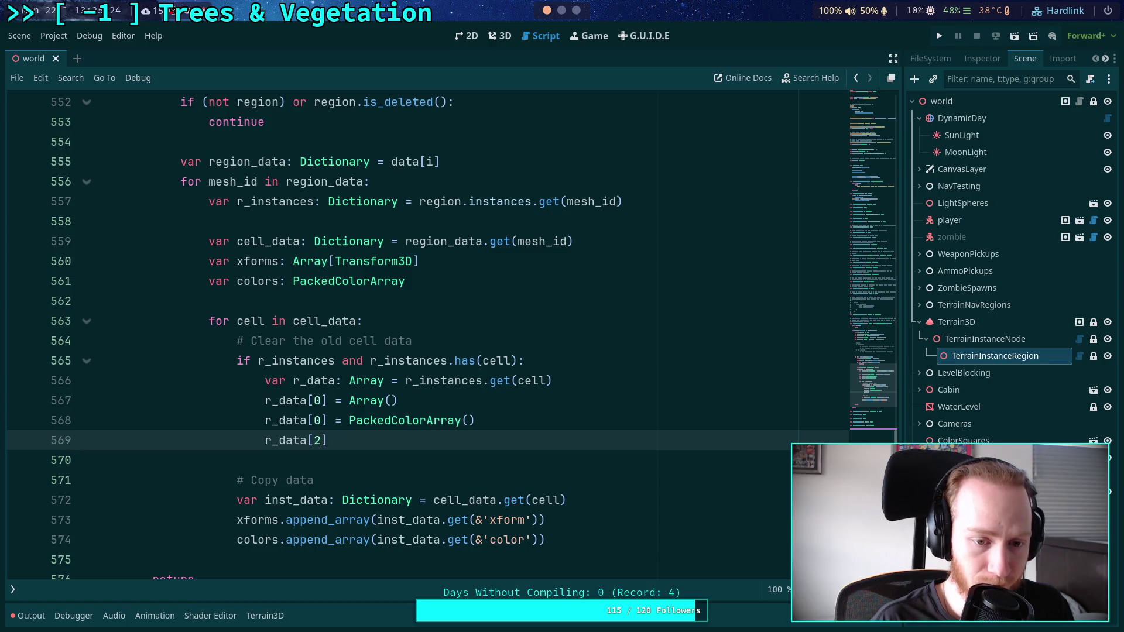
pyautogui.write('= true')
pyautogui.click(362, 421)
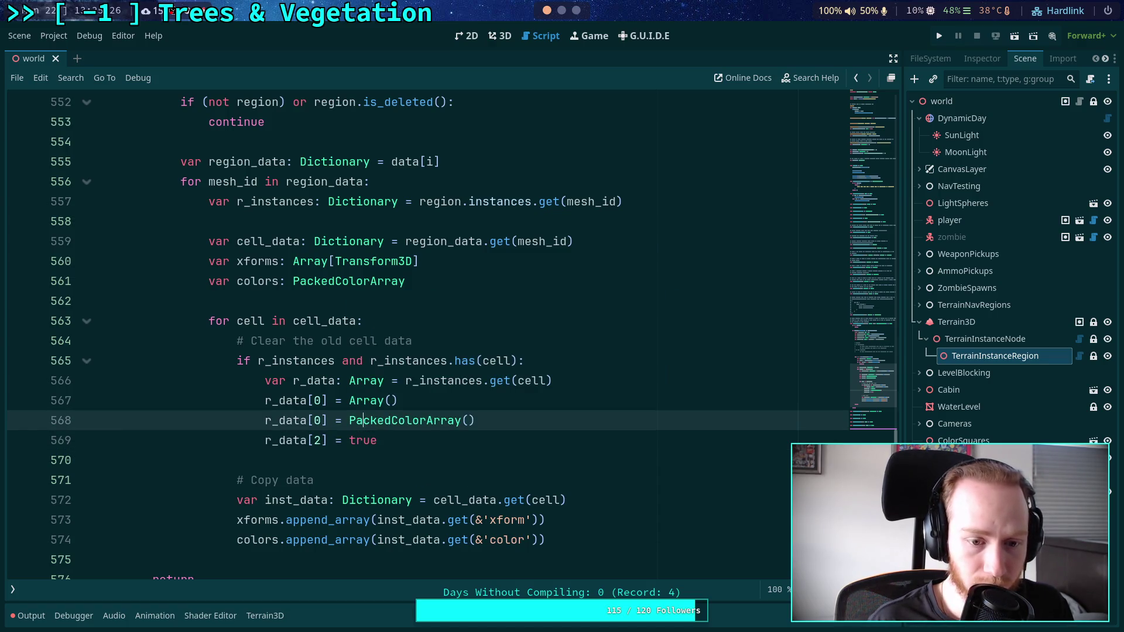
pyautogui.press('BackSpace')
pyautogui.write('1')
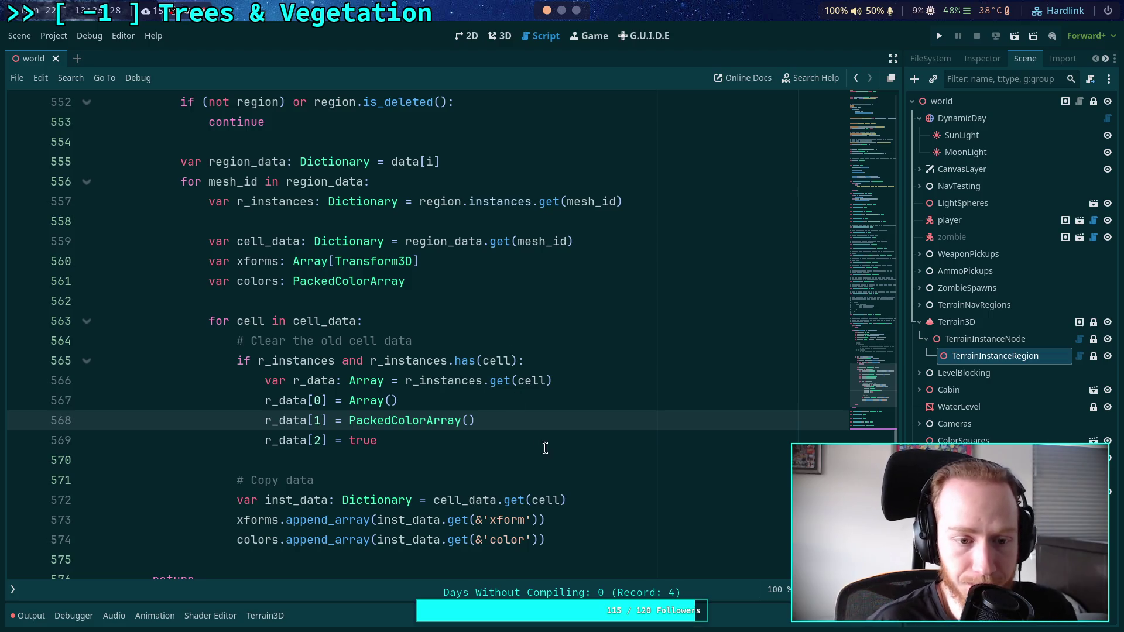
pyautogui.click(527, 460)
pyautogui.scroll(-2, 504, 423)
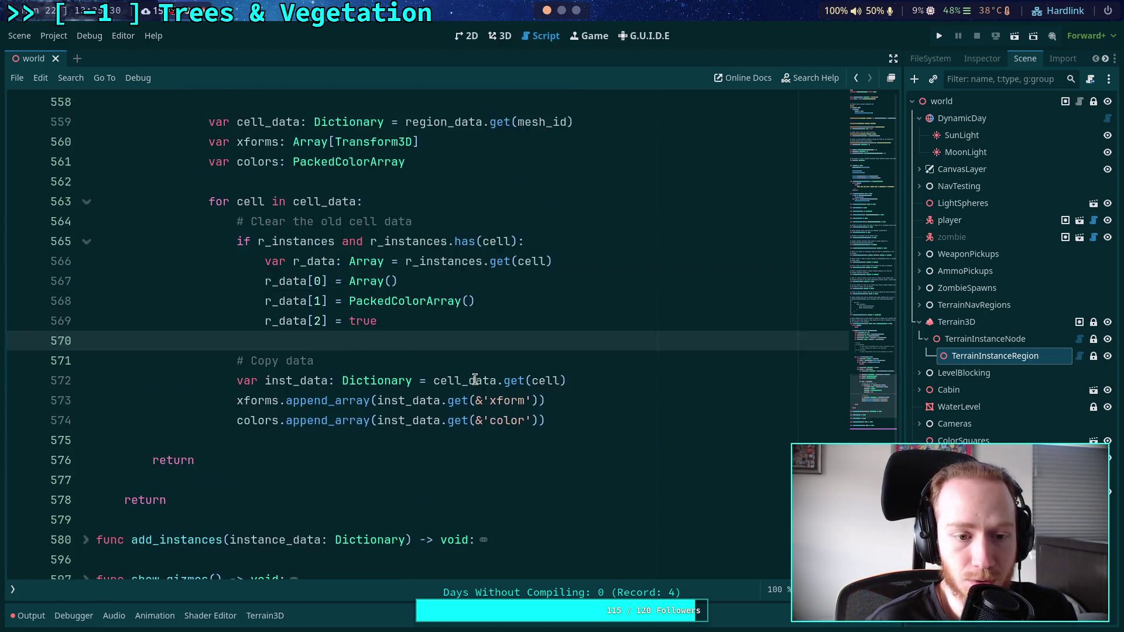
# Add a line after r_data[2] = true calling terrain.instancer.update_mmis.
pyautogui.scroll(1, 472, 378)
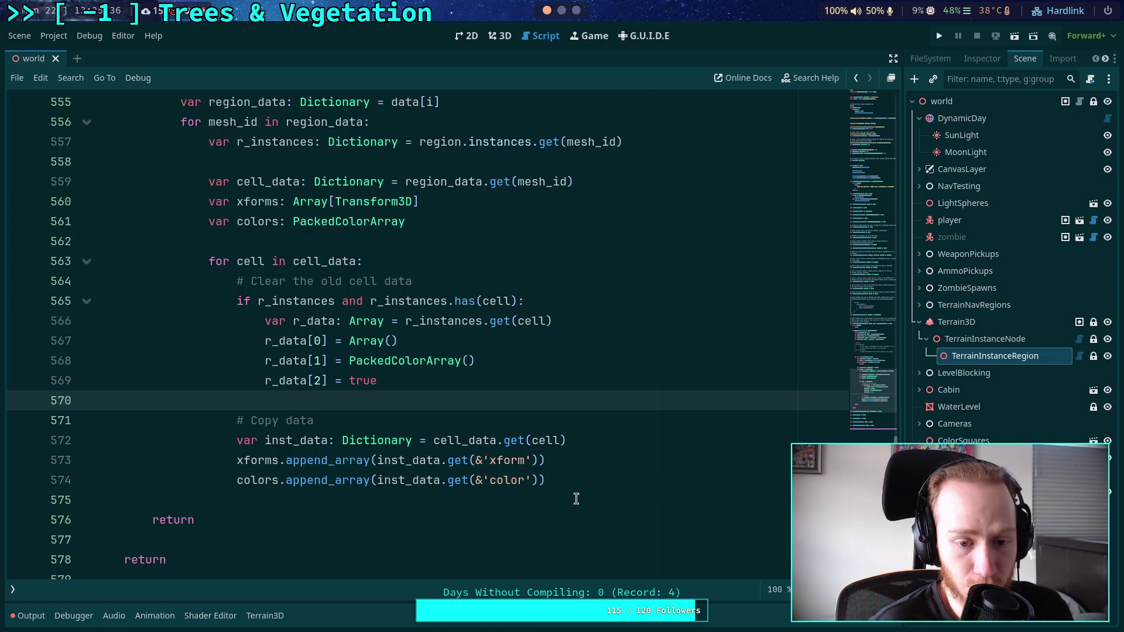
pyautogui.click(594, 471)
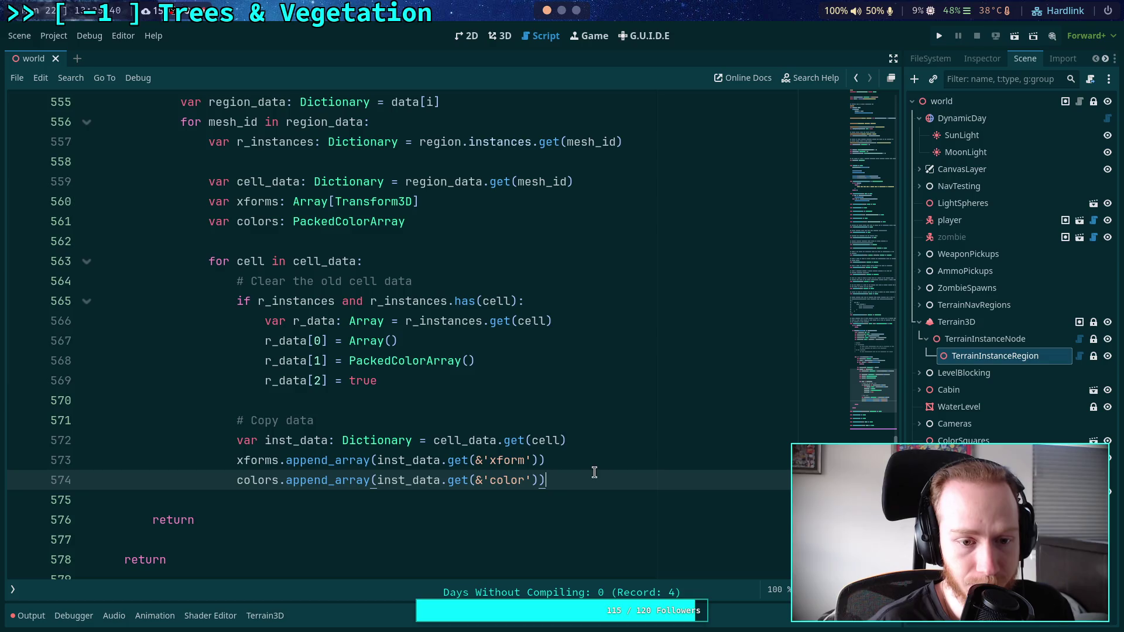
pyautogui.click(491, 380)
pyautogui.press('Return')
pyautogui.write('update_mmis(')
pyautogui.press('BackSpace')
pyautogui.press('BackSpace')
pyautogui.press('BackSpace')
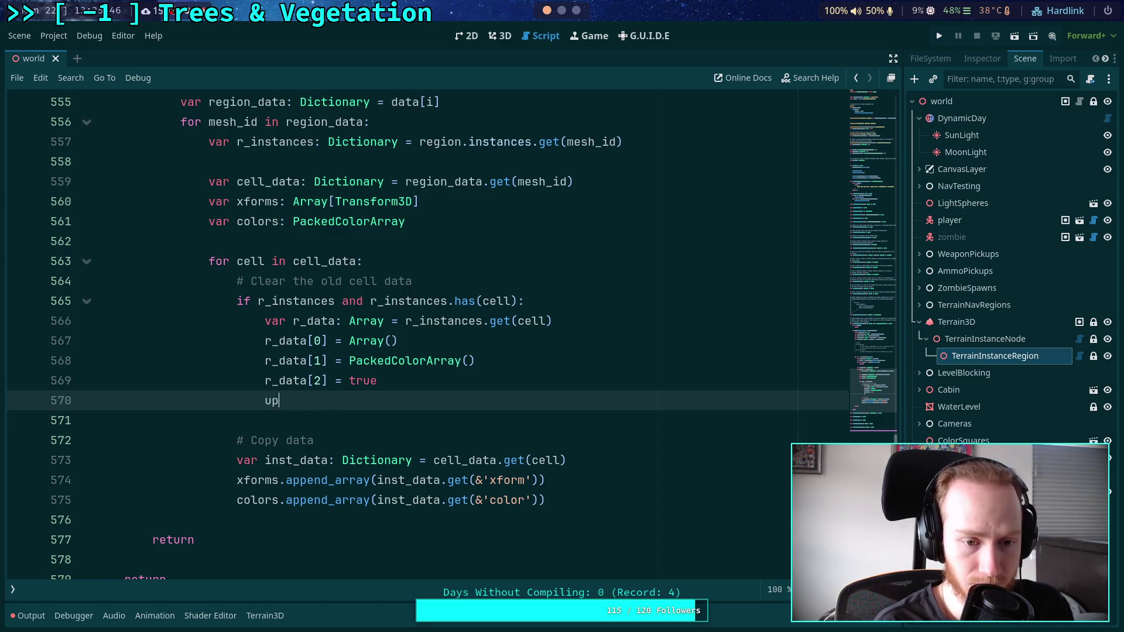
pyautogui.write('terrain.data')
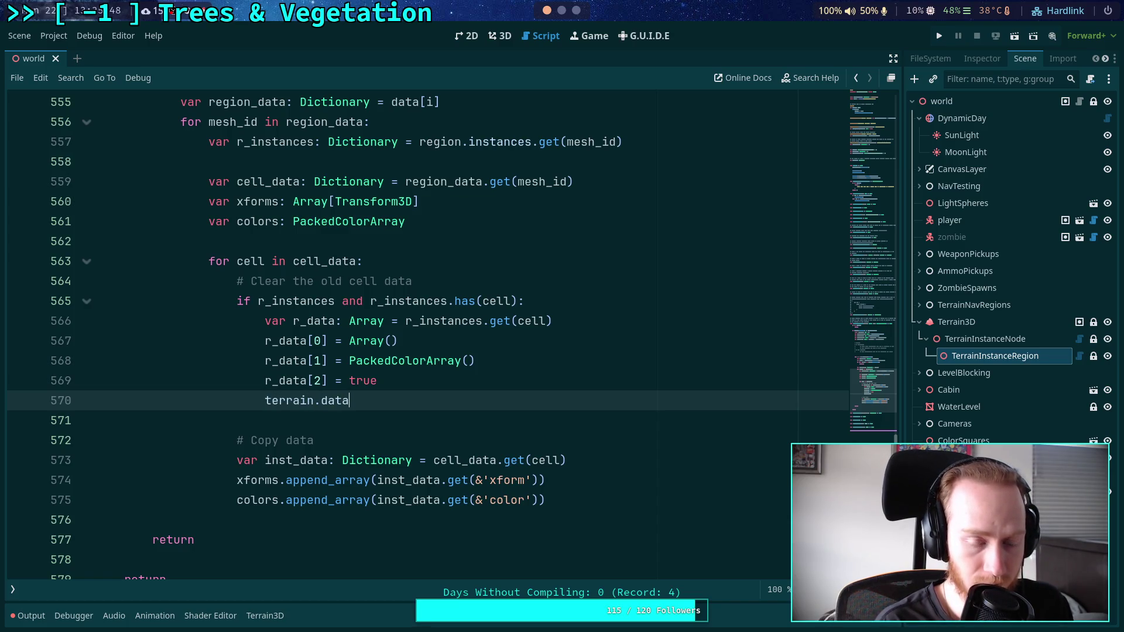
pyautogui.press('BackSpace')
pyautogui.press('BackSpace')
pyautogui.press('BackSpace')
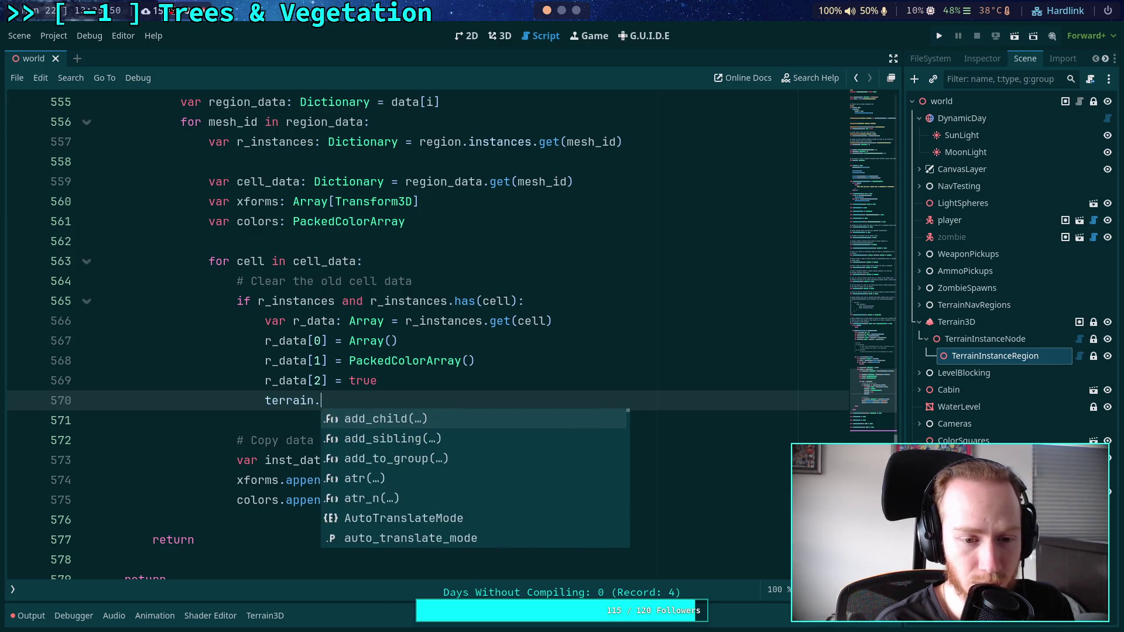
pyautogui.write('instancer.update_m')
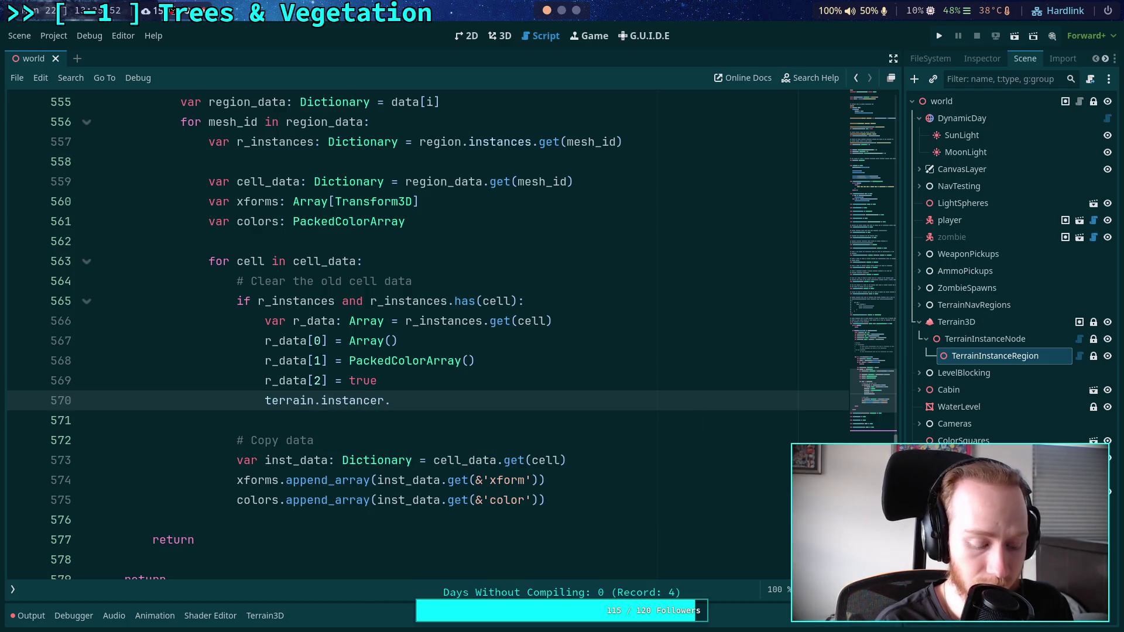